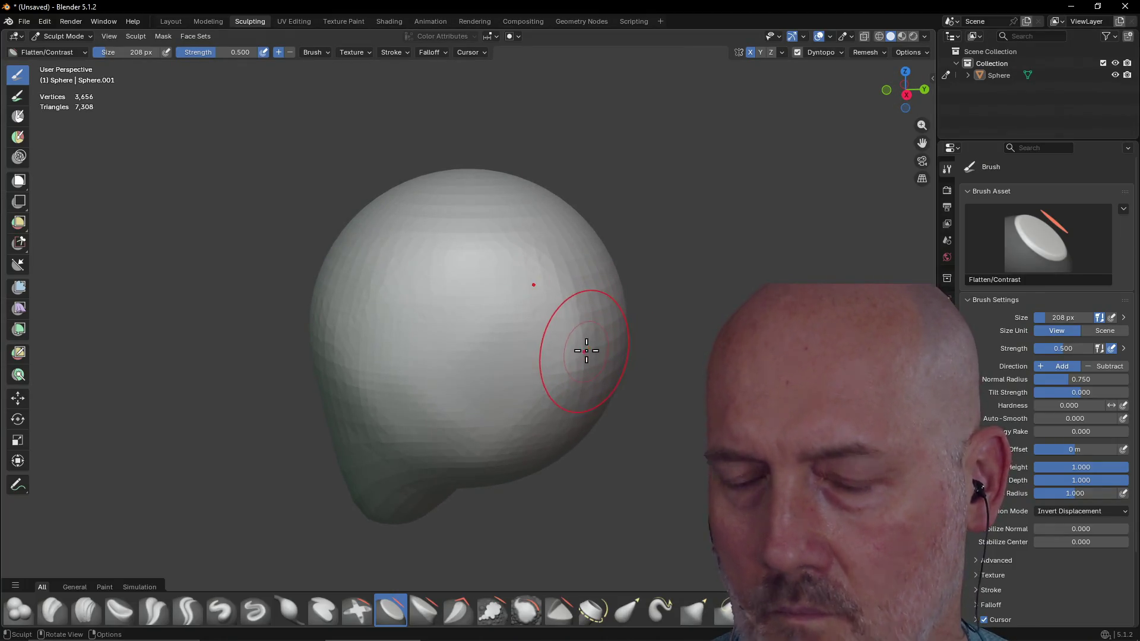
Step: Orbit around the head and check it from the top view to inspect its shape
middle_drag(502, 363, 533, 352)
middle_drag(483, 394, 542, 349)
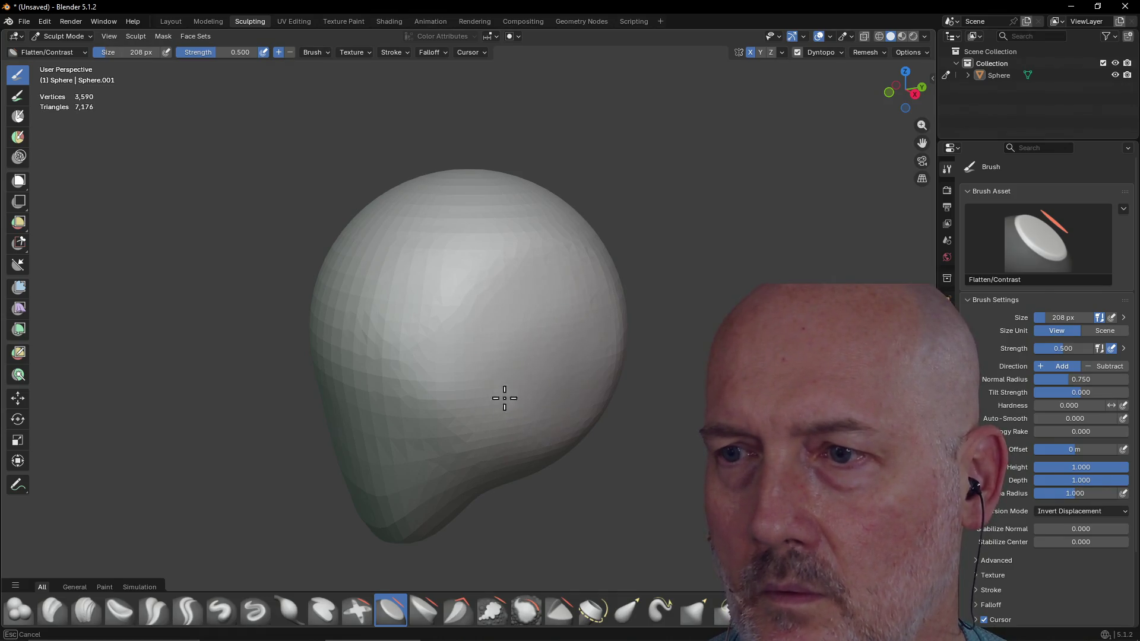
mouse_move(500, 349)
middle_down()
mouse_move(573, 313)
mouse_move(504, 330)
mouse_move(624, 318)
mouse_move(421, 325)
middle_up()
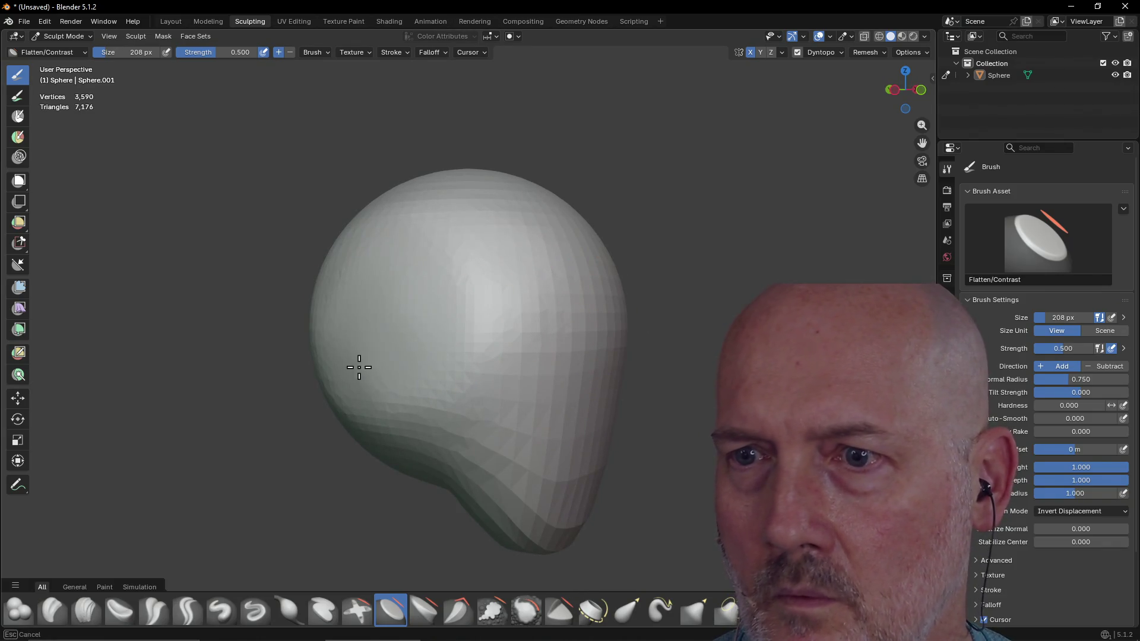
mouse_move(369, 385)
middle_down()
mouse_move(318, 348)
mouse_move(461, 324)
mouse_move(359, 353)
mouse_move(436, 328)
mouse_move(386, 277)
mouse_move(312, 347)
mouse_move(311, 446)
mouse_move(304, 406)
mouse_move(471, 394)
middle_up()
key(grave)
click(458, 327)
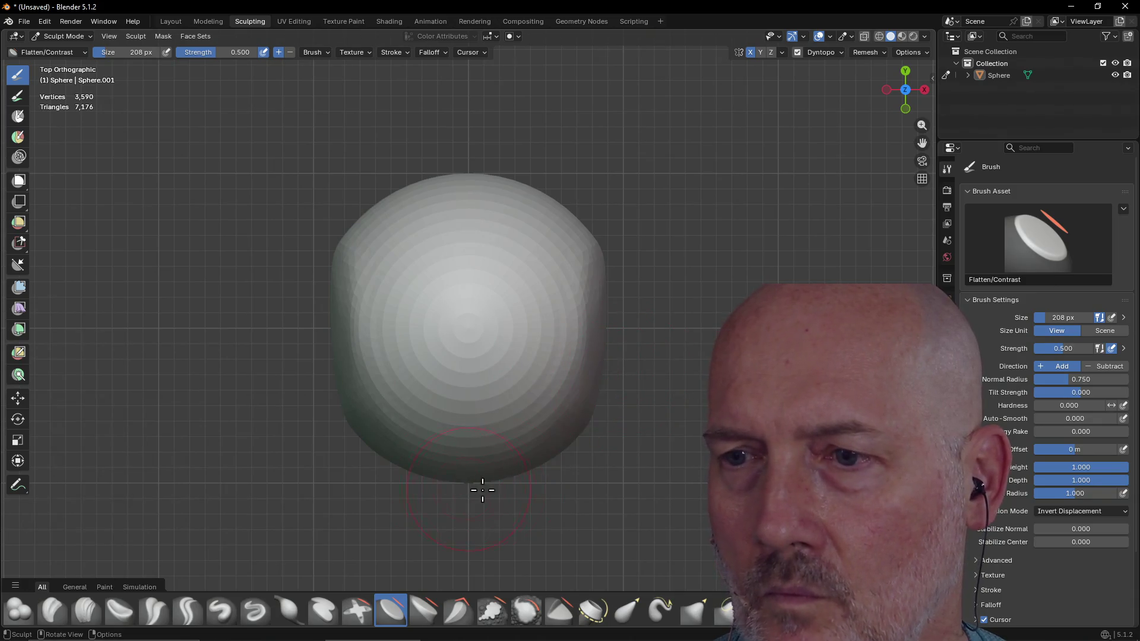
mouse_move(470, 481)
middle_down()
mouse_move(446, 313)
mouse_move(477, 347)
middle_up()
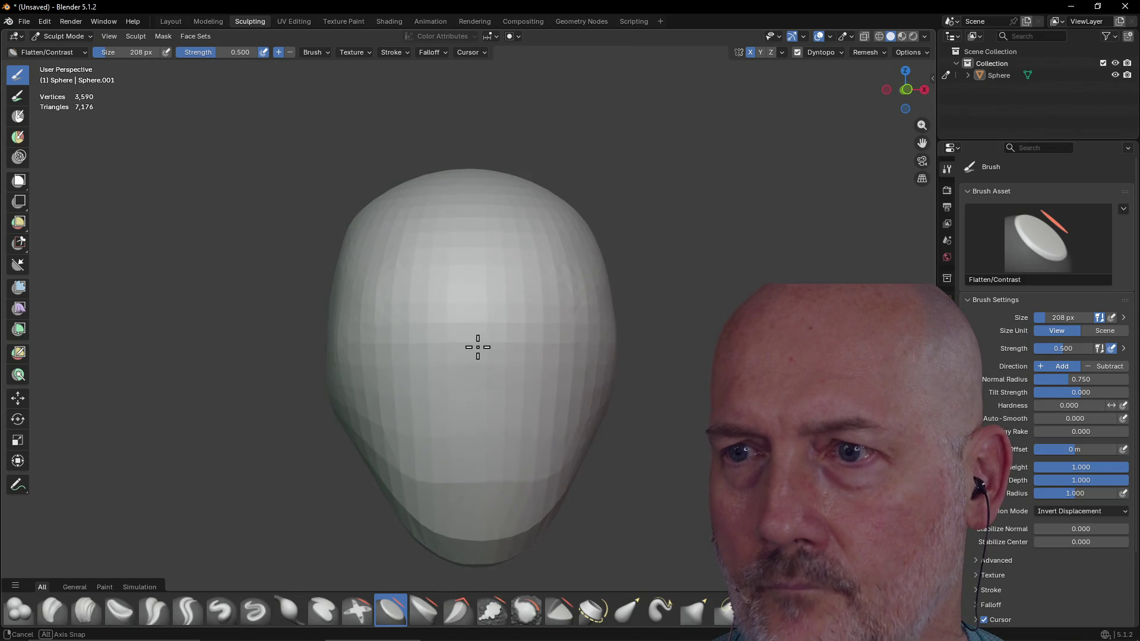
Step: Switch to the Mask tool with an 88 px brush and face the head from the front
click(18, 116)
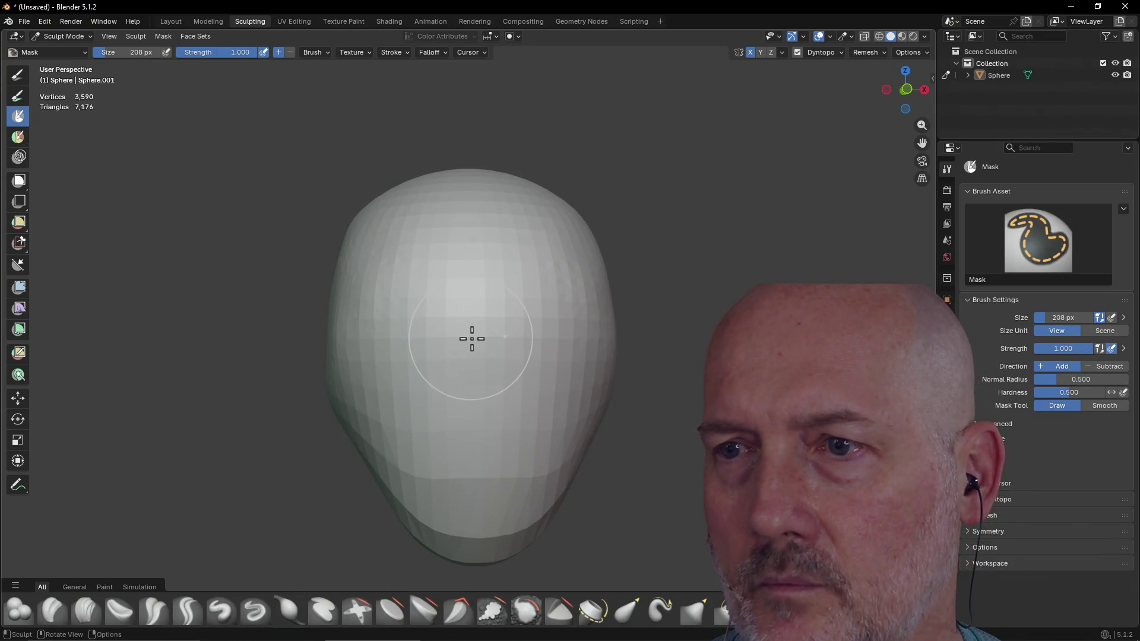
key(f)
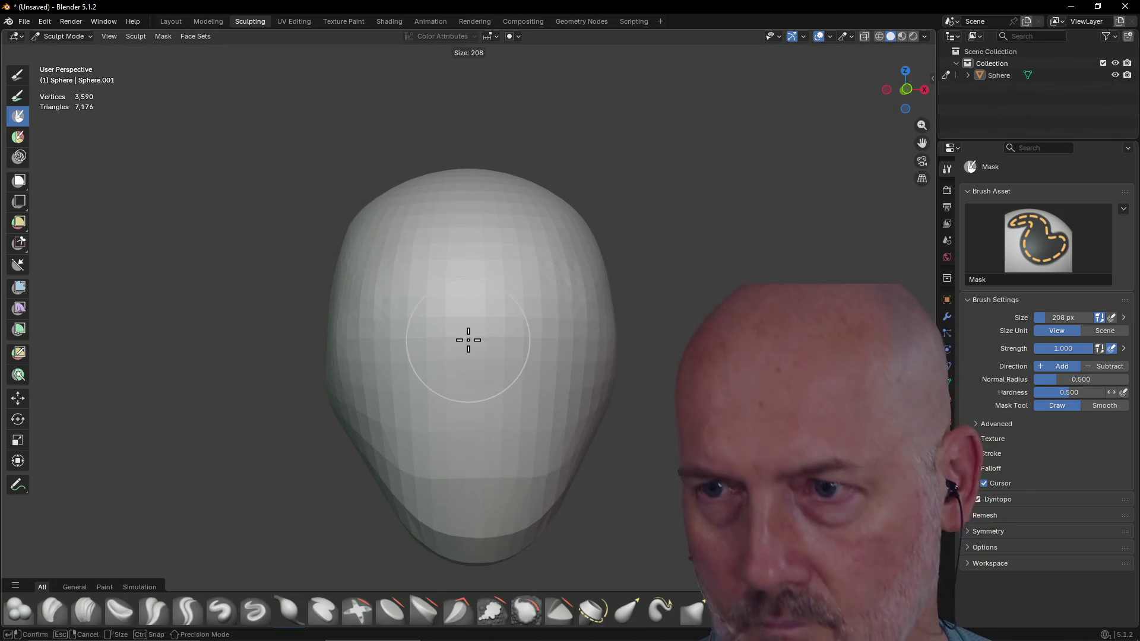
click(434, 338)
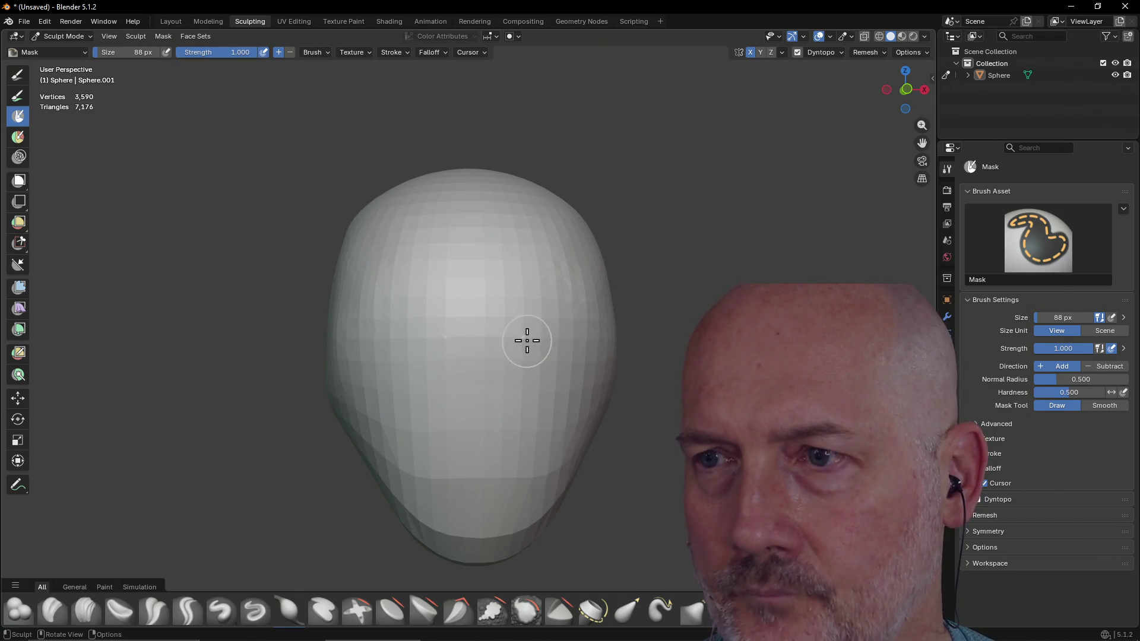
key(grave)
click(461, 302)
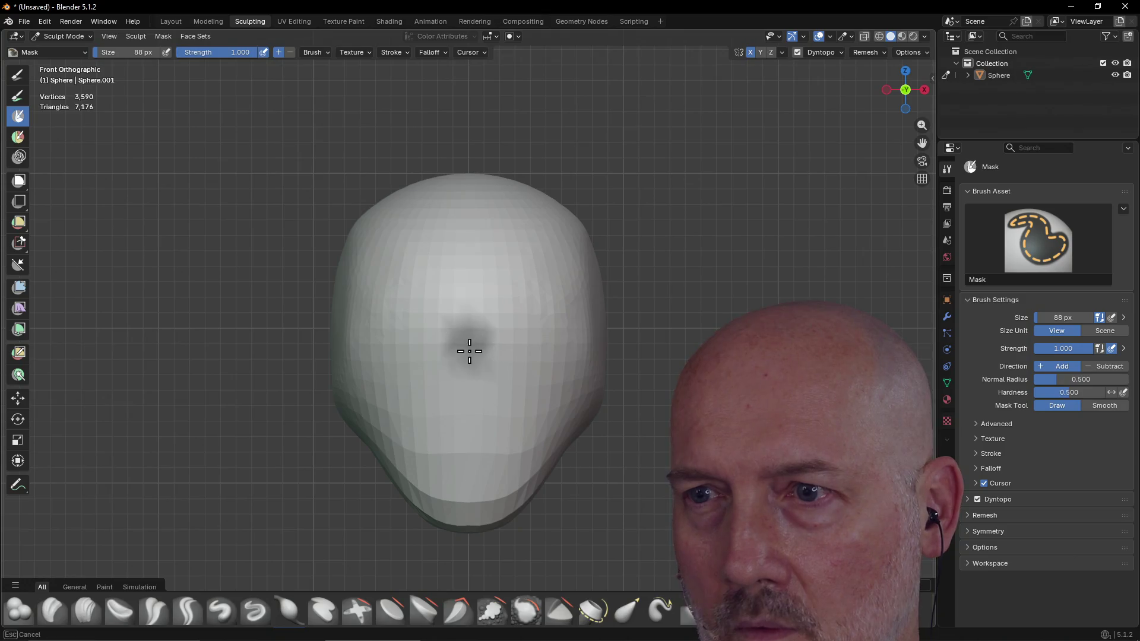
Step: Shrink the brush to 52 px and paint a trial mask strip down the face
key(f)
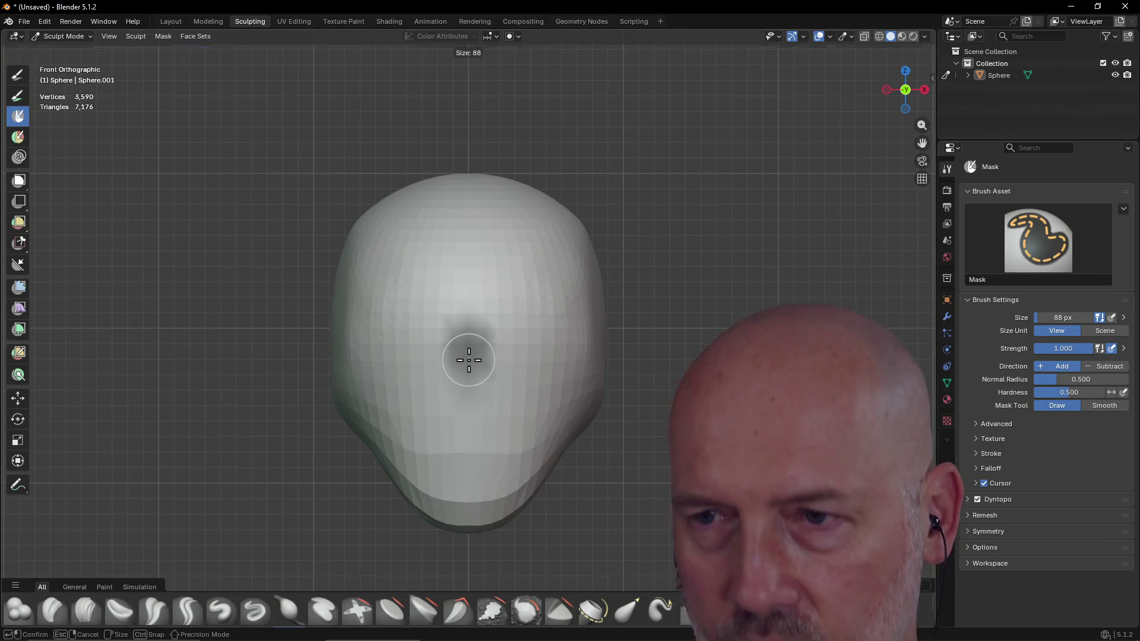
click(458, 354)
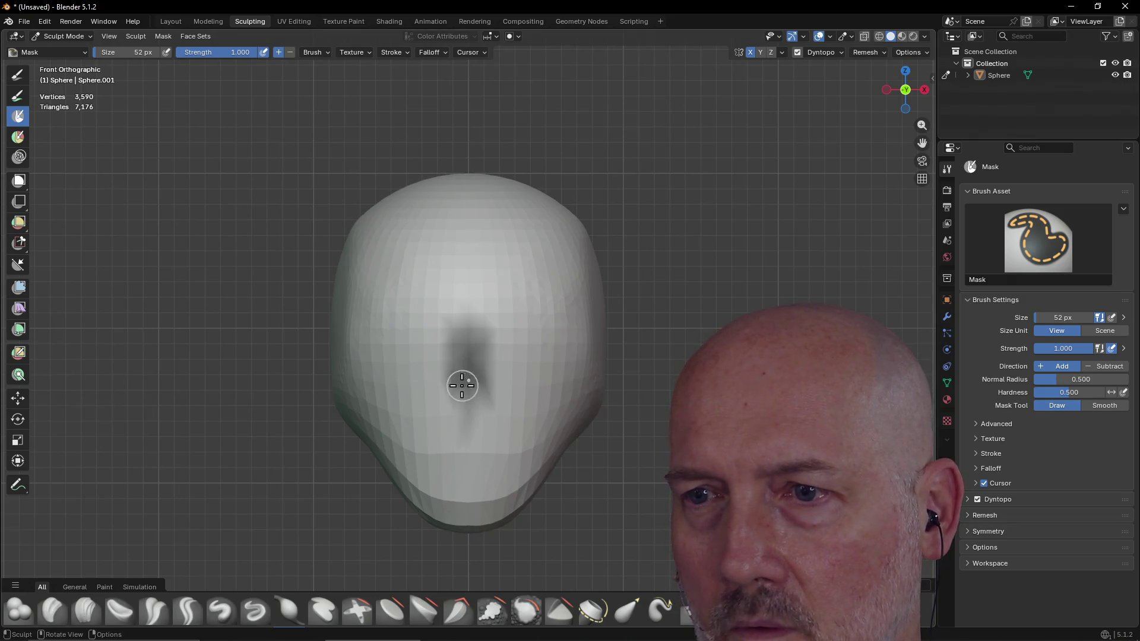
drag(463, 386, 458, 413)
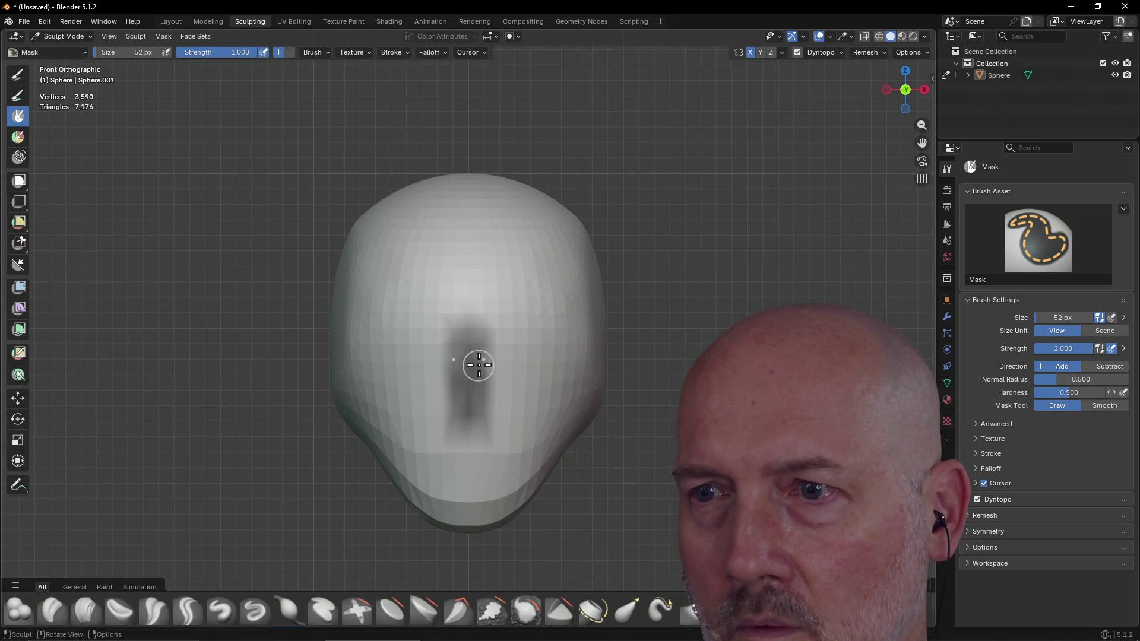
mouse_move(494, 345)
mouse_down()
mouse_move(476, 387)
mouse_move(491, 380)
mouse_up()
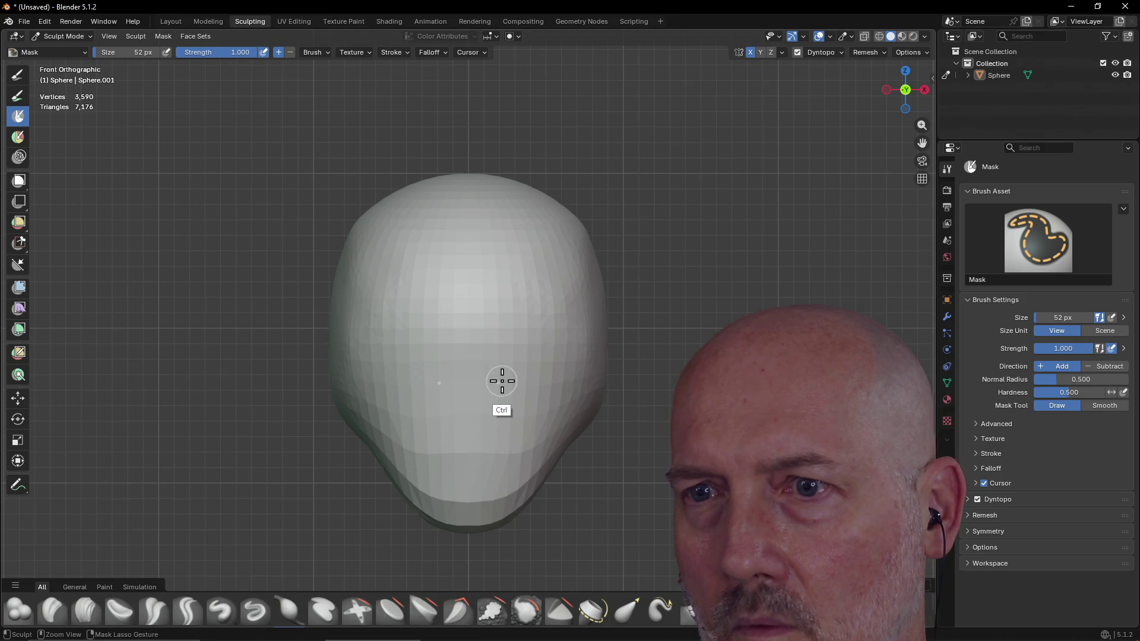
Step: Check the undo history and remesh settings, then paint a blocky mask down the front of the face
click(44, 21)
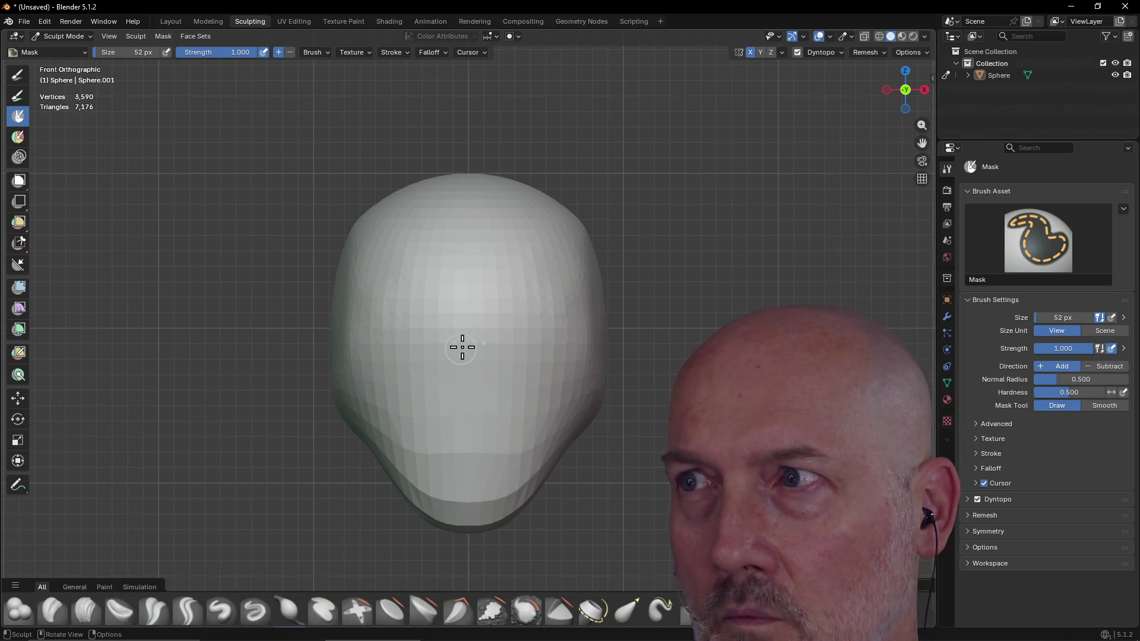
click(868, 52)
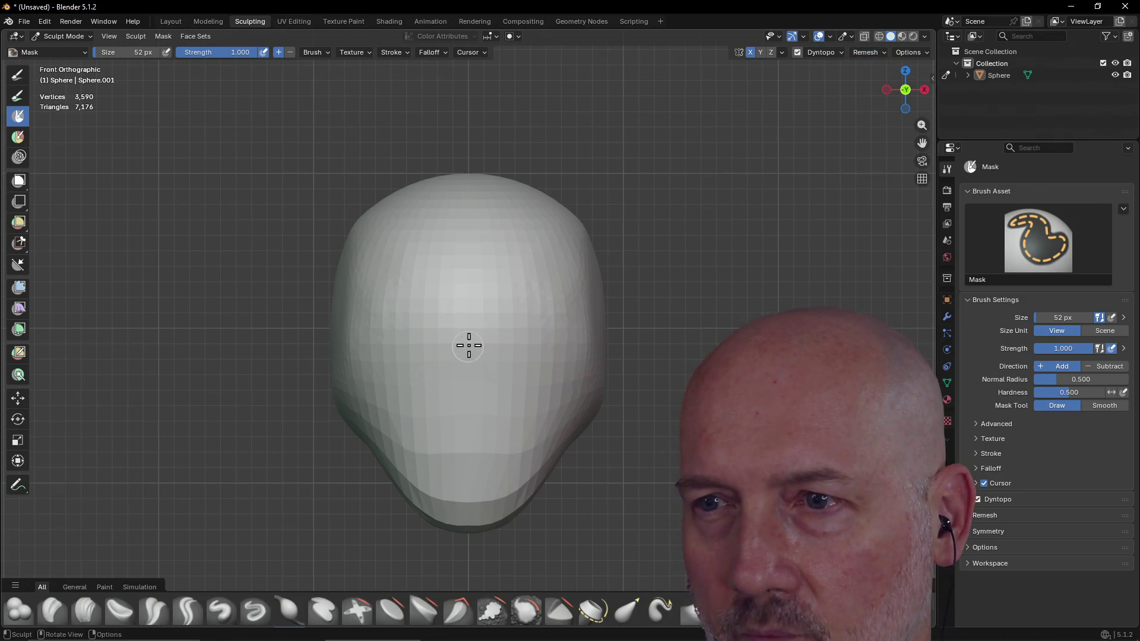
drag(474, 333, 473, 337)
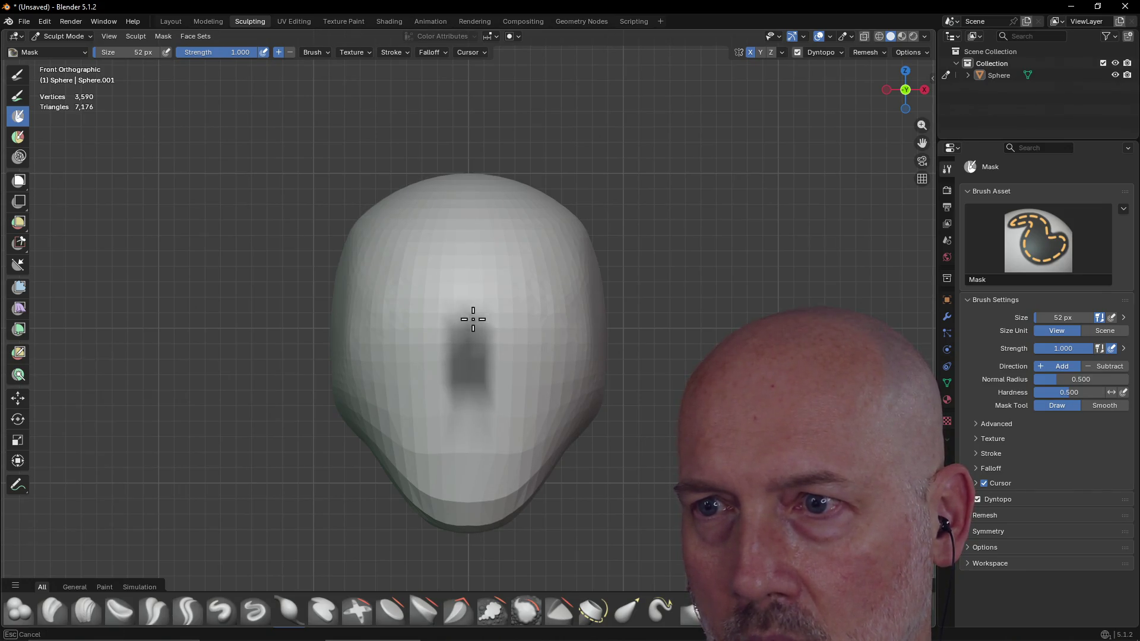
drag(454, 385, 470, 421)
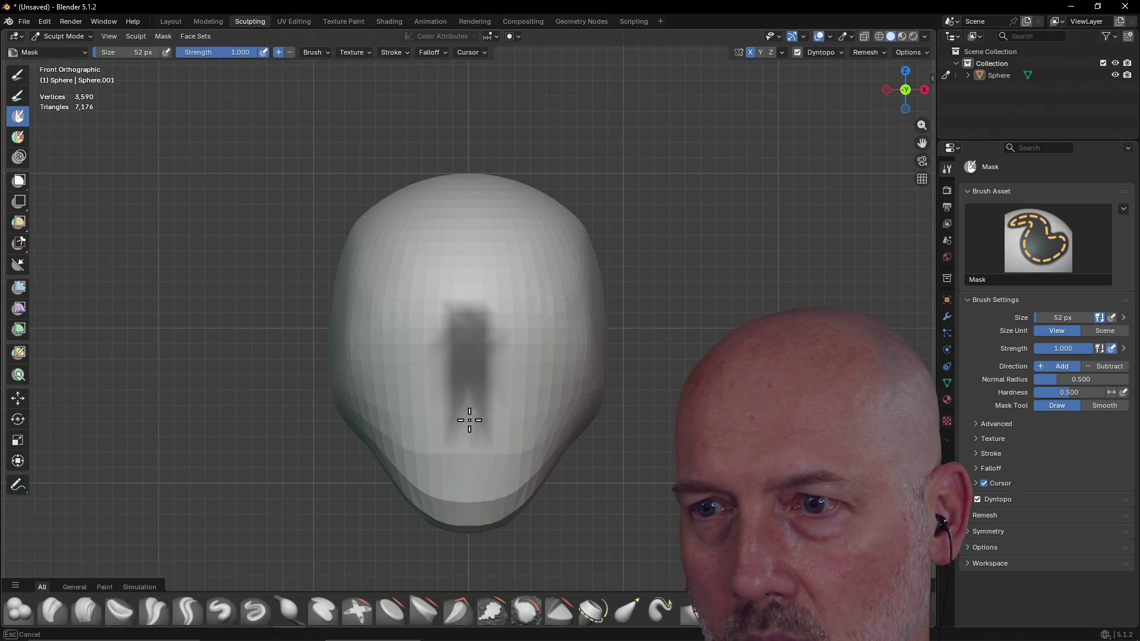
mouse_move(479, 348)
middle_down()
mouse_move(472, 341)
mouse_move(482, 414)
middle_up()
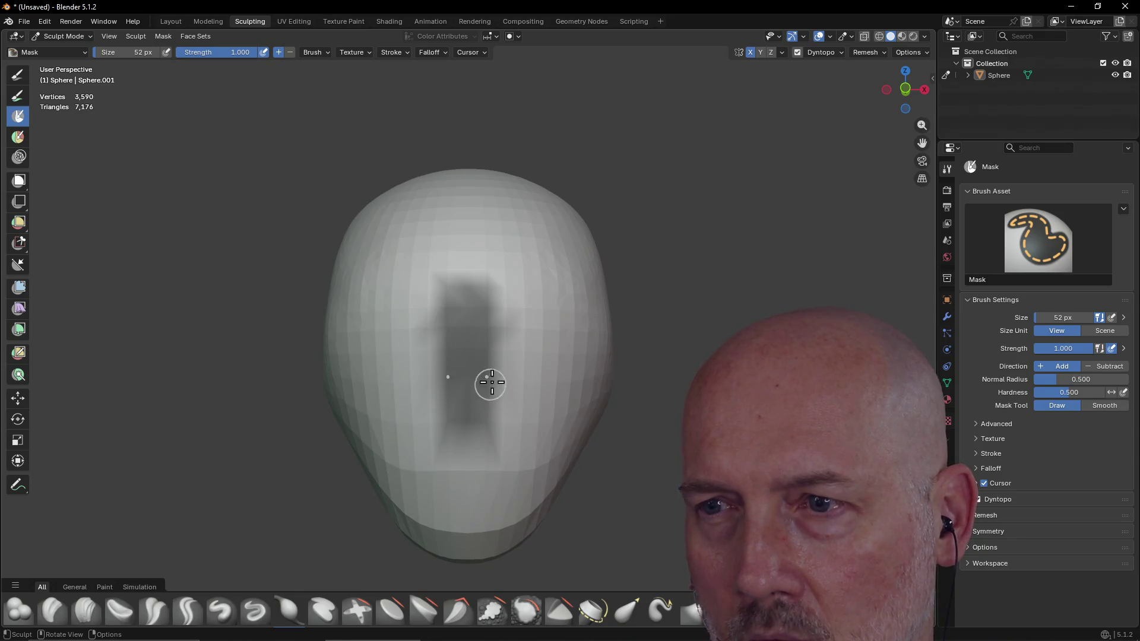
mouse_move(494, 368)
mouse_down()
mouse_move(502, 383)
mouse_move(466, 425)
mouse_up()
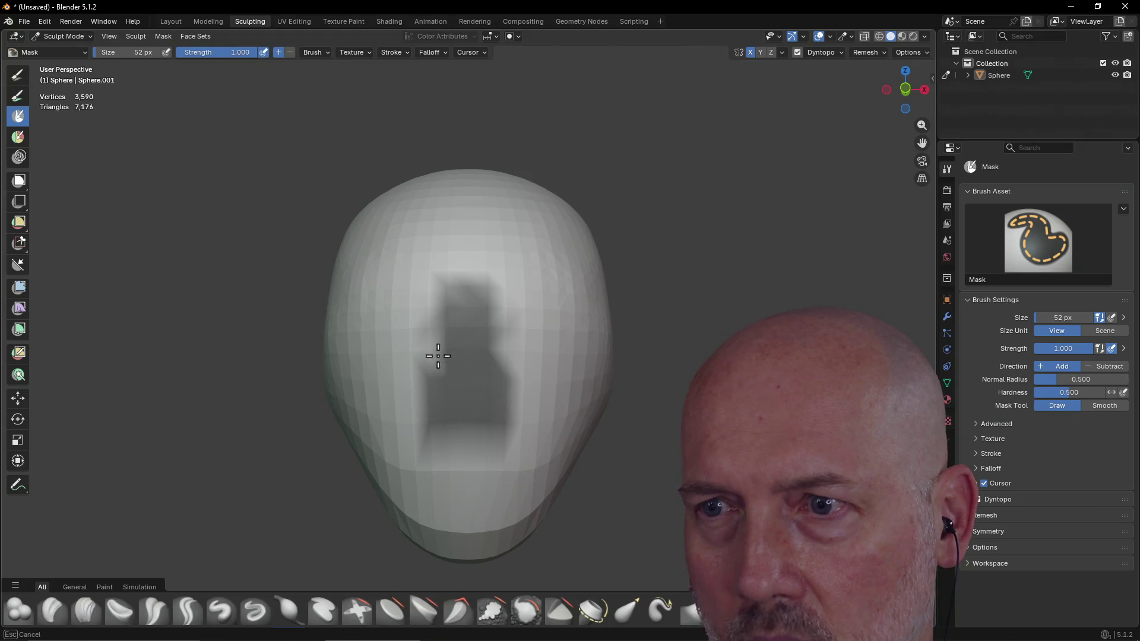
mouse_move(454, 336)
middle_down()
mouse_move(383, 349)
mouse_move(505, 348)
mouse_move(446, 382)
mouse_move(450, 345)
mouse_move(440, 349)
mouse_move(469, 367)
middle_up()
Step: Erase the mask's bottom edge, invert it with Ctrl+I so only the patch is editable, and take the Flatten brush
key(ctrl)
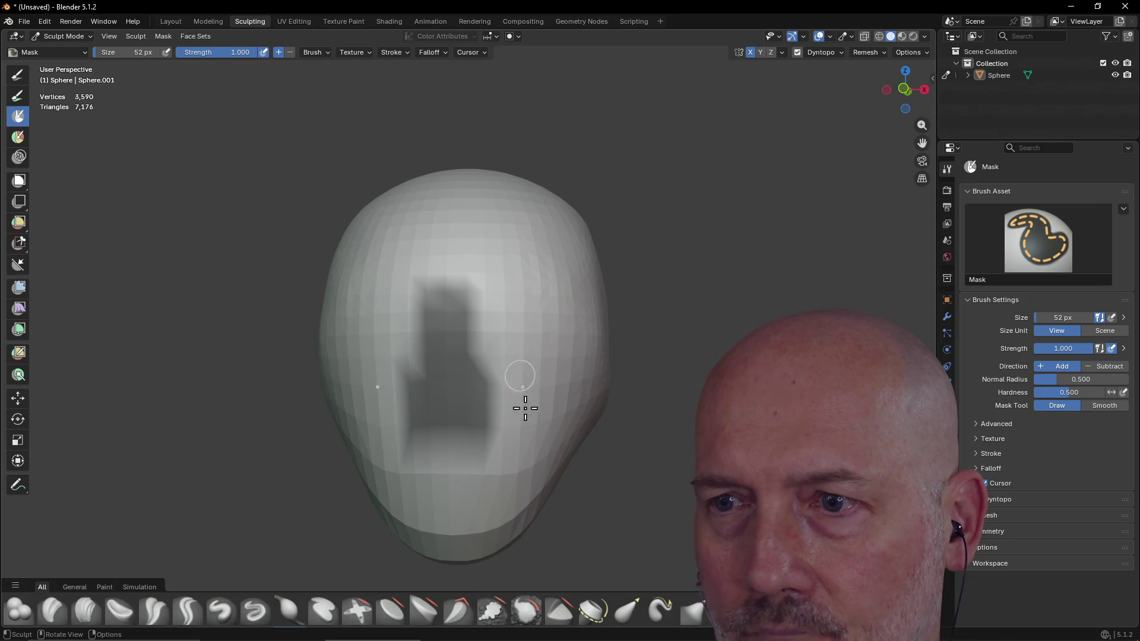
ctrl+drag(522, 408, 484, 419)
mouse_move(484, 420)
middle_down()
mouse_move(516, 383)
mouse_move(492, 407)
middle_up()
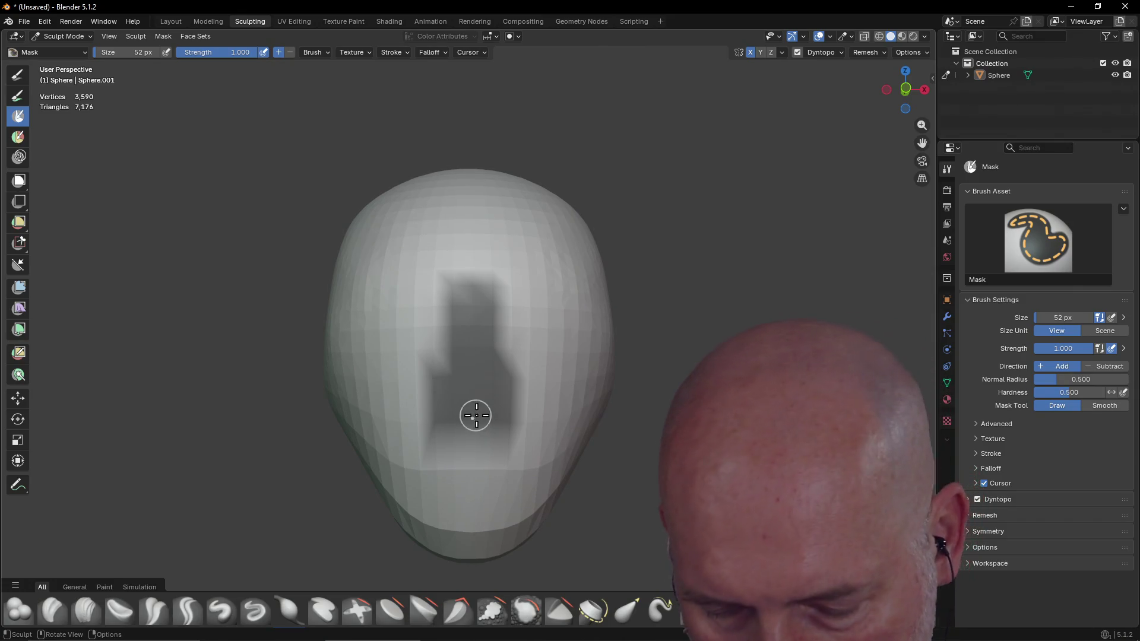
key(ctrl+i)
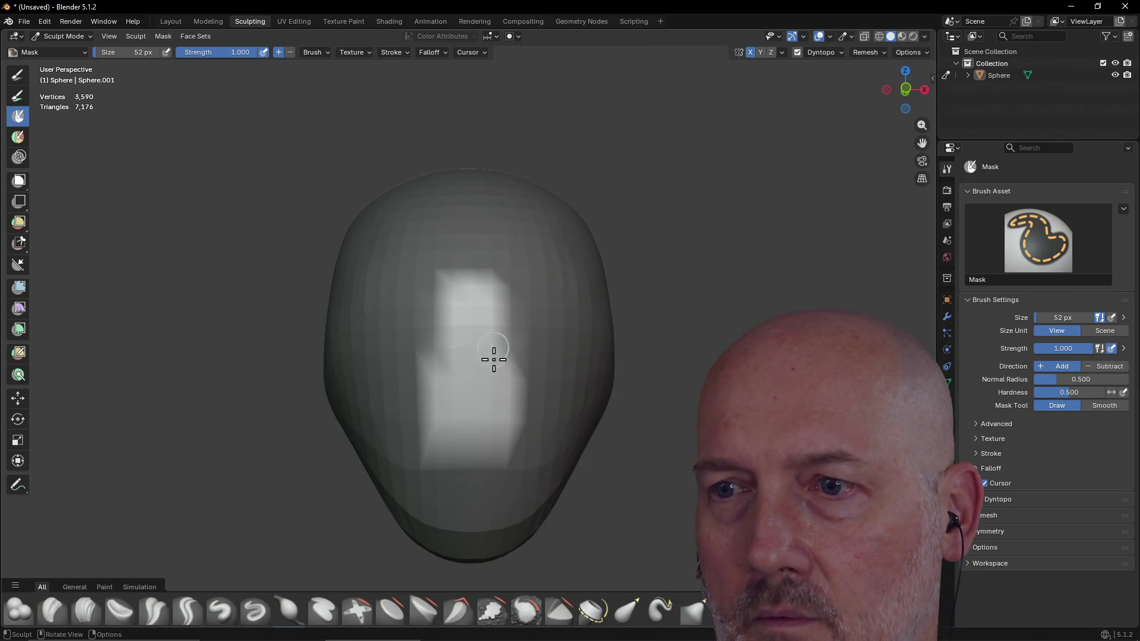
key(shift+t)
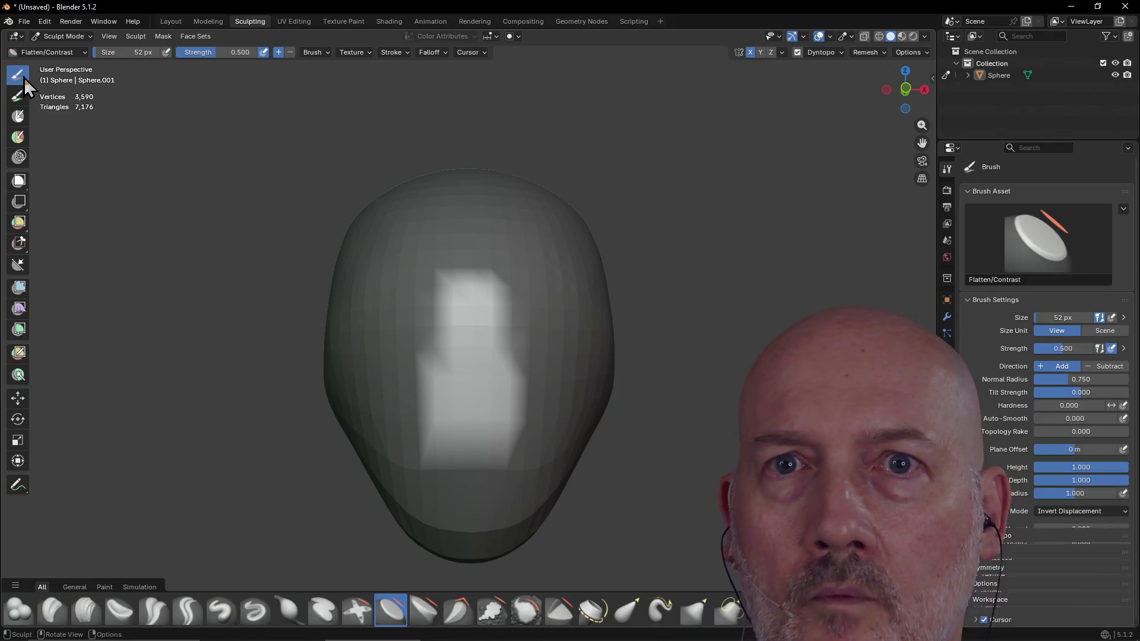
Step: Flatten the unmasked patch from a side angle with a 110 px brush, then take the Grab brush
middle_drag(458, 440, 407, 463)
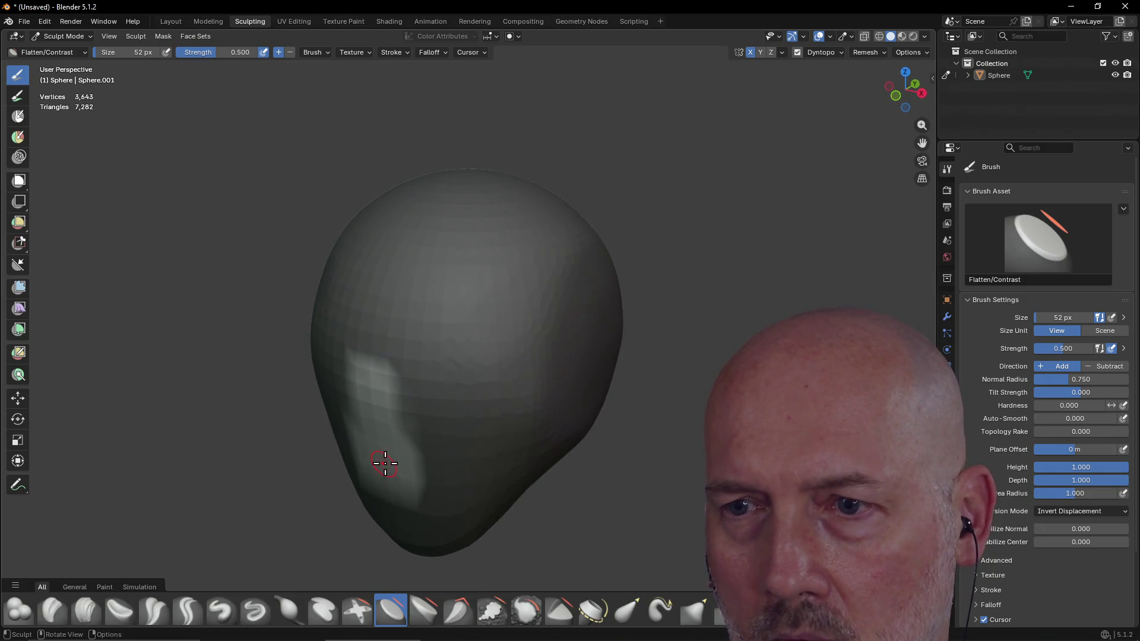
key(f)
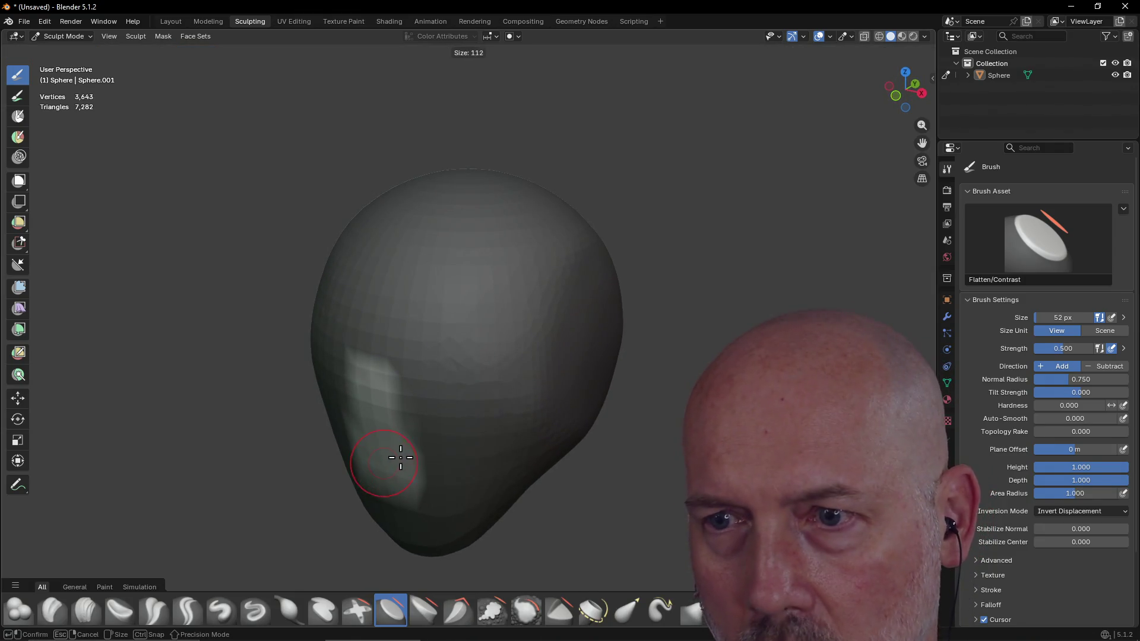
click(402, 458)
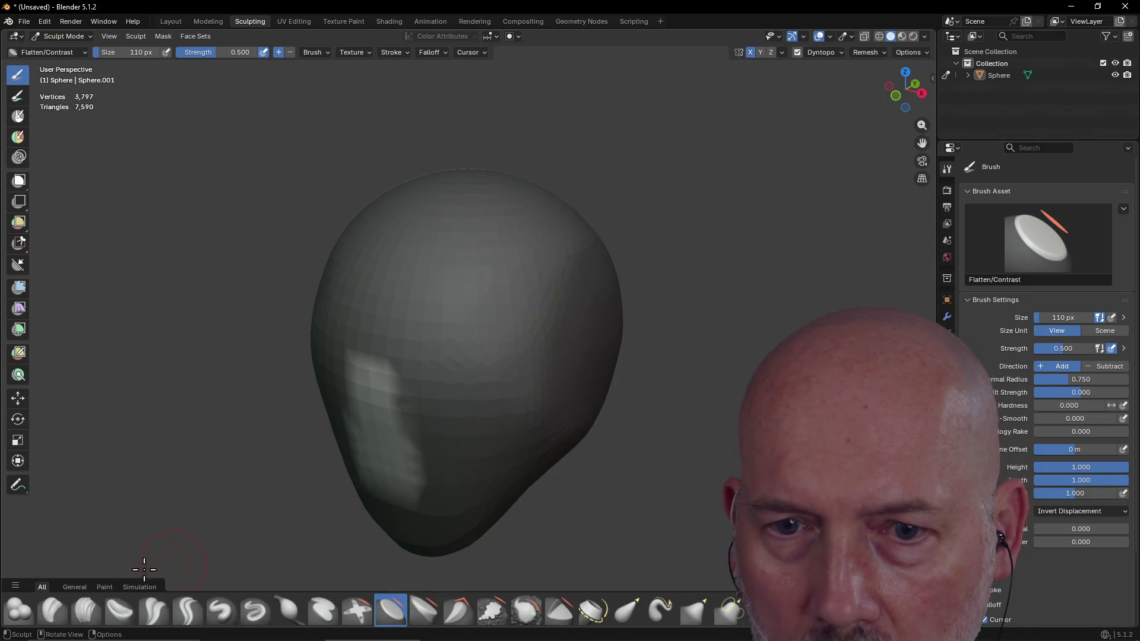
click(695, 611)
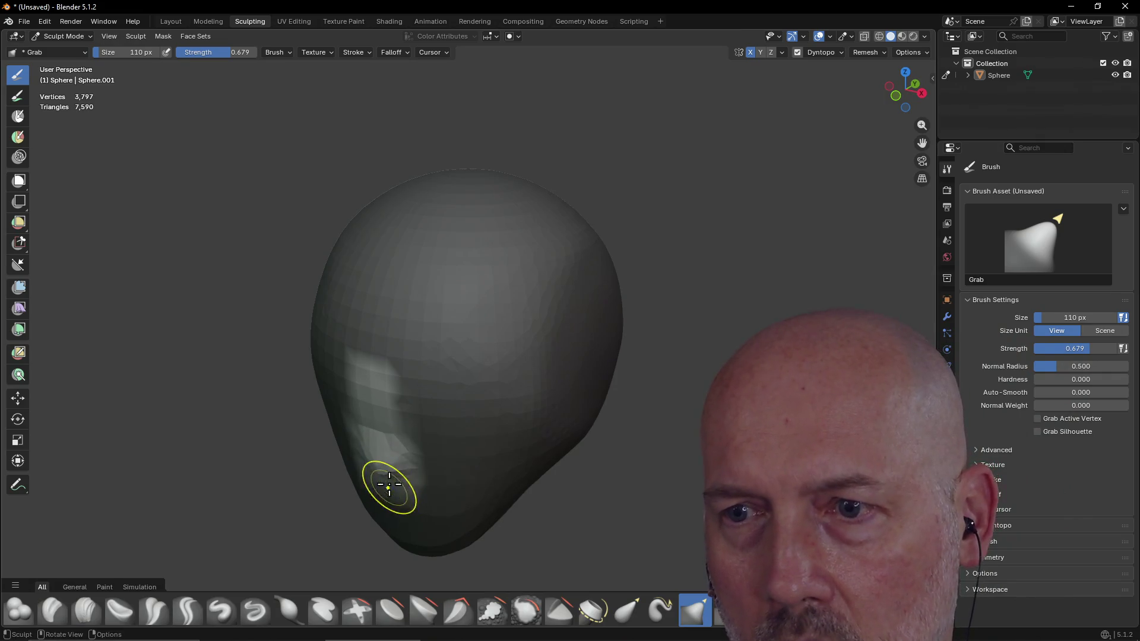
Step: Enlarge the Grab brush to 210 px and pull the lower face geometry downward
middle_drag(387, 484, 387, 418)
drag(386, 418, 379, 435)
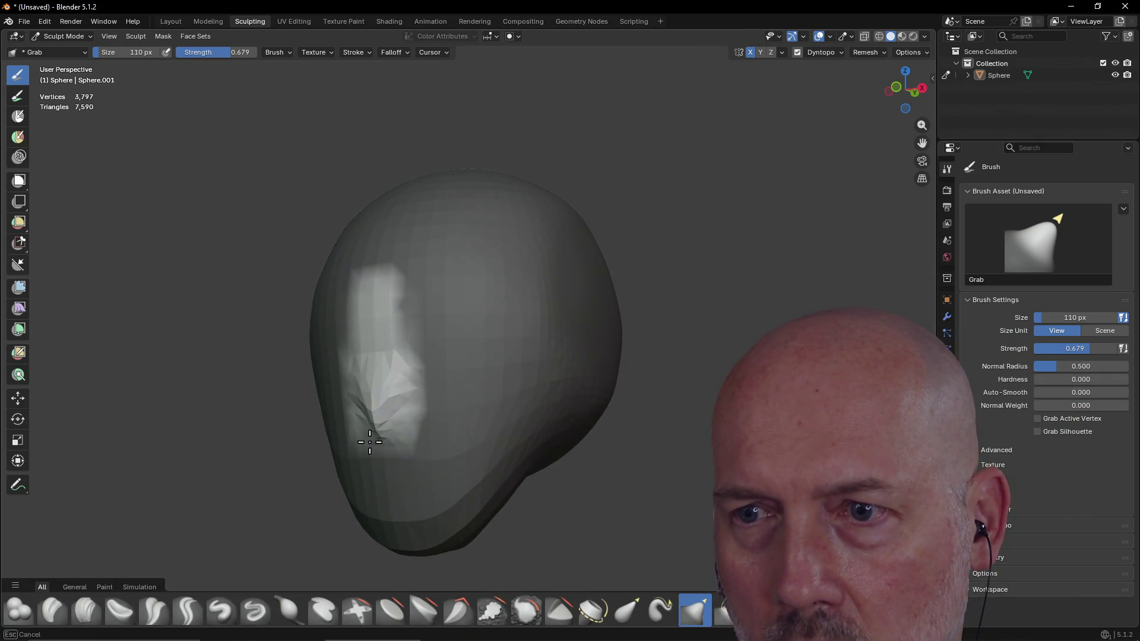
middle_drag(381, 395, 416, 419)
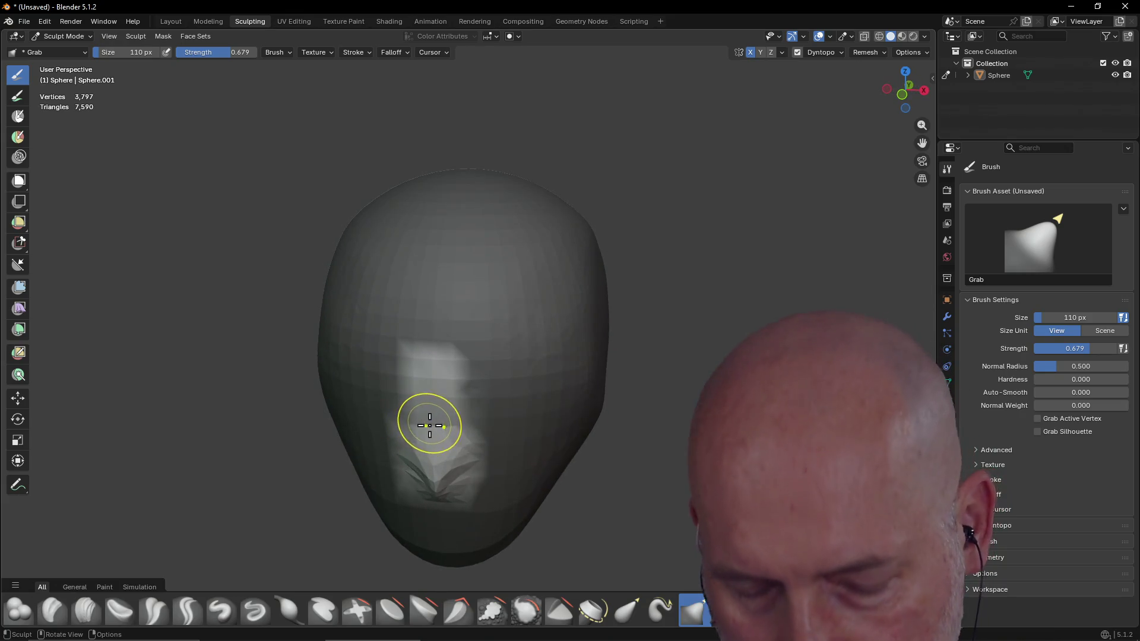
key(f)
click(454, 438)
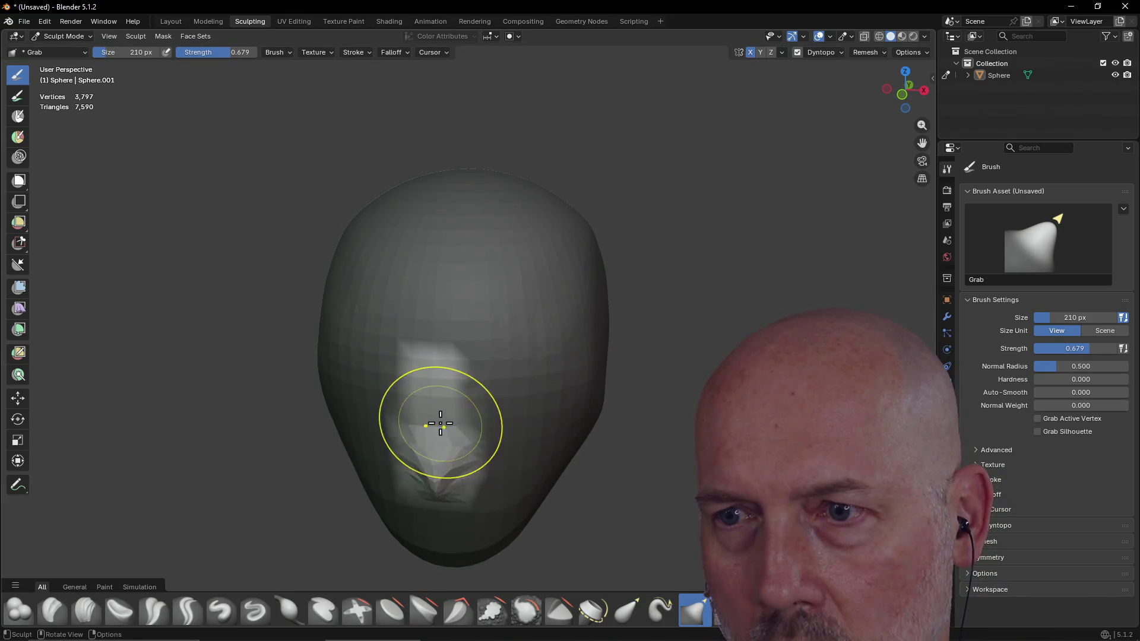
drag(437, 405, 450, 489)
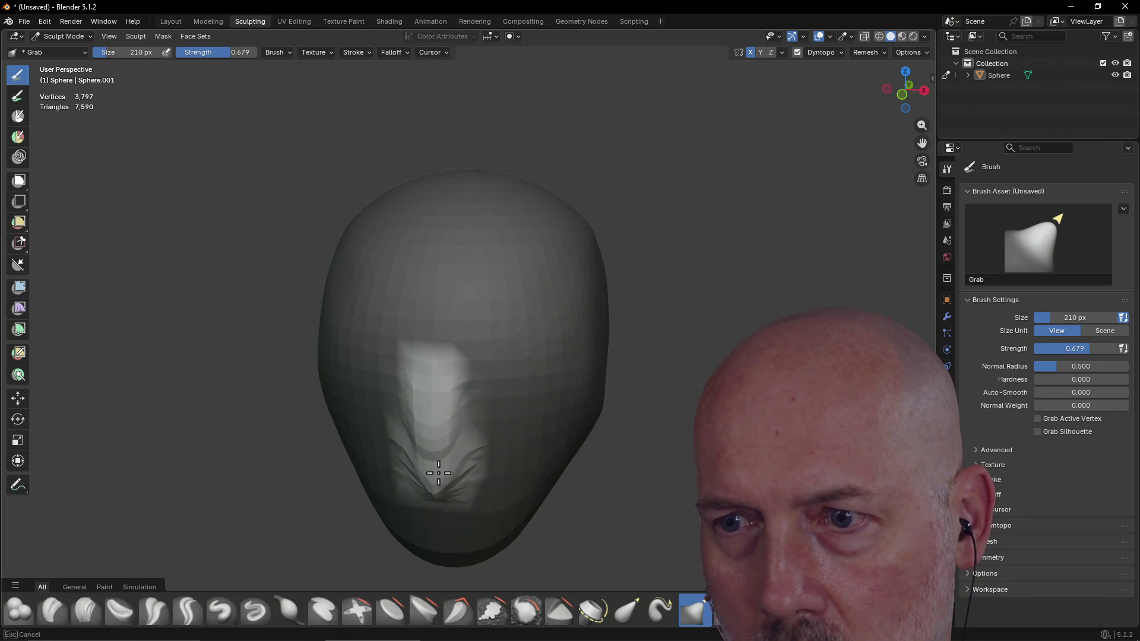
Step: Orbit below and beside the head and pull the face mesh into spiky strands
mouse_move(460, 485)
middle_down()
mouse_move(483, 419)
mouse_move(484, 483)
middle_up()
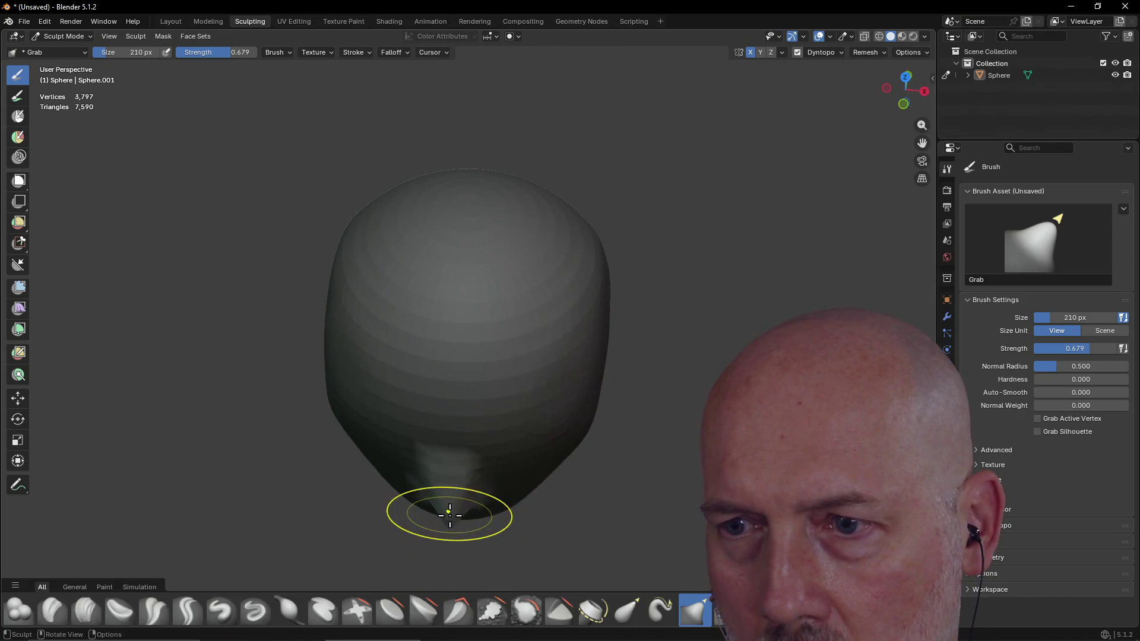
middle_drag(452, 468, 450, 282)
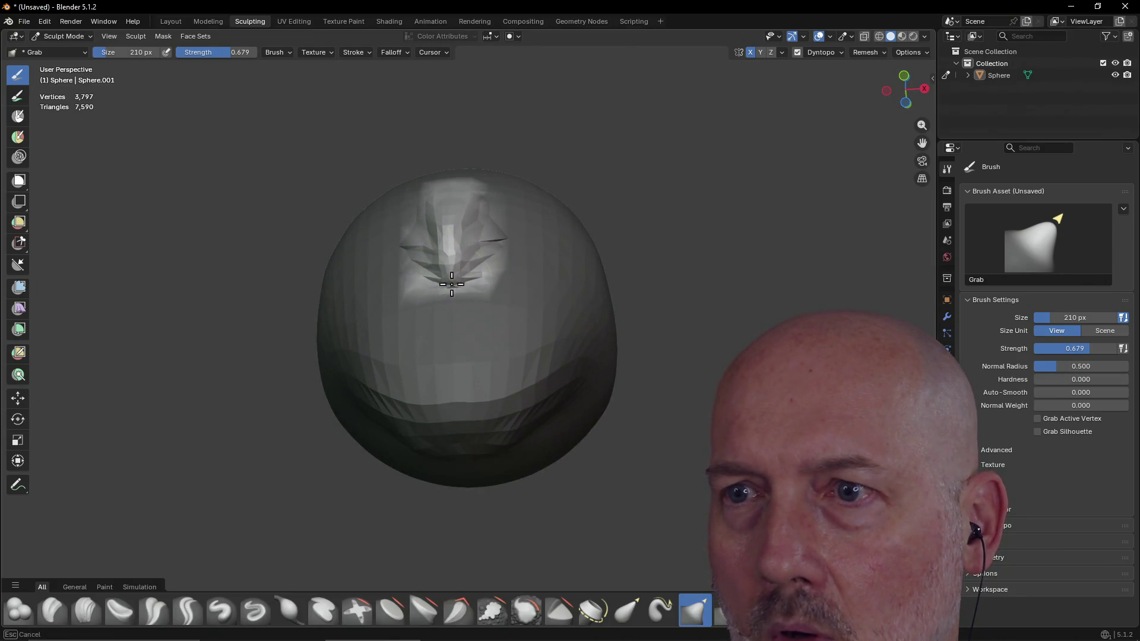
mouse_move(437, 306)
middle_down()
mouse_move(406, 363)
mouse_move(388, 438)
mouse_move(534, 383)
mouse_move(470, 330)
mouse_move(447, 382)
middle_up()
mouse_move(465, 395)
mouse_down()
mouse_move(458, 453)
mouse_move(475, 382)
mouse_up()
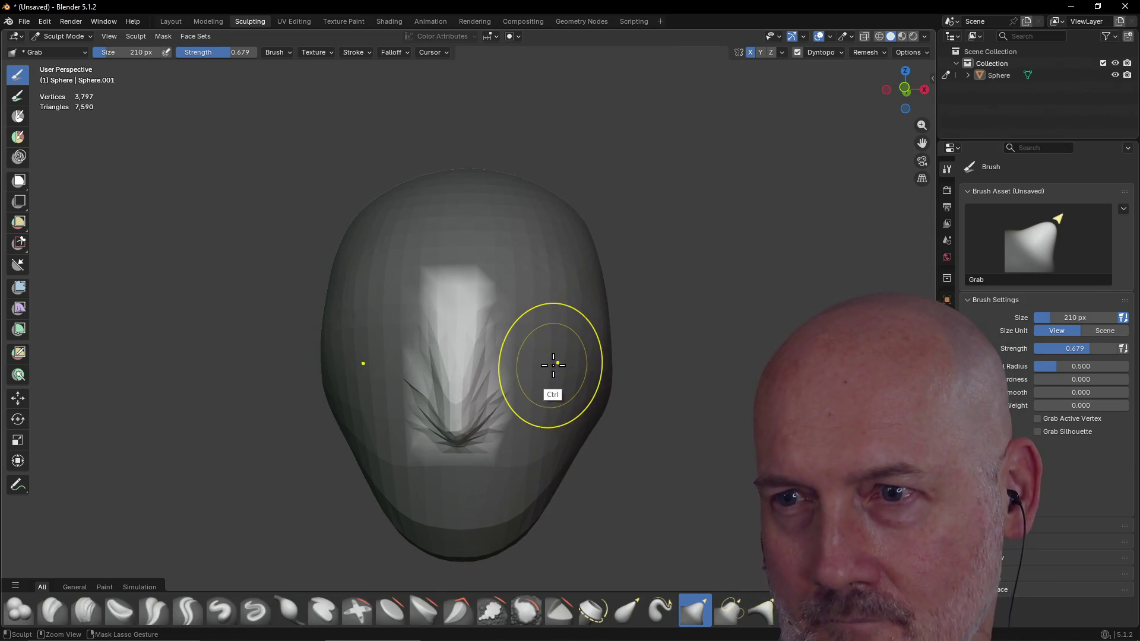
Step: Undo two spiky strokes, then reshape the folded mesh and pull the deformed patch upward
key(ctrl+z)
key(ctrl+z)
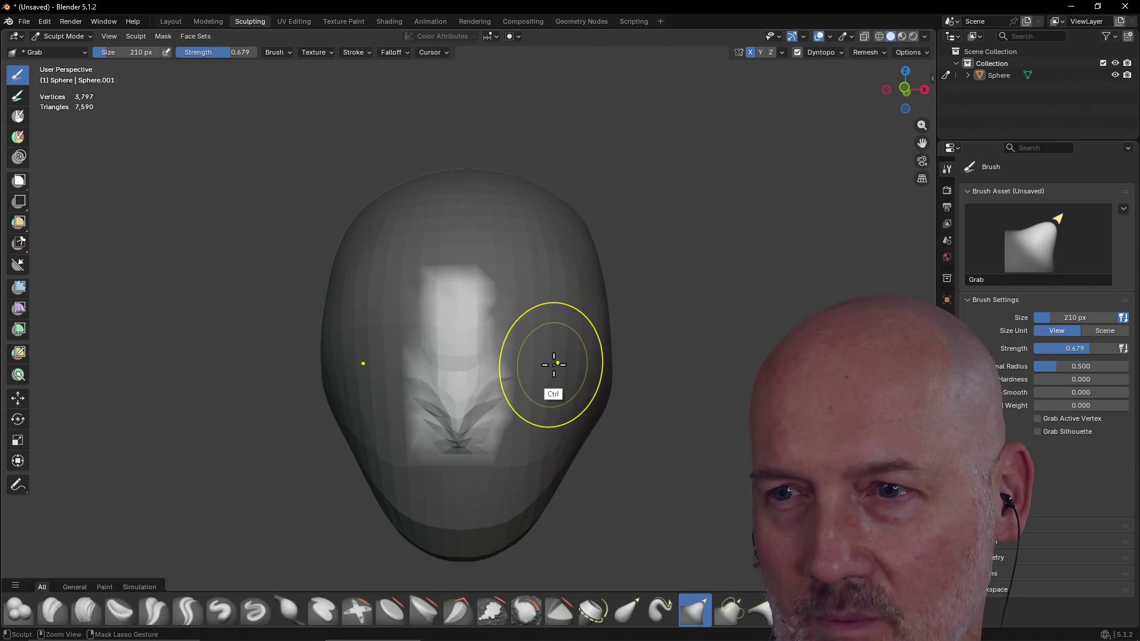
key(ctrl+z)
key(ctrl+z)
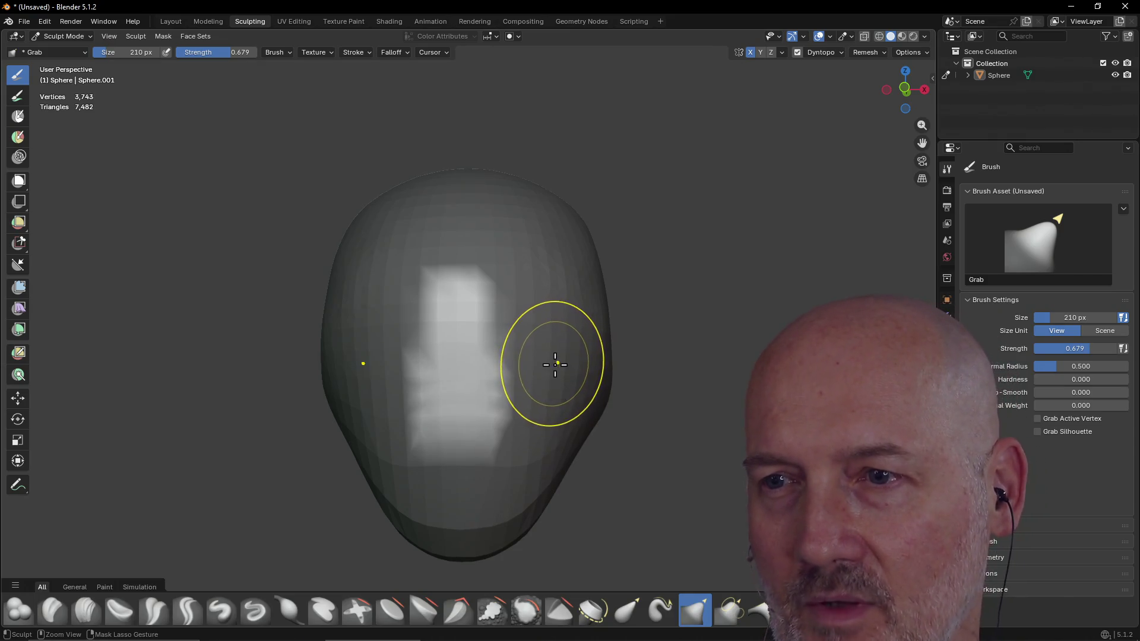
mouse_move(433, 438)
middle_down()
mouse_move(498, 410)
mouse_move(414, 436)
middle_up()
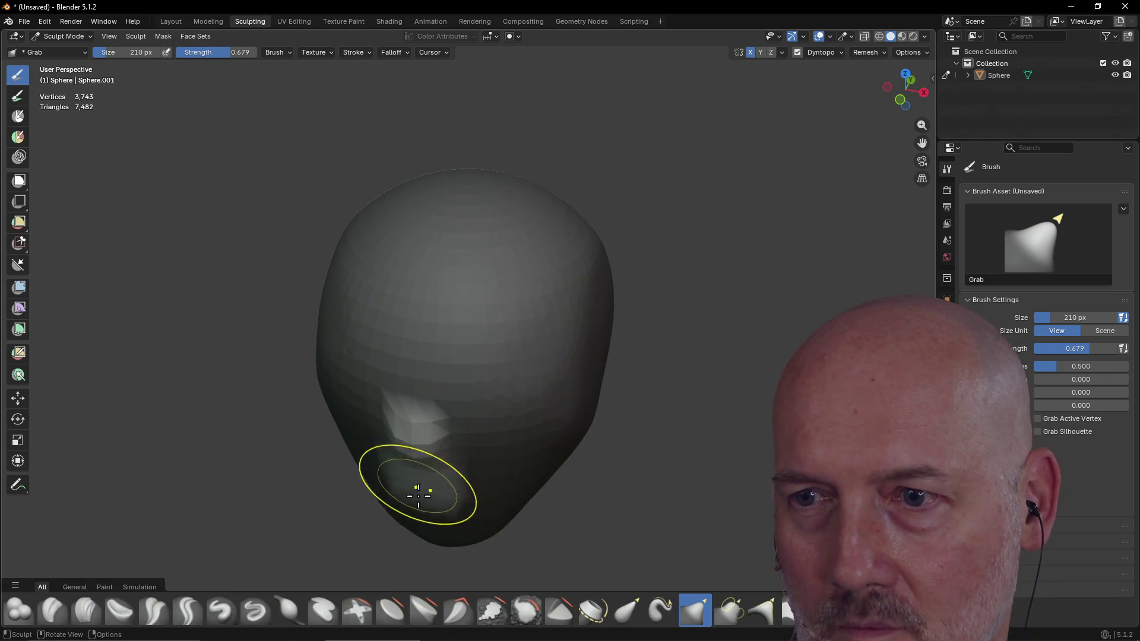
drag(422, 483, 403, 500)
middle_drag(423, 437, 393, 386)
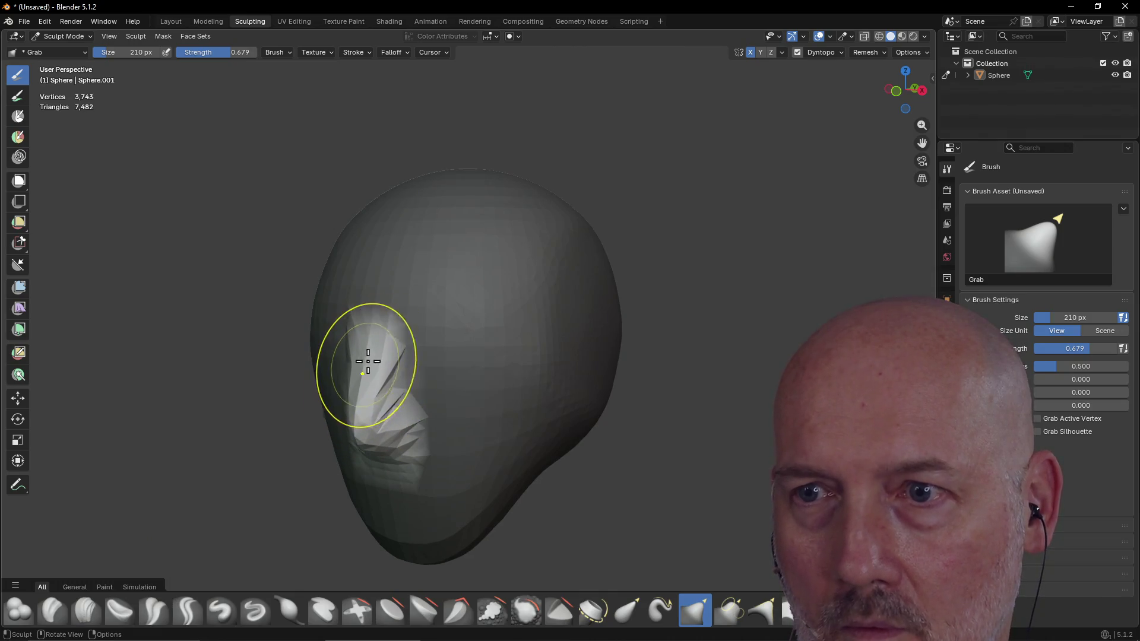
drag(369, 359, 357, 410)
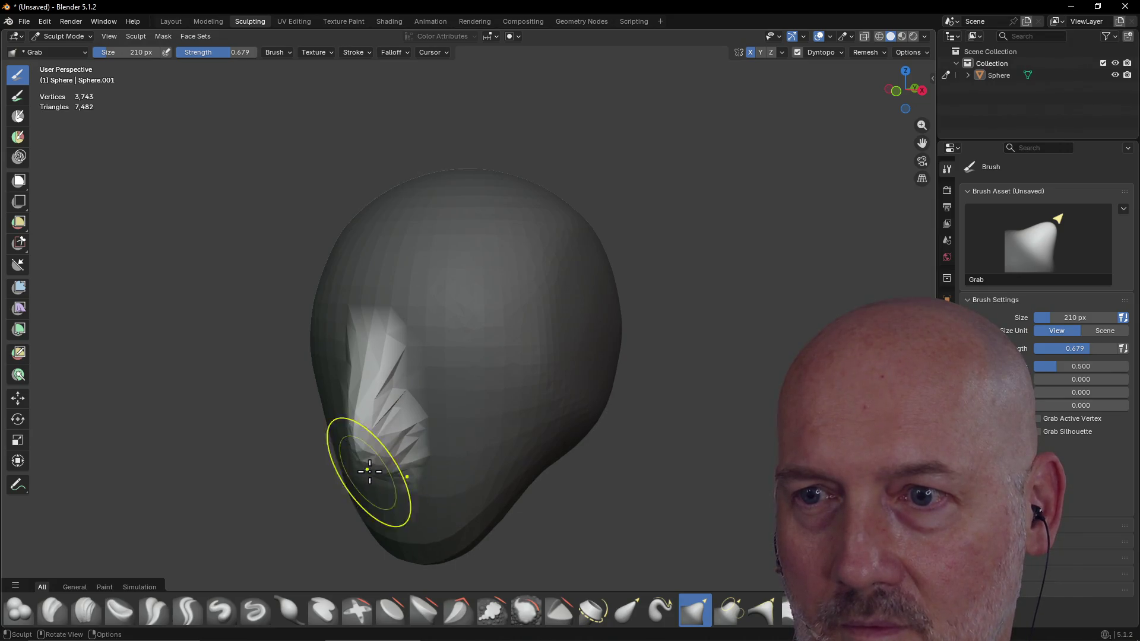
mouse_move(372, 422)
middle_down()
mouse_move(400, 410)
mouse_move(384, 411)
middle_up()
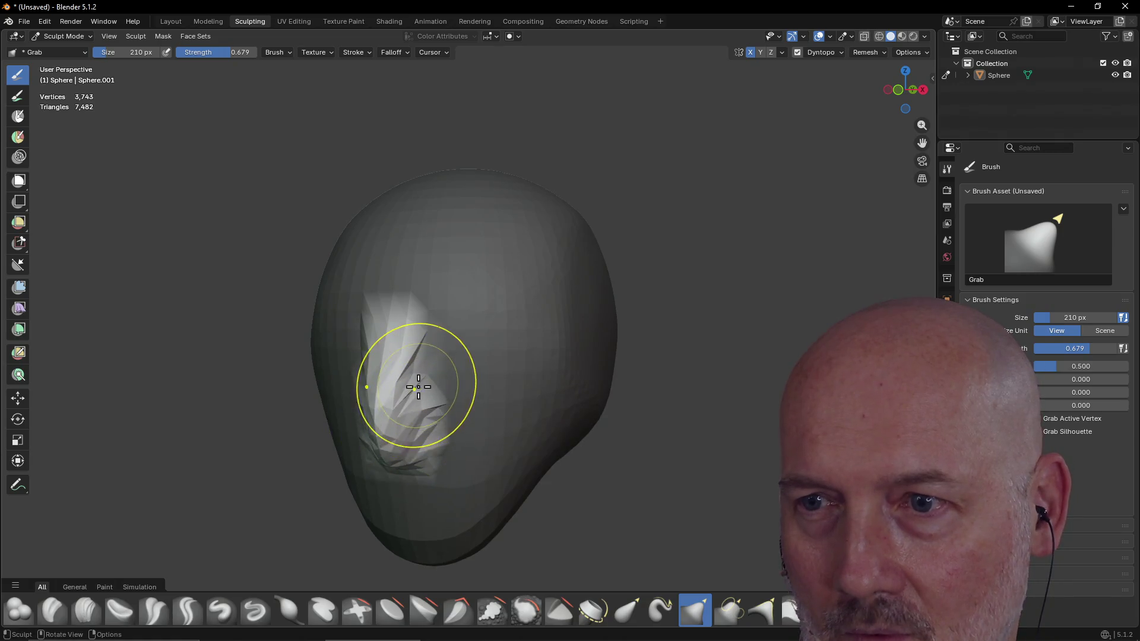
drag(394, 363, 399, 342)
Step: Shift the cheek bulge and pull the spikes into a jutting protrusion from several angles, then bring Firefox forward
mouse_move(408, 504)
middle_down()
mouse_move(444, 481)
mouse_move(448, 464)
middle_up()
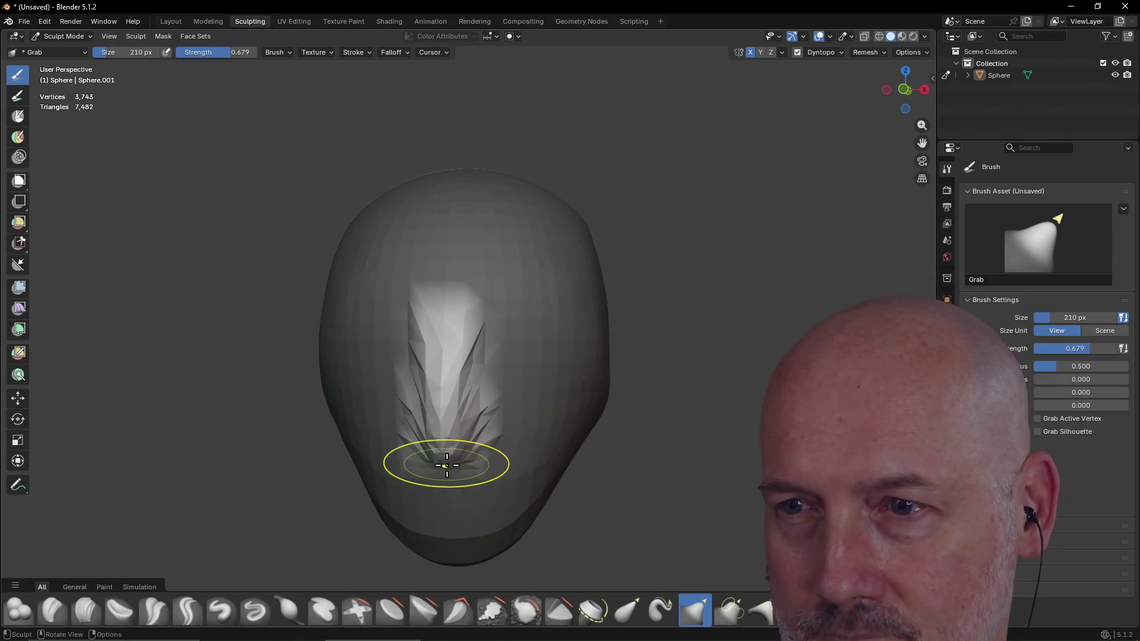
middle_drag(439, 366, 357, 419)
drag(307, 401, 317, 406)
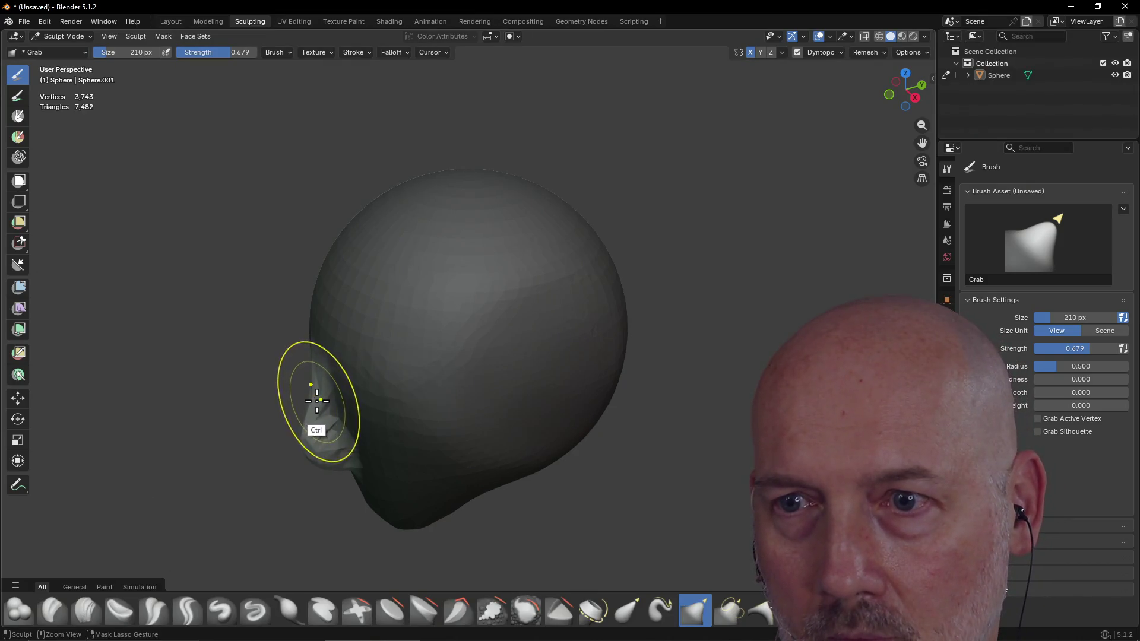
mouse_move(381, 381)
middle_down()
mouse_move(475, 356)
mouse_move(501, 307)
middle_up()
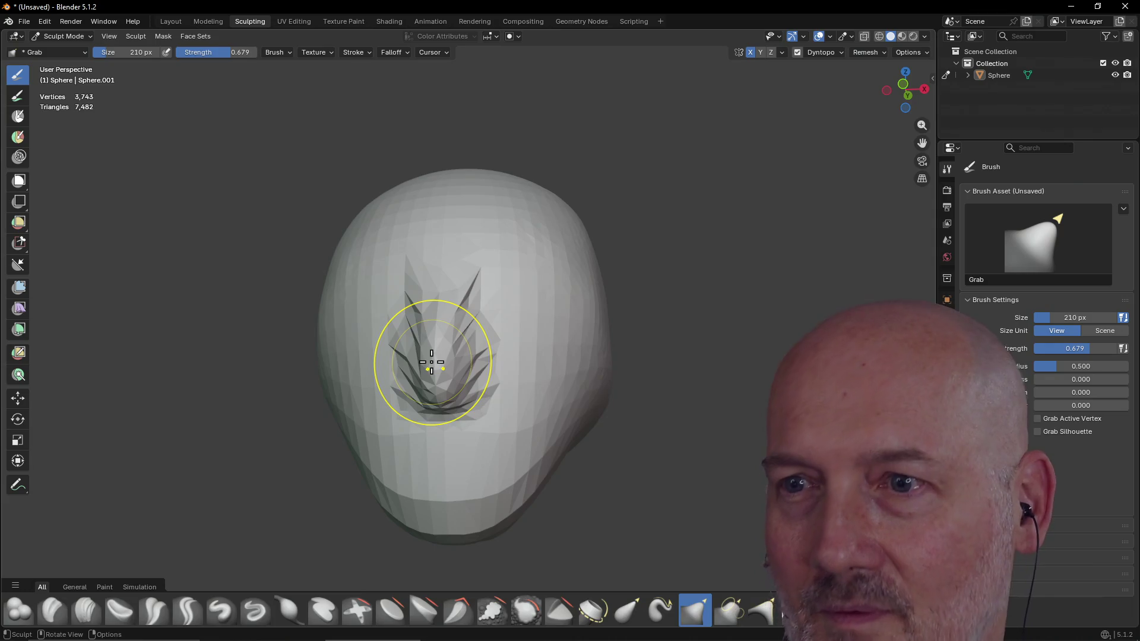
middle_drag(432, 363, 412, 405)
drag(413, 404, 435, 437)
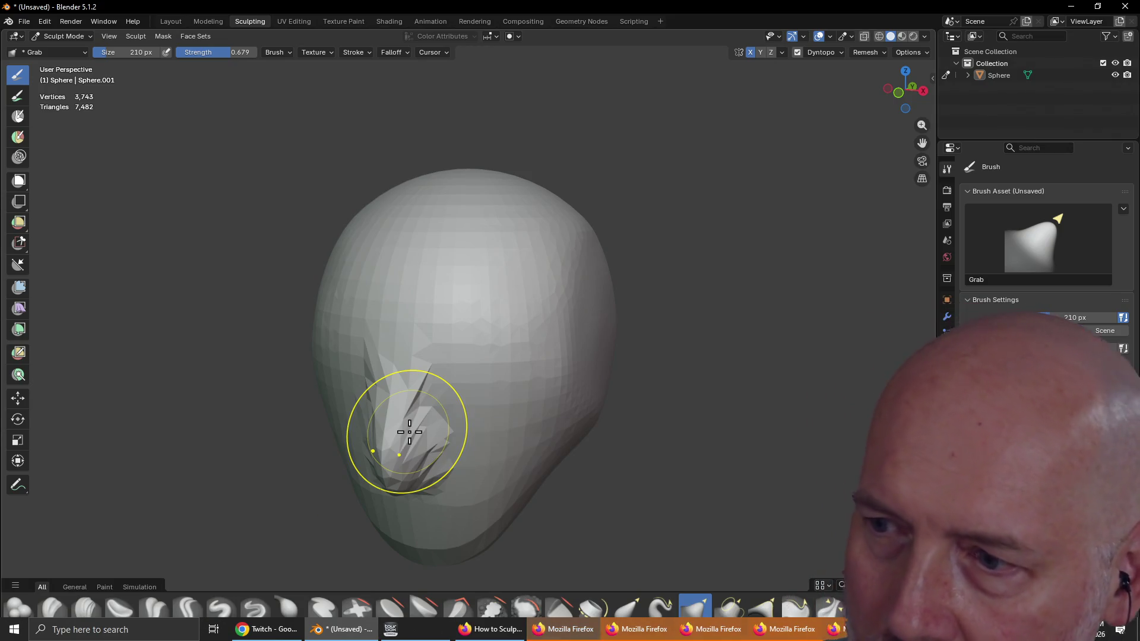
click(567, 631)
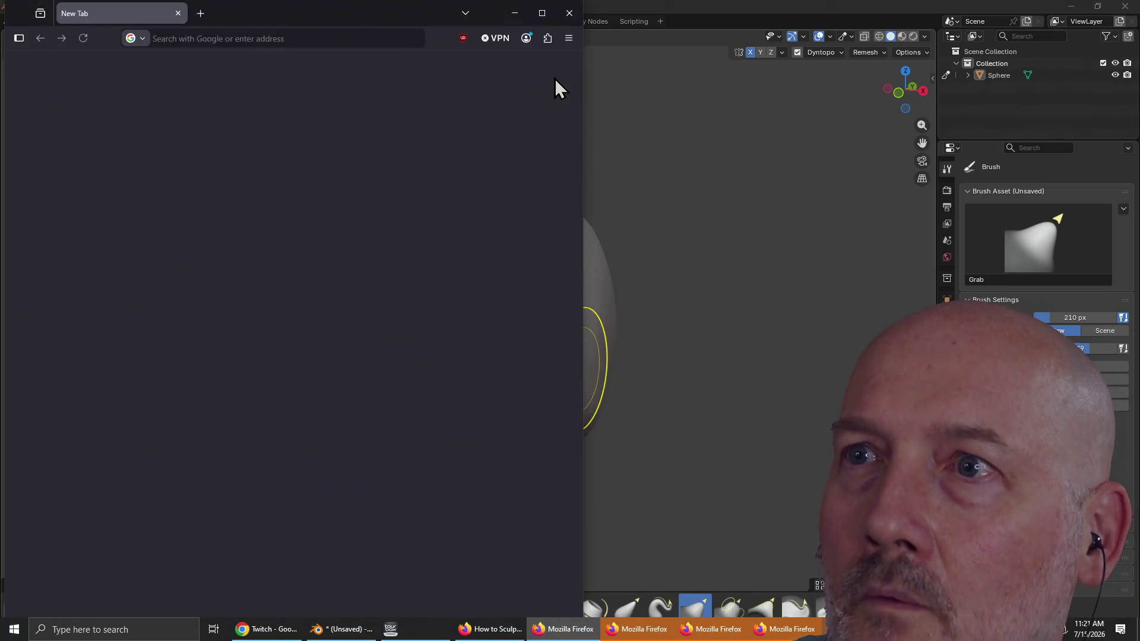
click(567, 14)
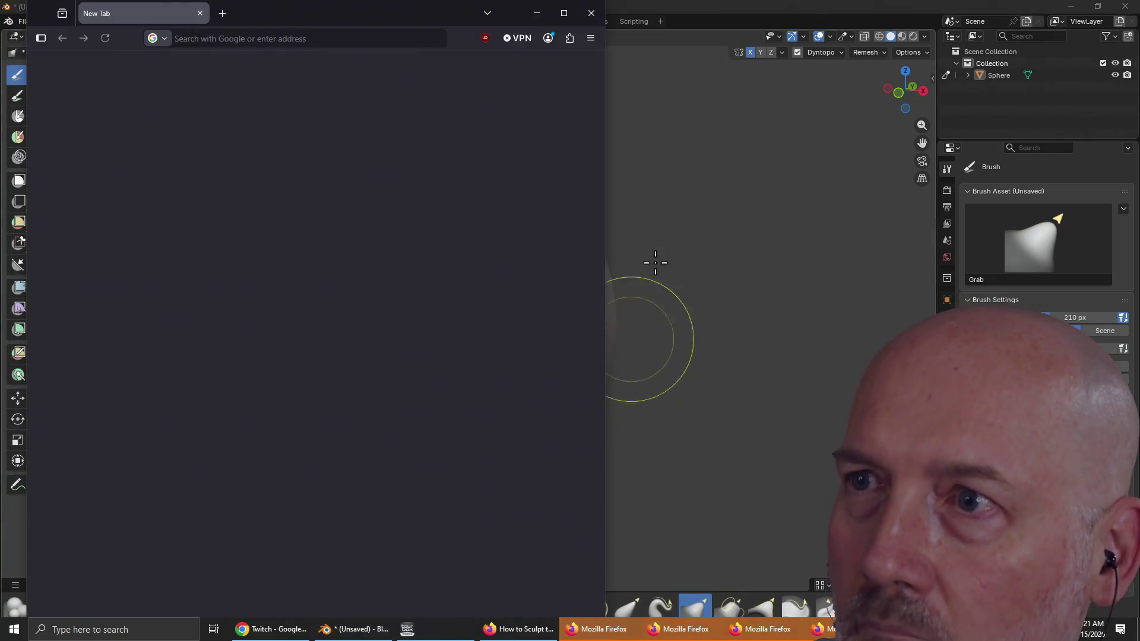
click(630, 65)
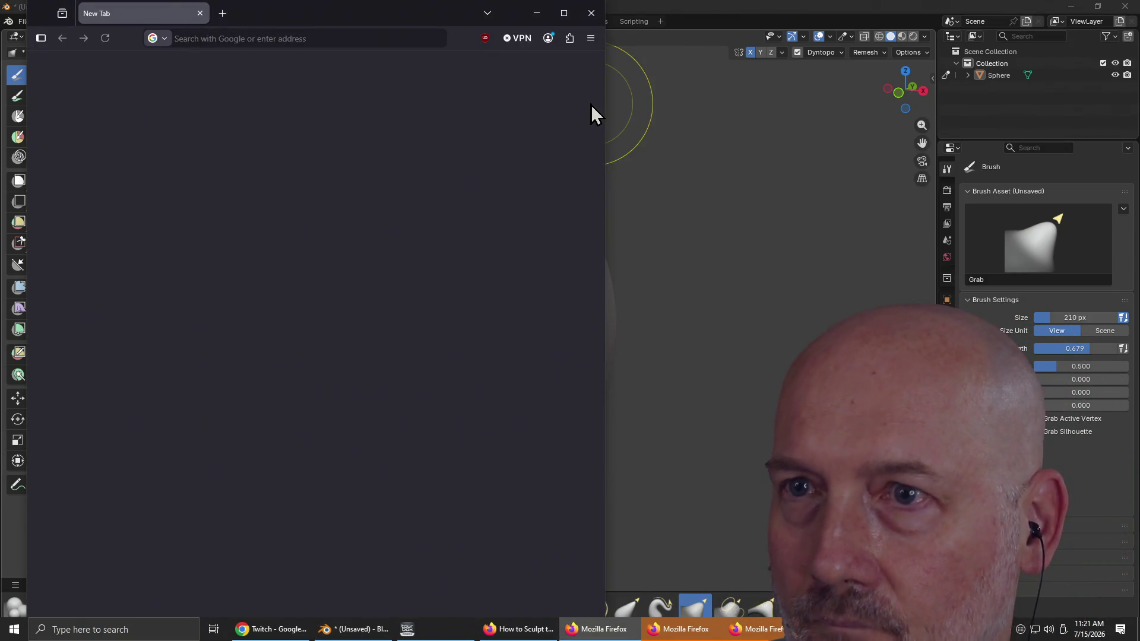
click(592, 13)
key(alt+Tab)
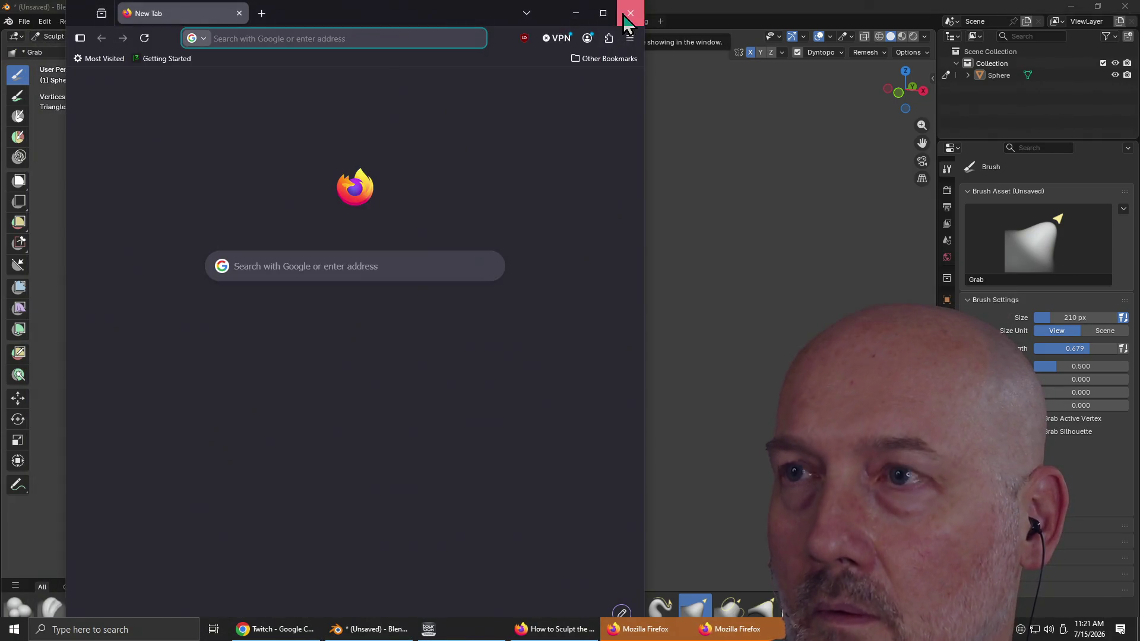
click(631, 13)
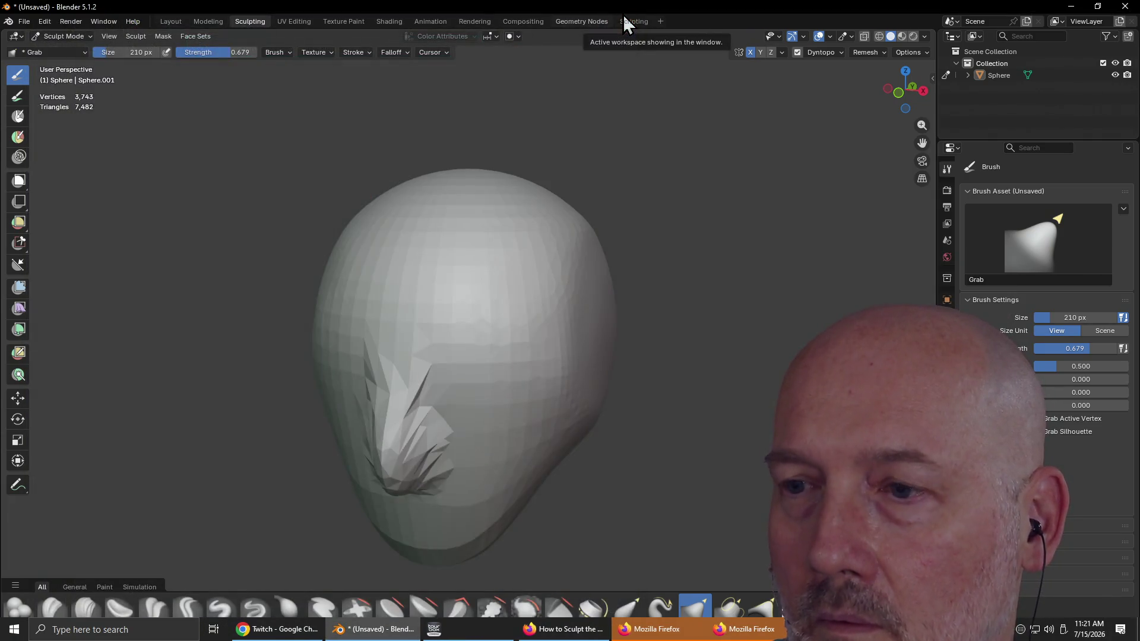
key(alt+Tab)
key(Tab)
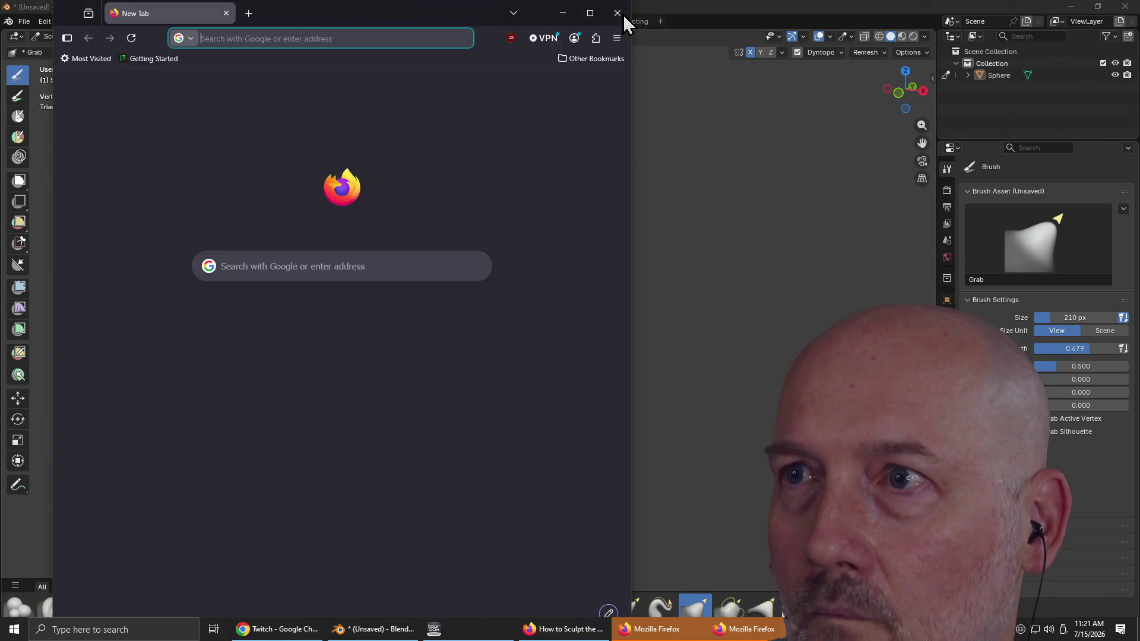
click(617, 16)
key(alt+Tab)
key(Tab)
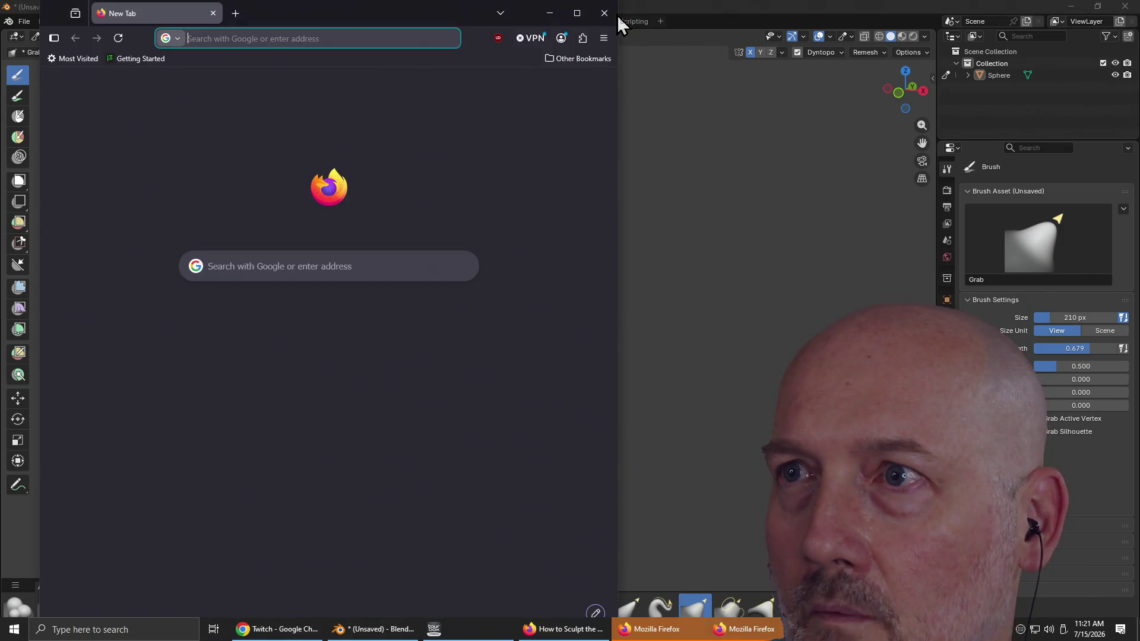
click(606, 13)
key(alt+Tab)
key(Tab)
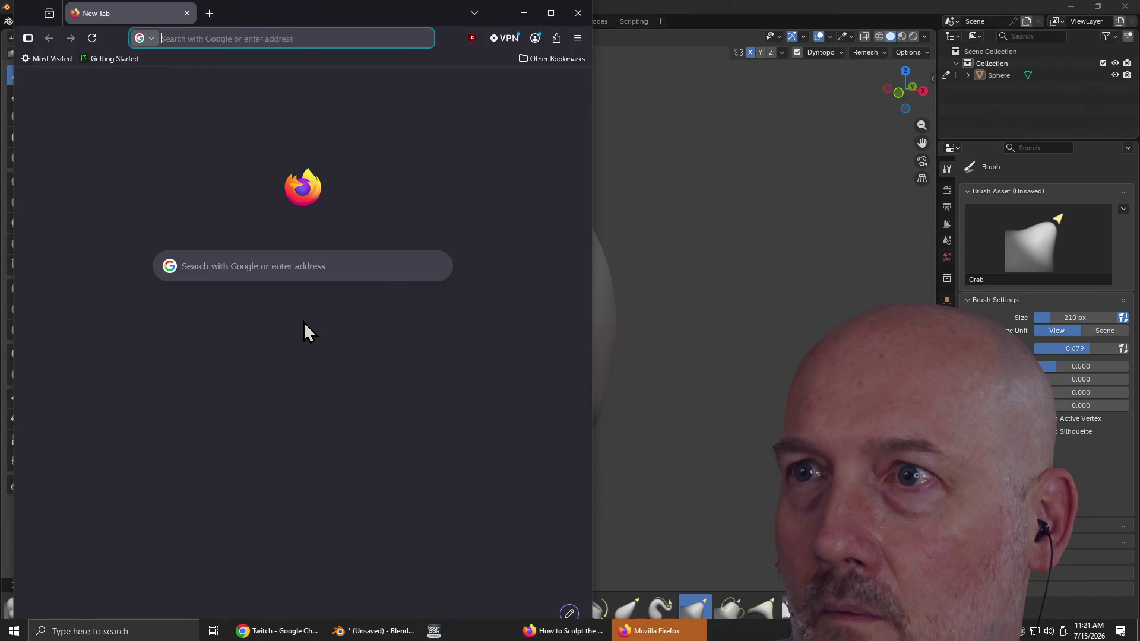
click(581, 11)
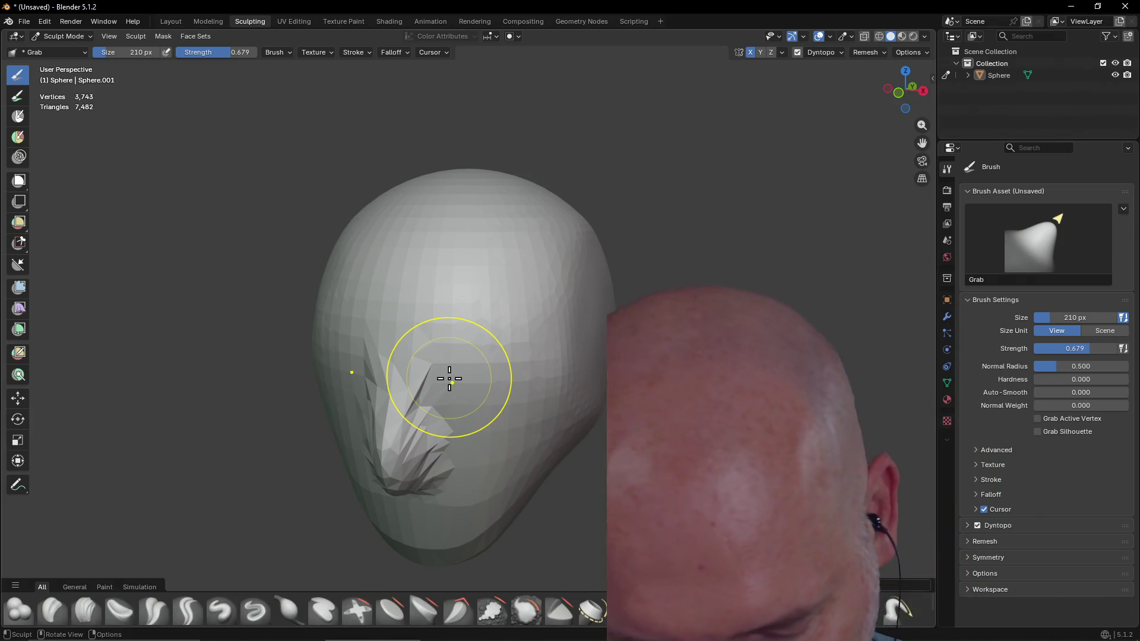
scroll(451, 379, up, 1)
Step: Reshape the spiky faces into a nose from both sides, then toggle Dyntopo off and back on
mouse_move(452, 421)
middle_down()
mouse_move(466, 351)
mouse_move(463, 389)
mouse_move(451, 382)
mouse_move(392, 433)
middle_up()
mouse_move(393, 434)
mouse_down()
mouse_move(369, 420)
mouse_move(356, 383)
mouse_move(370, 421)
mouse_up()
middle_drag(360, 430, 551, 465)
mouse_move(551, 465)
mouse_down()
mouse_move(565, 433)
mouse_move(561, 484)
mouse_up()
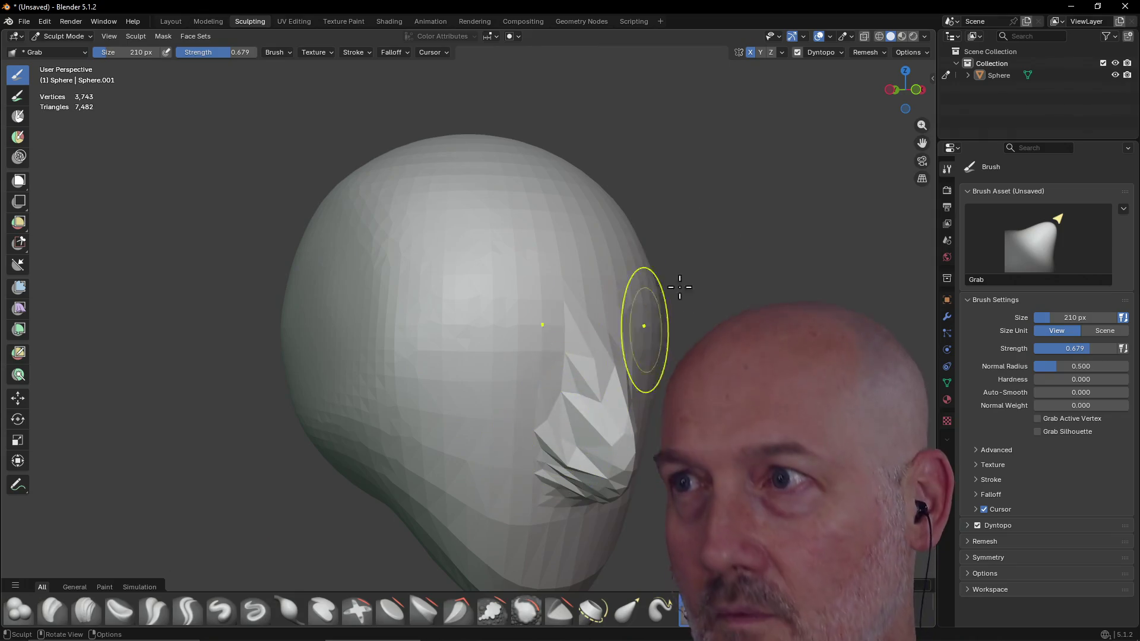
click(797, 52)
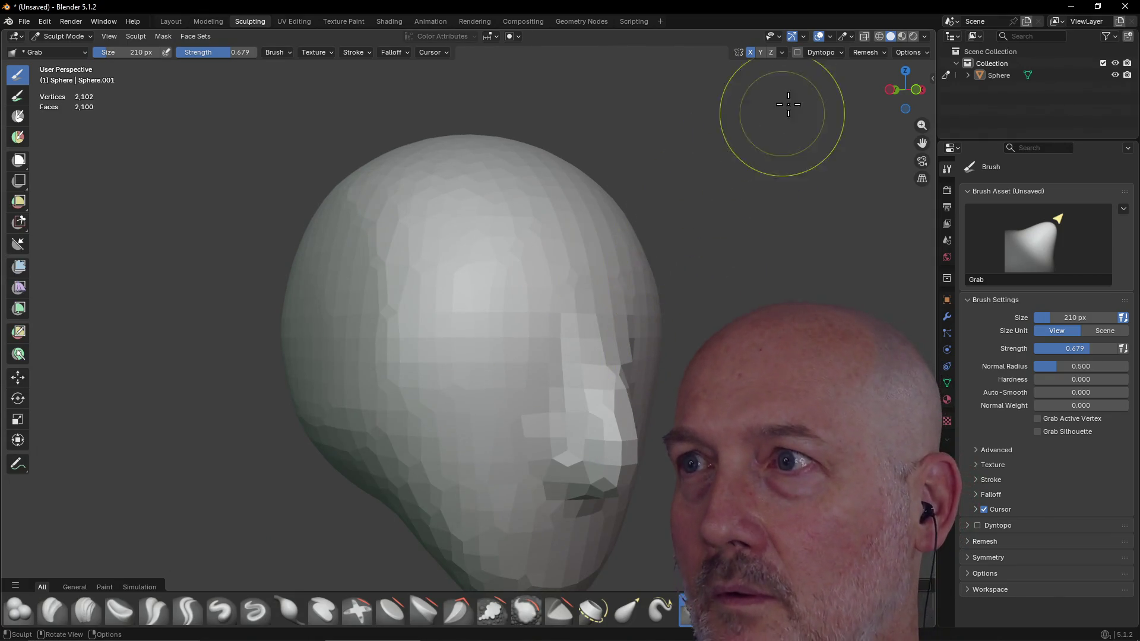
click(797, 53)
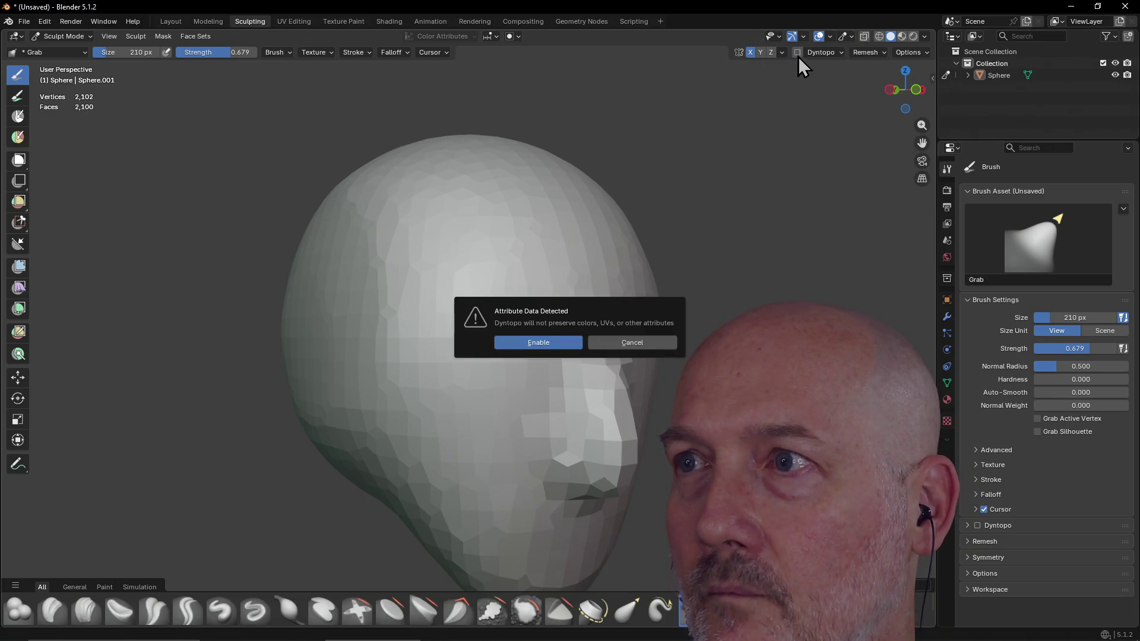
Step: Enable dynamic topology despite the attribute-data warning and pull the face into a stronger nose
click(565, 343)
drag(547, 382, 468, 387)
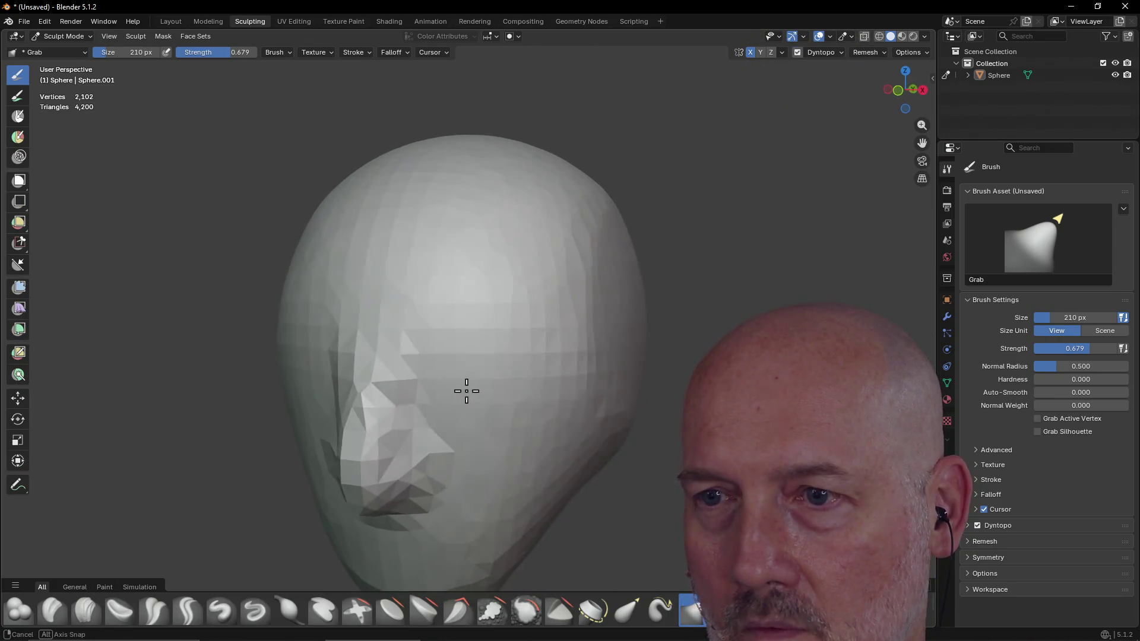
mouse_move(468, 387)
middle_down()
mouse_move(420, 389)
mouse_move(438, 387)
middle_up()
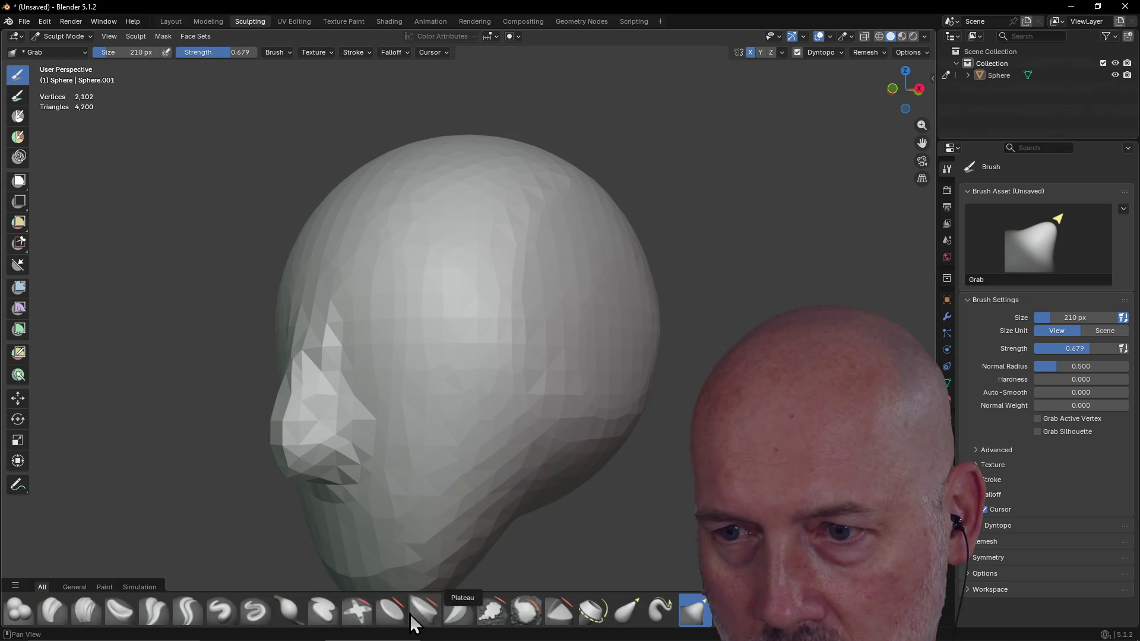
mouse_move(390, 611)
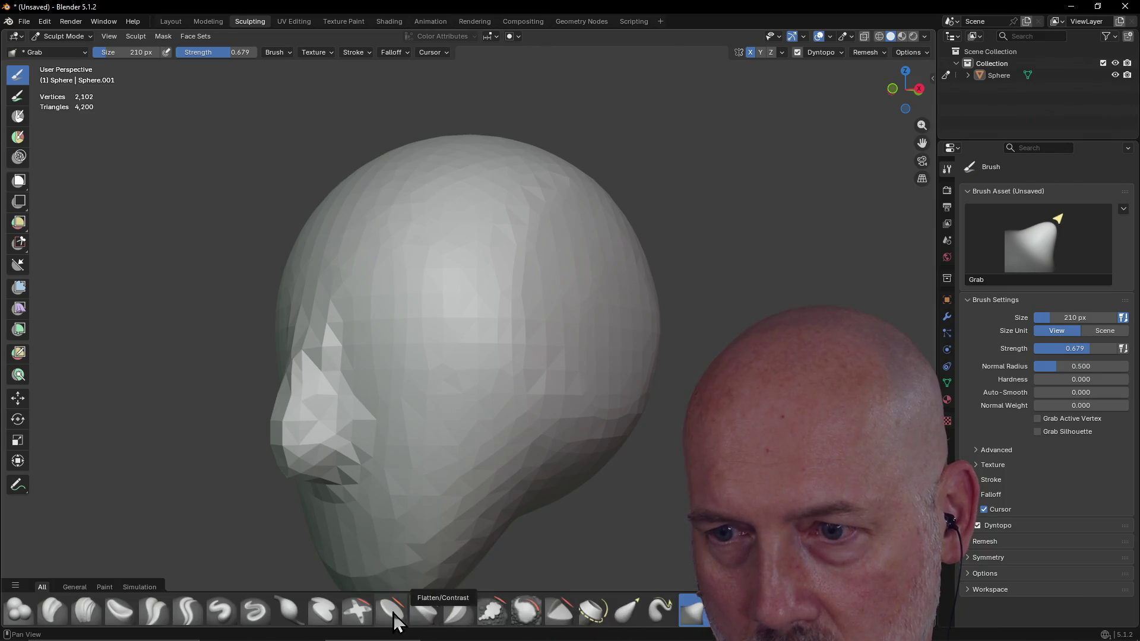
Step: Scrape flat planes into the cheek, down the side of the face and around the mouth with Scrape Multiplane
click(456, 613)
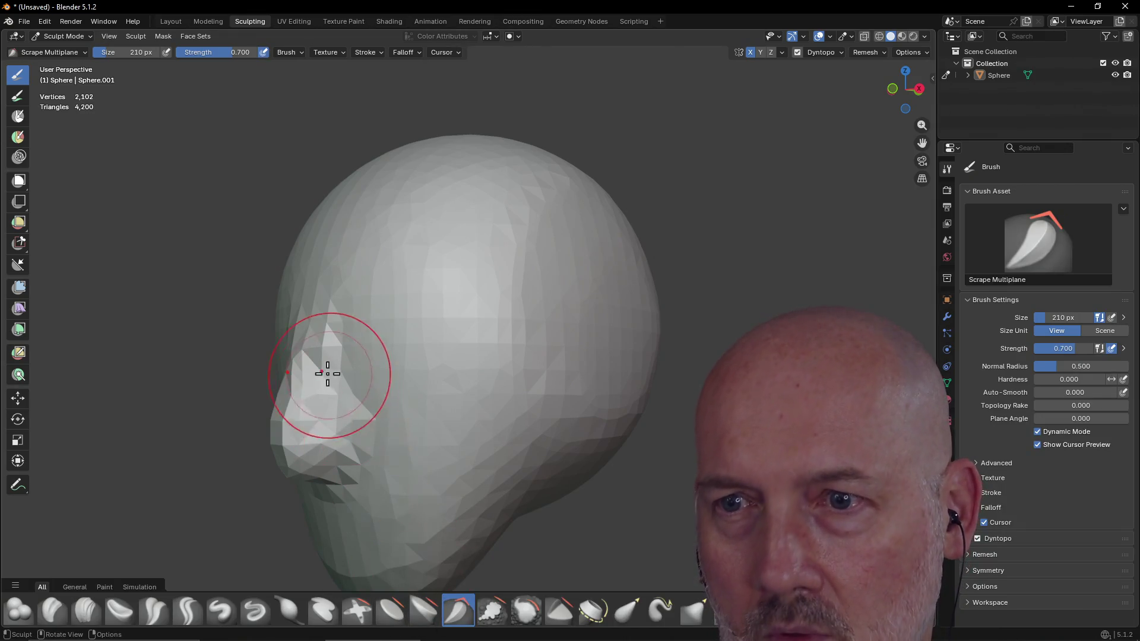
mouse_move(332, 381)
mouse_down()
mouse_move(329, 443)
mouse_move(356, 414)
mouse_move(340, 360)
mouse_move(330, 472)
mouse_up()
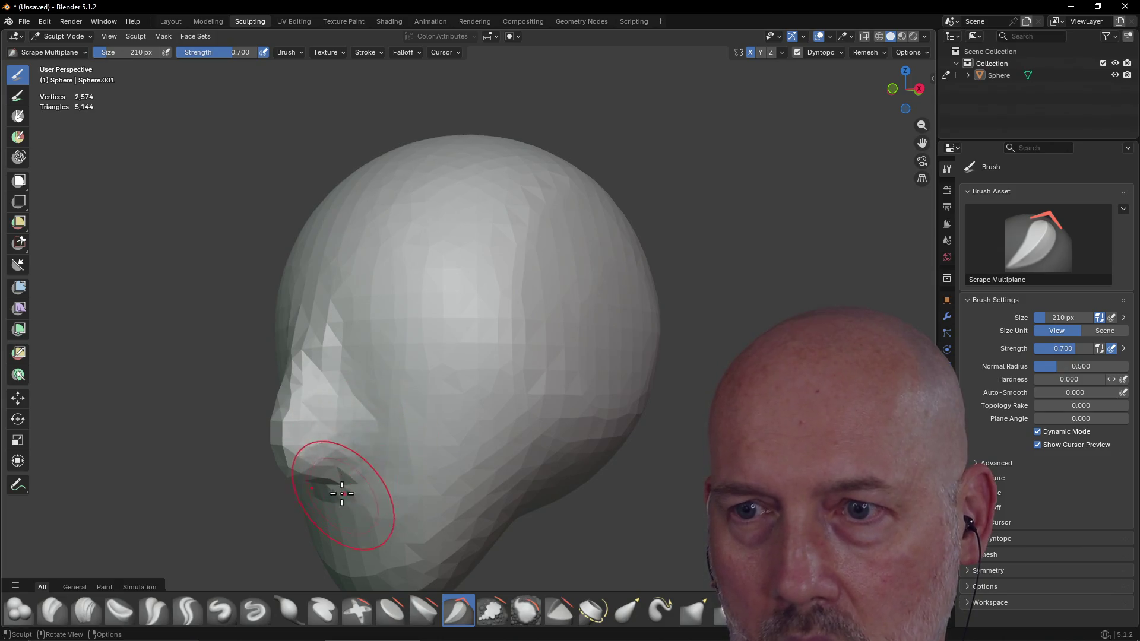
middle_drag(331, 472, 412, 446)
drag(412, 446, 502, 377)
mouse_move(502, 377)
middle_down()
mouse_move(460, 425)
mouse_move(478, 402)
middle_up()
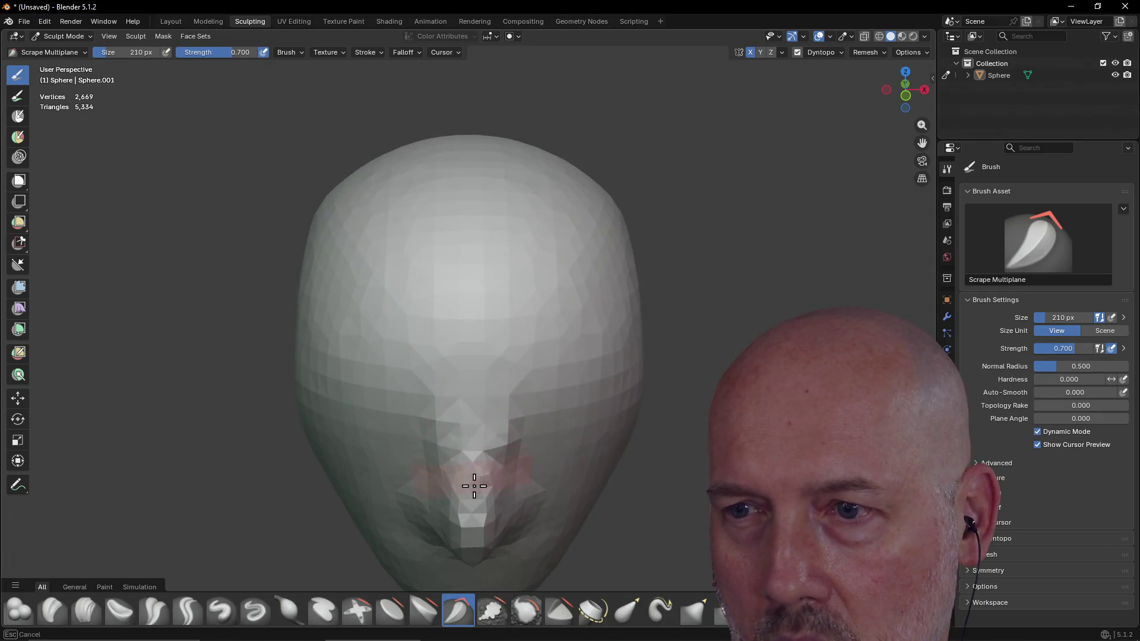
Step: Scrape the cheek beside the nose from three-quarter views, then take the Grab brush
middle_drag(475, 466, 569, 427)
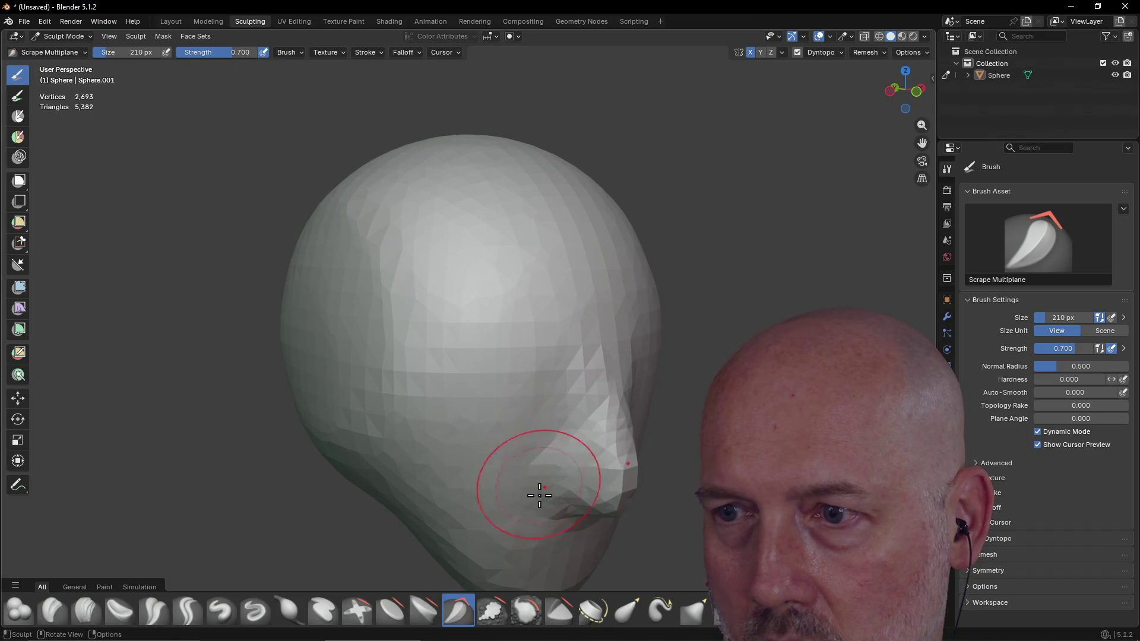
mouse_move(547, 464)
middle_down()
mouse_move(570, 410)
mouse_move(528, 474)
middle_up()
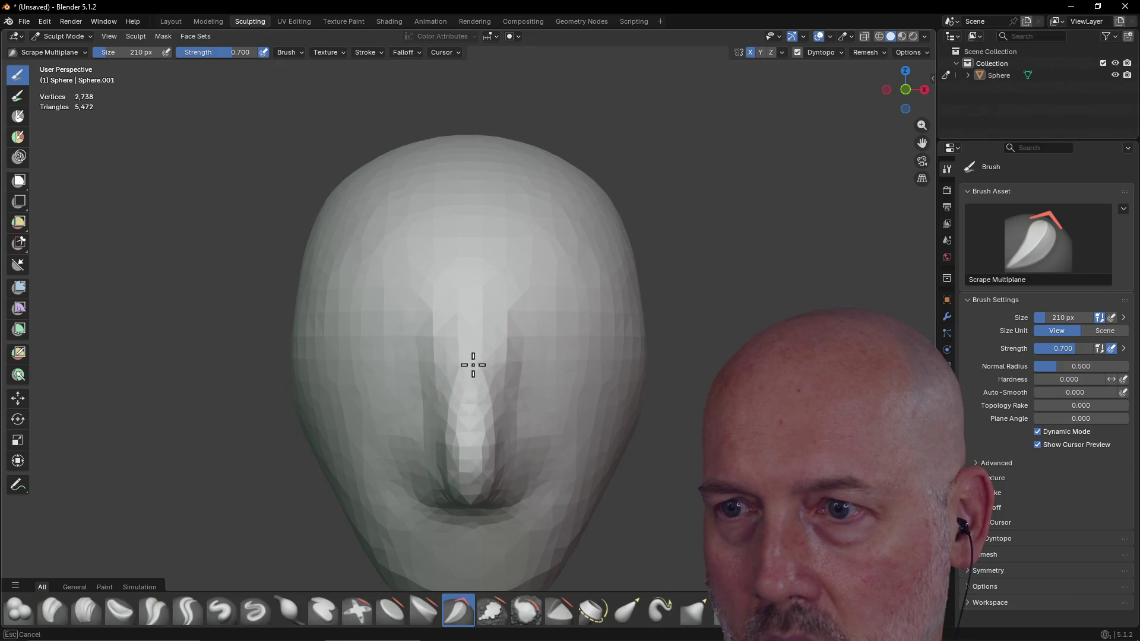
drag(483, 364, 476, 420)
middle_drag(476, 420, 453, 427)
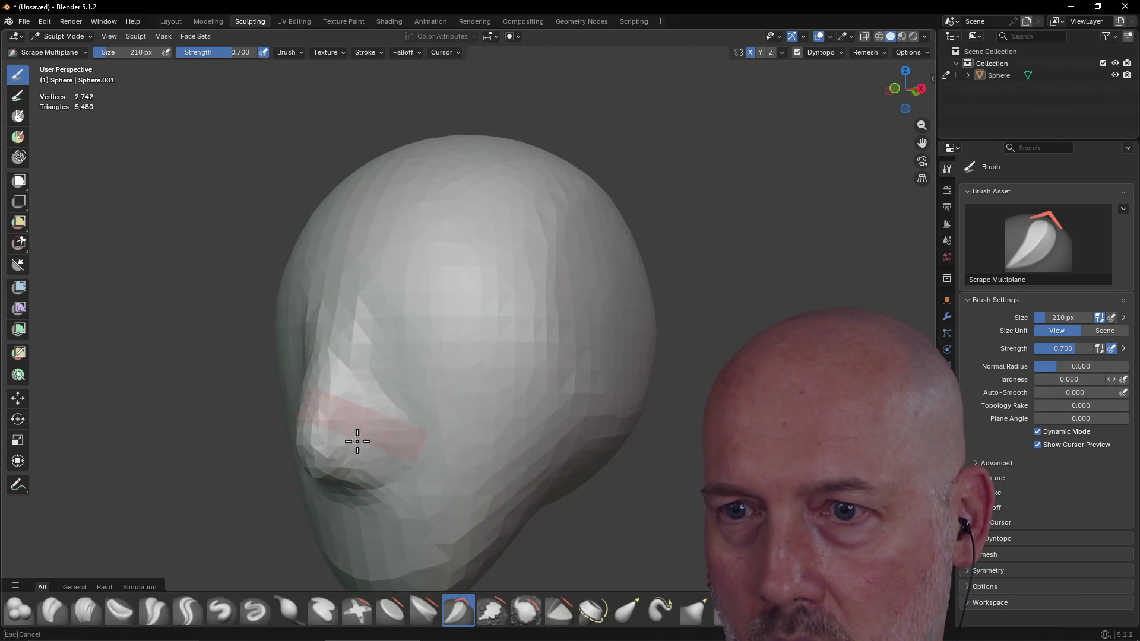
mouse_move(343, 407)
middle_down()
mouse_move(492, 444)
mouse_move(484, 438)
middle_up()
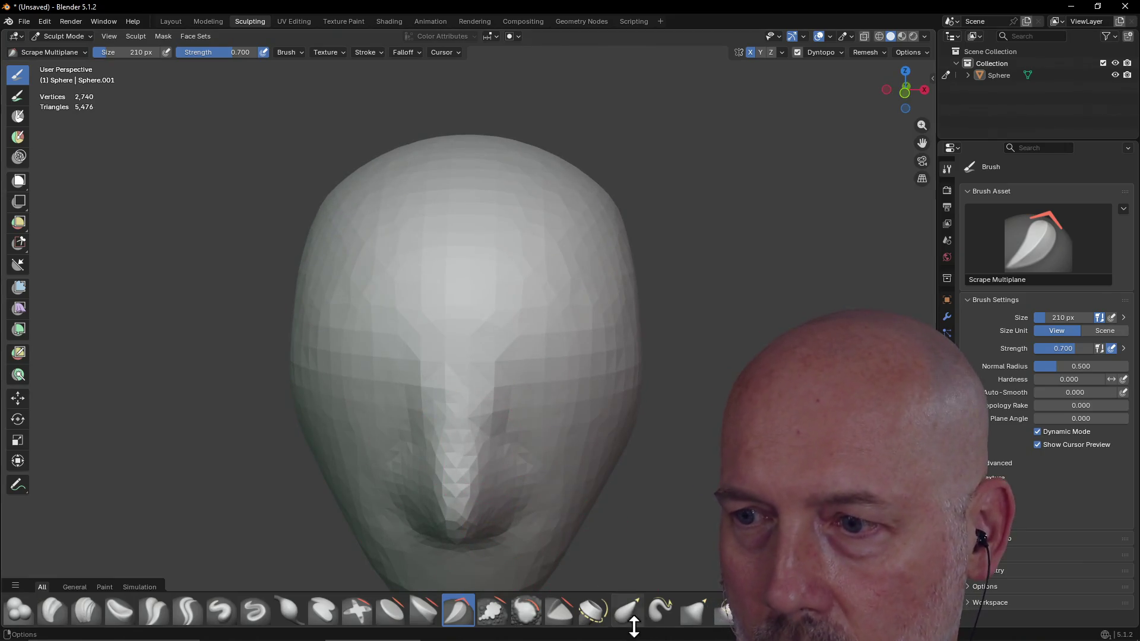
click(696, 616)
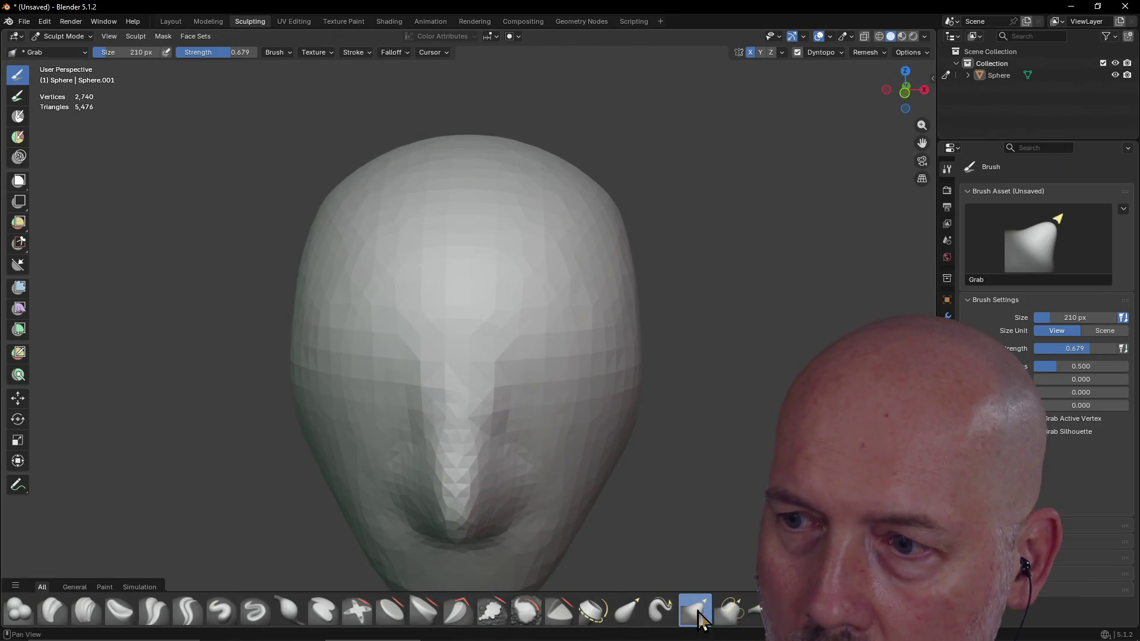
Step: Reshape the area under the nose, then set the Grab brush to 92 px size and 0.261 strength
drag(454, 438, 453, 429)
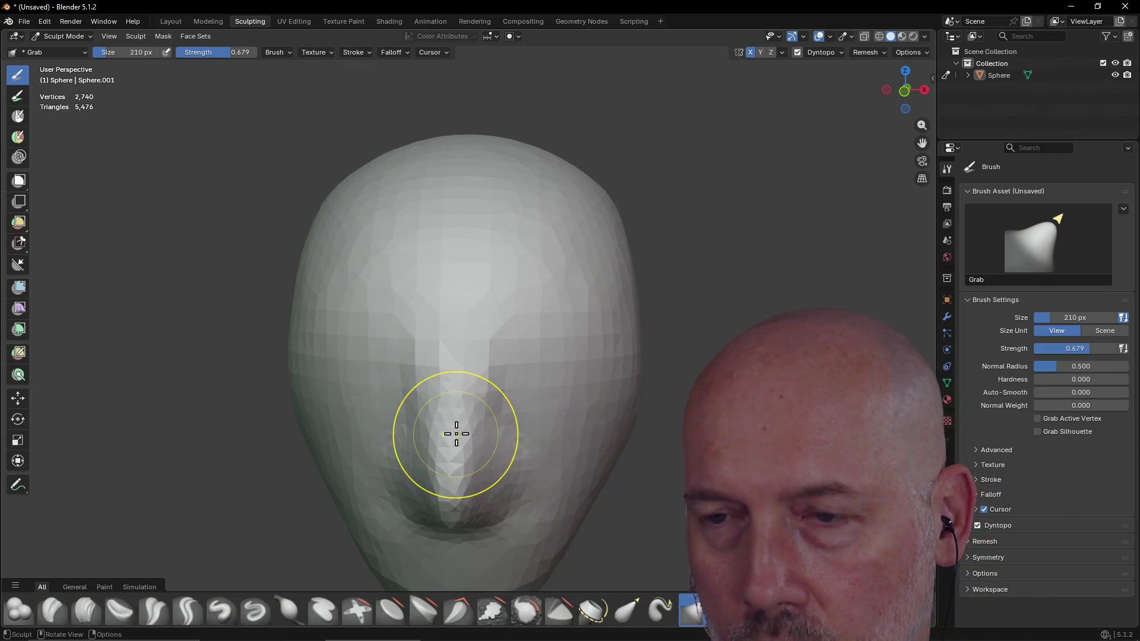
ctrl+drag(452, 423, 454, 421)
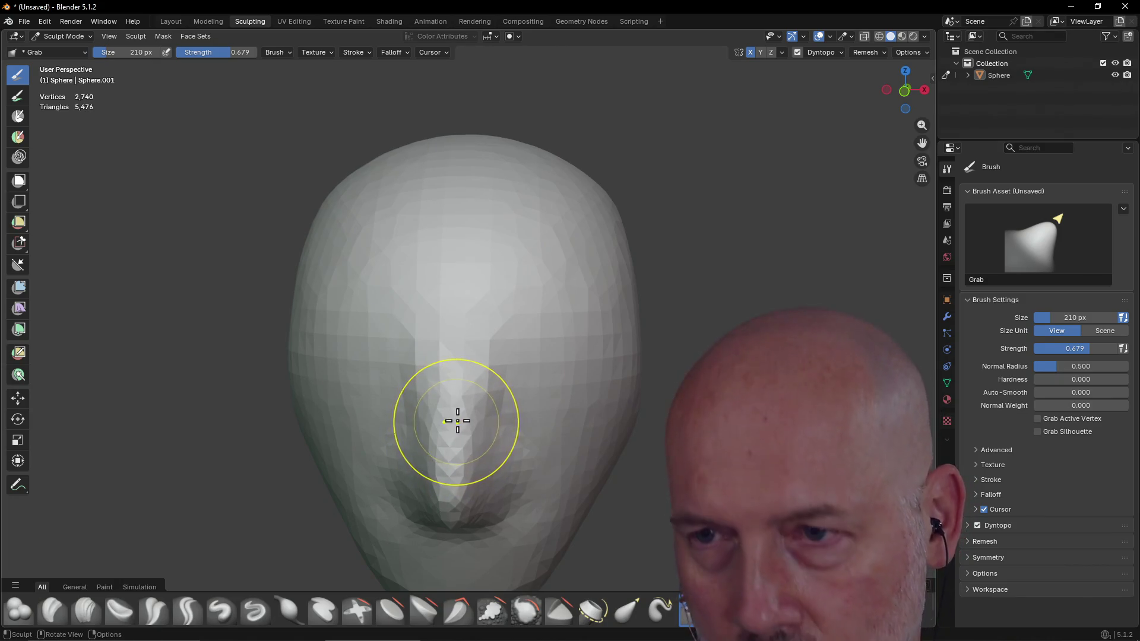
key(f)
click(418, 427)
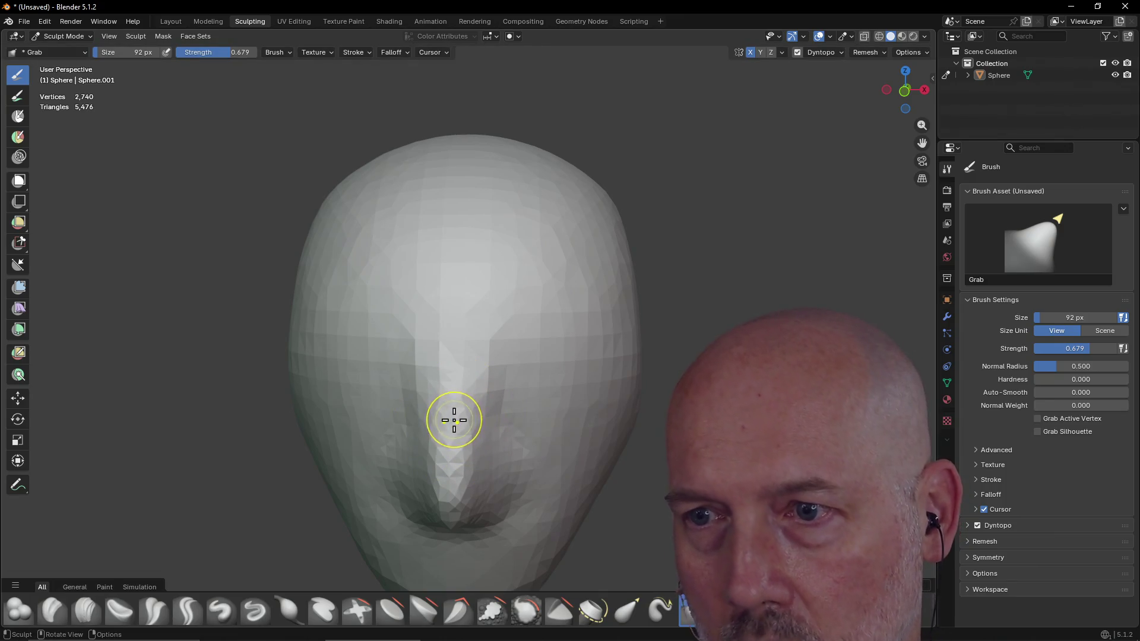
key(ctrl)
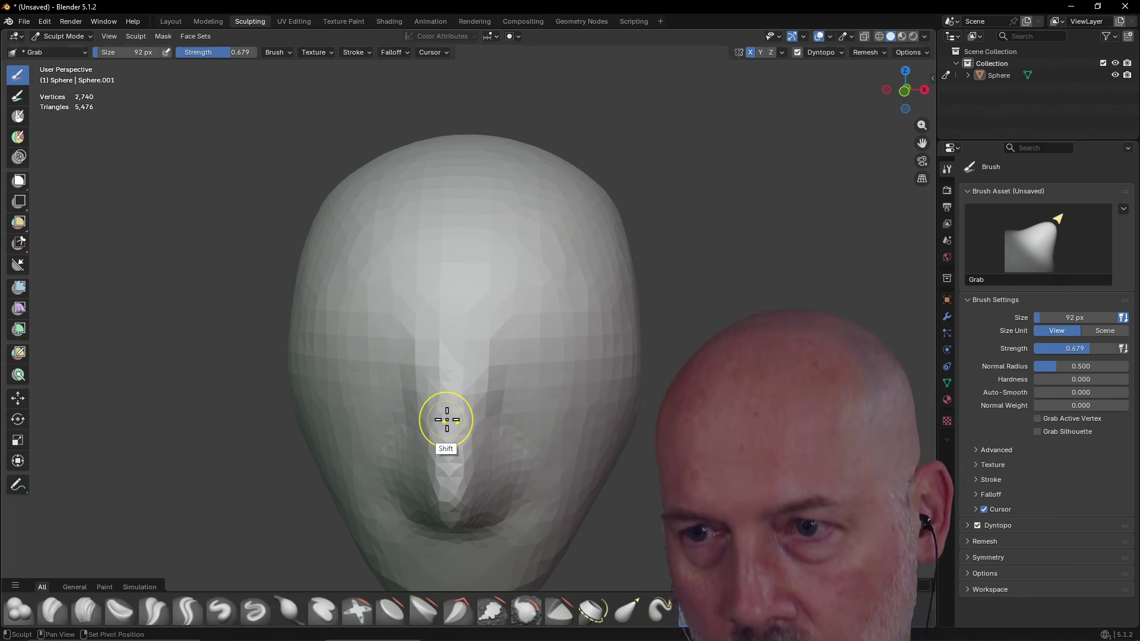
key(shift+f)
click(415, 434)
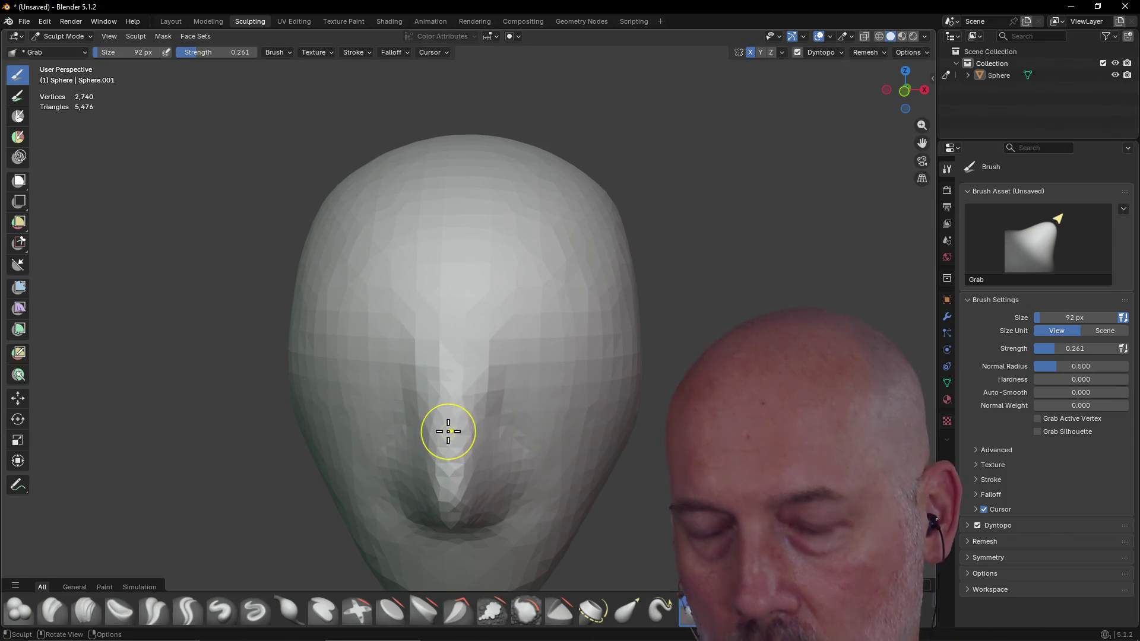
key(ctrl)
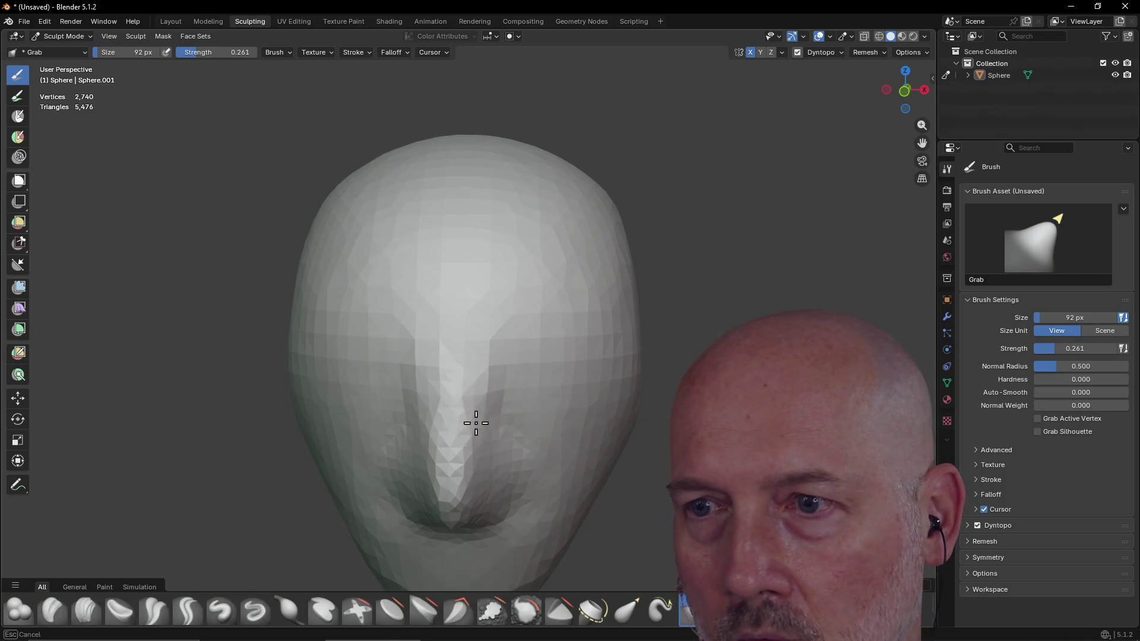
mouse_move(453, 421)
middle_down()
mouse_move(312, 432)
mouse_move(400, 357)
middle_up()
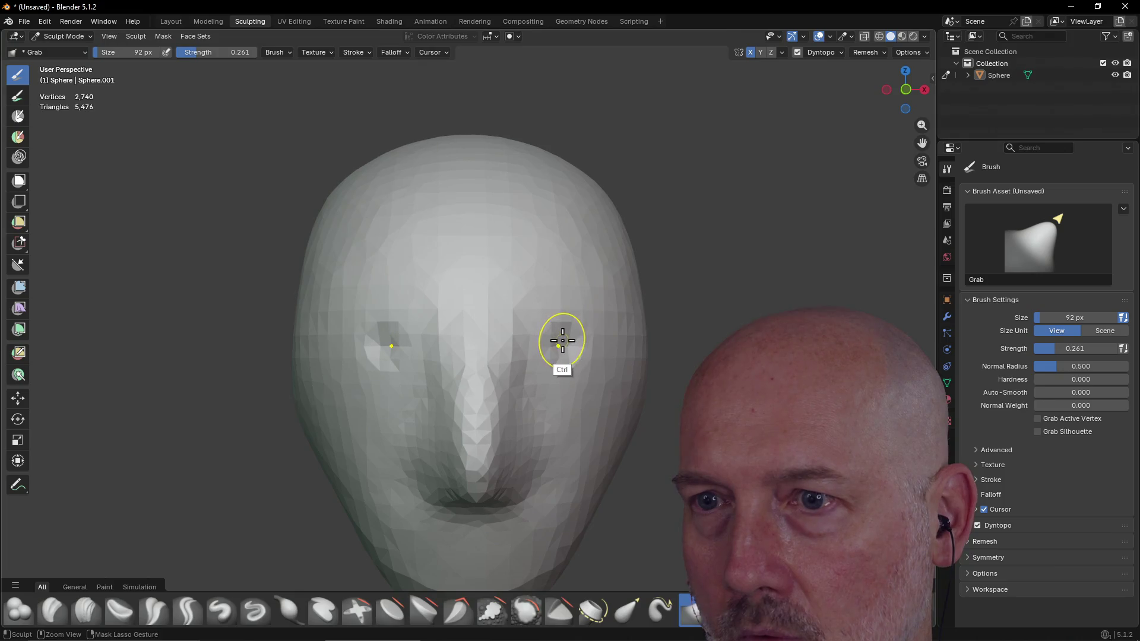
Step: Push in both eye sockets while orbiting around the face, then turn off Dyntopo
mouse_move(558, 340)
middle_down()
mouse_move(443, 377)
mouse_move(482, 358)
middle_up()
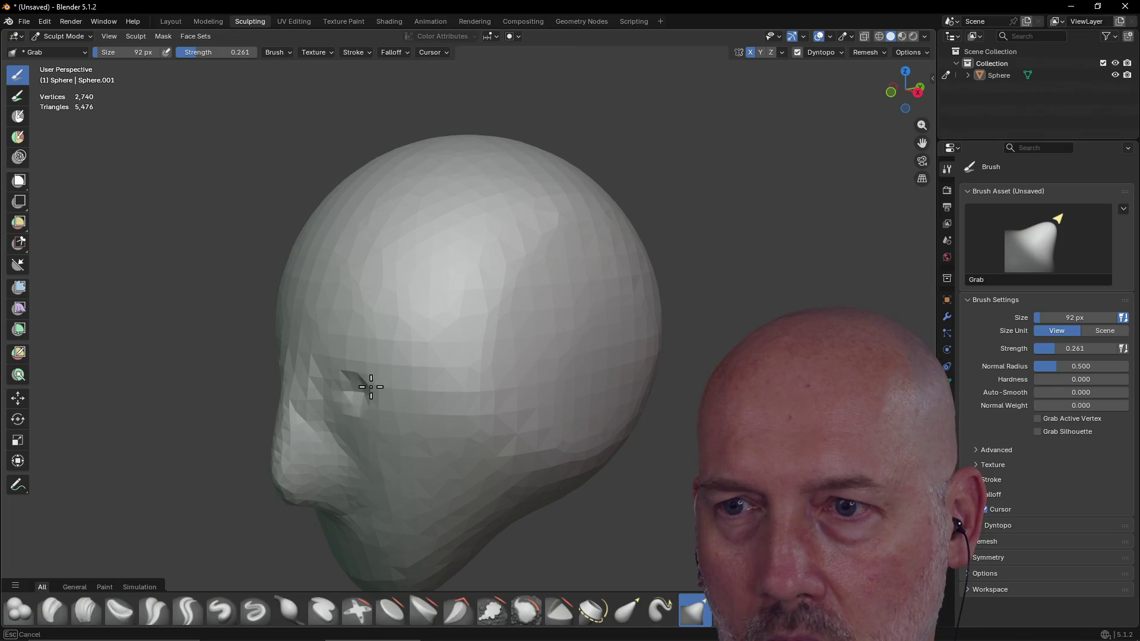
mouse_move(524, 355)
middle_down()
mouse_move(515, 324)
mouse_move(499, 333)
mouse_move(535, 364)
mouse_move(532, 430)
mouse_move(534, 418)
middle_up()
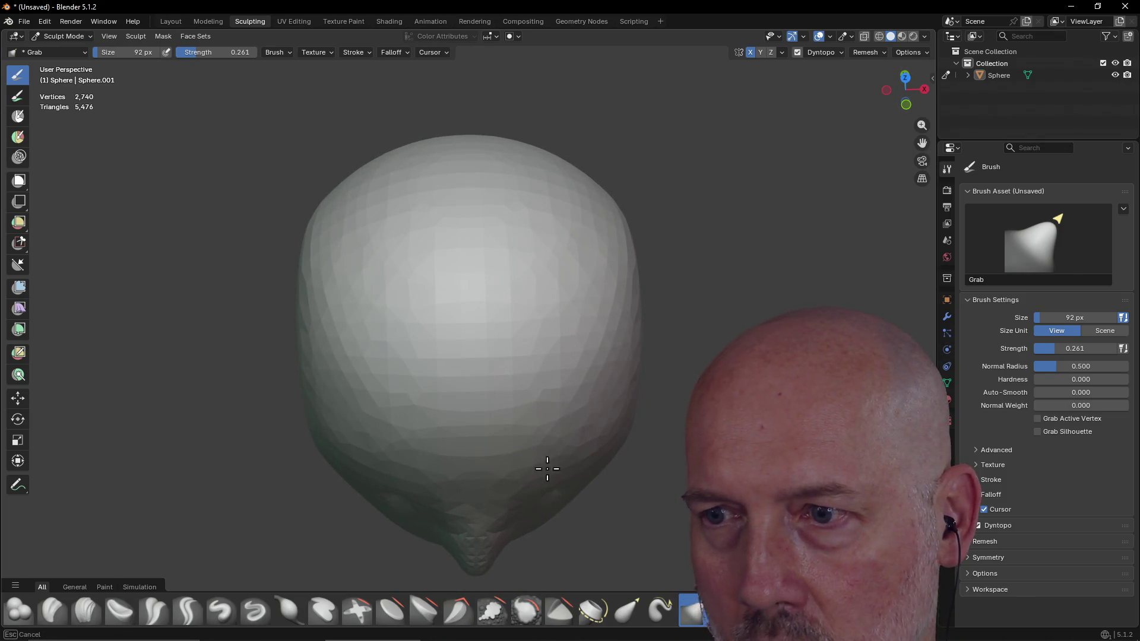
middle_drag(527, 344, 495, 312)
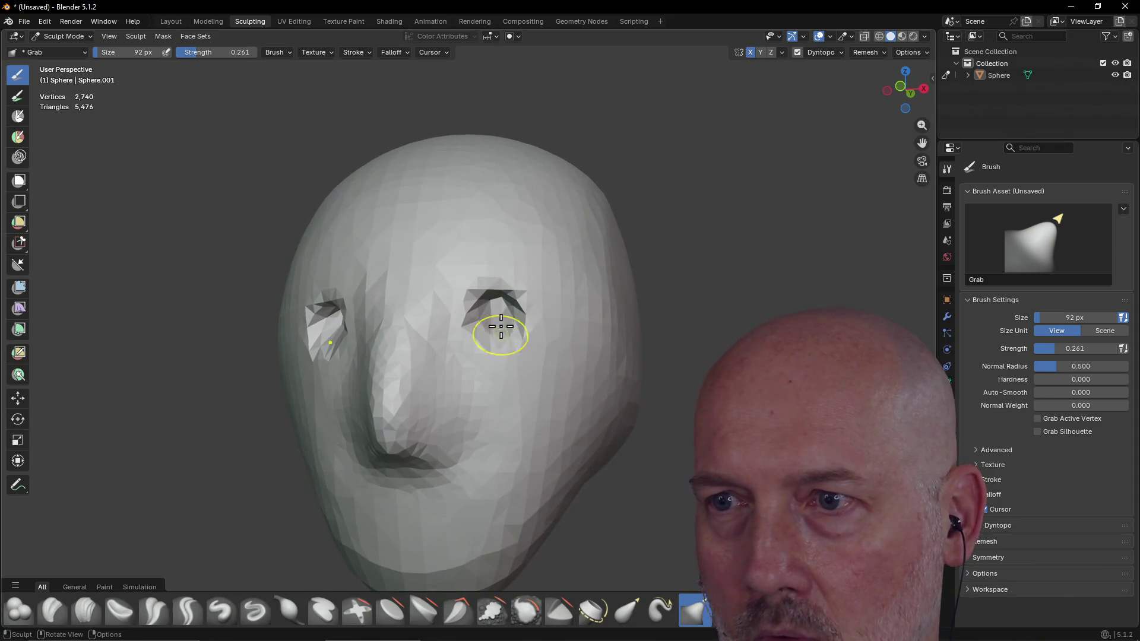
key(ctrl)
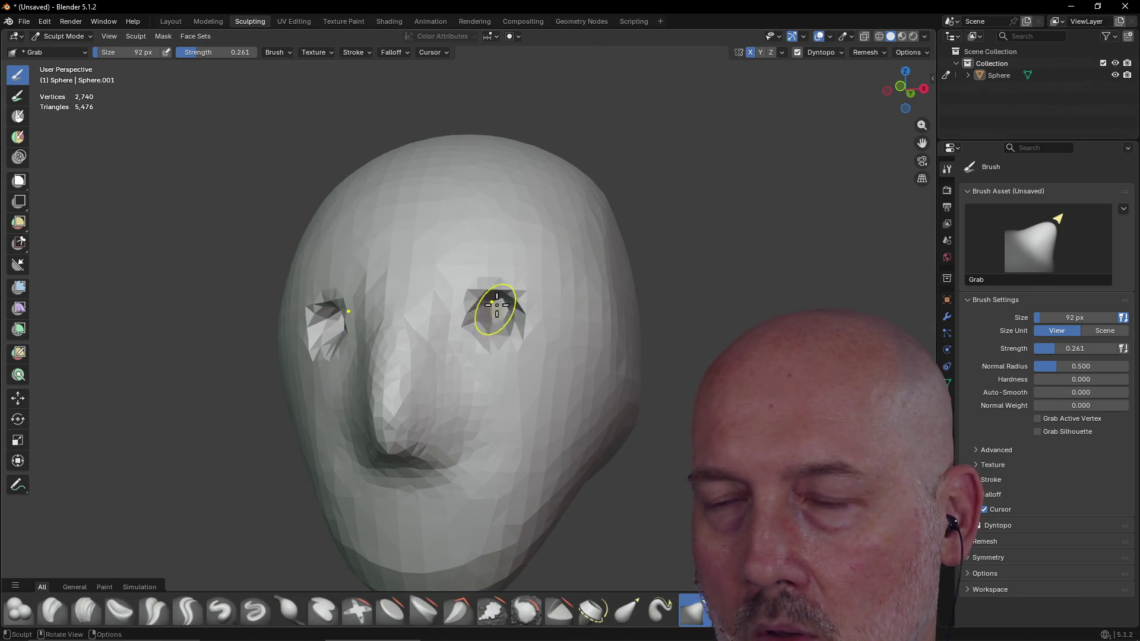
middle_drag(497, 304, 491, 342)
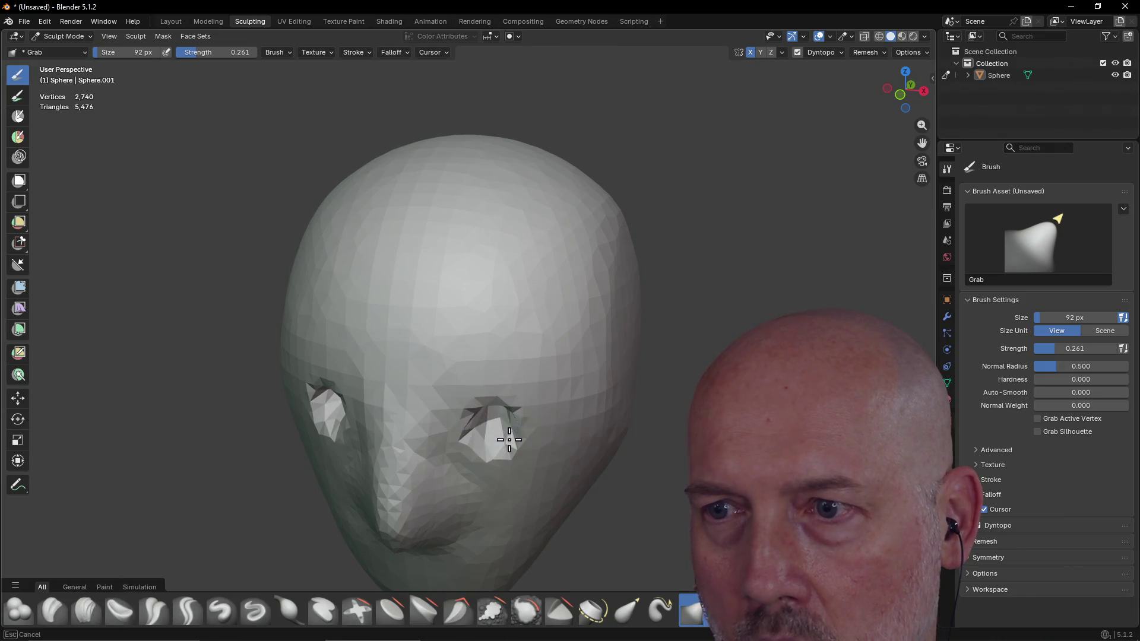
mouse_move(495, 433)
middle_down()
mouse_move(453, 365)
mouse_move(465, 357)
mouse_move(435, 374)
middle_up()
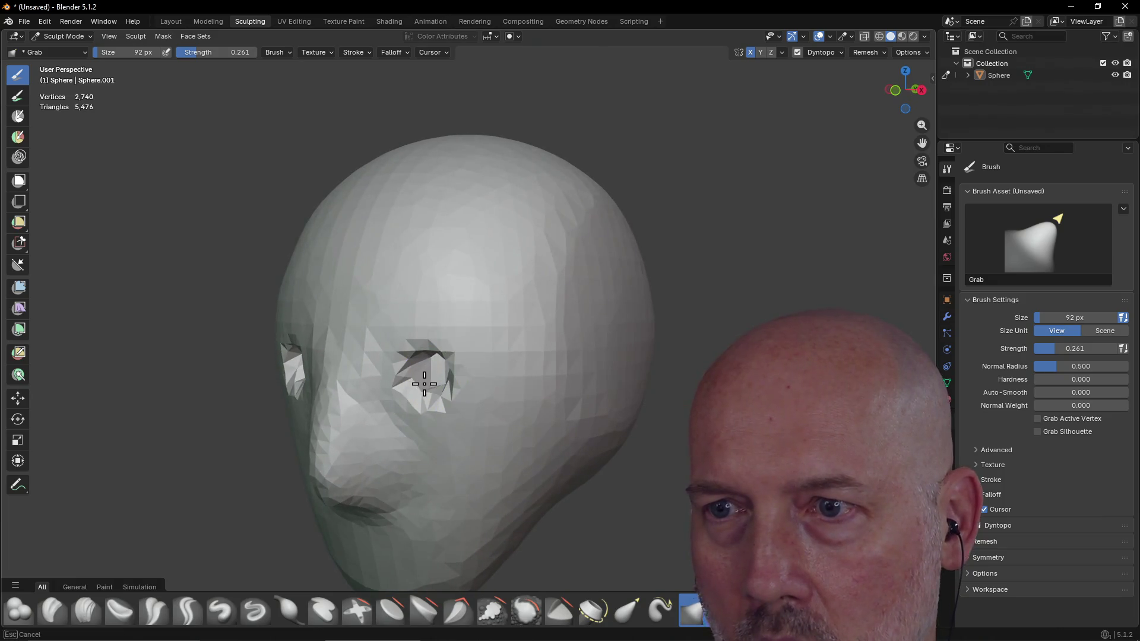
click(797, 52)
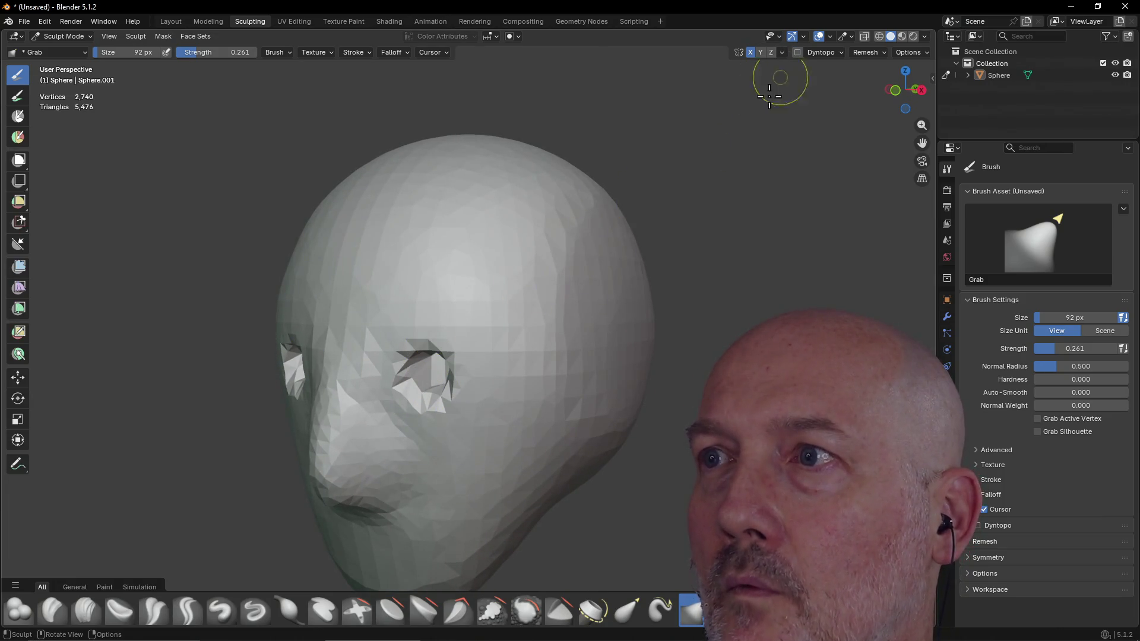
Step: Undo the last mesh change and turn dynamic topology back on
key(ctrl+z)
mouse_move(513, 375)
middle_down()
mouse_move(540, 365)
mouse_move(480, 361)
mouse_move(481, 339)
middle_up()
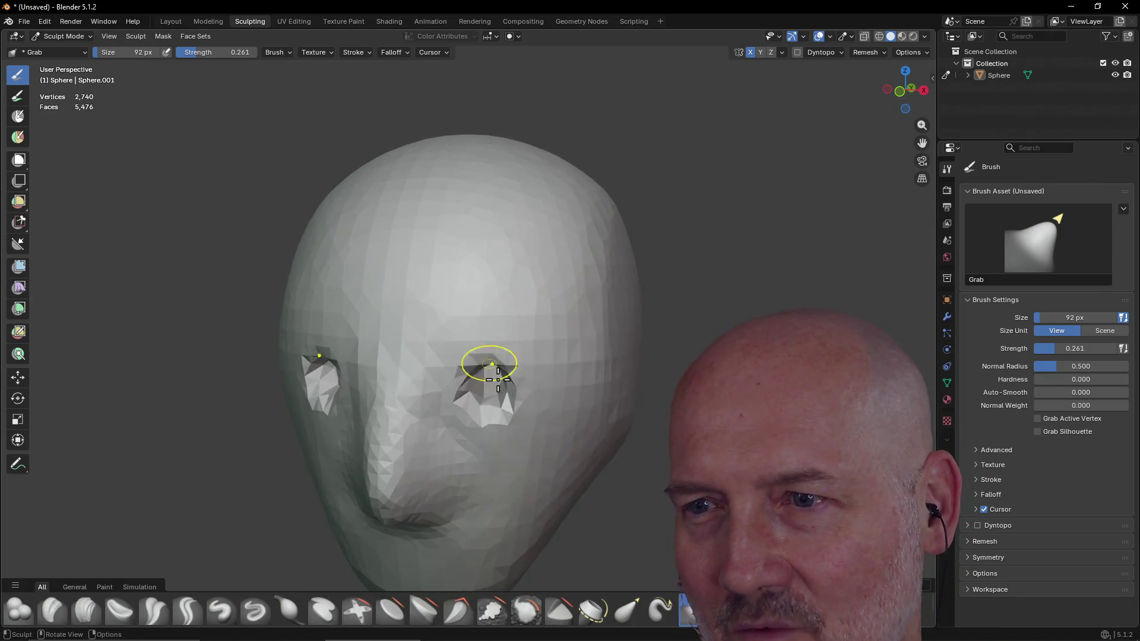
click(797, 53)
click(540, 347)
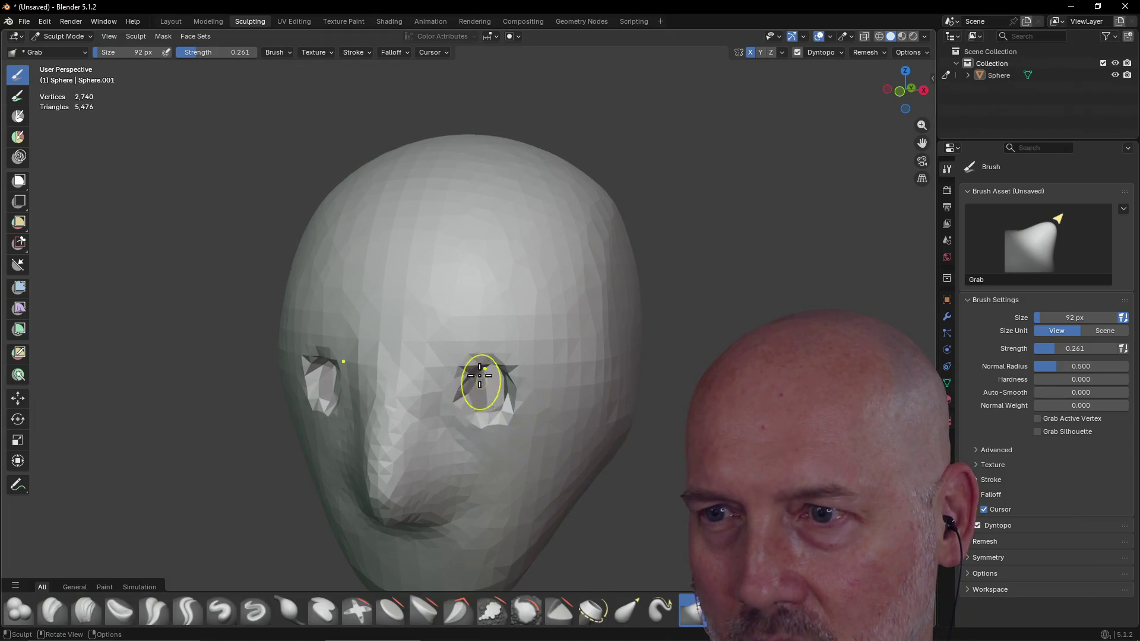
Step: Pull the mesh between the eyes with the Grab brush, then undo it
mouse_move(480, 385)
middle_down()
mouse_move(447, 359)
mouse_move(474, 310)
middle_up()
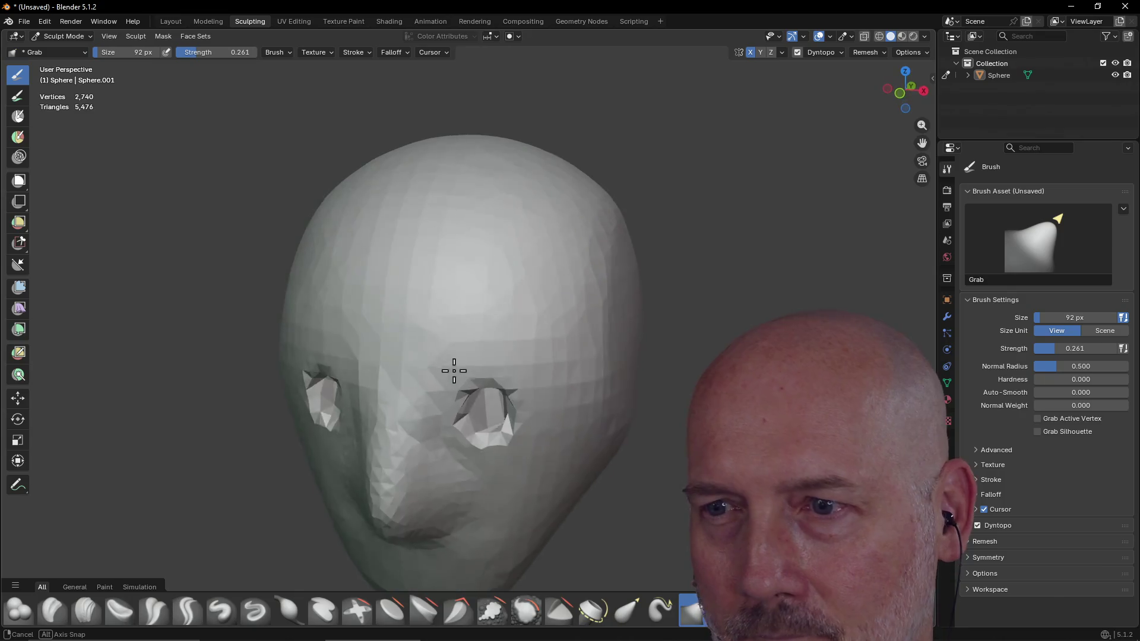
mouse_move(475, 310)
middle_down()
mouse_move(487, 348)
mouse_move(401, 390)
mouse_move(369, 364)
mouse_move(287, 350)
middle_up()
scroll(488, 353, up, 5)
scroll(488, 353, down, 5)
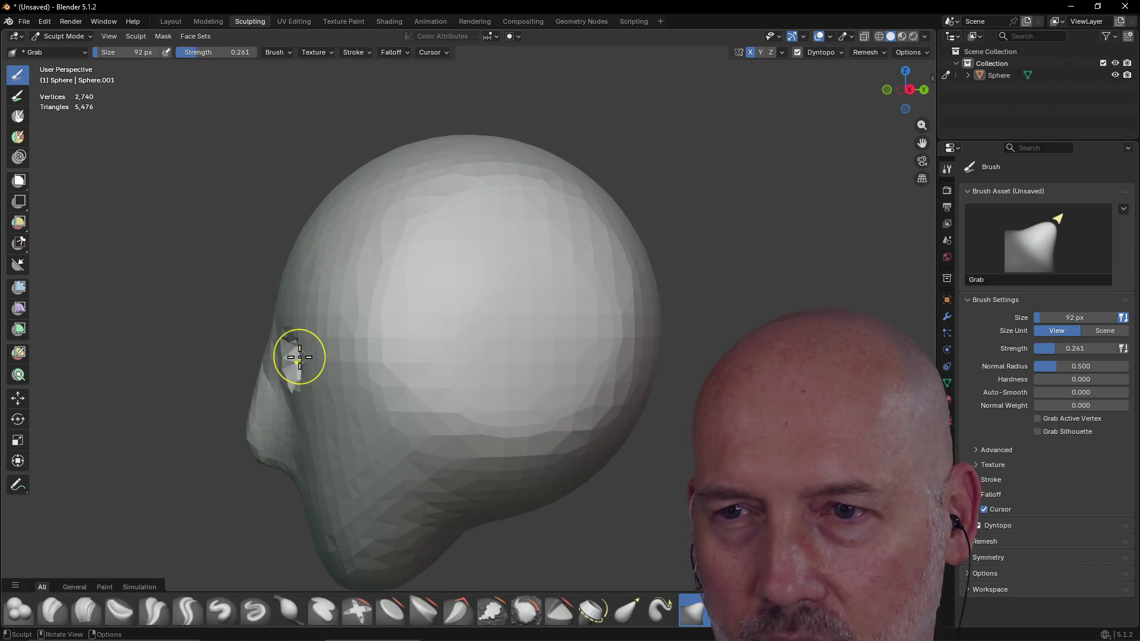
mouse_move(300, 401)
middle_down()
mouse_move(473, 369)
mouse_move(491, 377)
mouse_move(503, 362)
mouse_move(470, 403)
middle_up()
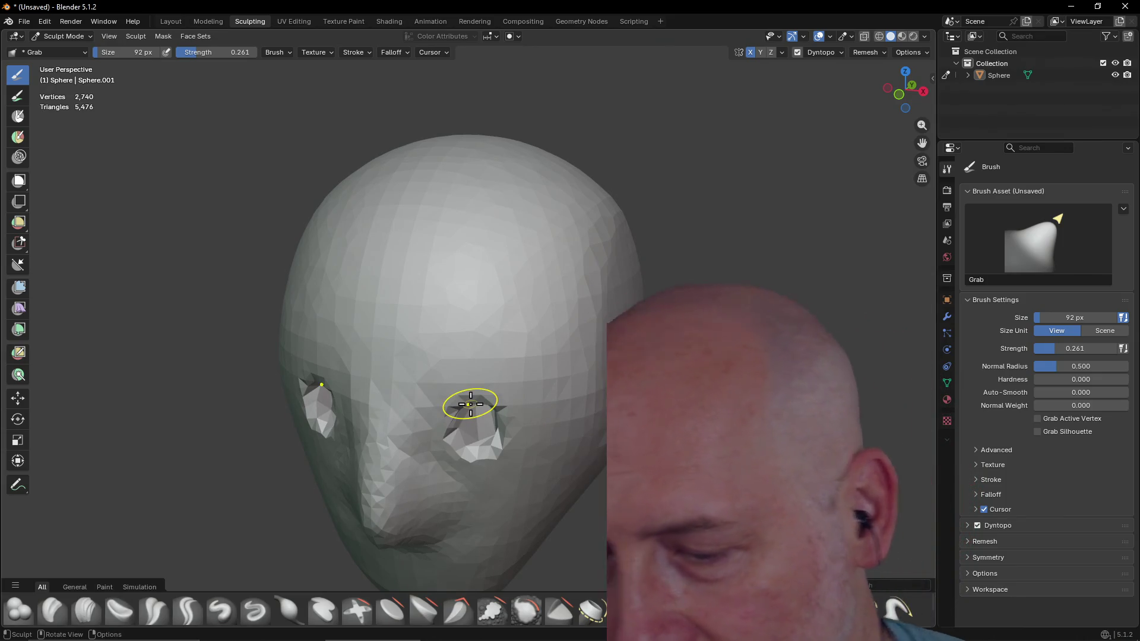
mouse_move(471, 403)
middle_down()
mouse_move(430, 305)
mouse_move(486, 313)
mouse_move(488, 364)
mouse_move(454, 384)
mouse_move(276, 360)
mouse_move(278, 373)
middle_up()
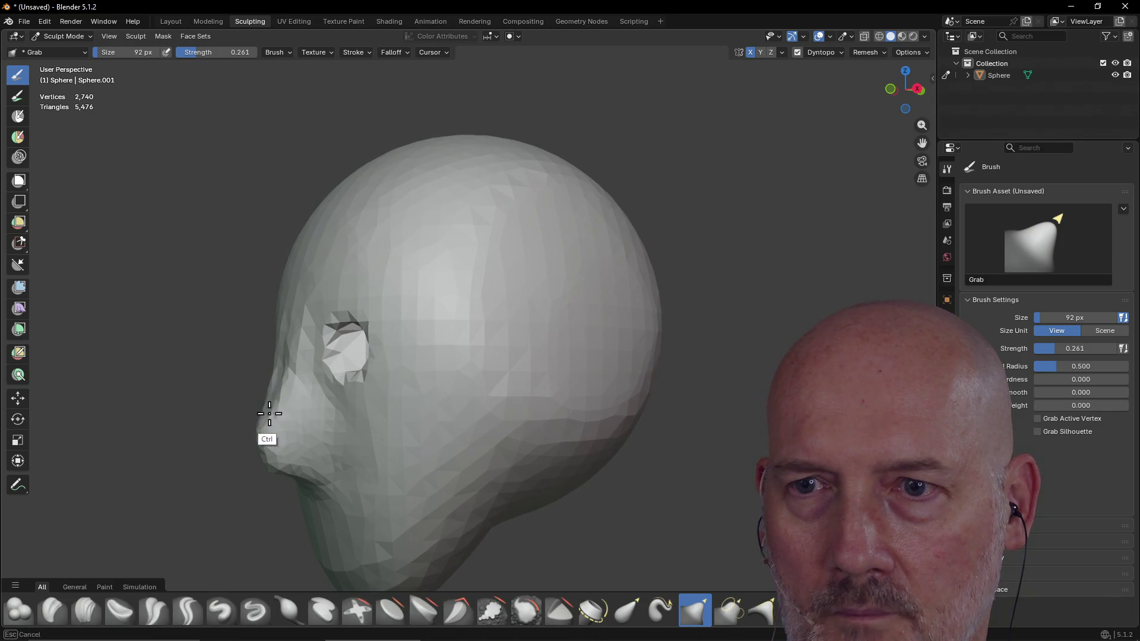
middle_drag(339, 400, 487, 392)
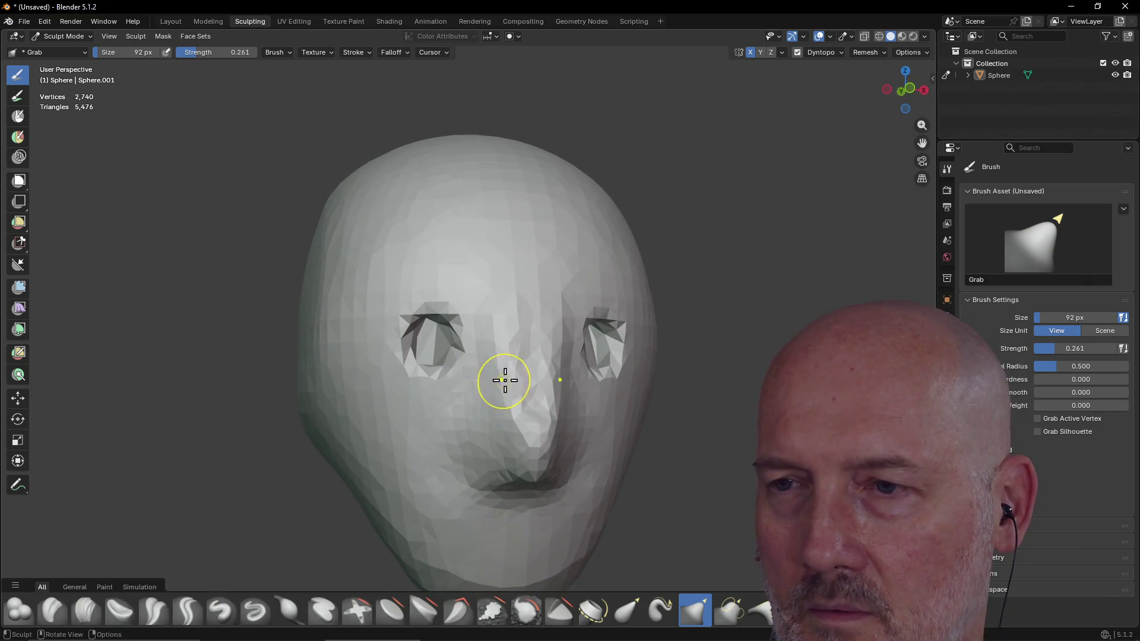
ctrl+drag(505, 381, 509, 403)
key(ctrl+z)
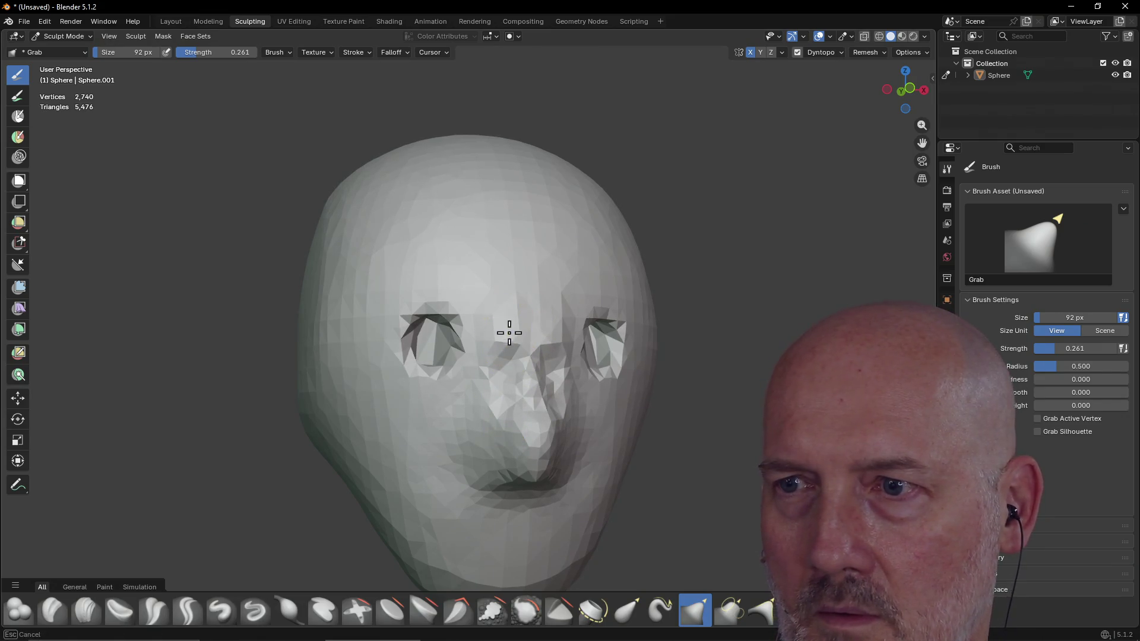
Step: Try a second brow pull, undo the jagged deformation, and switch to the Layout workspace
mouse_move(517, 383)
middle_down()
mouse_move(420, 349)
mouse_move(428, 344)
middle_up()
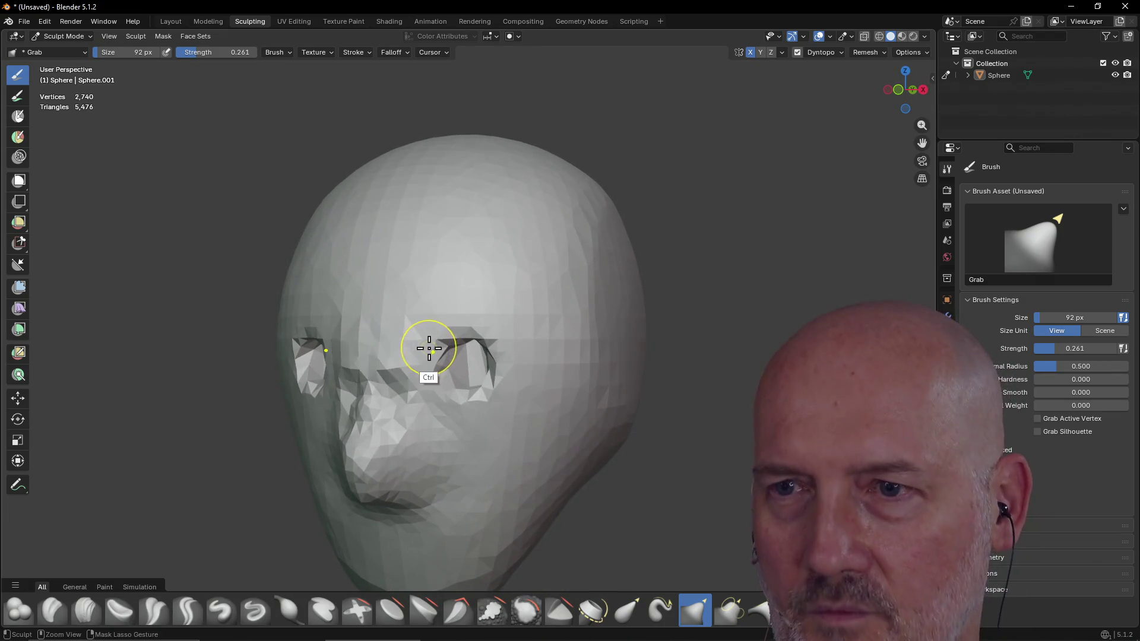
key(ctrl)
mouse_move(395, 361)
ctrl+mouse_down()
mouse_move(402, 367)
mouse_move(355, 342)
mouse_move(424, 401)
ctrl+mouse_up()
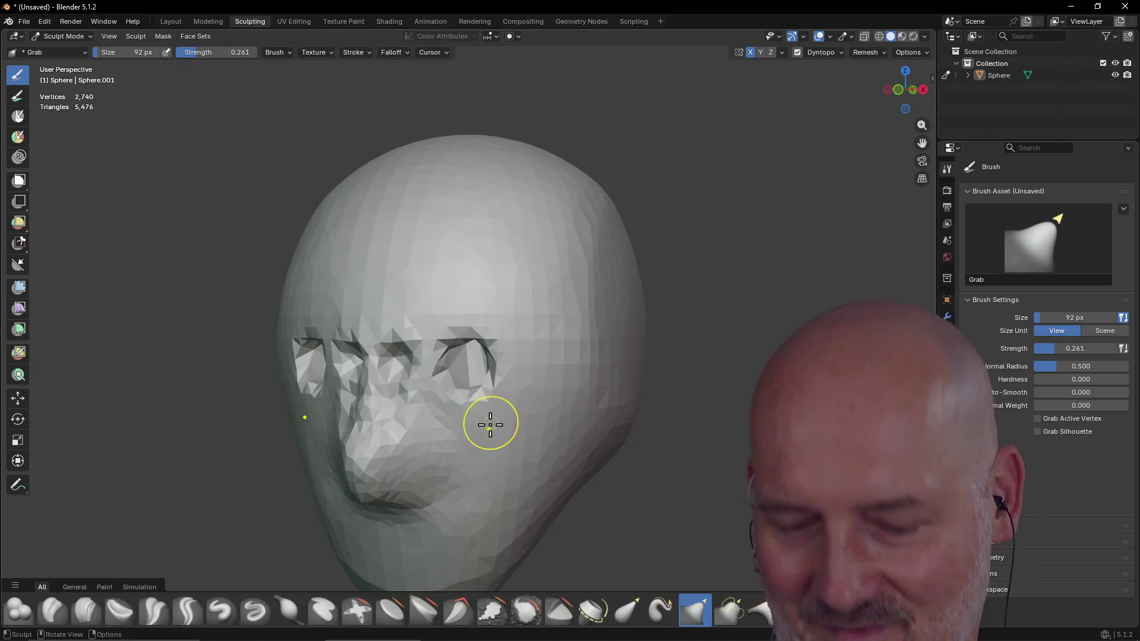
key(ctrl+z)
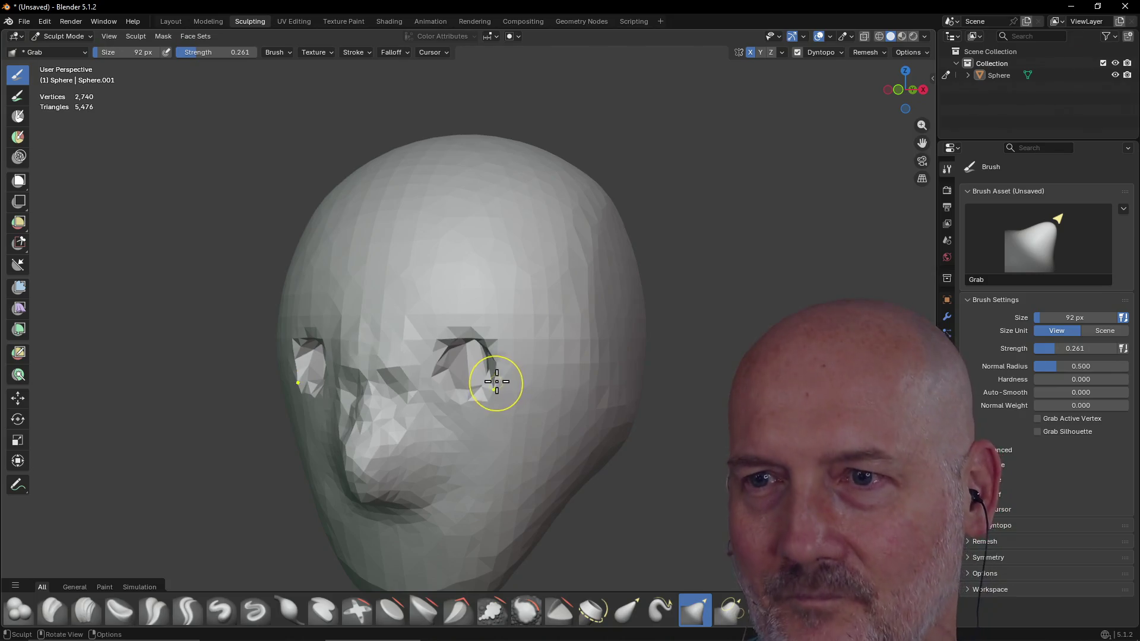
mouse_move(499, 366)
middle_down()
mouse_move(526, 414)
mouse_move(541, 365)
mouse_move(497, 356)
middle_up()
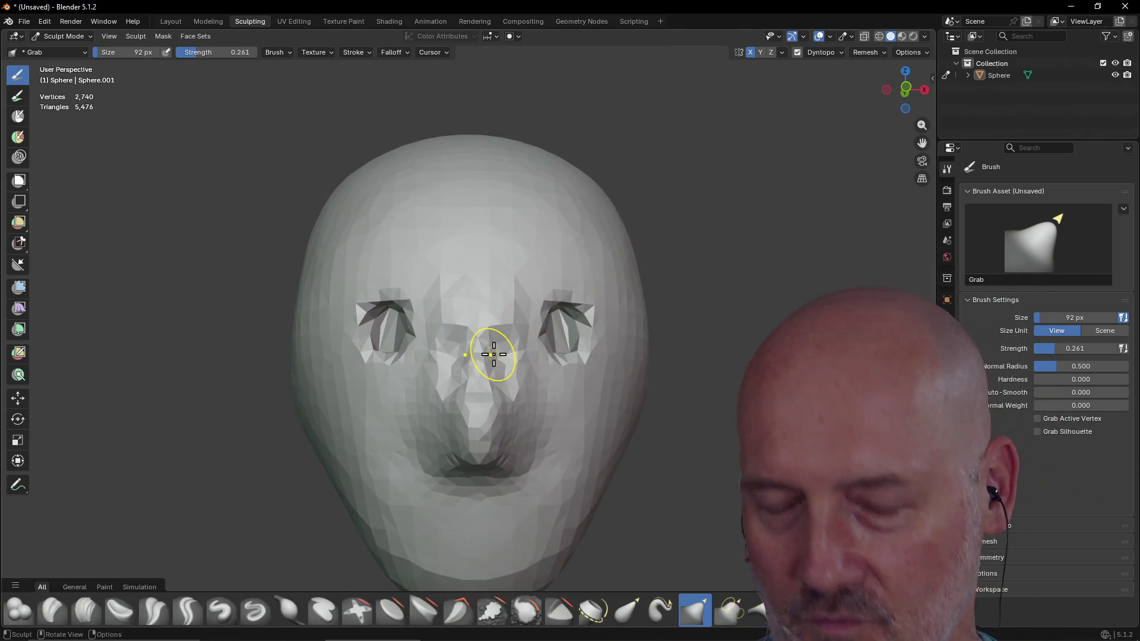
click(171, 22)
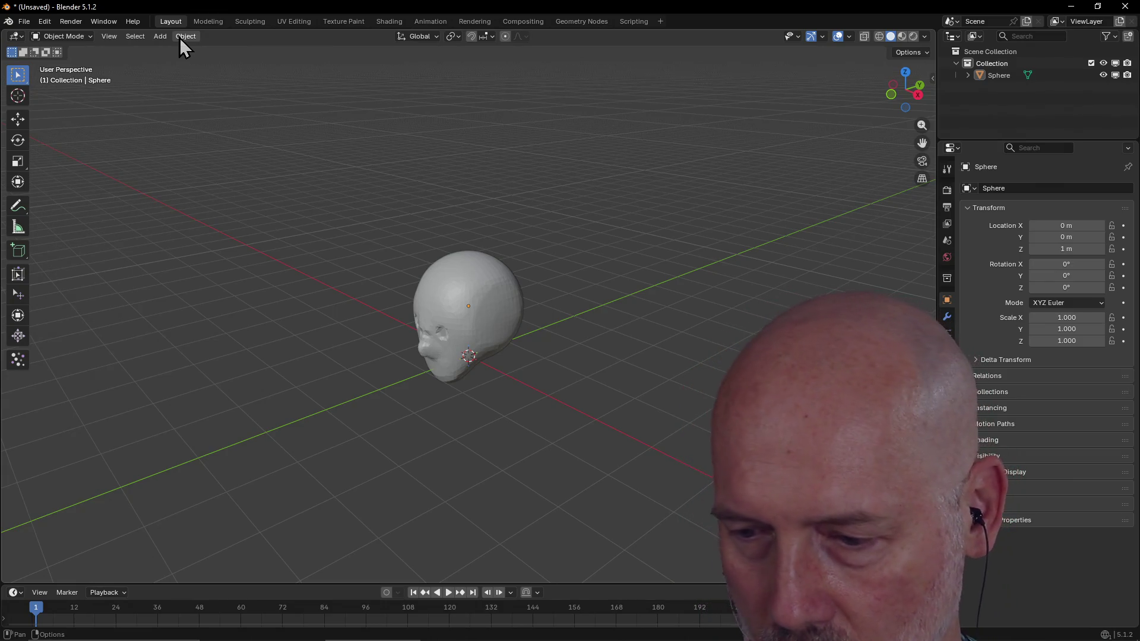
Step: Delete the sculpted head and add a UV sphere with Location Z 1 m
click(513, 308)
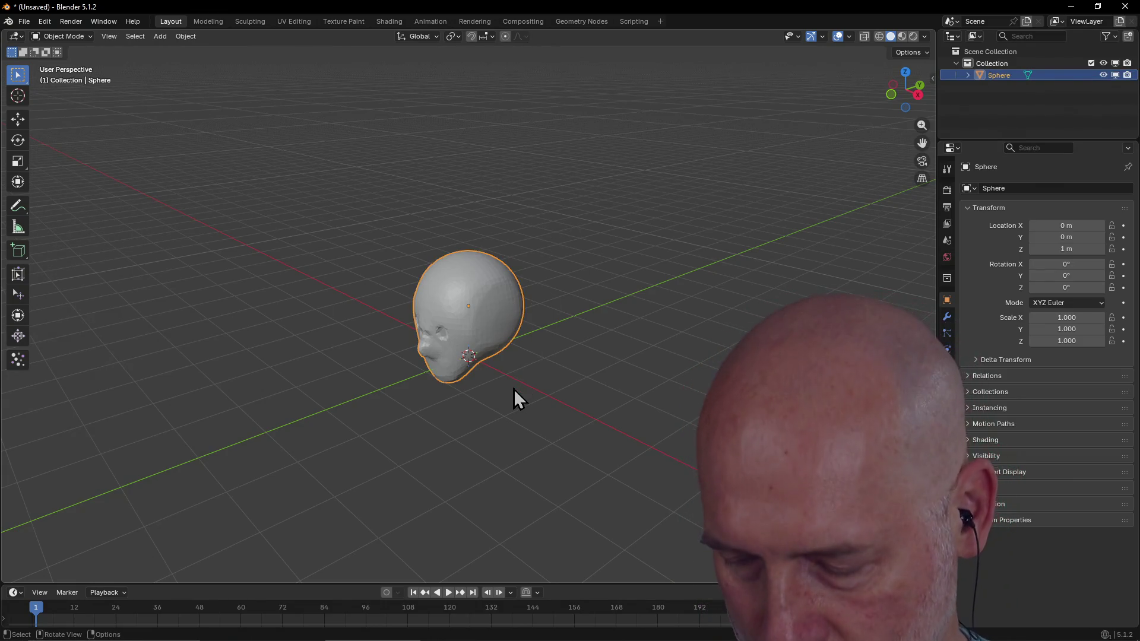
key(Delete)
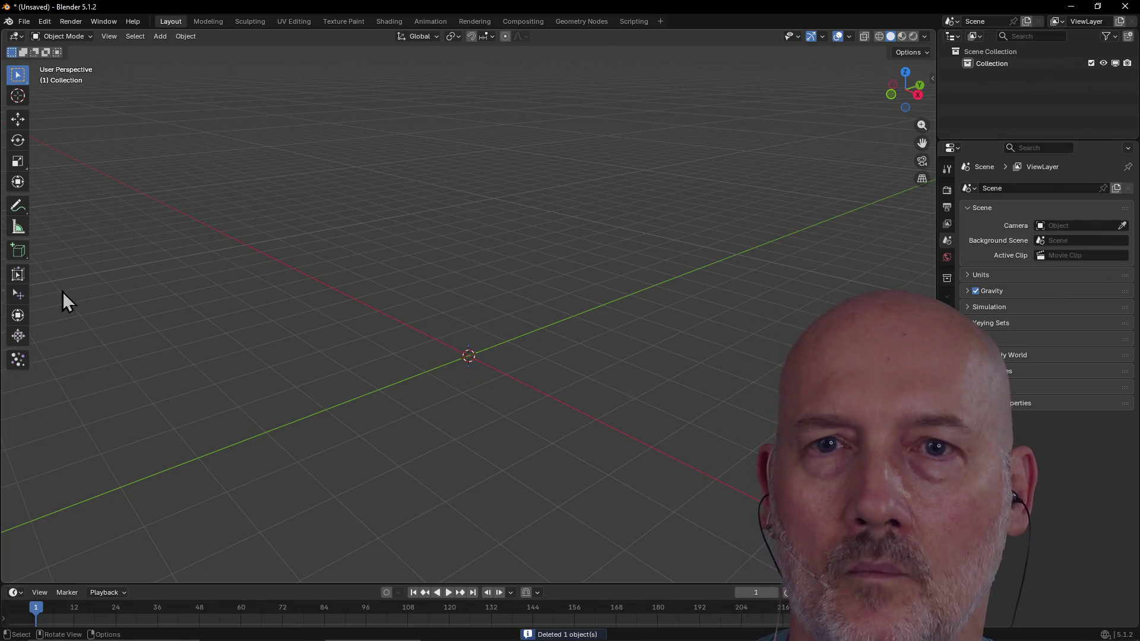
key(shift+a)
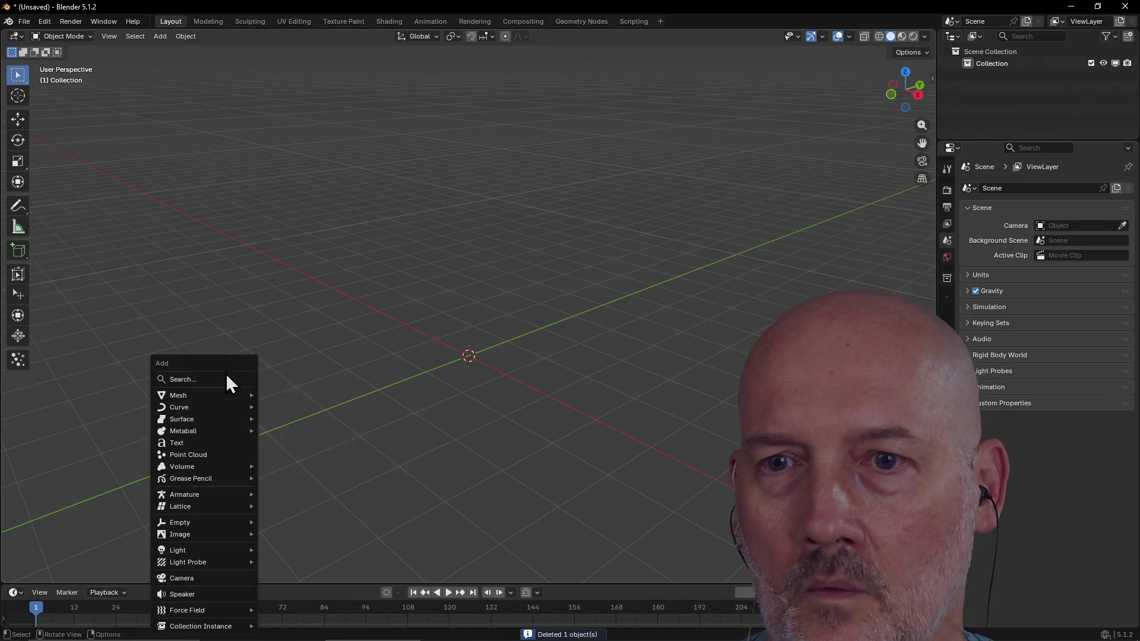
mouse_move(179, 395)
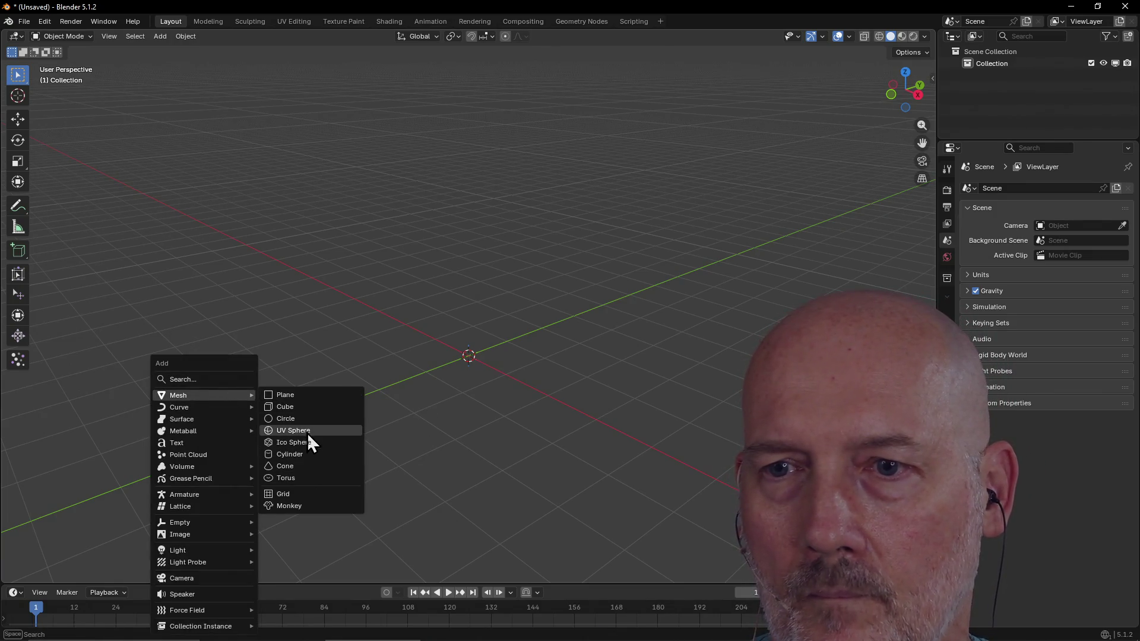
click(303, 431)
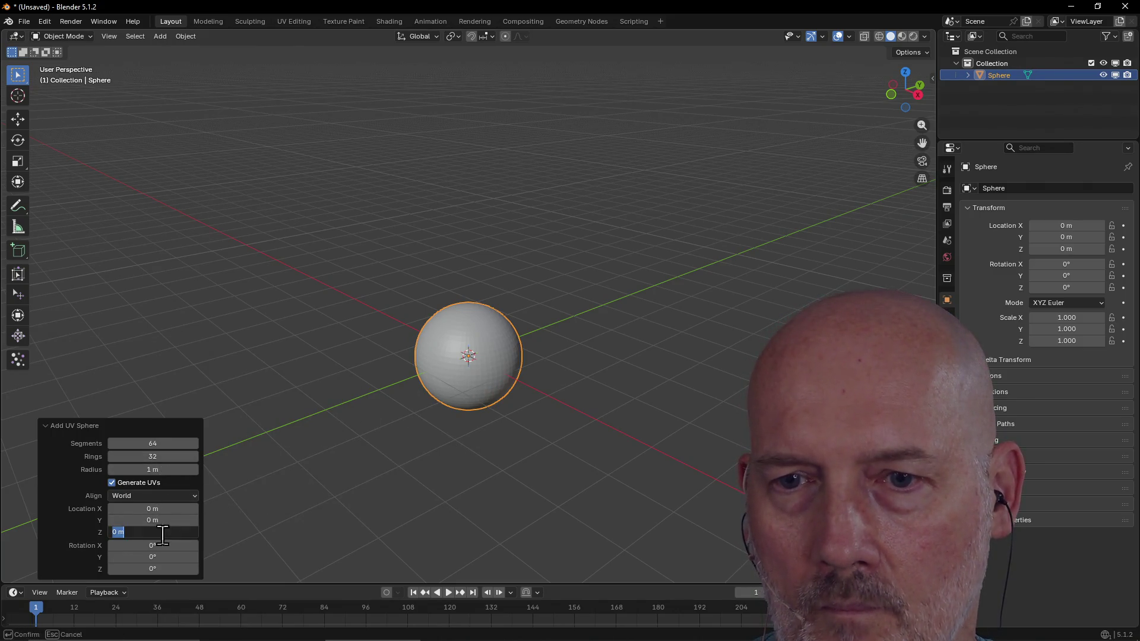
text(1m)
key(Return)
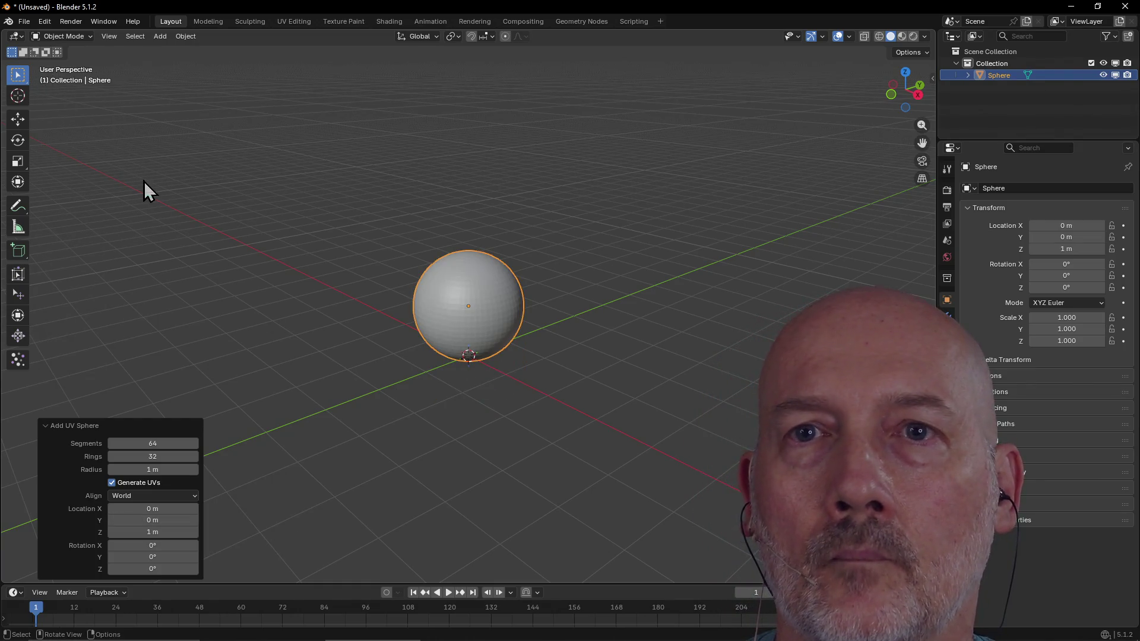
click(191, 258)
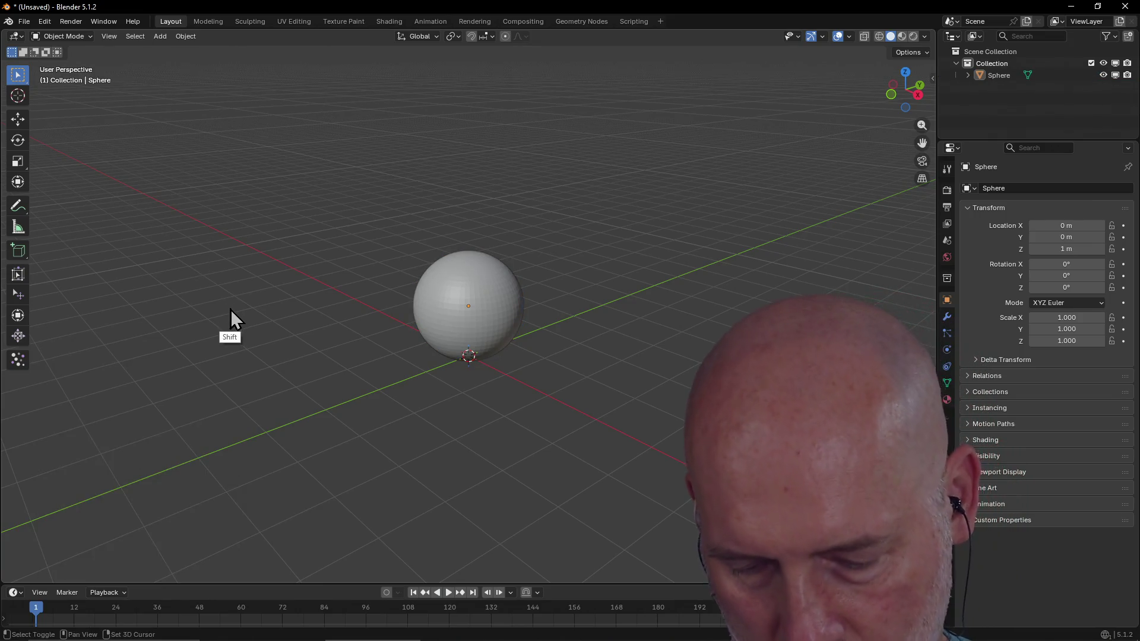
key(shift+a)
mouse_move(171, 310)
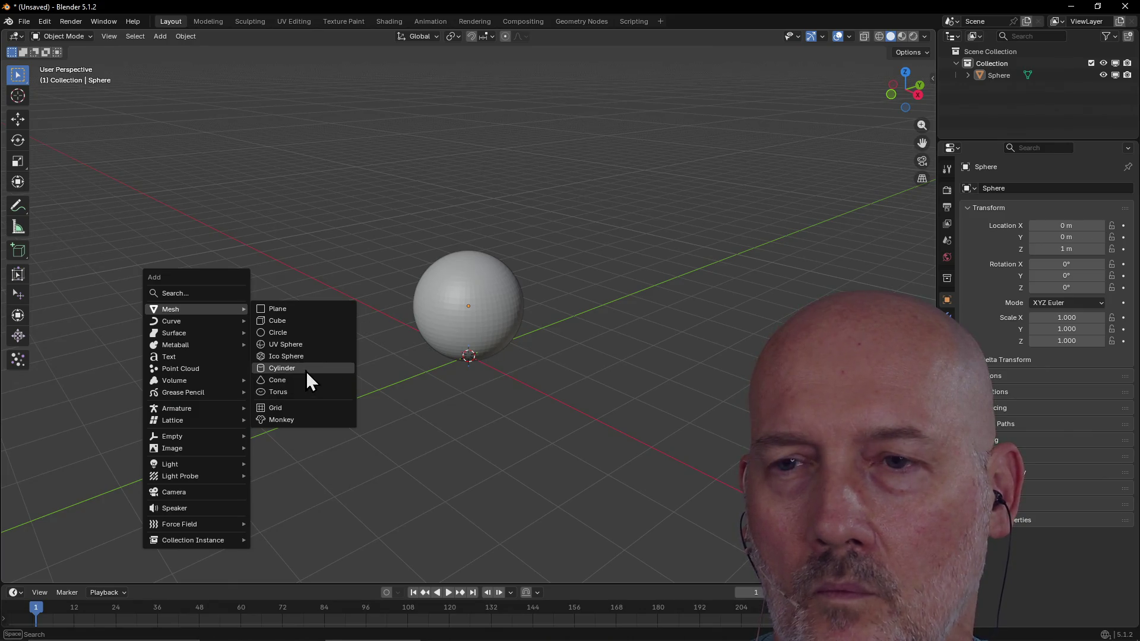
Step: Add a trial cylinder, try radii 0.5 m and 1 m, then delete it
click(306, 370)
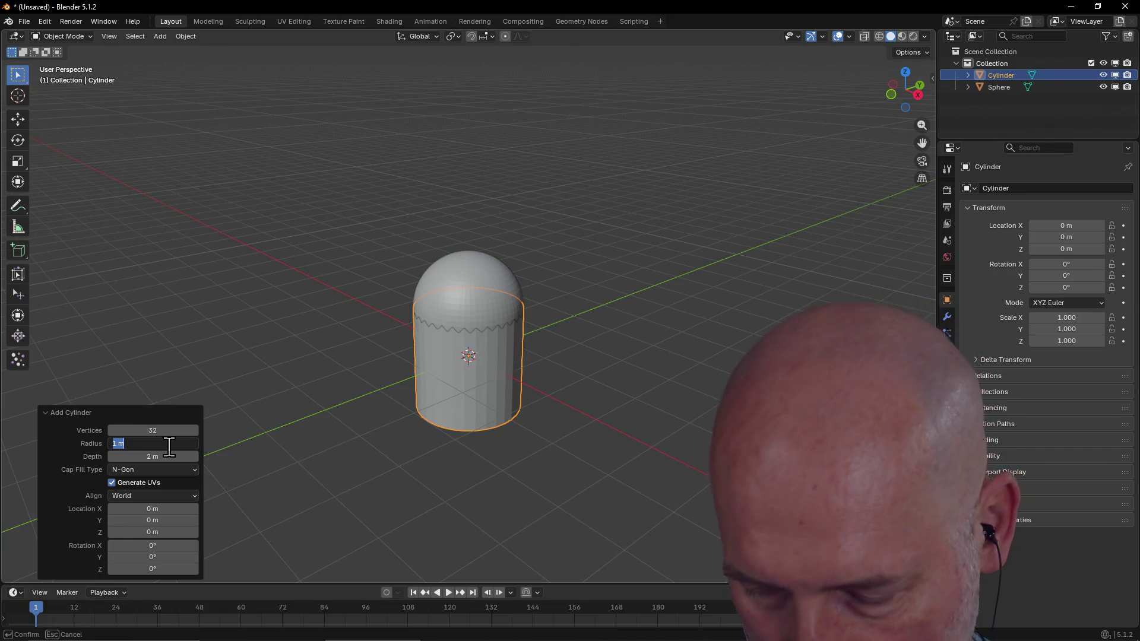
text(0.5)
key(Return)
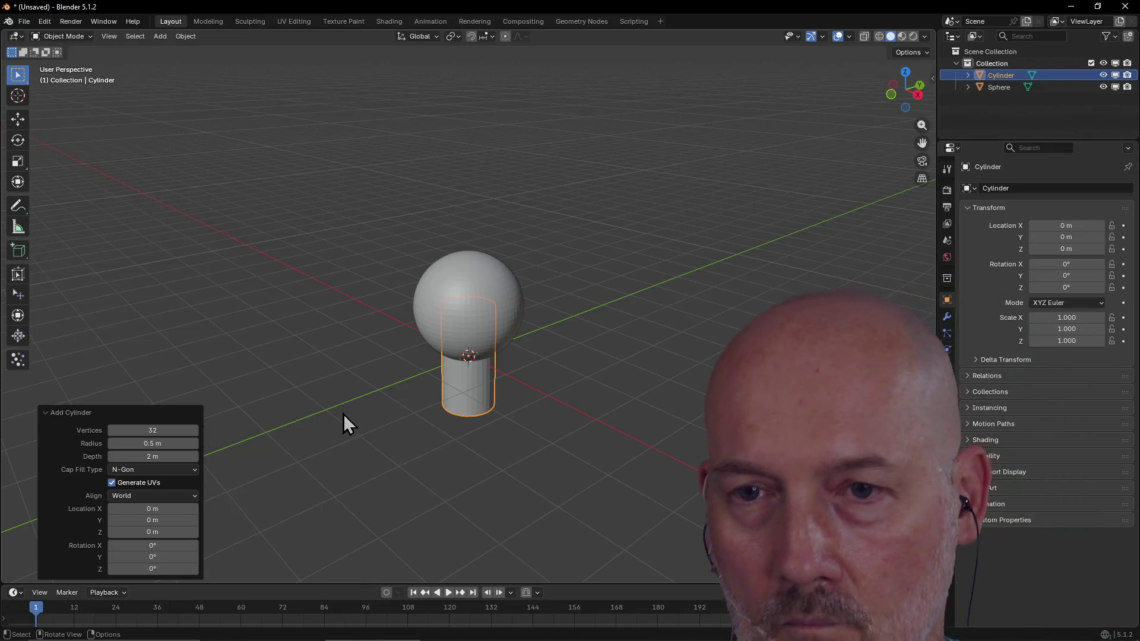
click(181, 443)
text(1m)
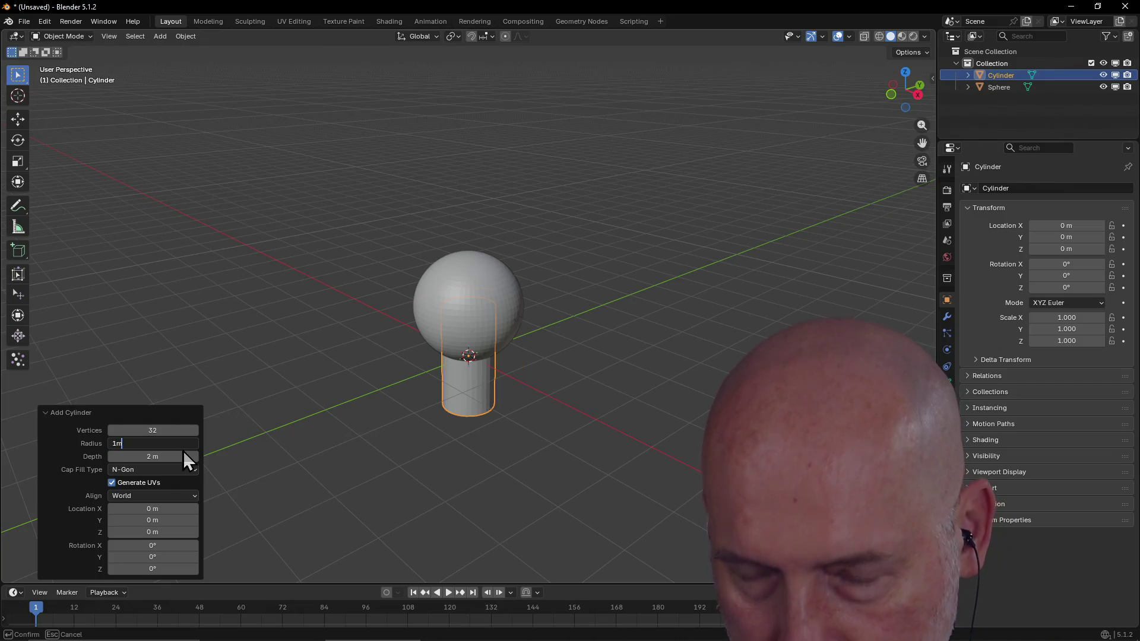
key(Return)
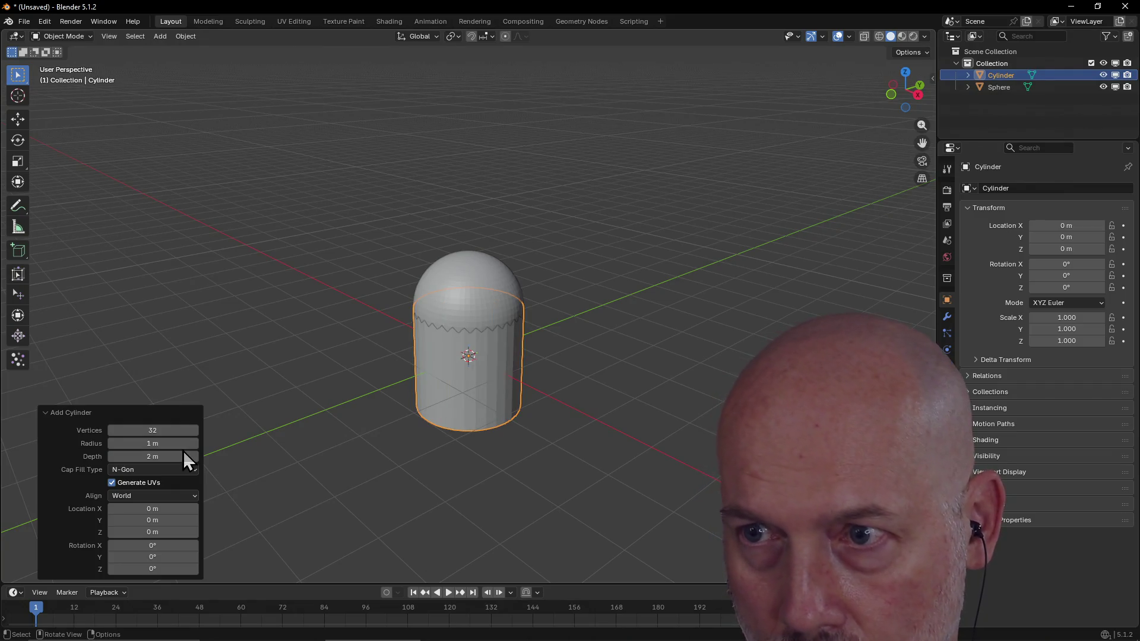
click(403, 461)
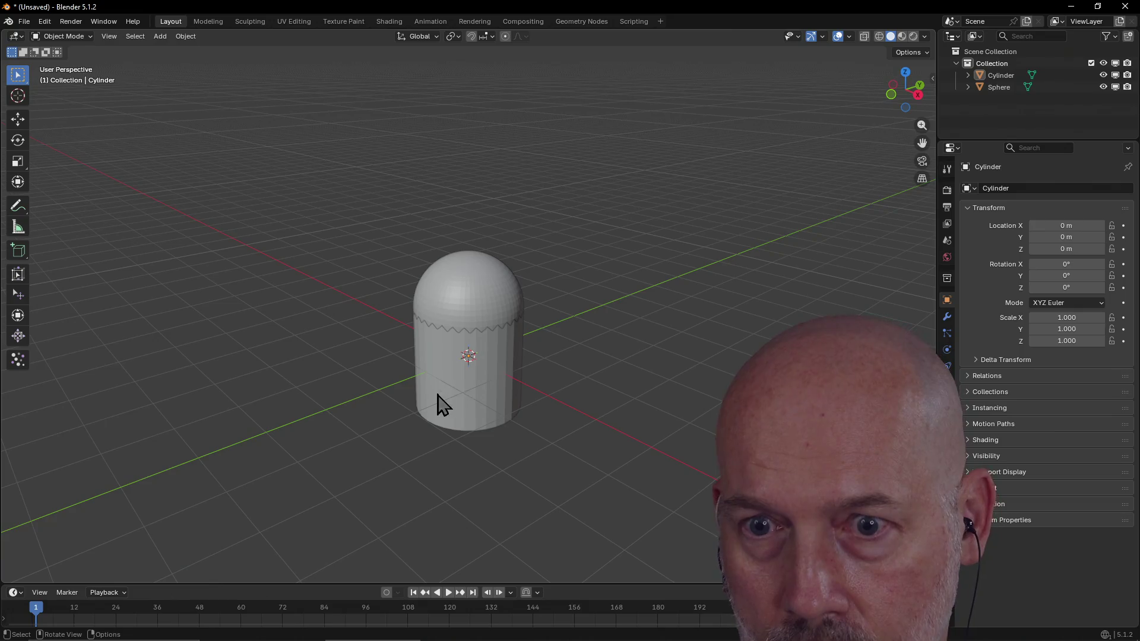
click(462, 401)
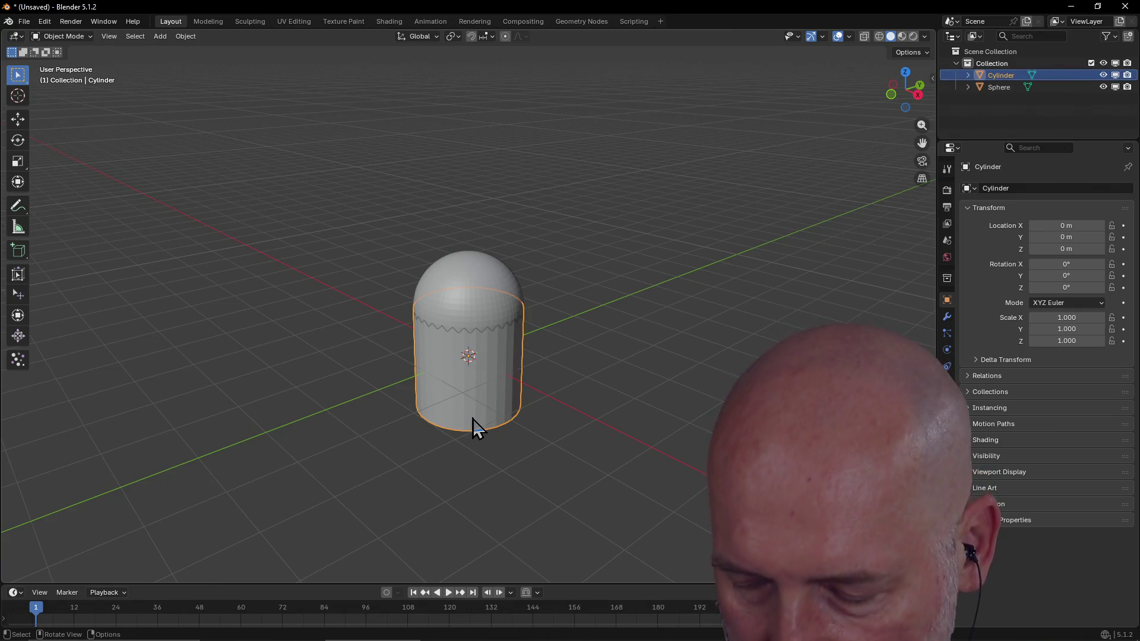
key(Delete)
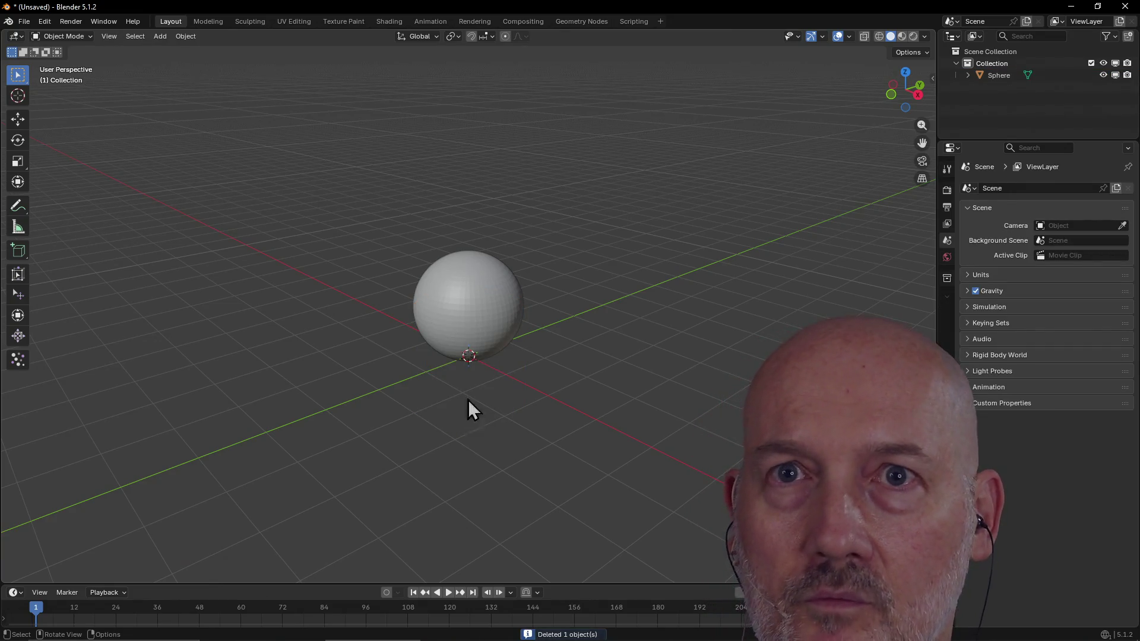
Step: Add a fresh cylinder with 0.75 m radius and 1 m depth at the origin
key(shift+a)
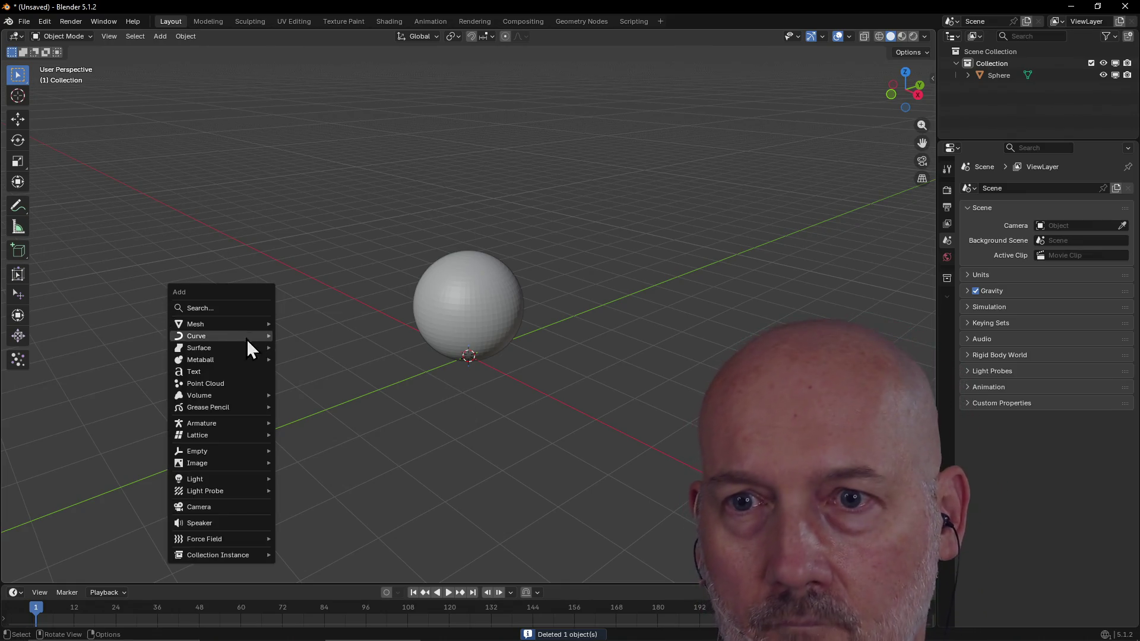
mouse_move(195, 325)
click(344, 385)
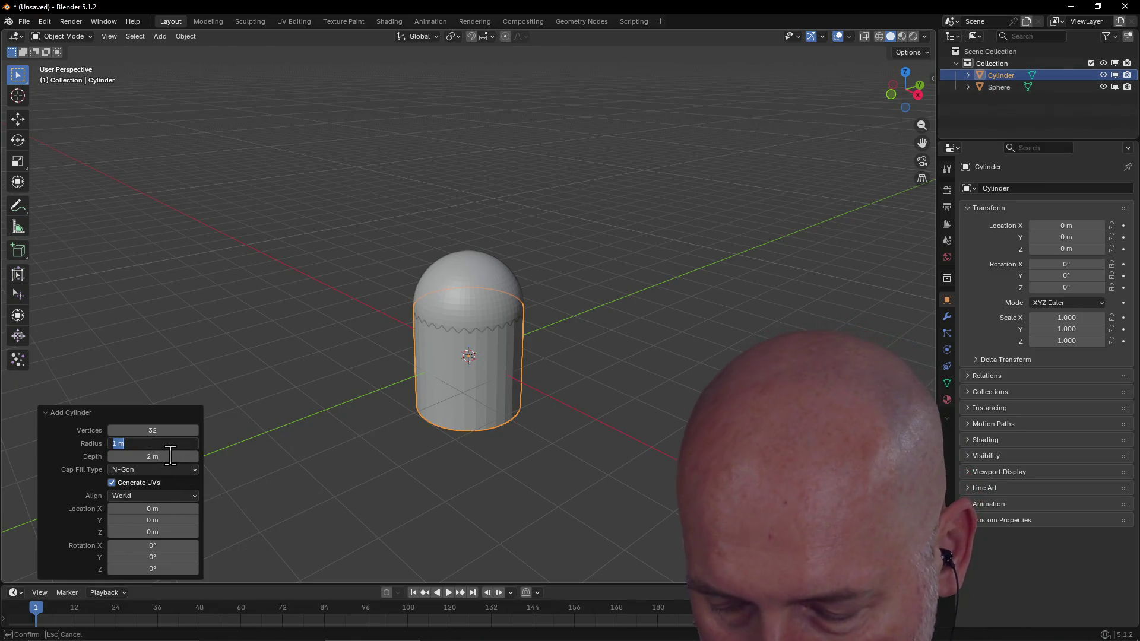
text(0.75)
key(Return)
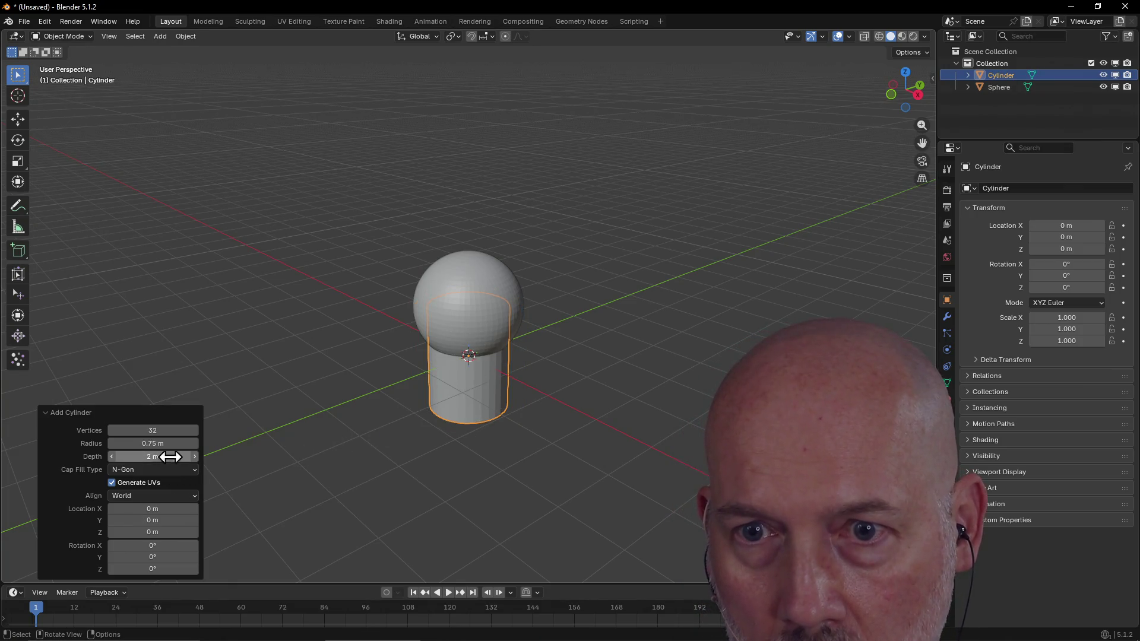
click(172, 456)
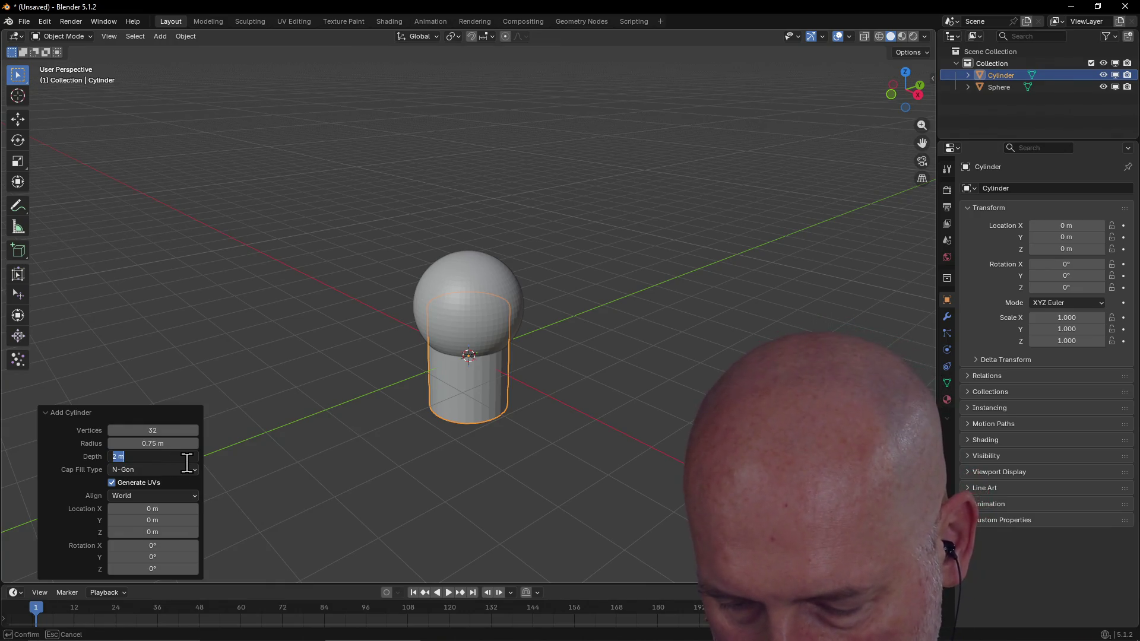
text(.70.75)
key(Return)
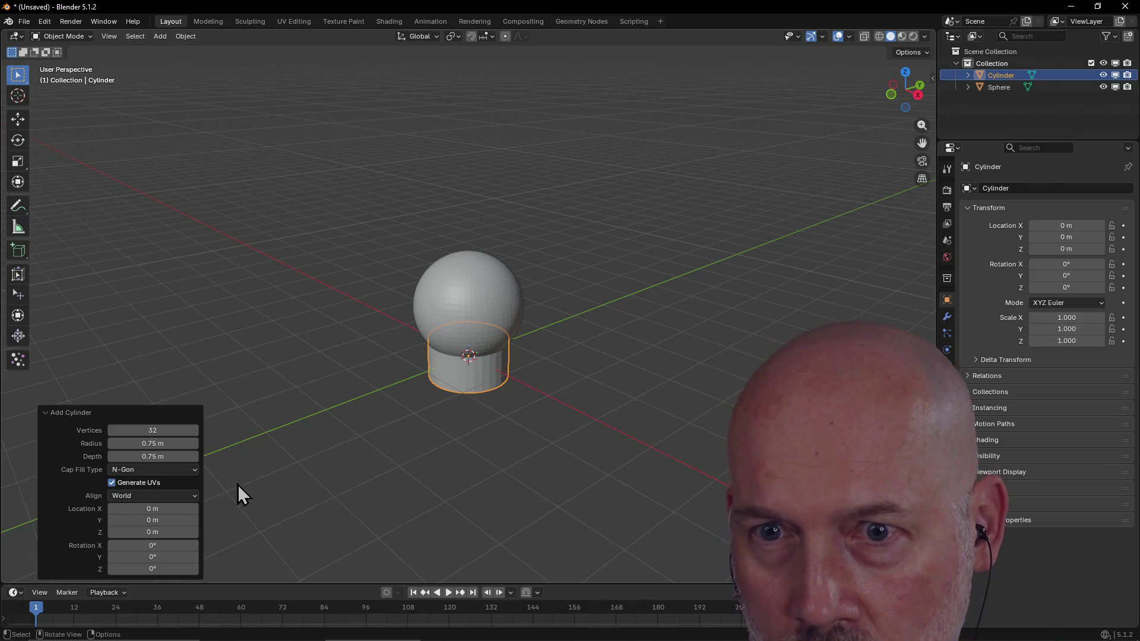
click(172, 456)
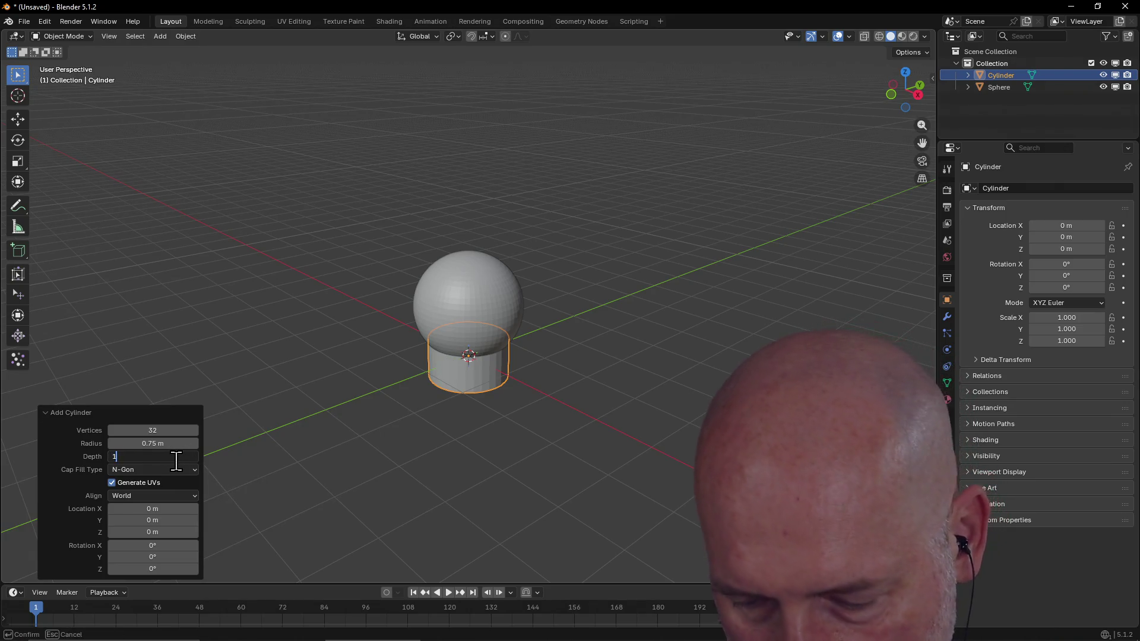
text(1)
key(Return)
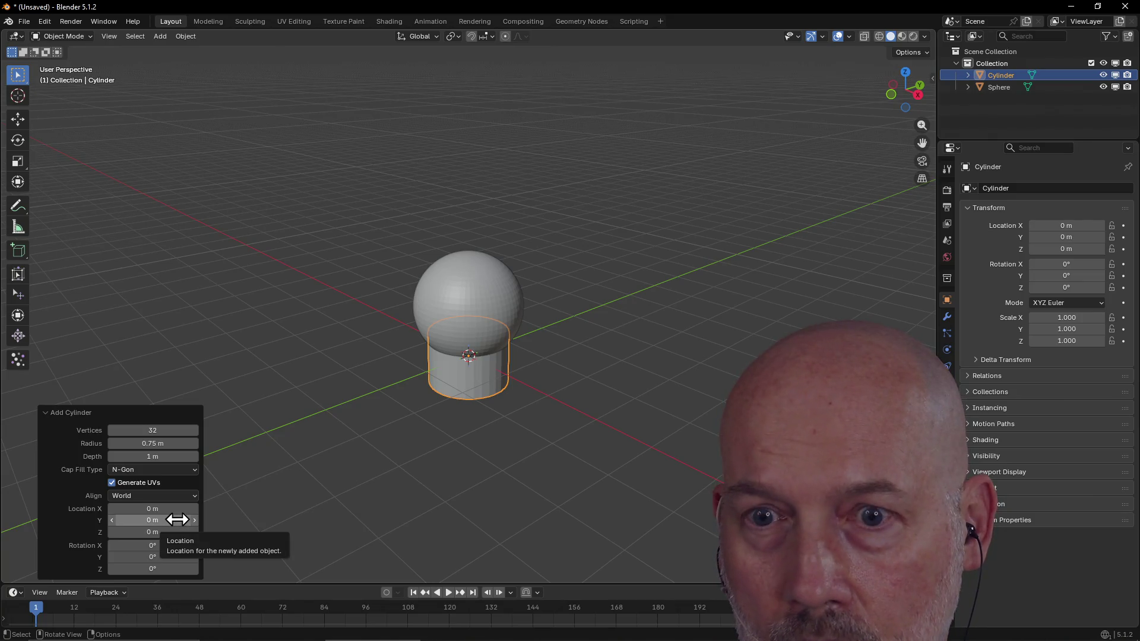
Step: Nudge the cylinder's Y and Z location values to about -0.21 m and 0.21 m
drag(175, 522, 158, 523)
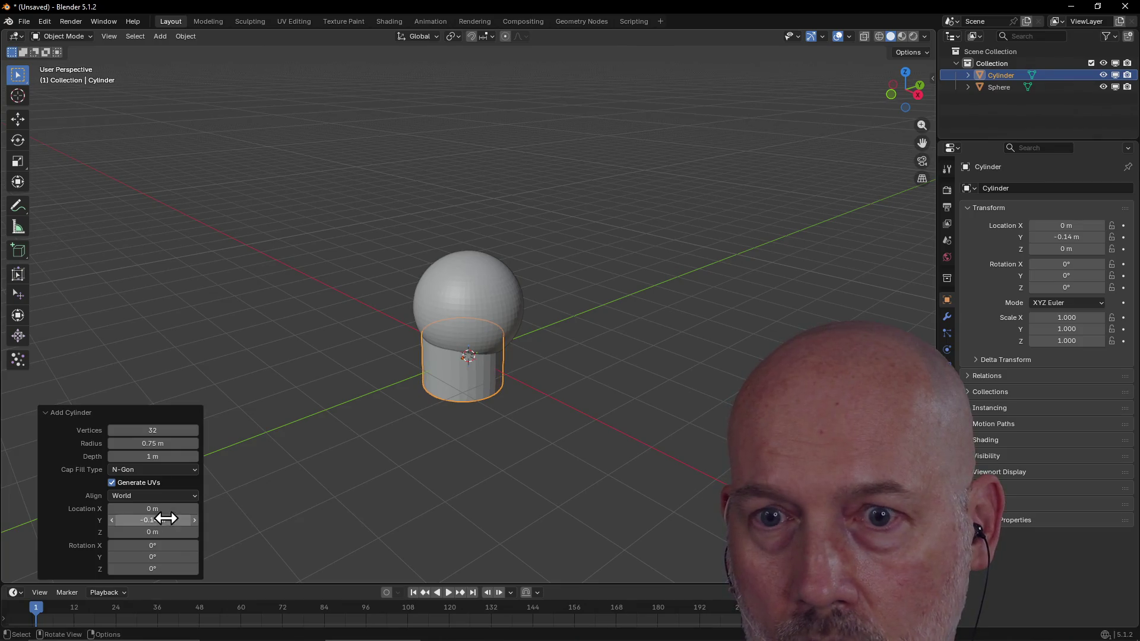
drag(164, 533, 164, 533)
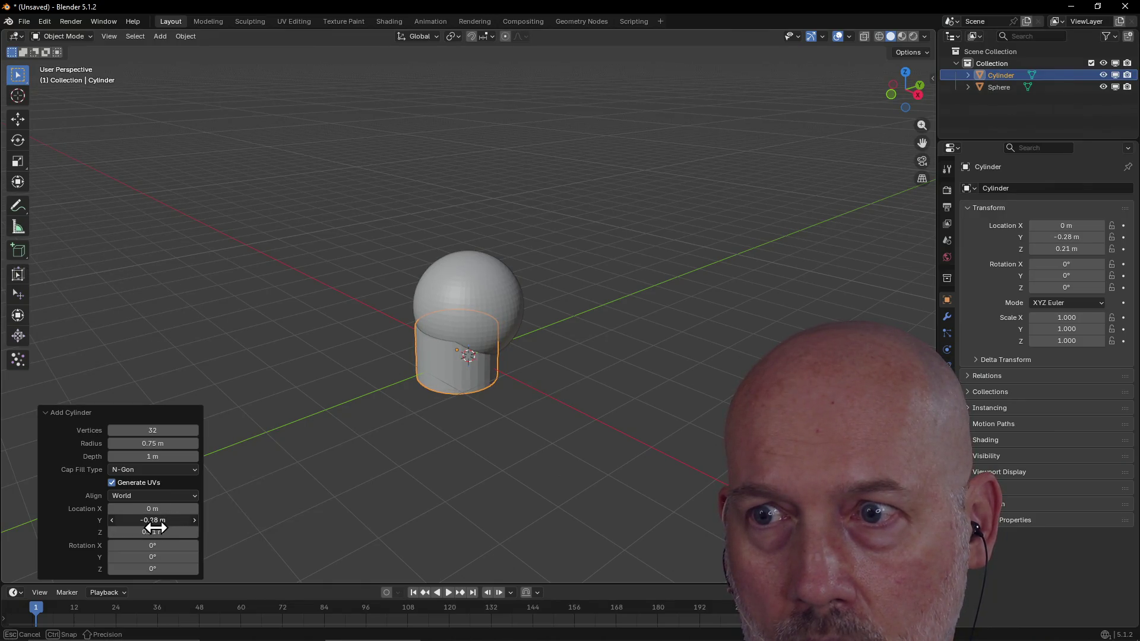
drag(156, 527, 158, 527)
click(381, 428)
mouse_move(382, 423)
middle_down()
mouse_move(485, 365)
mouse_move(547, 364)
mouse_move(408, 415)
mouse_move(389, 386)
mouse_move(452, 389)
mouse_move(386, 420)
mouse_move(455, 374)
middle_up()
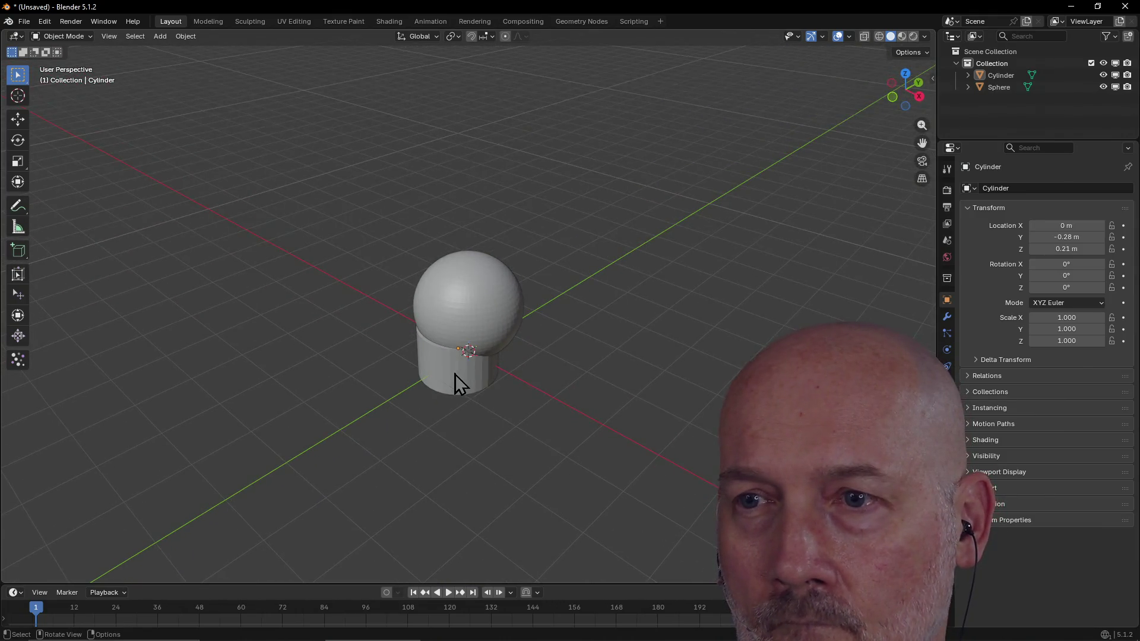
Step: Slide the cylinder along Y with G·Y to tuck it under the sphere, then select sphere and cylinder
click(455, 378)
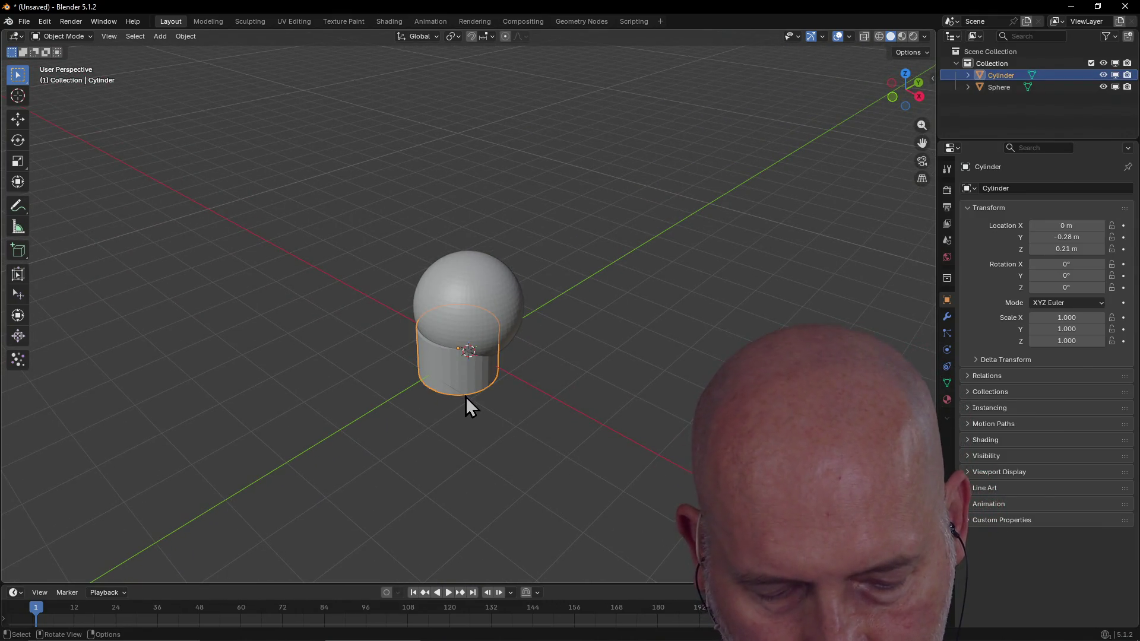
key(g)
key(y)
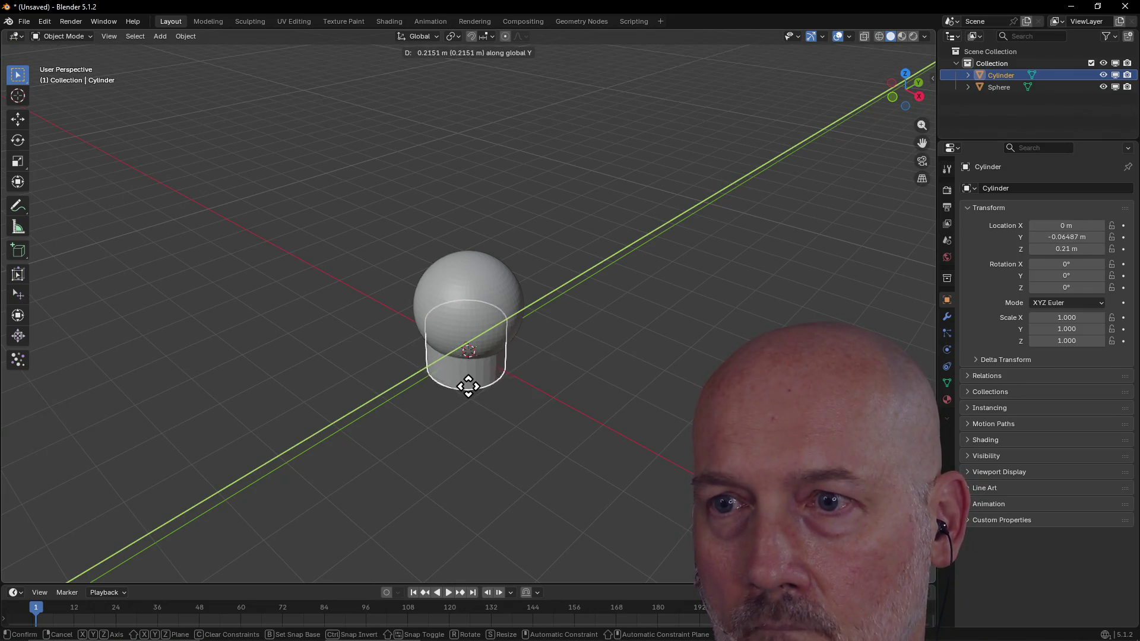
click(465, 392)
mouse_move(465, 409)
middle_down()
mouse_move(438, 372)
mouse_move(484, 306)
middle_up()
click(484, 305)
shift+click(459, 375)
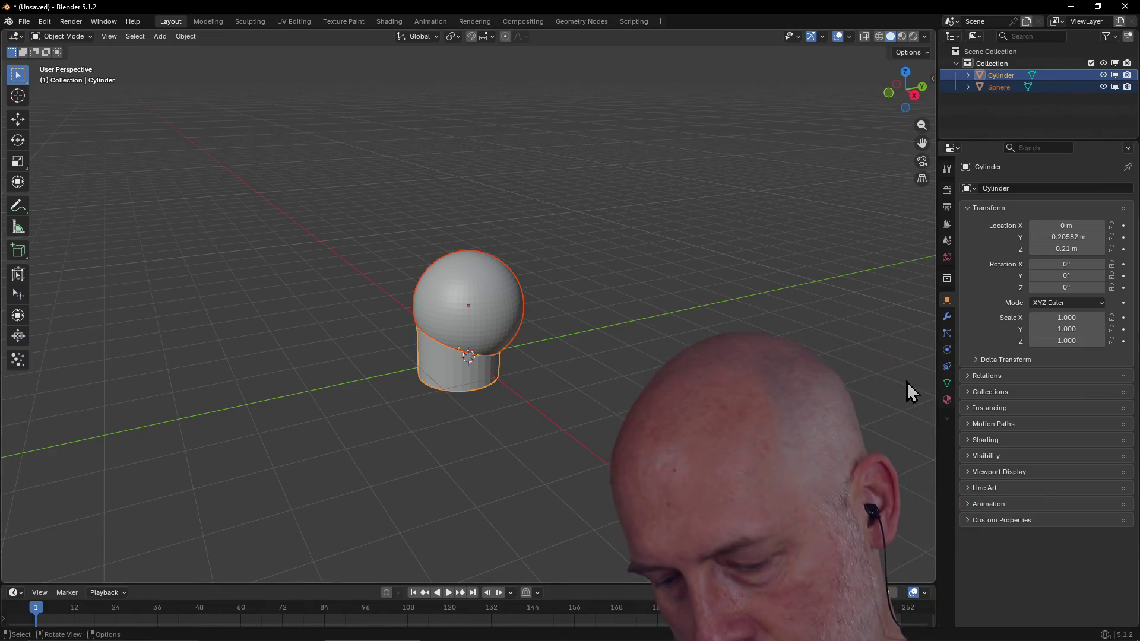
Step: Merge the sphere into the cylinder with Bool Tool's destructive Union
key(n)
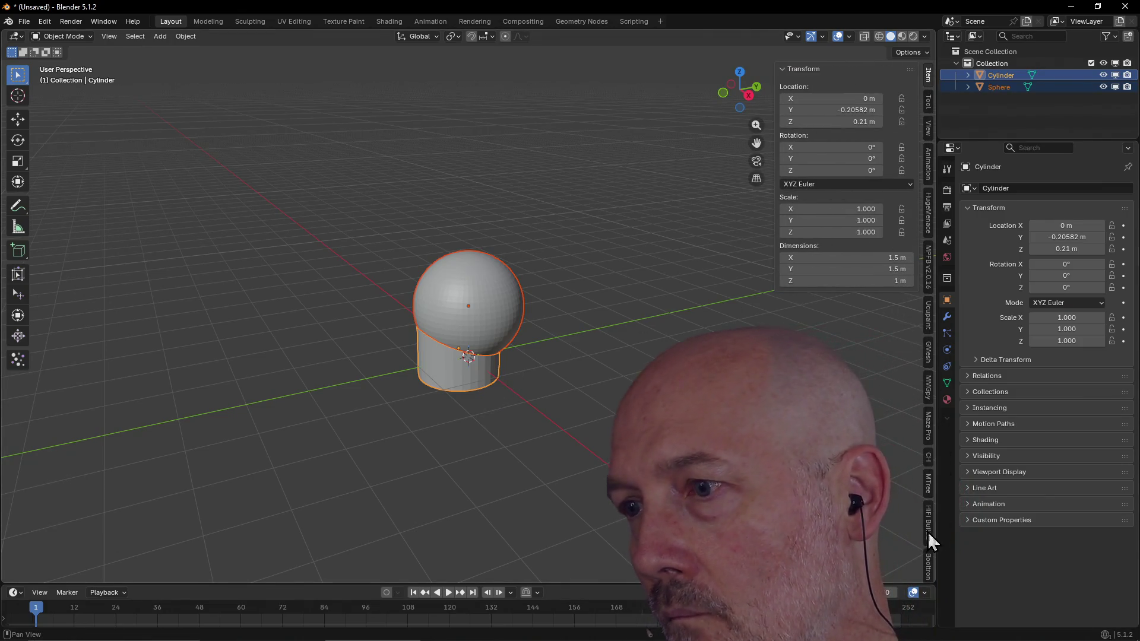
click(928, 570)
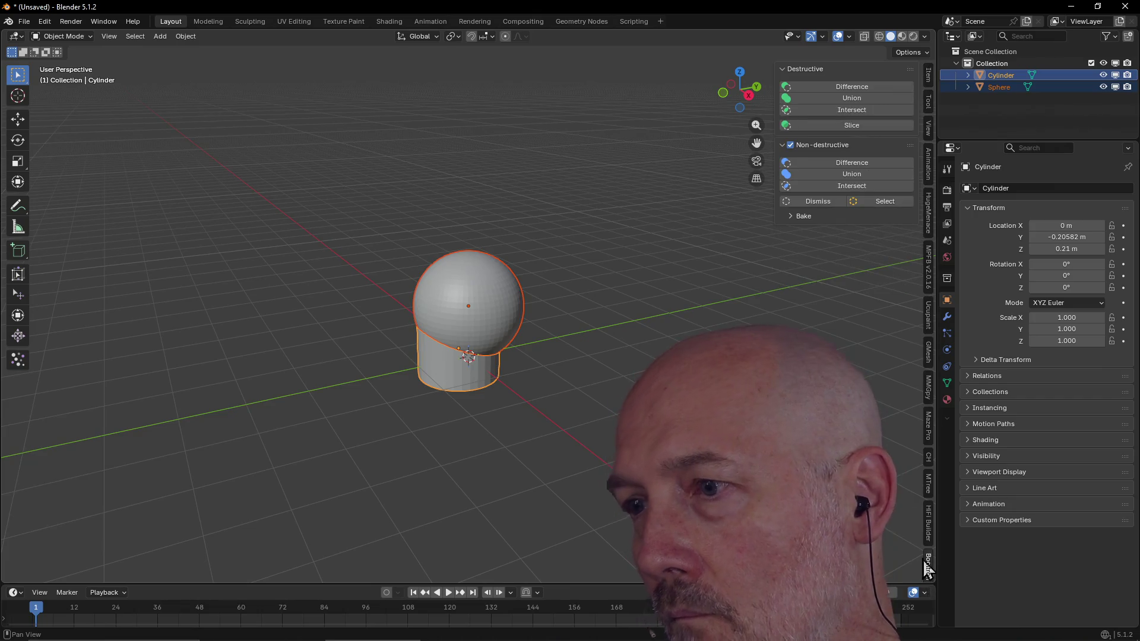
click(847, 98)
mouse_move(513, 372)
middle_down()
mouse_move(601, 351)
mouse_move(502, 346)
middle_up()
click(279, 403)
Step: Switch to the top view and bring up the add-object list
mouse_move(416, 394)
middle_down()
mouse_move(425, 406)
mouse_move(381, 405)
mouse_move(570, 348)
mouse_move(504, 334)
mouse_move(543, 319)
mouse_move(566, 331)
mouse_move(369, 406)
mouse_move(465, 387)
mouse_move(453, 427)
mouse_move(445, 412)
middle_up()
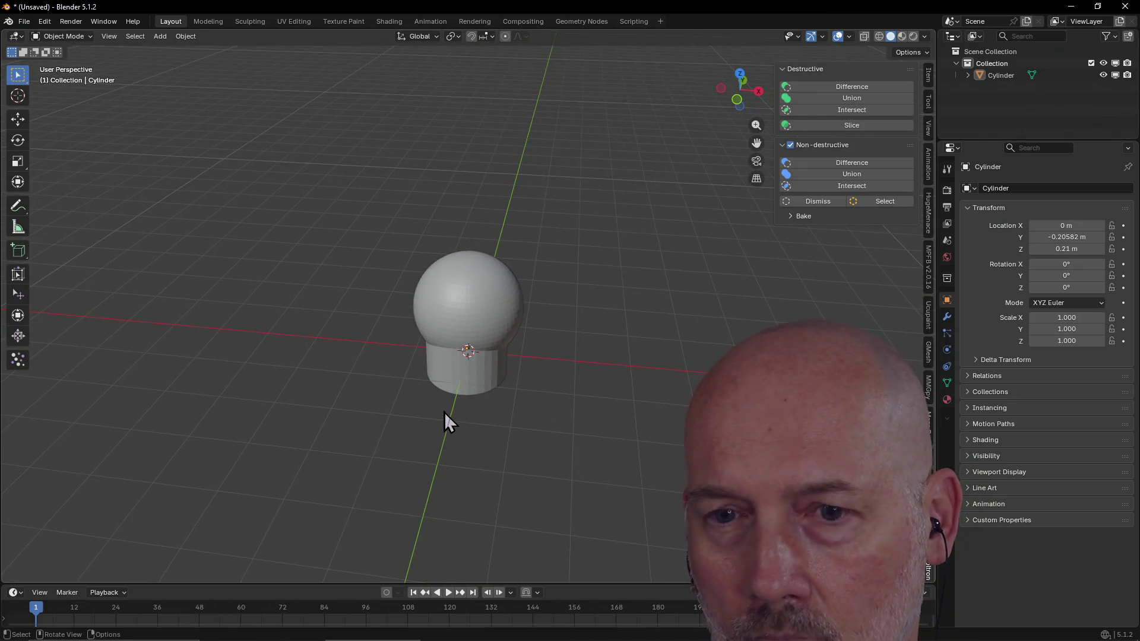
key(grave)
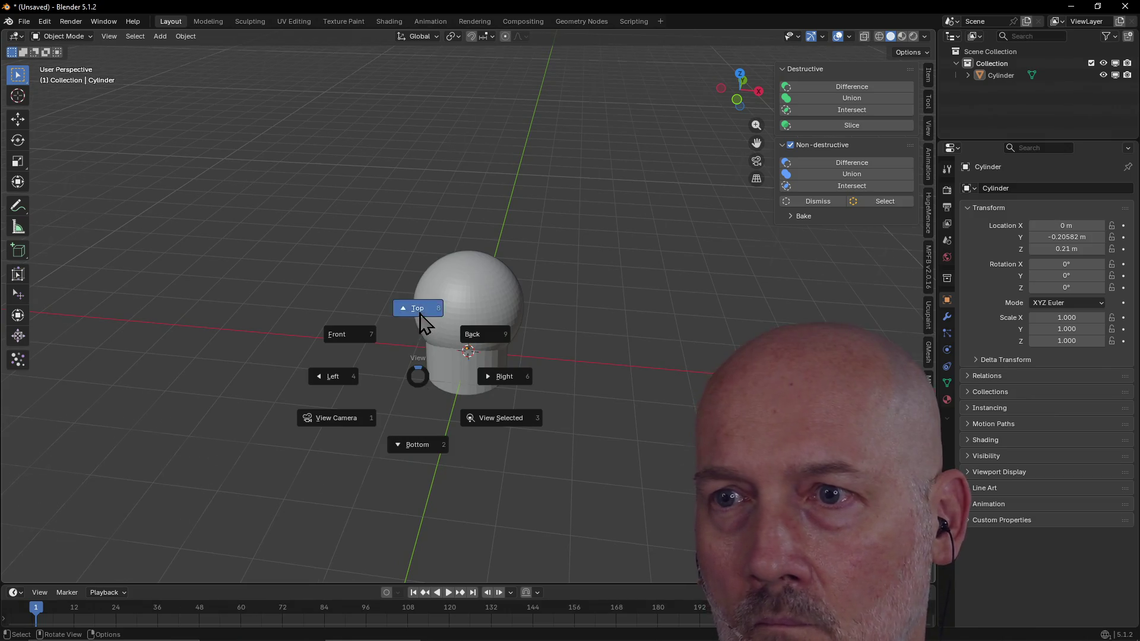
click(423, 317)
scroll(488, 385, up, 3)
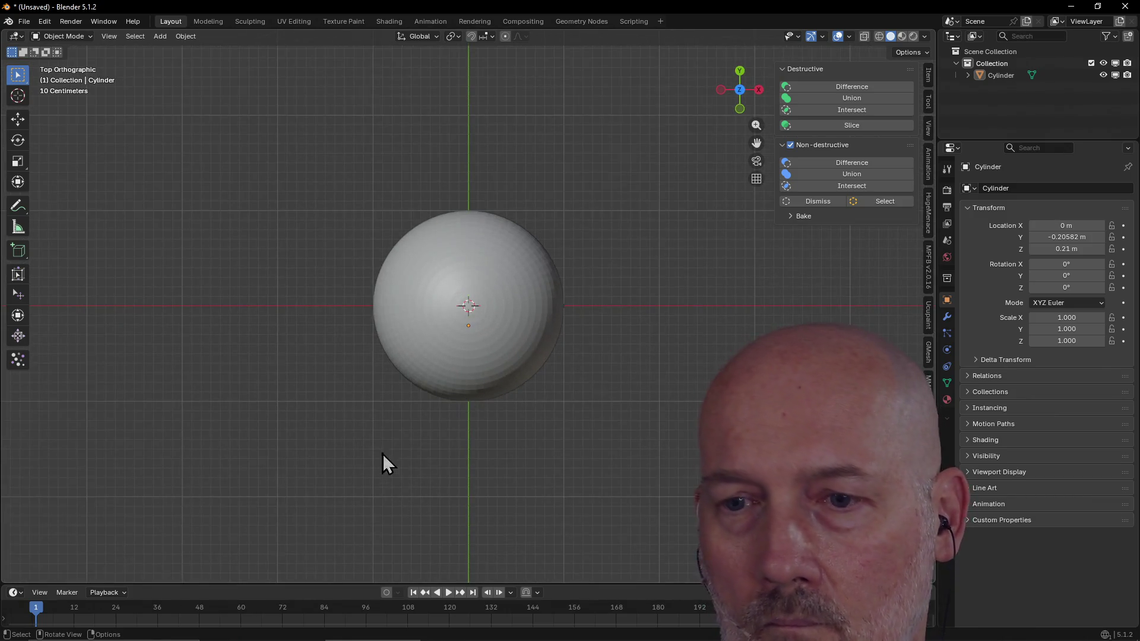
key(shift)
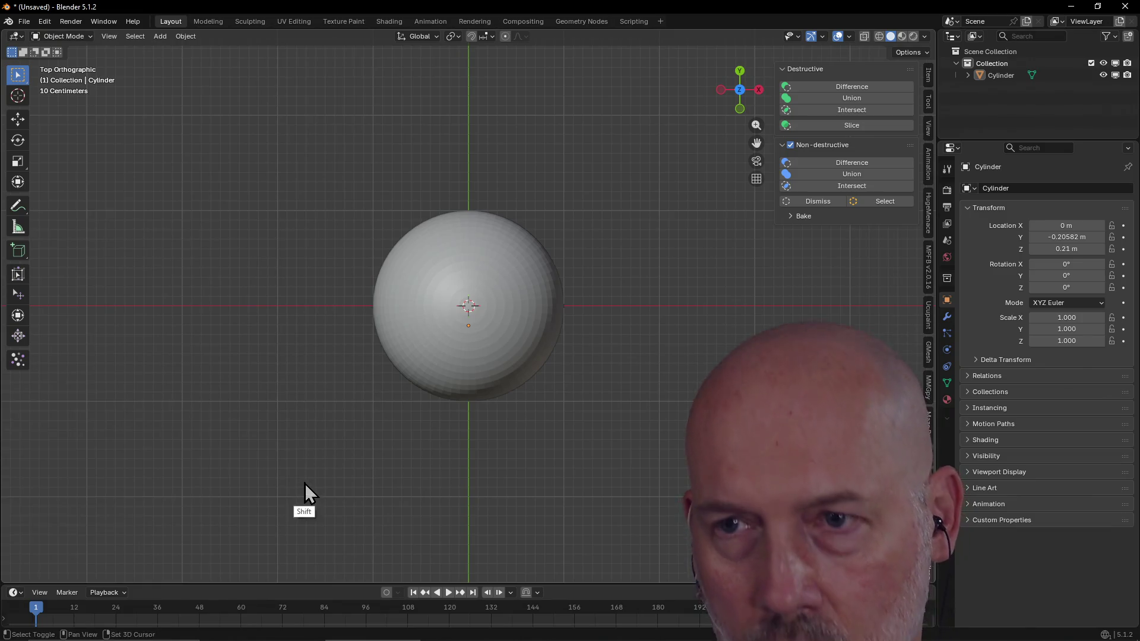
key(shift+a)
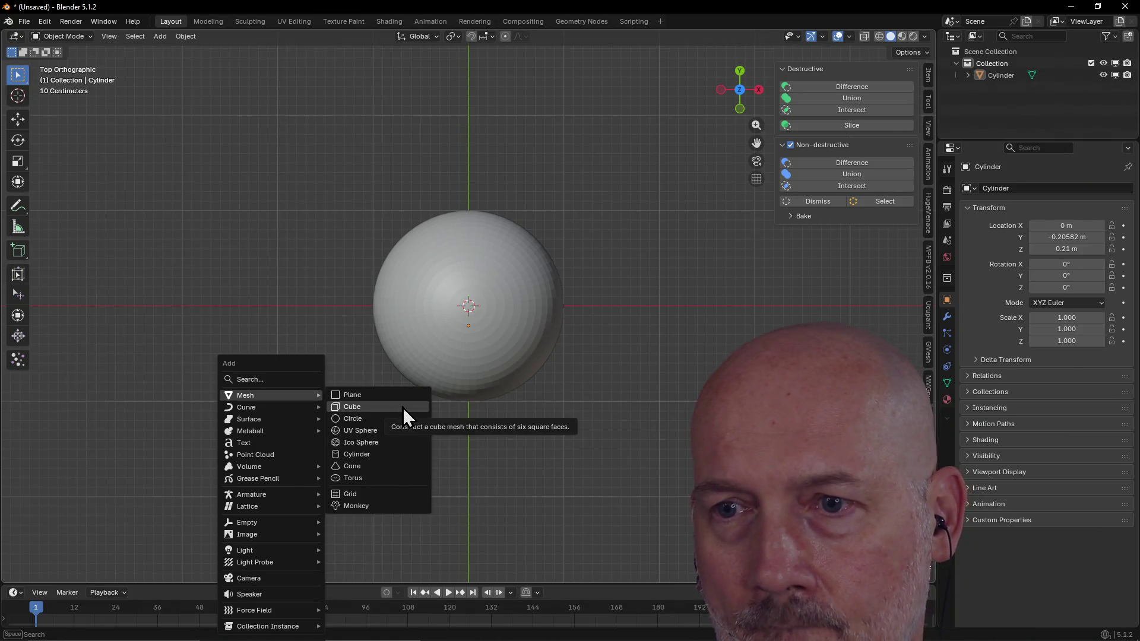
Step: Add a cube and set its Location X to 1.78 m
click(402, 408)
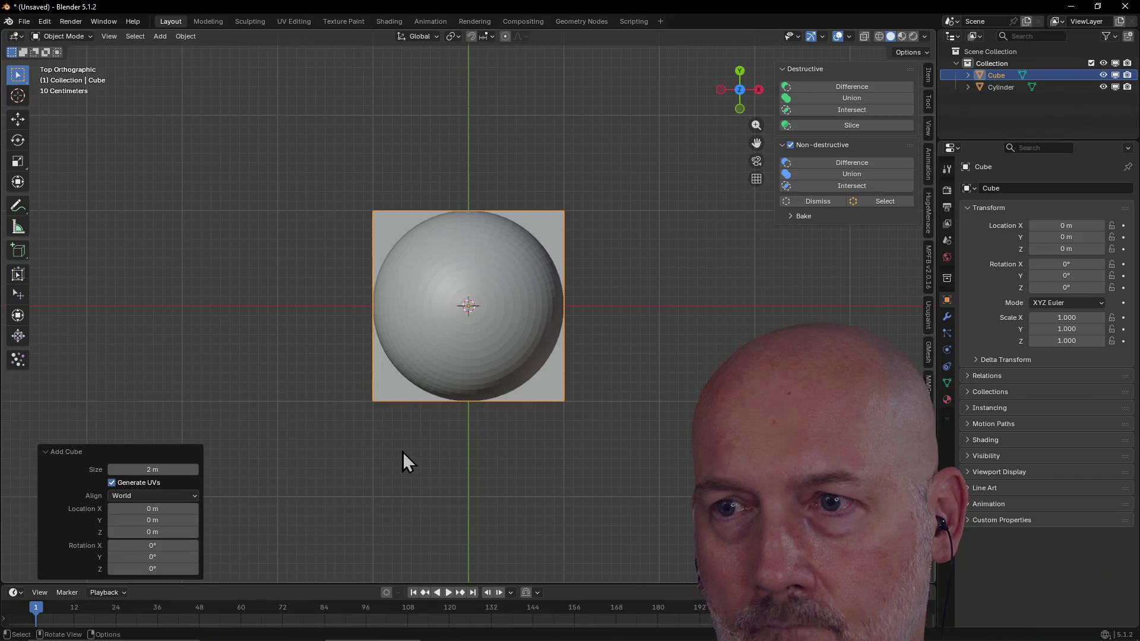
mouse_move(416, 430)
middle_down()
mouse_move(398, 443)
mouse_move(386, 370)
middle_up()
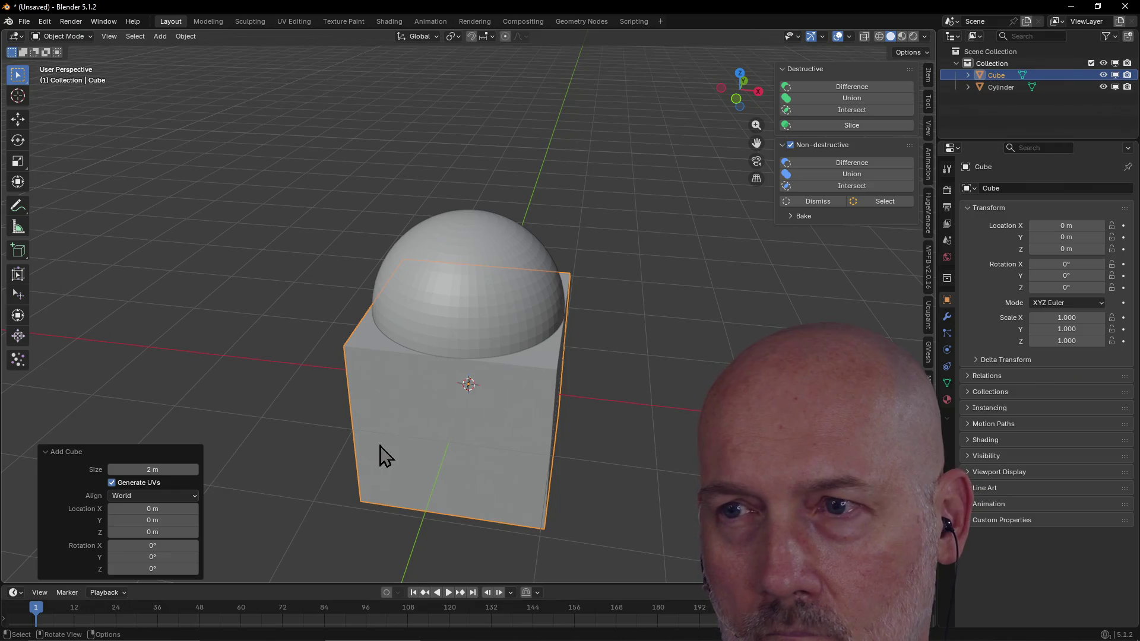
mouse_move(147, 507)
mouse_down()
mouse_move(272, 501)
mouse_move(259, 498)
mouse_up()
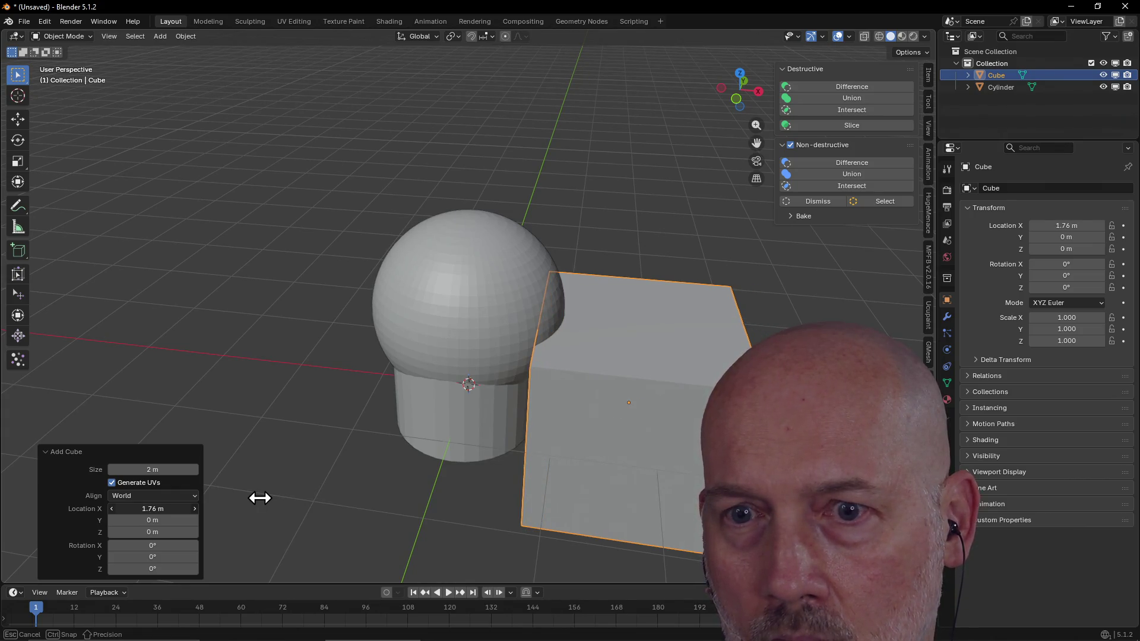
drag(259, 498, 208, 509)
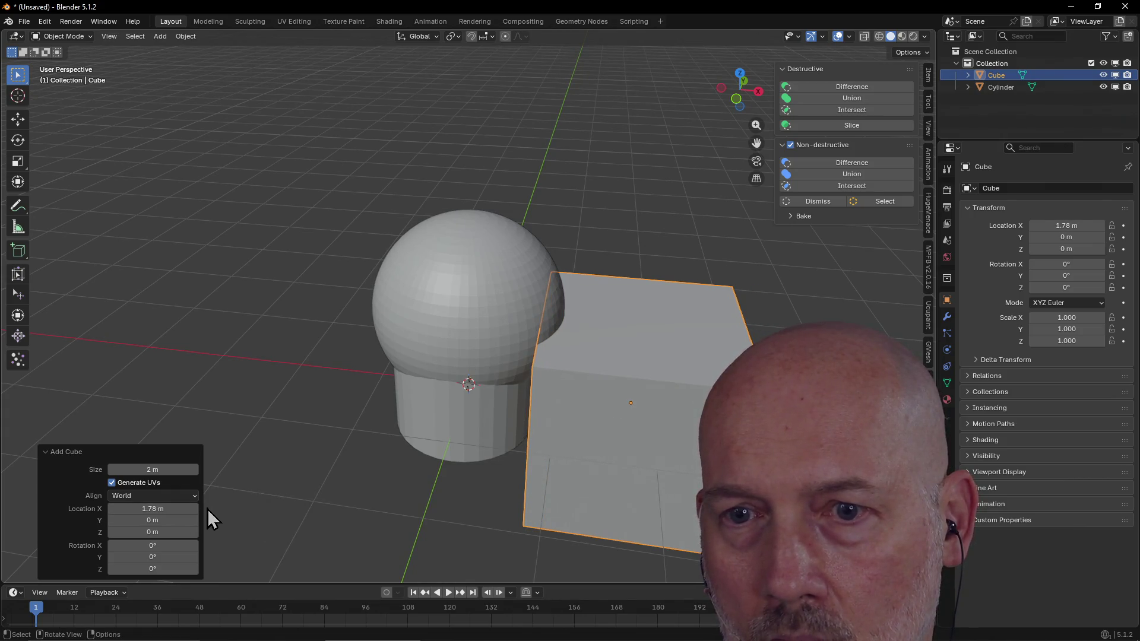
click(286, 485)
Step: Raise the cube along Z to about 1.1286 m
mouse_move(334, 447)
middle_down()
mouse_move(488, 433)
mouse_move(603, 438)
middle_up()
click(597, 438)
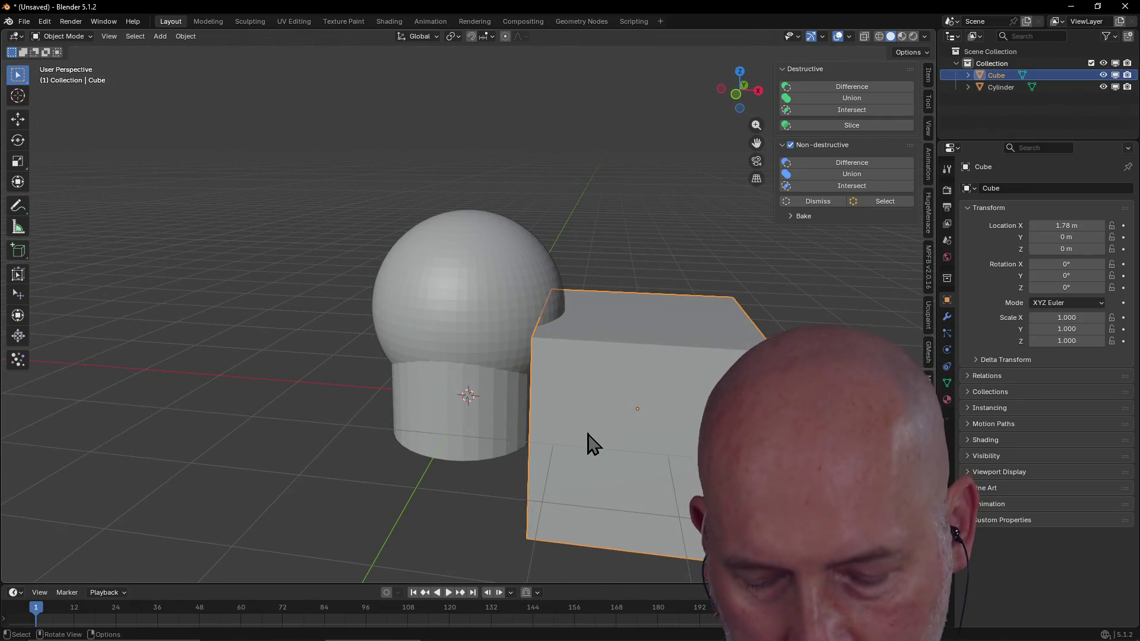
drag(597, 440, 591, 352)
key(z)
middle_drag(590, 352, 604, 441)
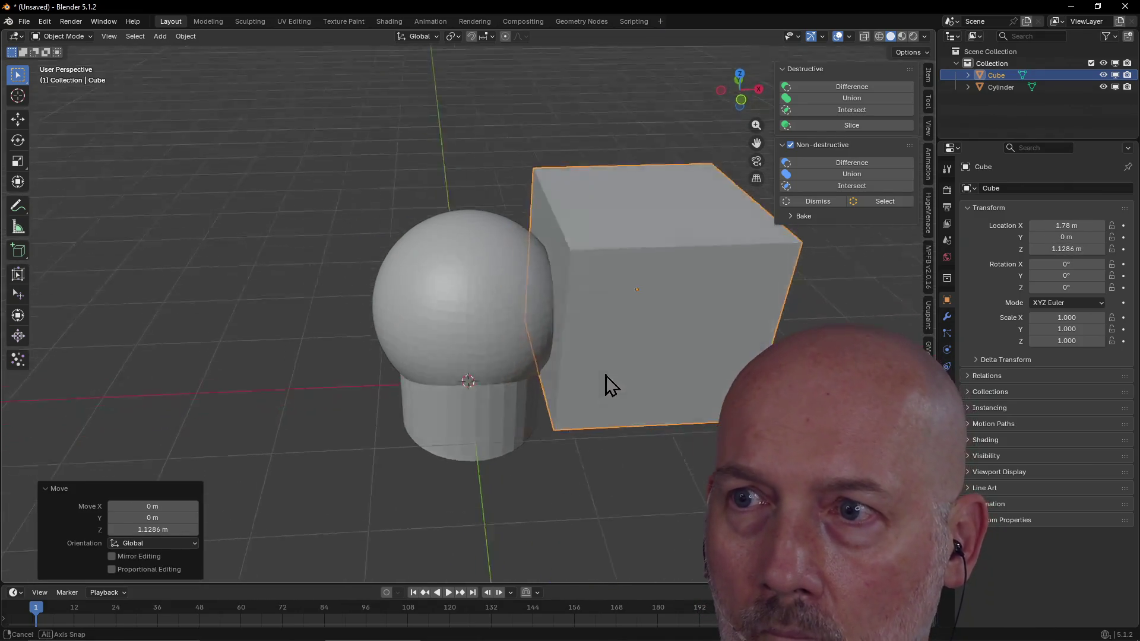
Step: Check the scene from front and top views, then switch to TourBox Console
key(KP_1)
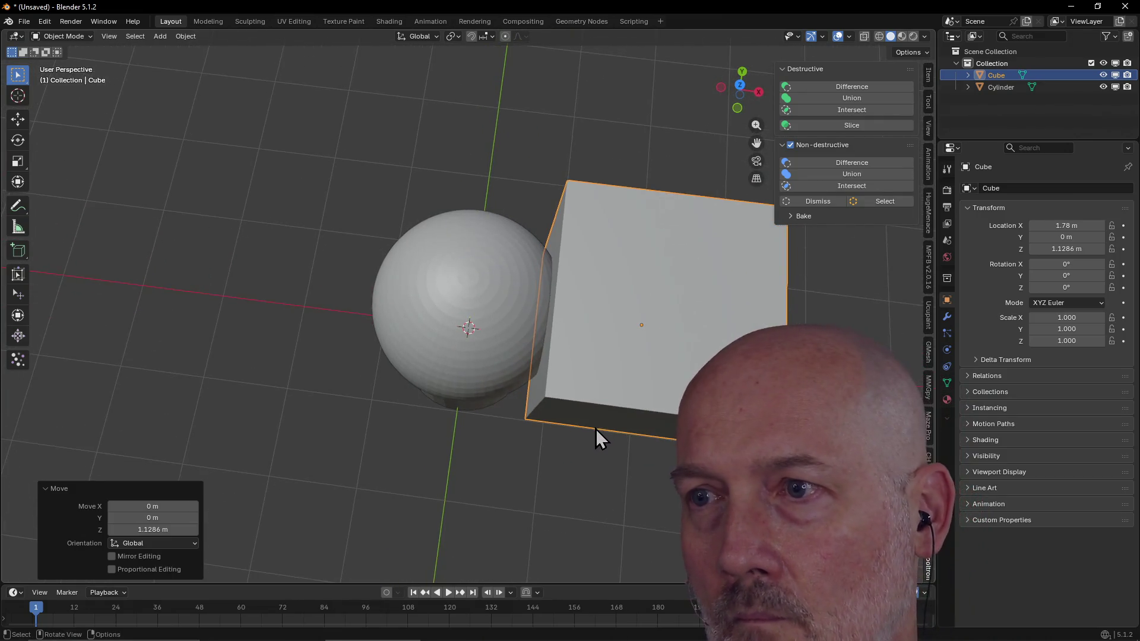
key(grave)
click(557, 276)
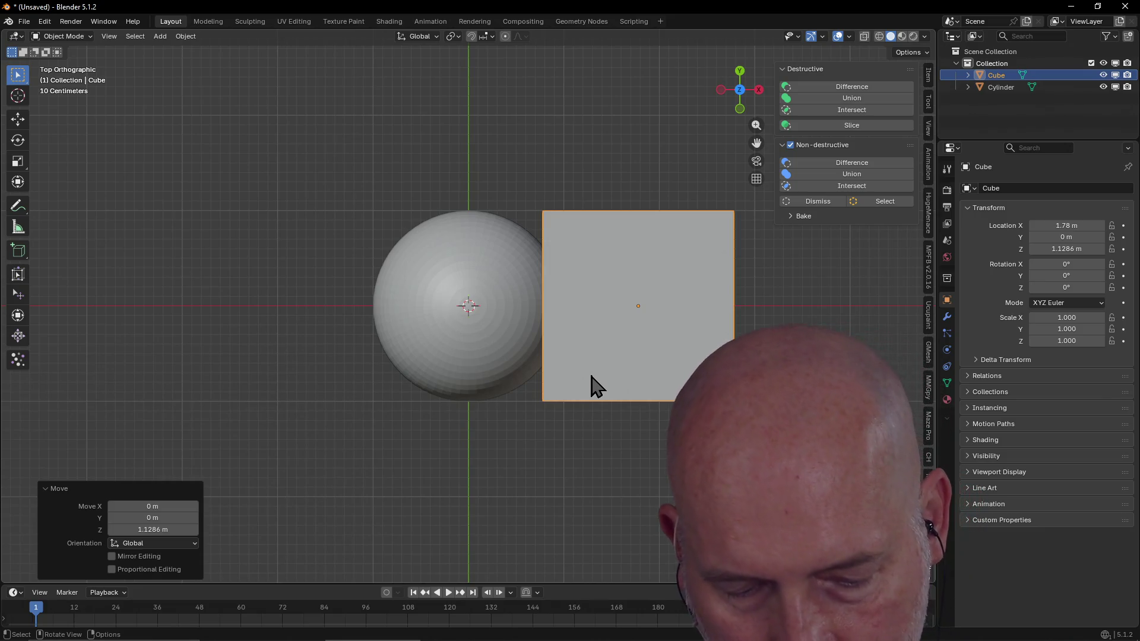
key(alt+Tab)
key(alt+Tab)
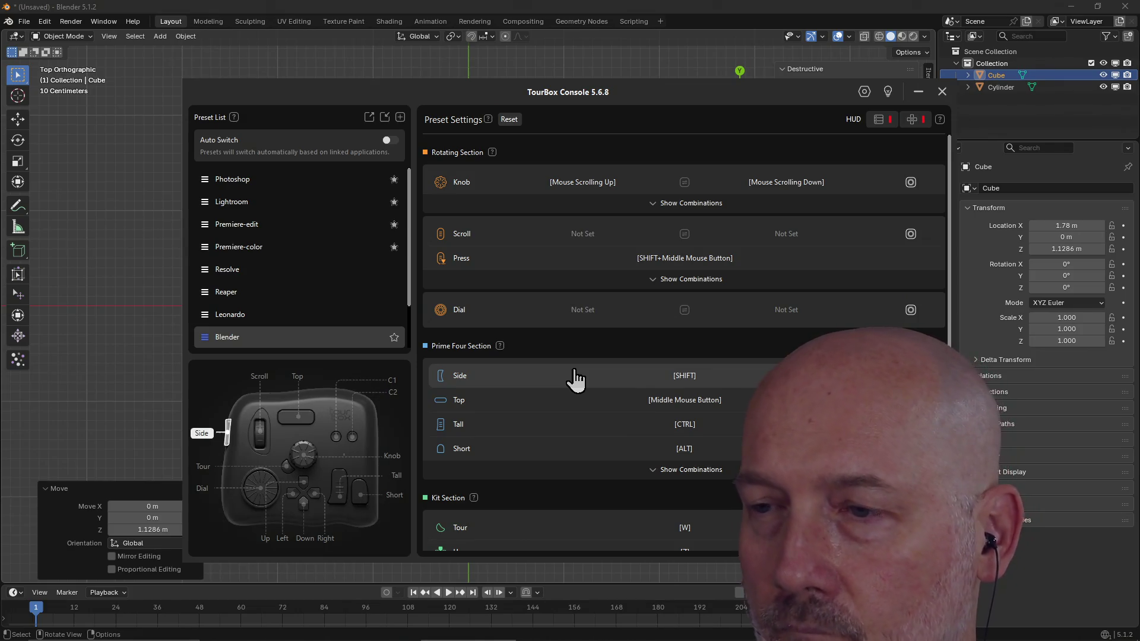
scroll(646, 377, down, 2)
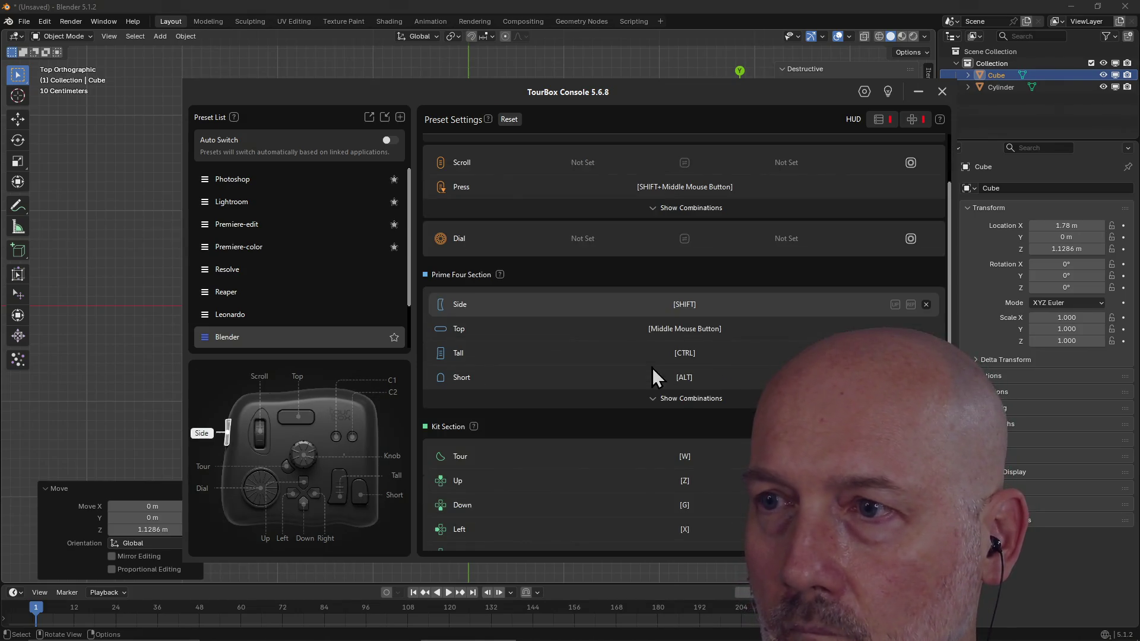
Step: Expand the Prime Four and Kit Section combinations in the Blender preset, then close the console
click(657, 400)
scroll(660, 405, down, 2)
scroll(660, 405, down, 4)
scroll(660, 402, down, 4)
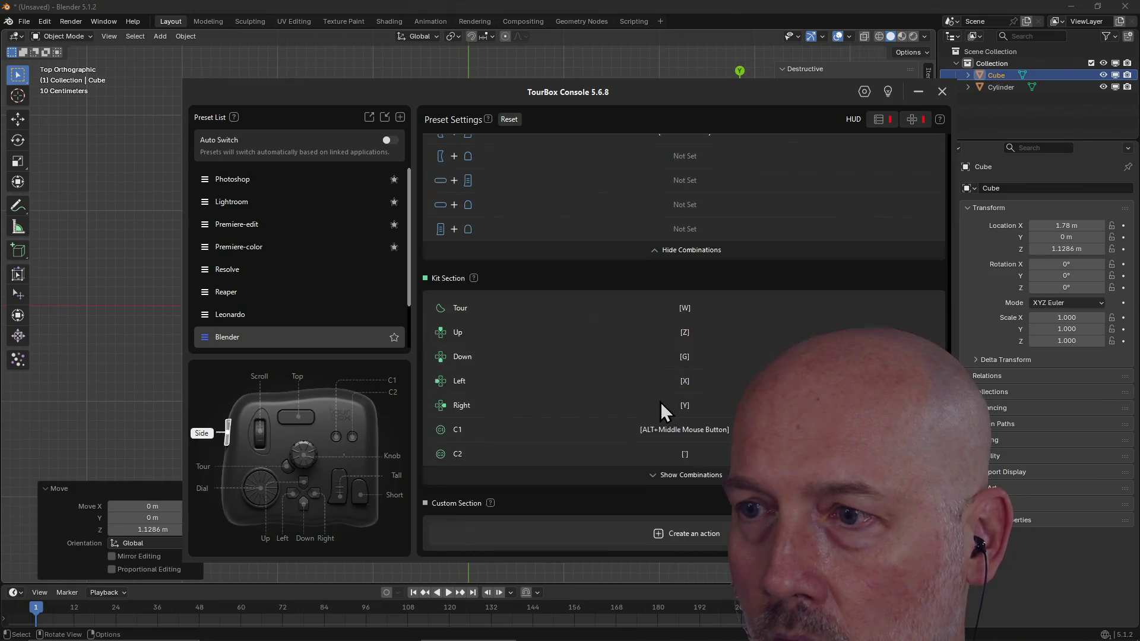
click(657, 480)
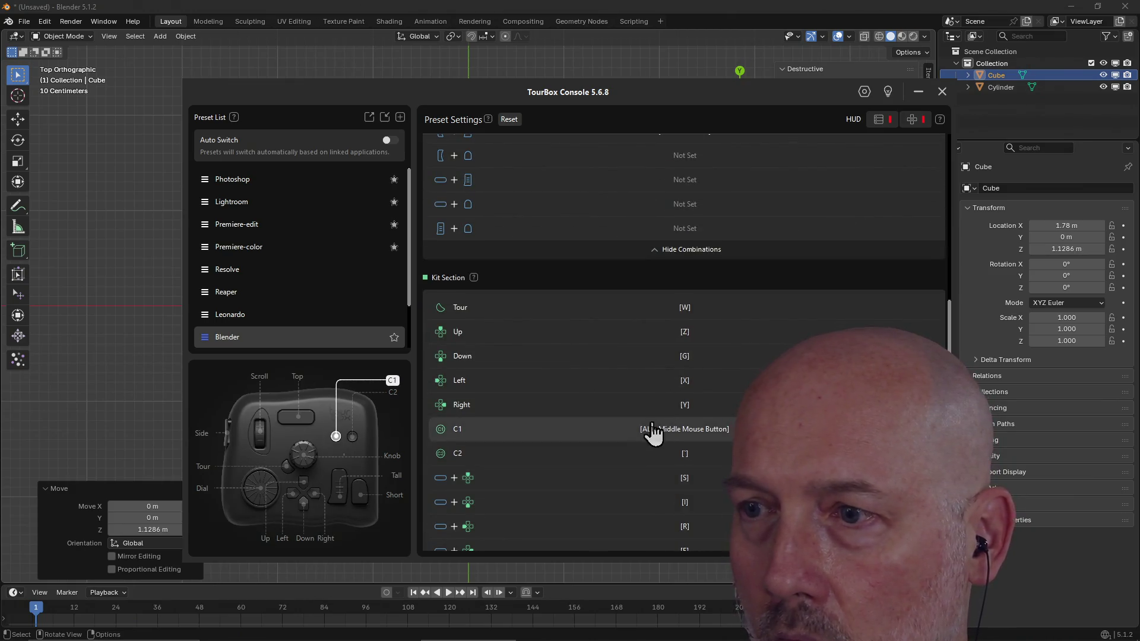
scroll(657, 448, down, 2)
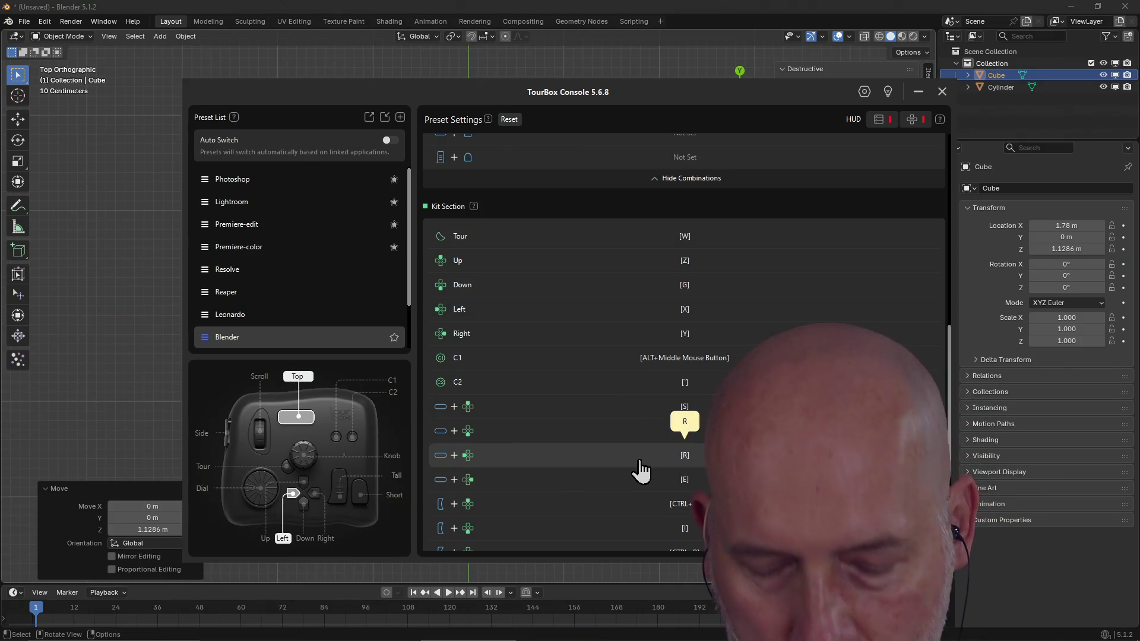
key(Escape)
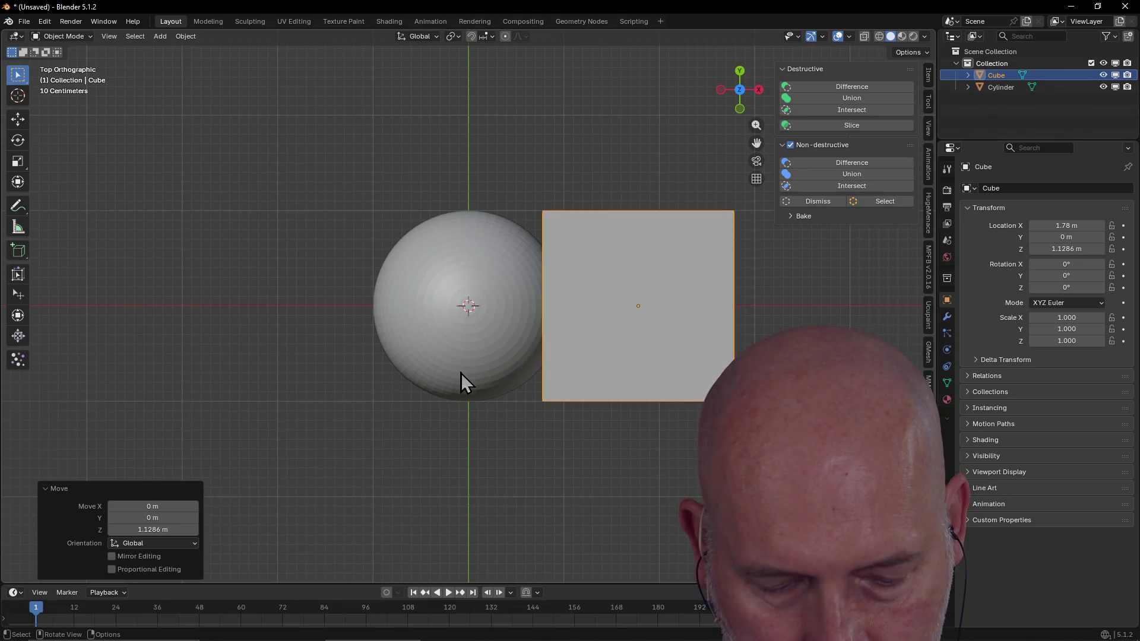
Step: Rotate the cube by about 9.7°
middle_drag(473, 369, 474, 369)
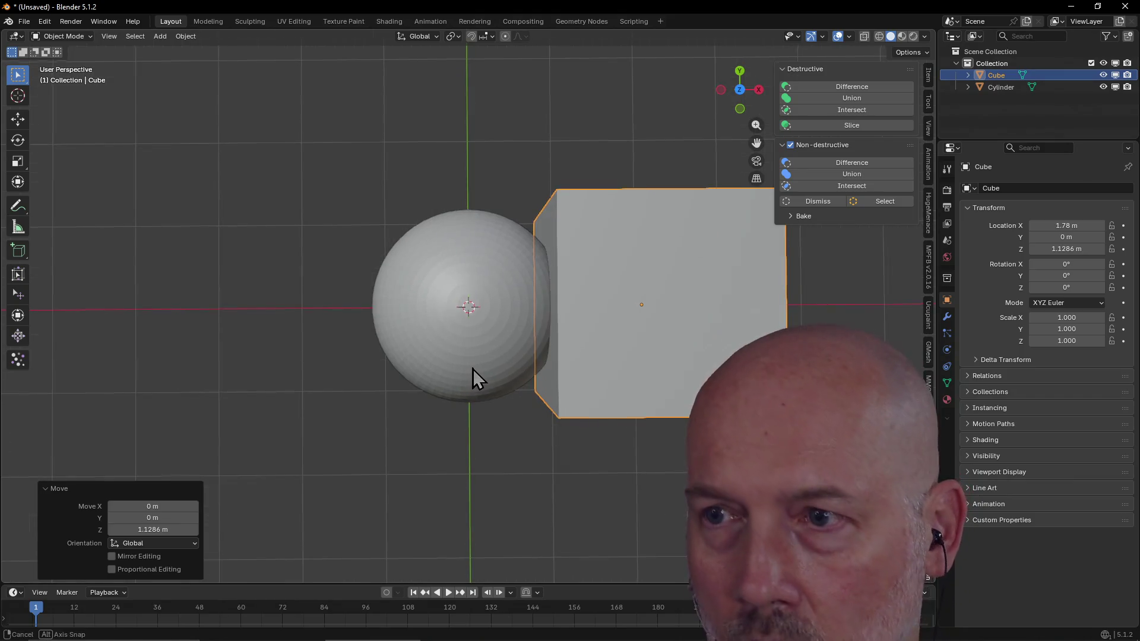
key(r)
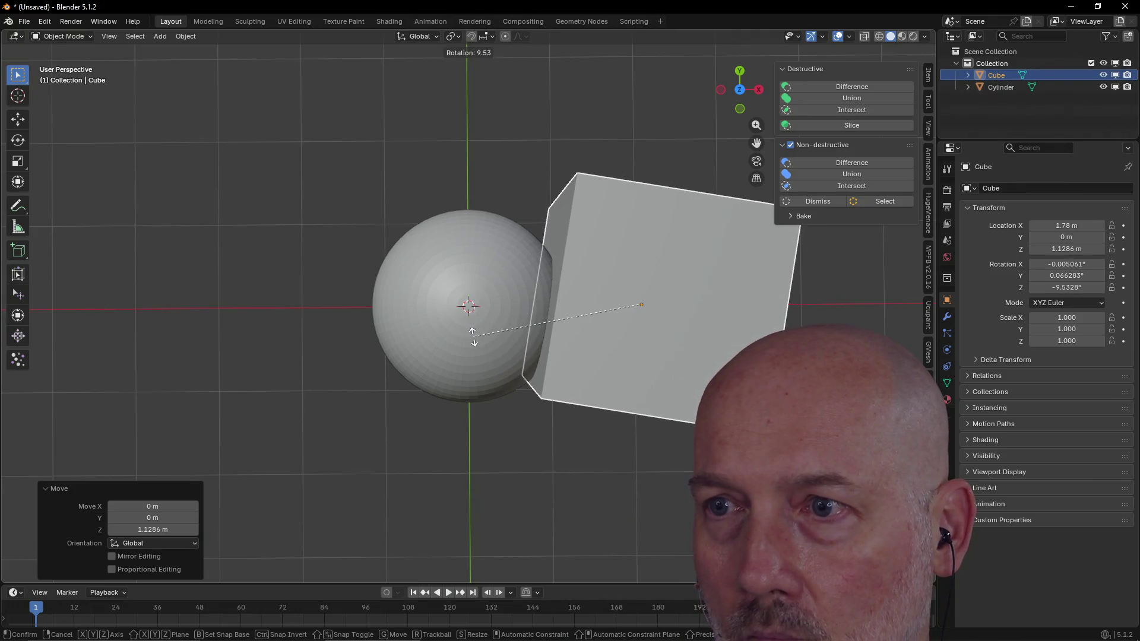
click(473, 339)
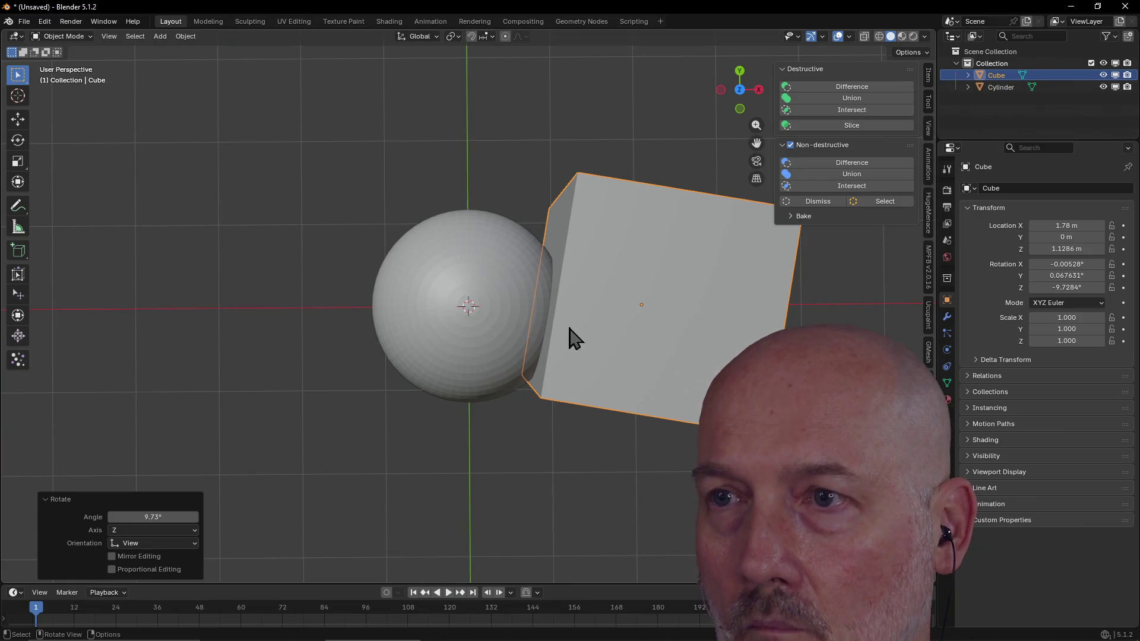
mouse_move(495, 334)
middle_down()
mouse_move(518, 253)
mouse_move(504, 263)
middle_up()
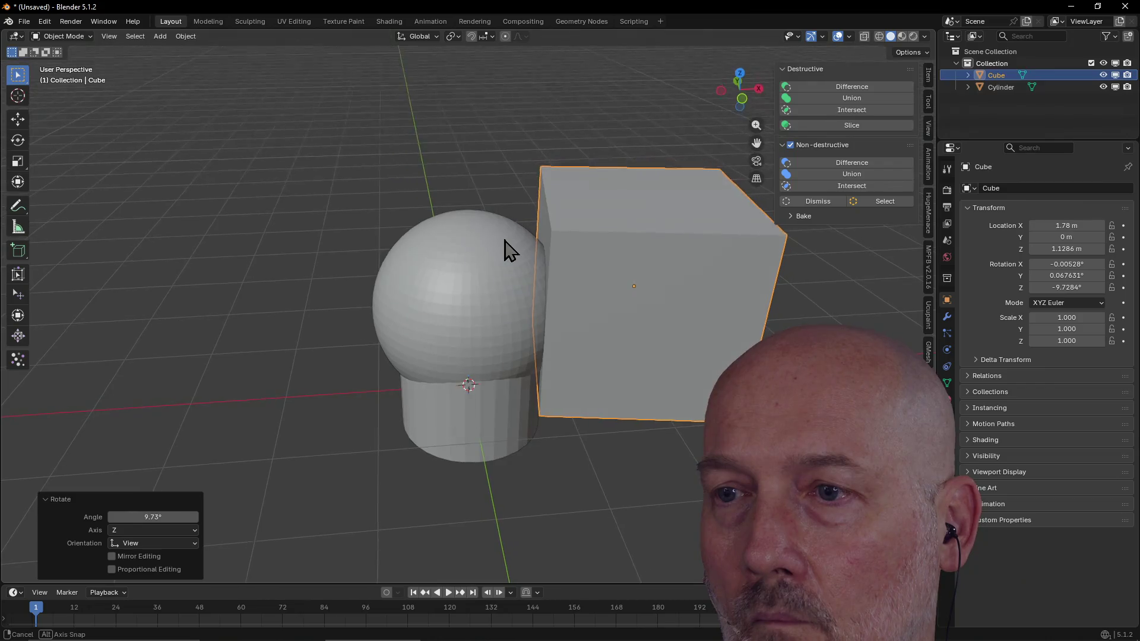
Step: Cut the cube out of the cylinder with a destructive Difference boolean
shift+click(493, 322)
shift+click(475, 339)
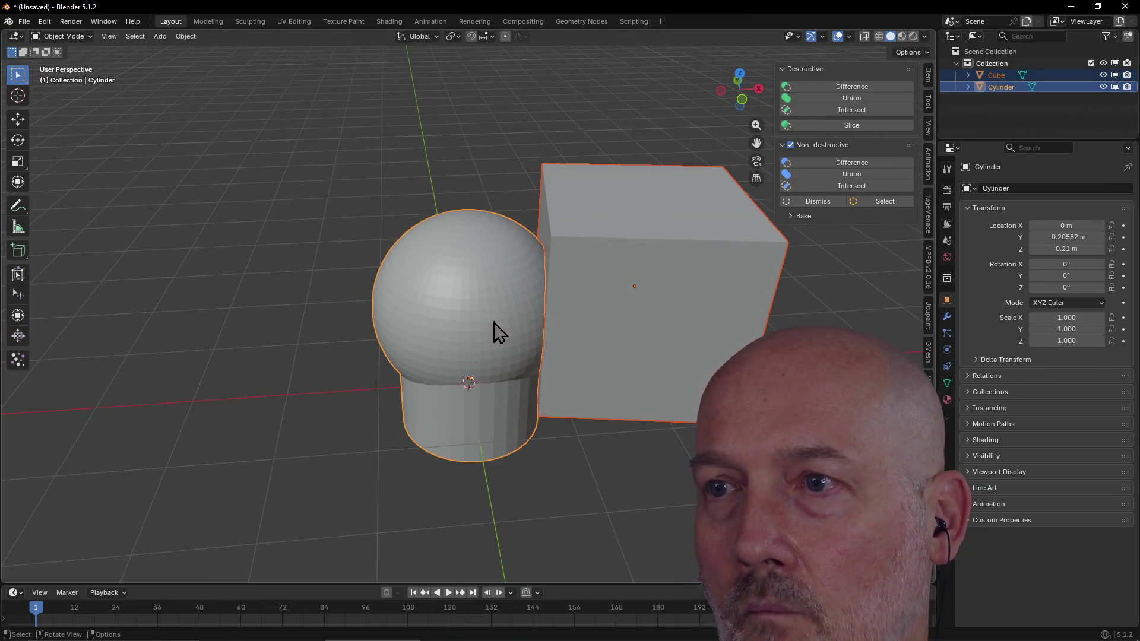
click(848, 91)
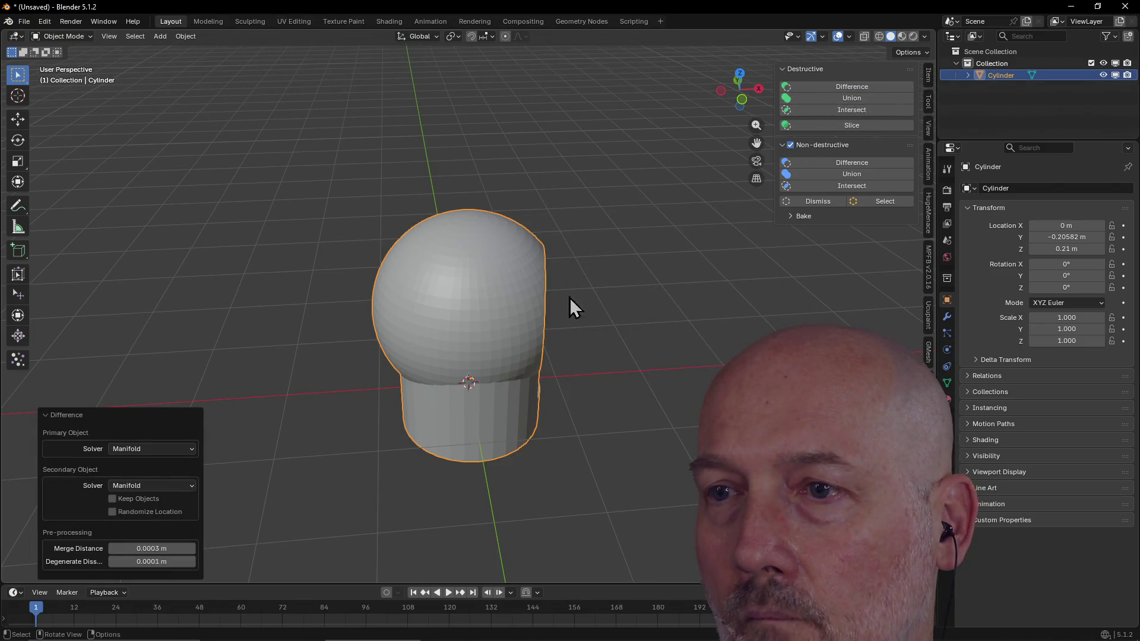
click(606, 329)
mouse_move(607, 329)
middle_down()
mouse_move(514, 298)
mouse_move(646, 330)
mouse_move(374, 420)
mouse_move(535, 348)
mouse_move(441, 420)
mouse_move(349, 361)
mouse_move(306, 386)
mouse_move(446, 366)
mouse_move(349, 377)
mouse_move(319, 388)
mouse_move(362, 383)
mouse_move(316, 395)
mouse_move(368, 382)
mouse_move(347, 374)
mouse_move(356, 404)
middle_up()
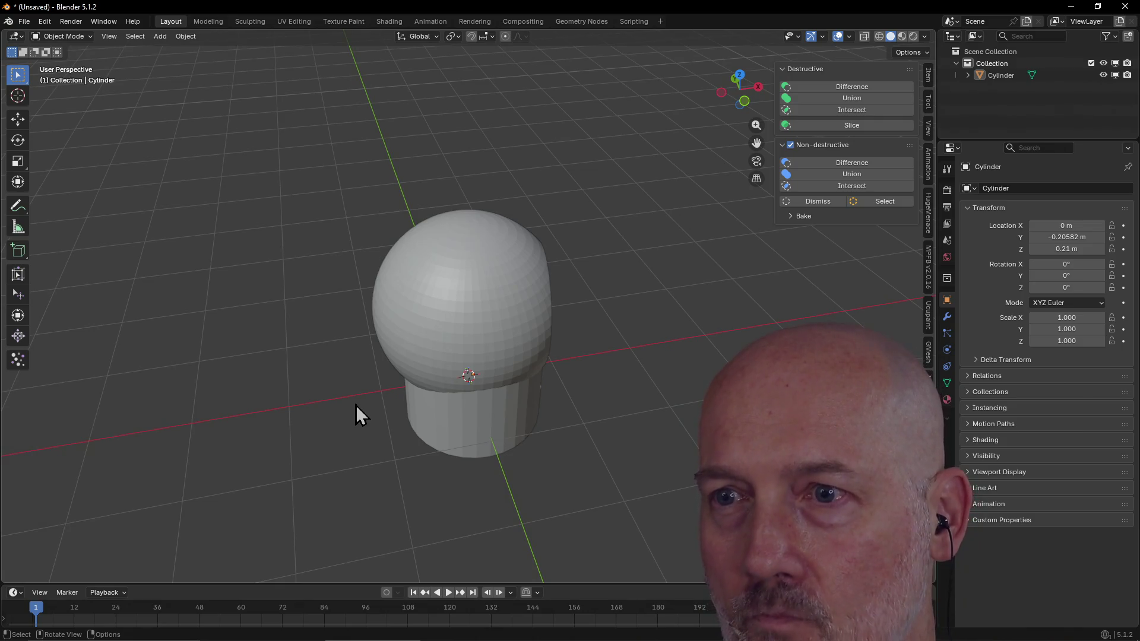
Step: Orbit to inspect the carved face, then bring up the add-object list
mouse_move(451, 415)
middle_down()
mouse_move(362, 363)
mouse_move(461, 412)
mouse_move(409, 398)
middle_up()
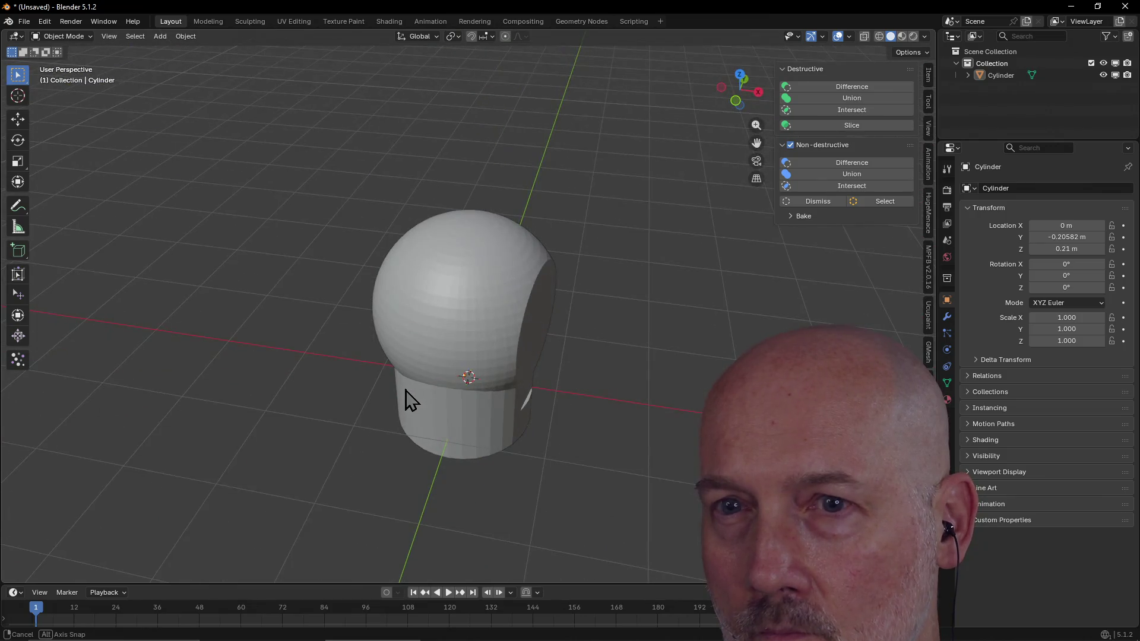
middle_drag(409, 399, 282, 355)
scroll(205, 341, up, 2)
key(shift+a)
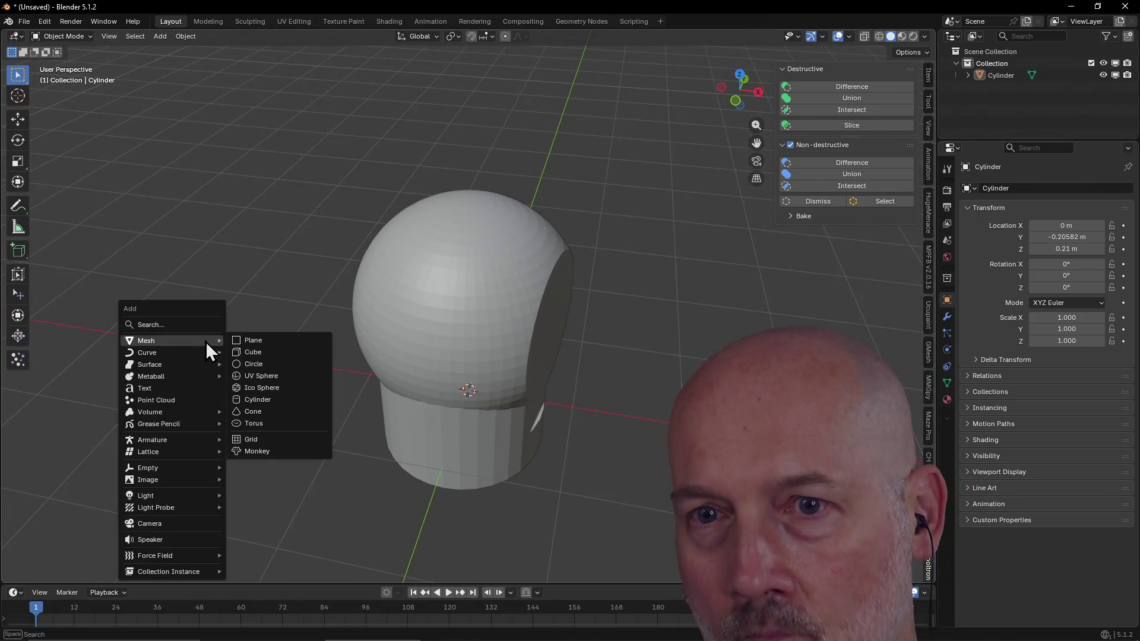
Step: Add a trial cube, raise and tilt it slightly, delete it, and reopen the add list
click(274, 355)
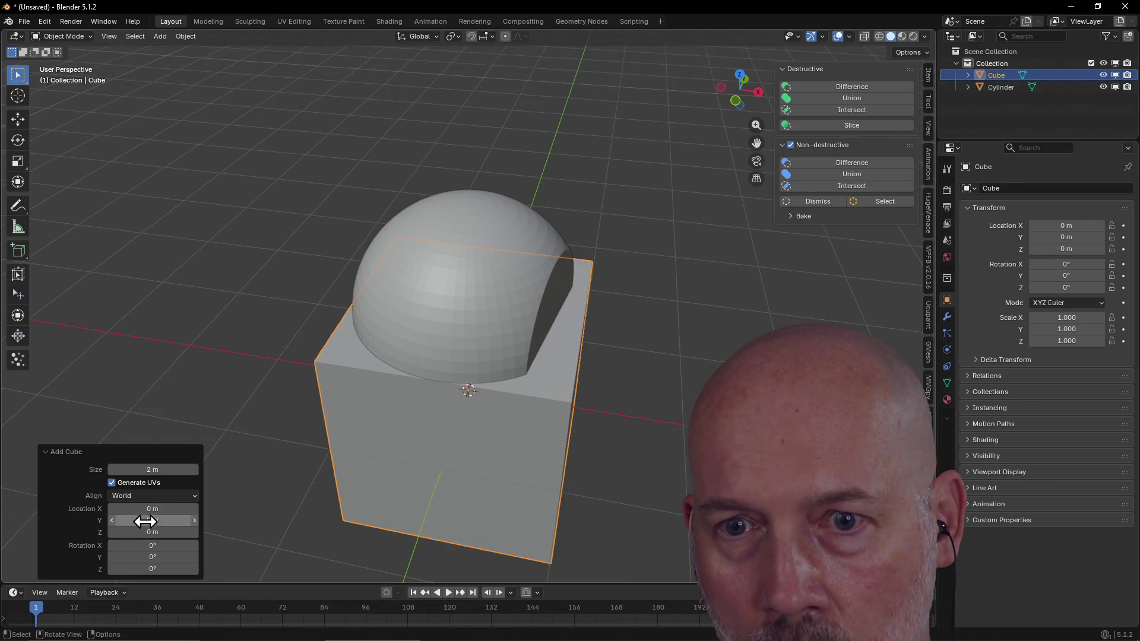
mouse_move(150, 533)
mouse_down()
mouse_move(192, 533)
mouse_move(128, 509)
mouse_move(76, 508)
mouse_up()
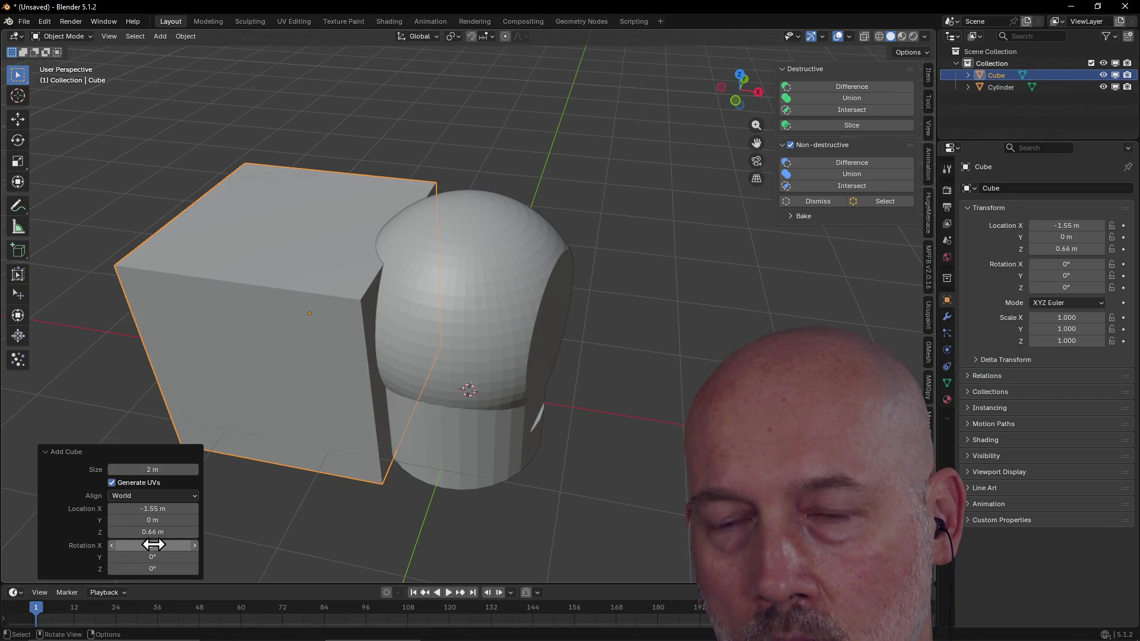
drag(152, 545, 153, 545)
key(Delete)
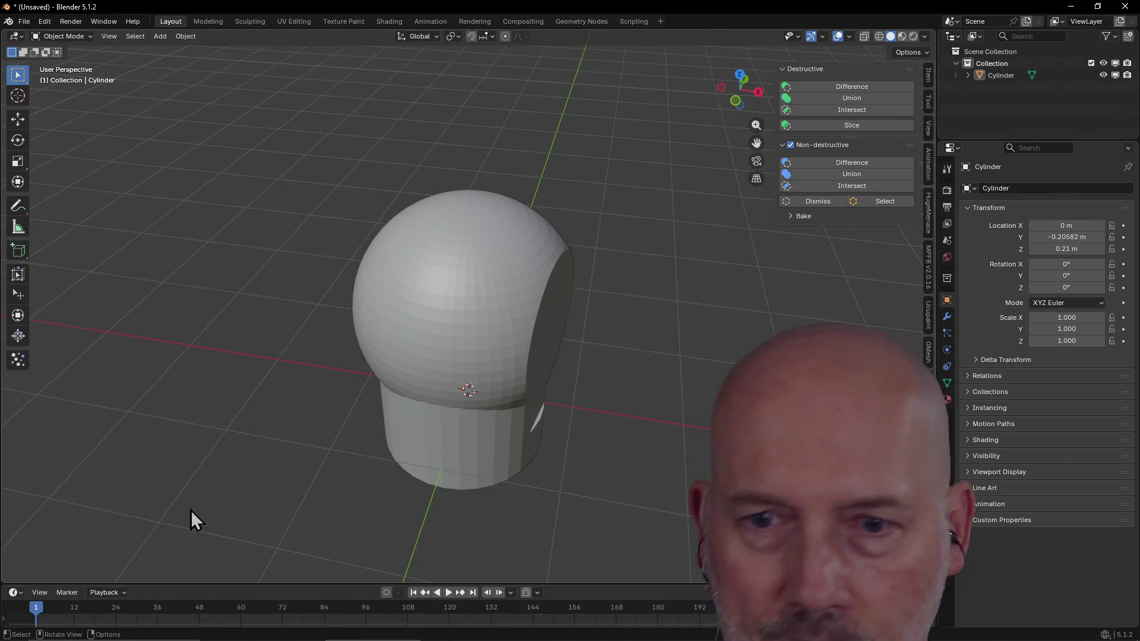
key(shift+a)
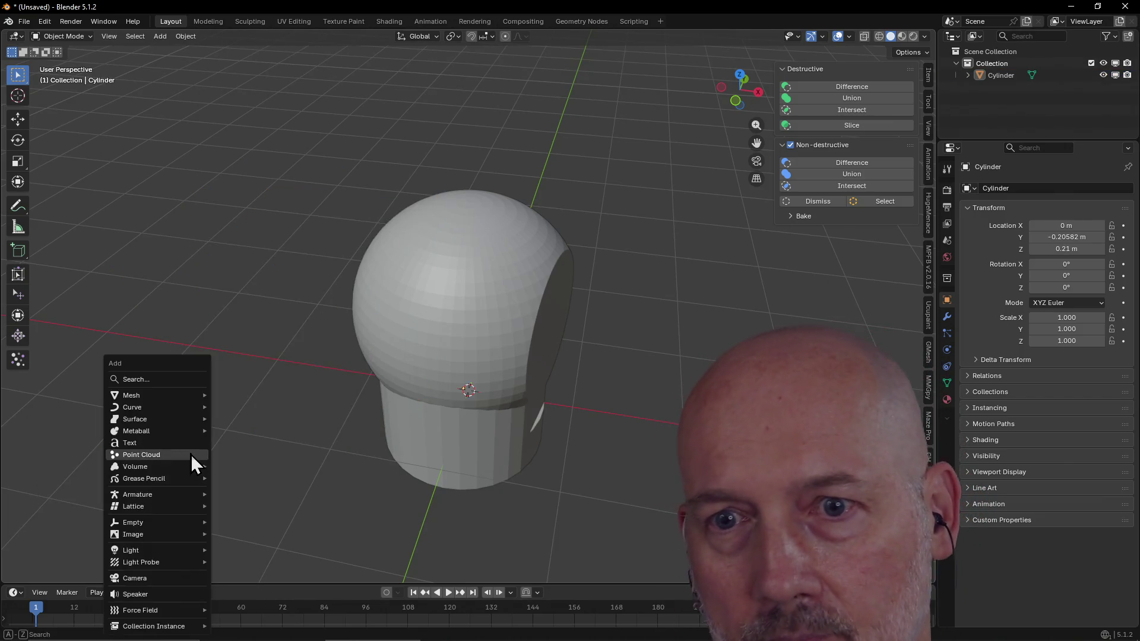
Step: Add a cube at Location X −1.73, Z 0.65 with 7° Z rotation, set into the cylinder's left side
mouse_move(131, 395)
click(248, 408)
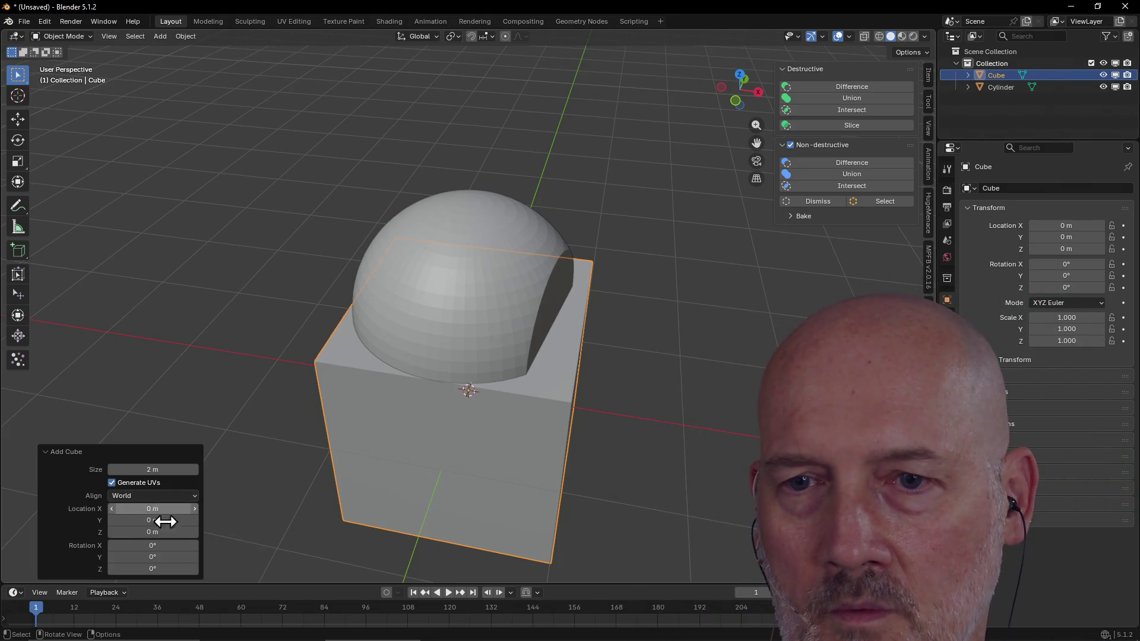
mouse_move(152, 532)
mouse_down()
mouse_move(199, 538)
mouse_move(70, 496)
mouse_up()
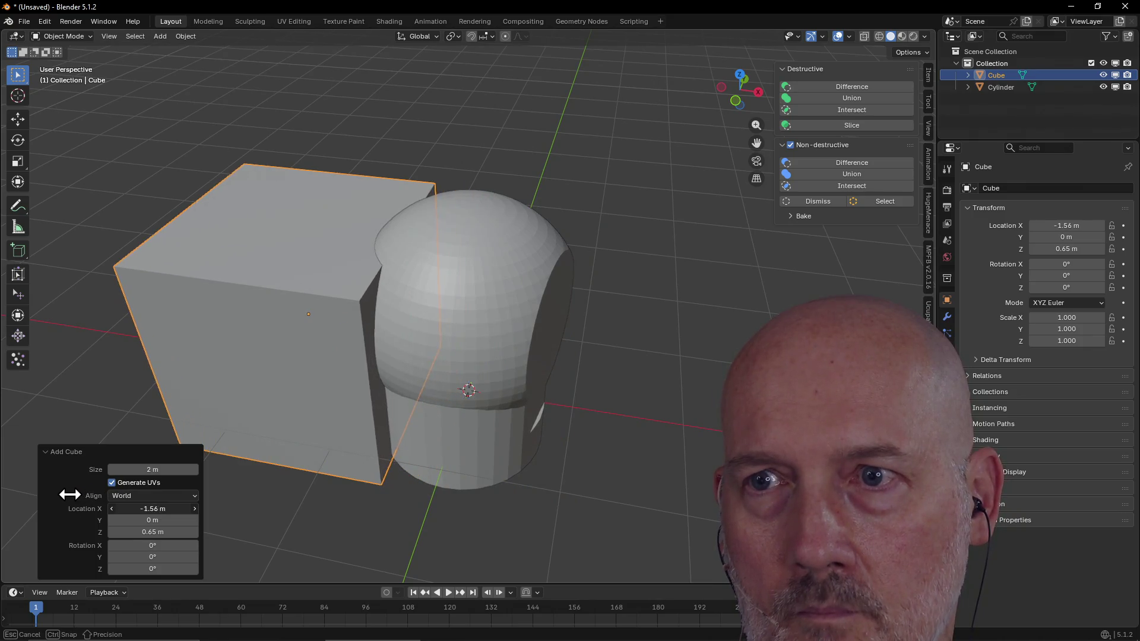
drag(70, 495, 76, 495)
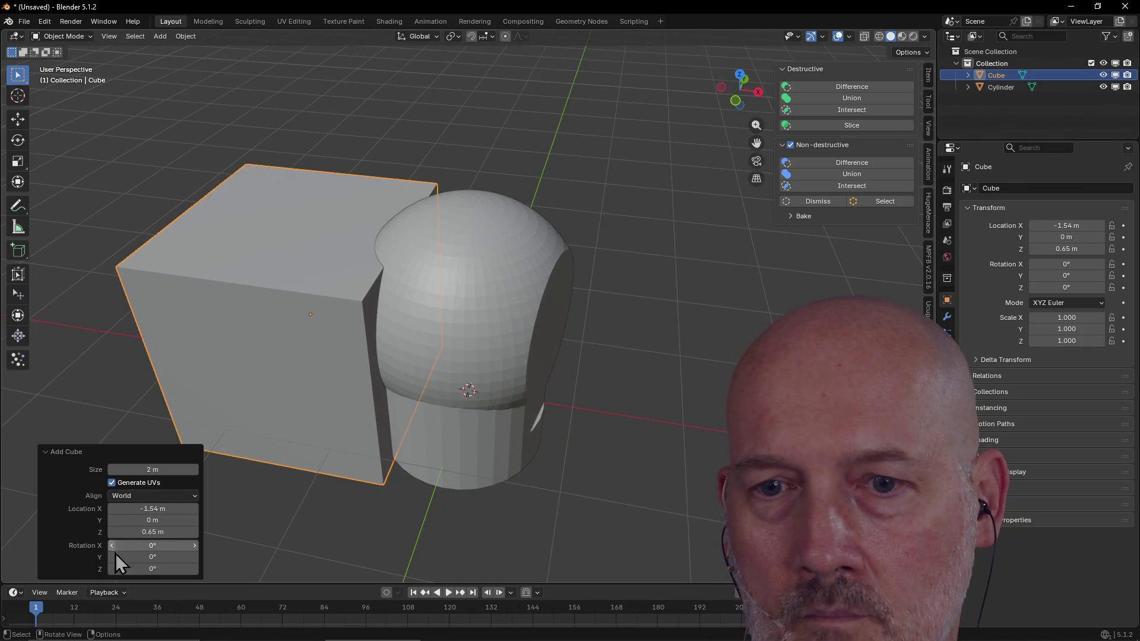
drag(149, 569, 173, 564)
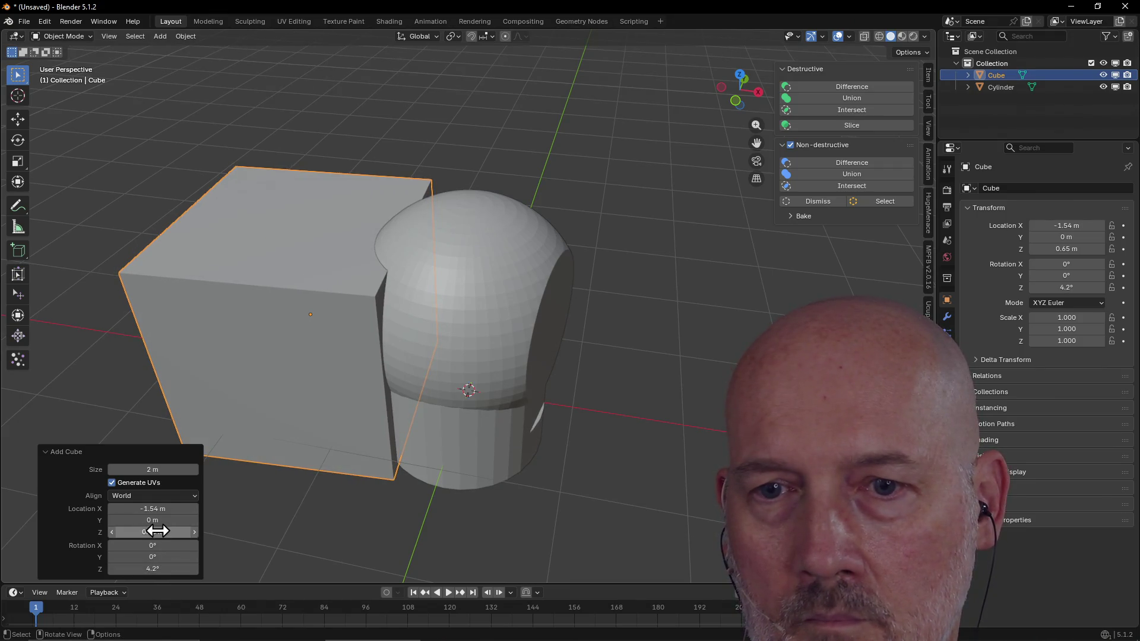
drag(160, 509, 149, 513)
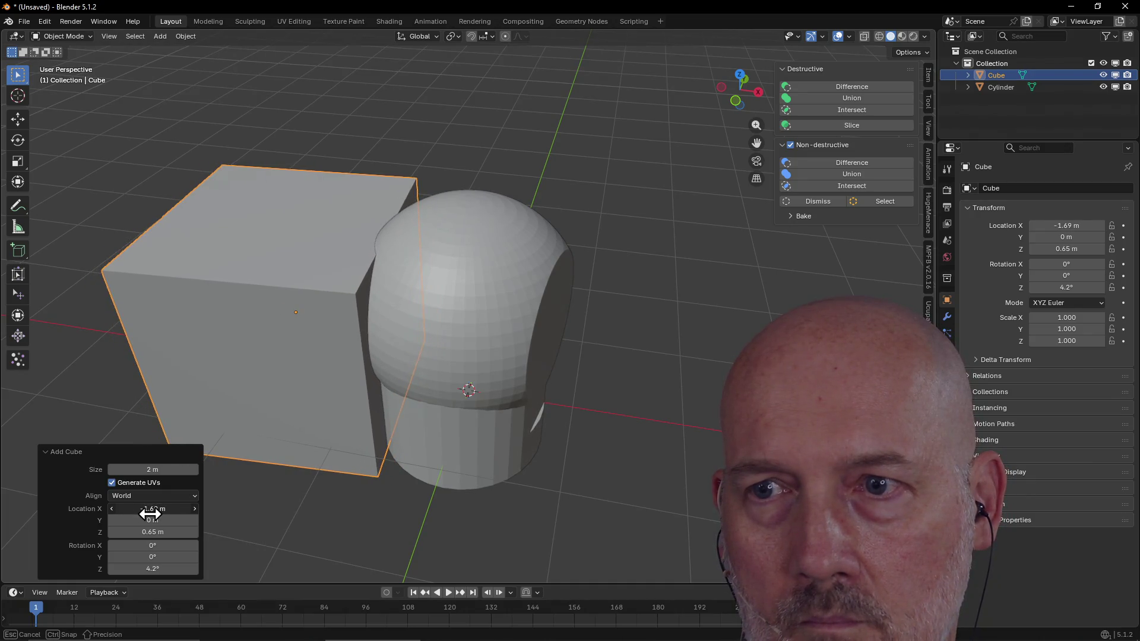
drag(148, 514, 147, 516)
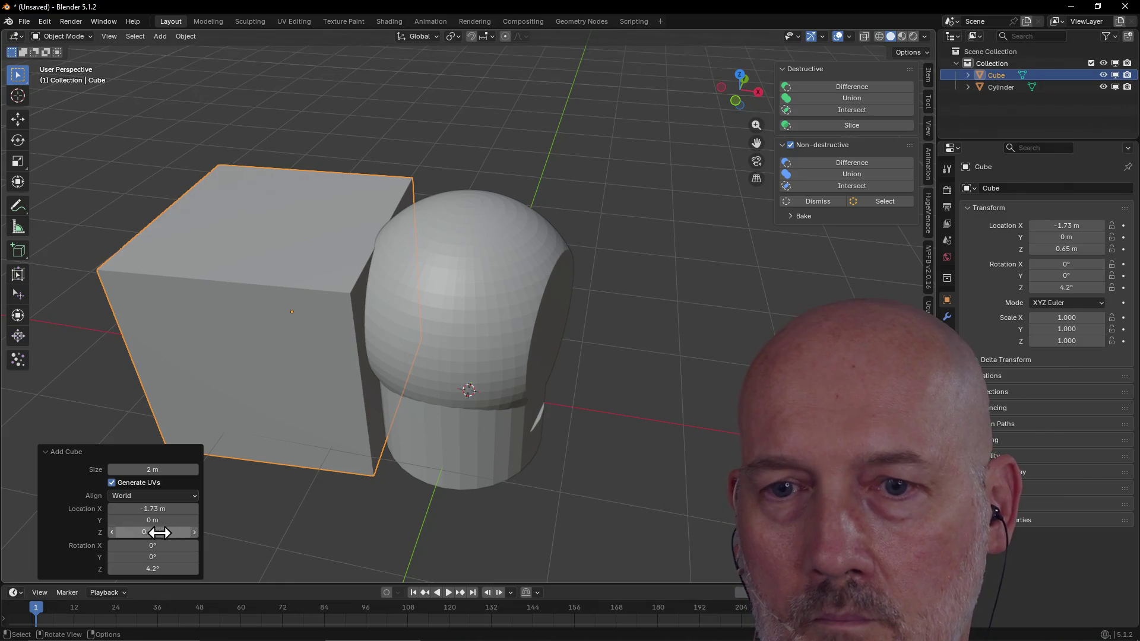
drag(166, 572, 181, 570)
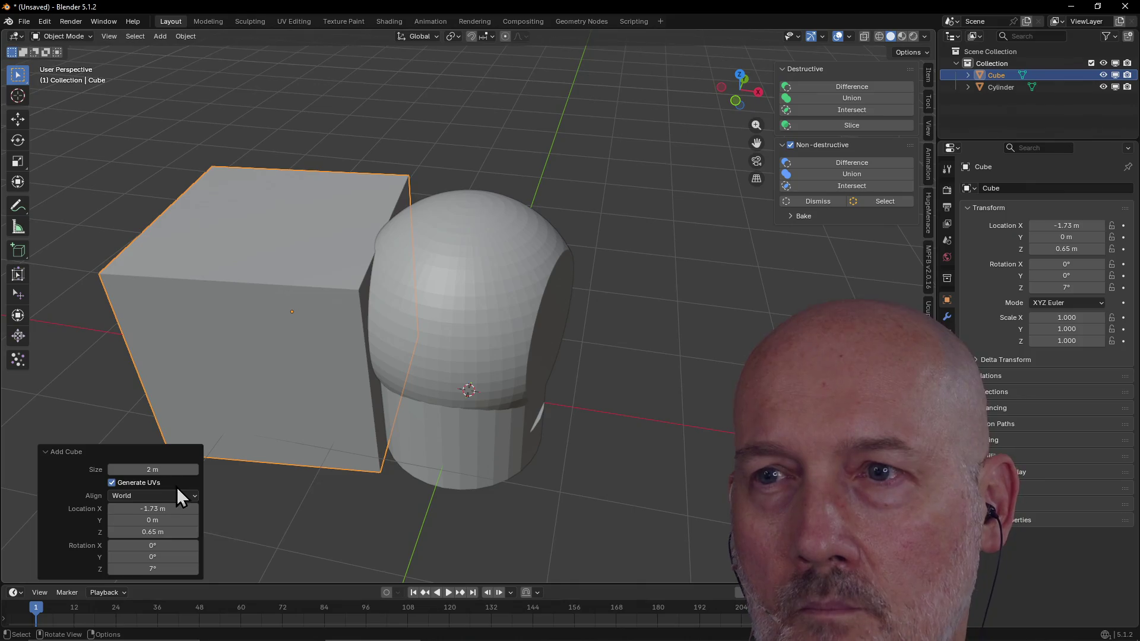
Step: Carve the cube out of the cylinder with a boolean Difference, then move to the Sculpting workspace
shift+click(473, 330)
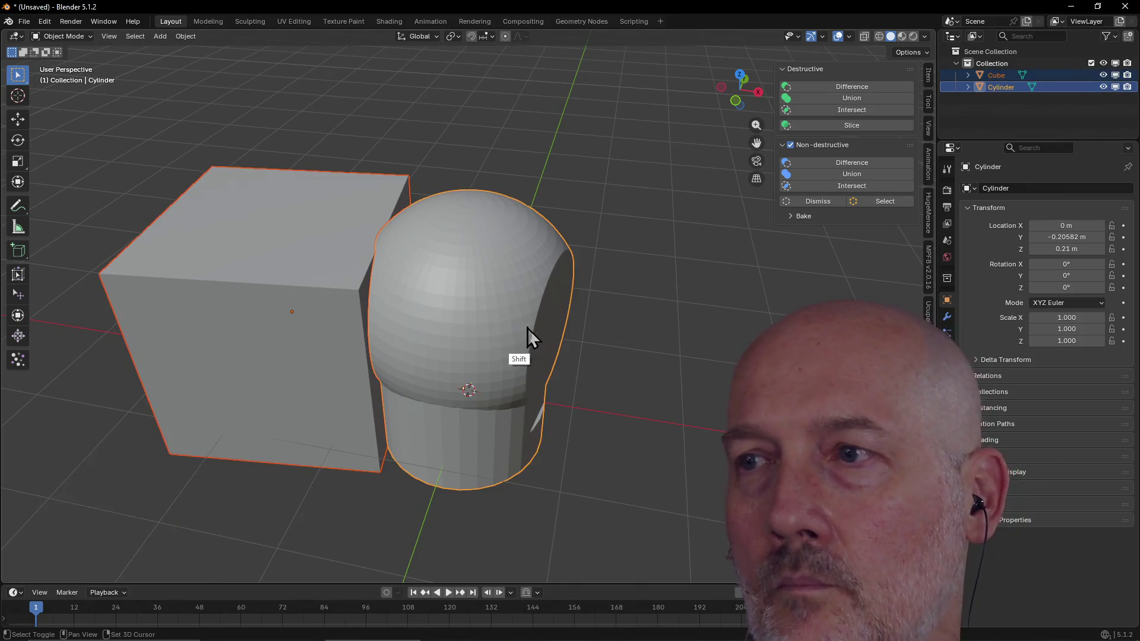
click(847, 88)
mouse_move(499, 294)
middle_down()
mouse_move(475, 319)
mouse_move(508, 326)
mouse_move(395, 293)
mouse_move(459, 288)
mouse_move(493, 300)
mouse_move(392, 311)
mouse_move(505, 311)
mouse_move(363, 327)
middle_up()
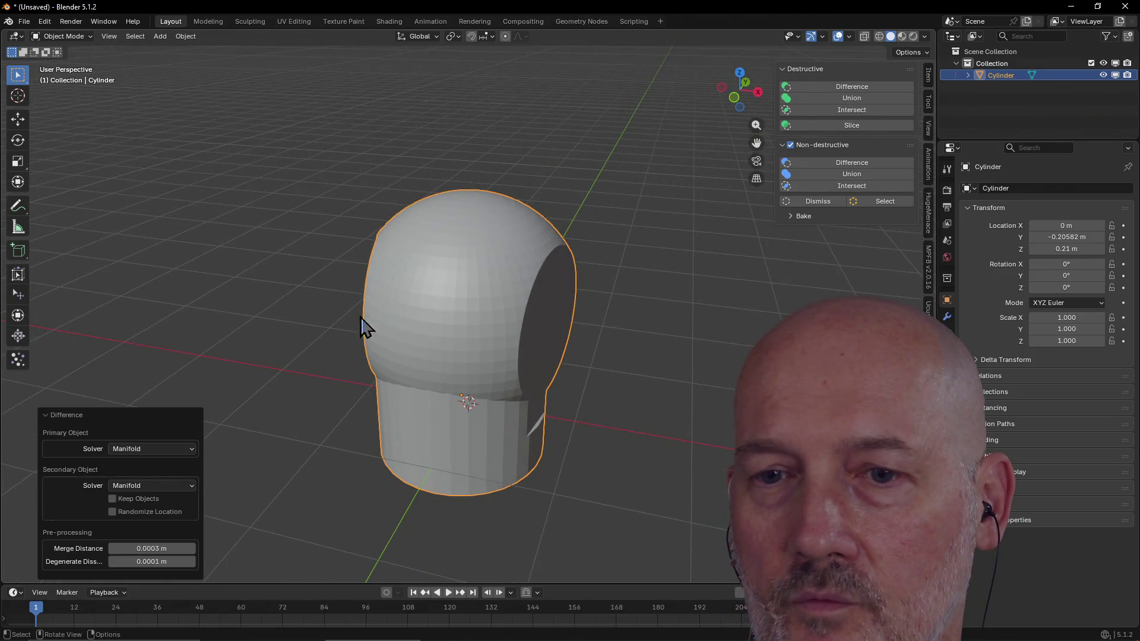
click(313, 245)
click(250, 21)
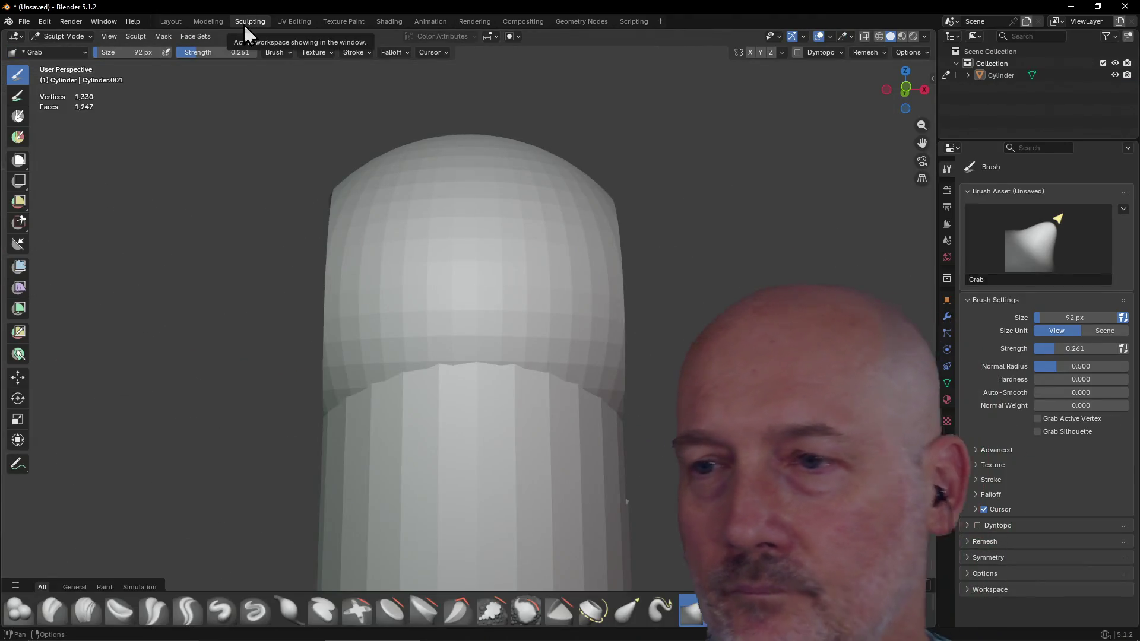
Step: With dynamic topology enabled, flatten along the flat cut's left edge using the Flatten/Contrast brush
mouse_move(430, 382)
middle_down()
mouse_move(395, 437)
mouse_move(388, 349)
mouse_move(466, 384)
mouse_move(639, 251)
middle_up()
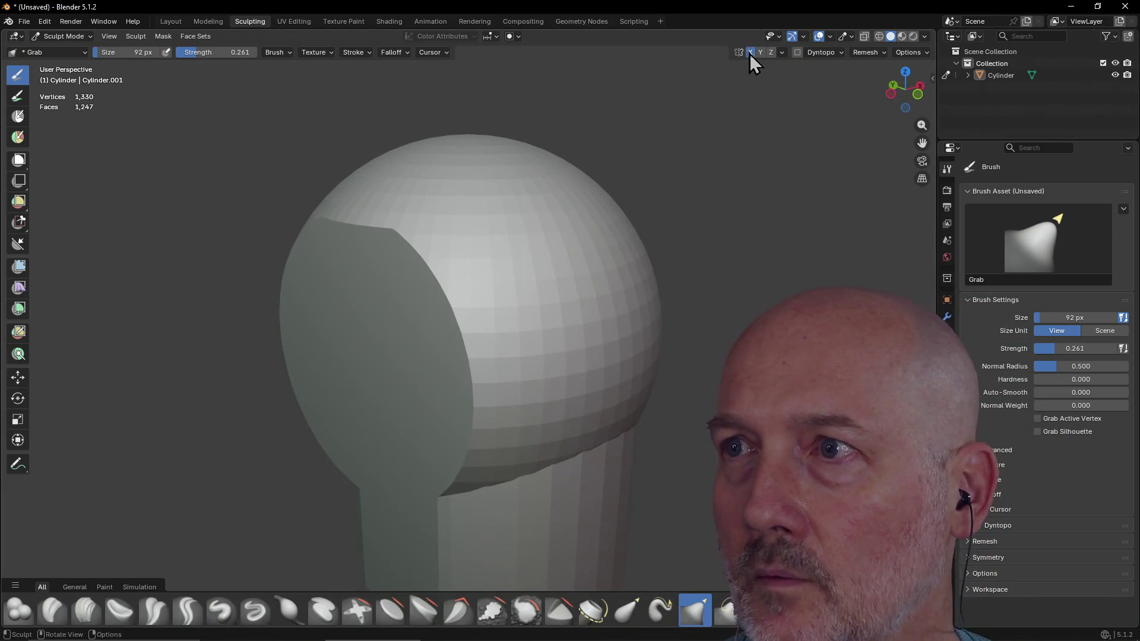
mouse_move(578, 319)
middle_down()
mouse_move(437, 321)
mouse_move(433, 331)
middle_up()
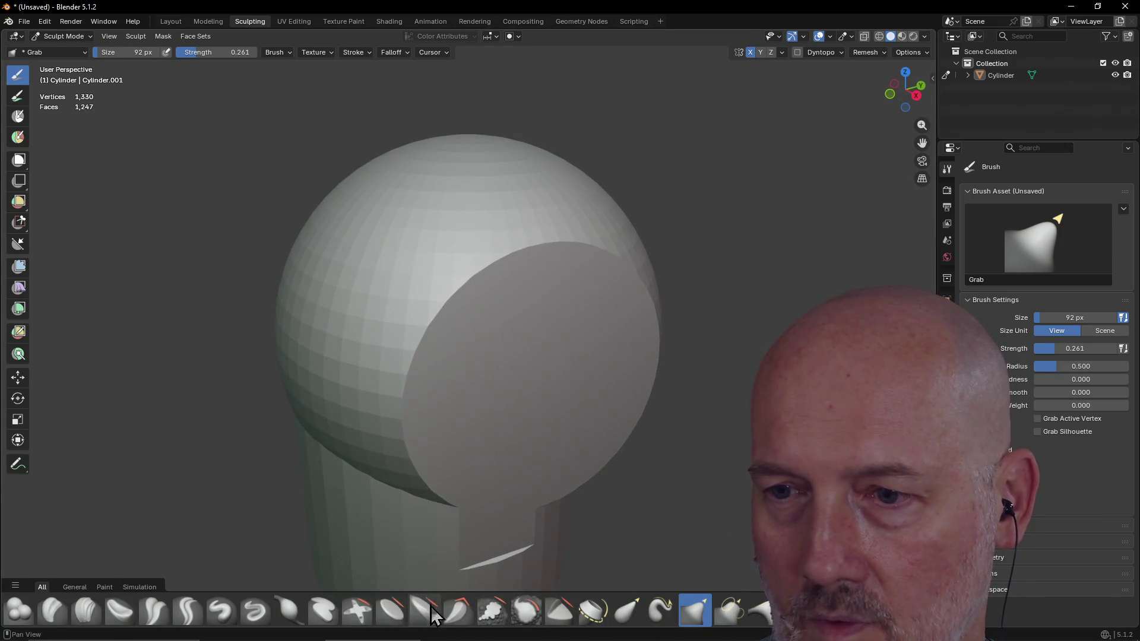
click(390, 611)
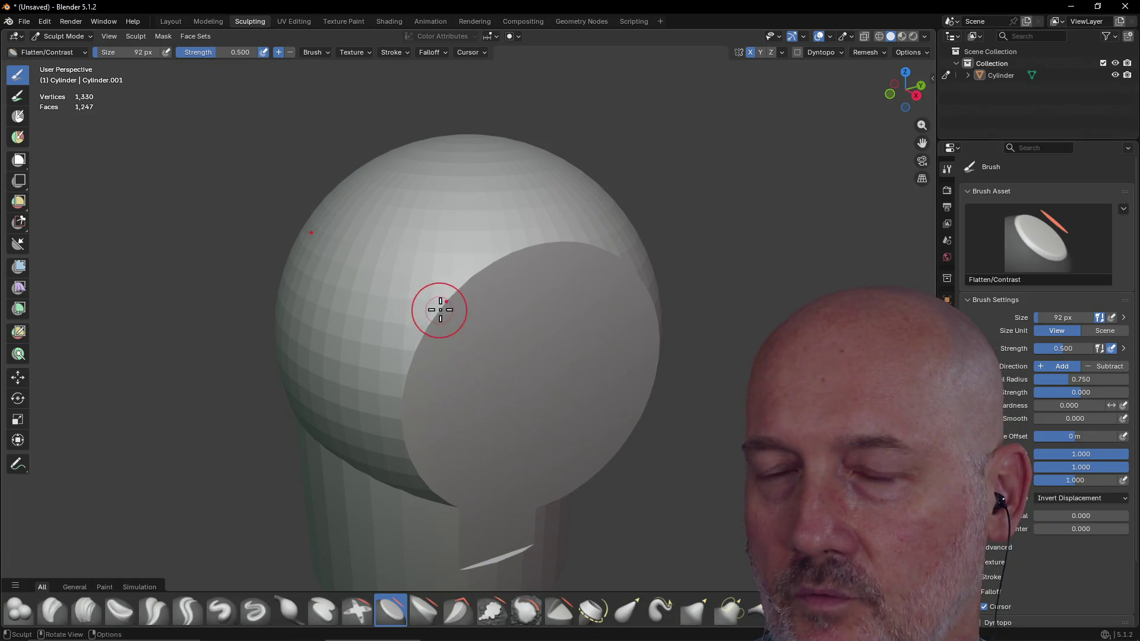
click(798, 51)
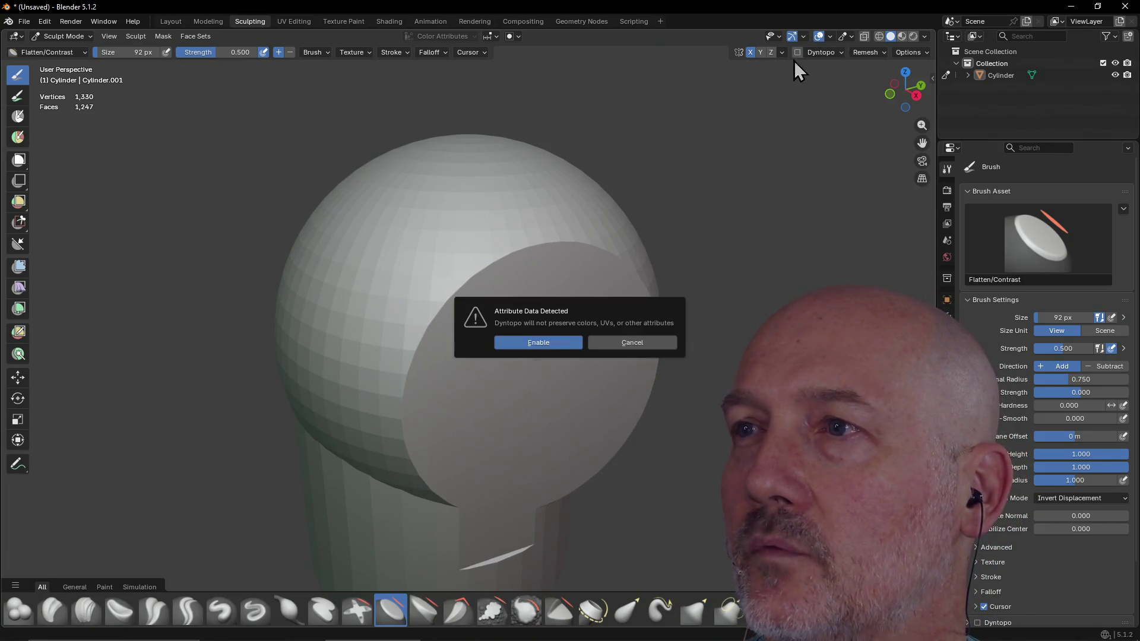
click(555, 341)
drag(414, 356, 519, 259)
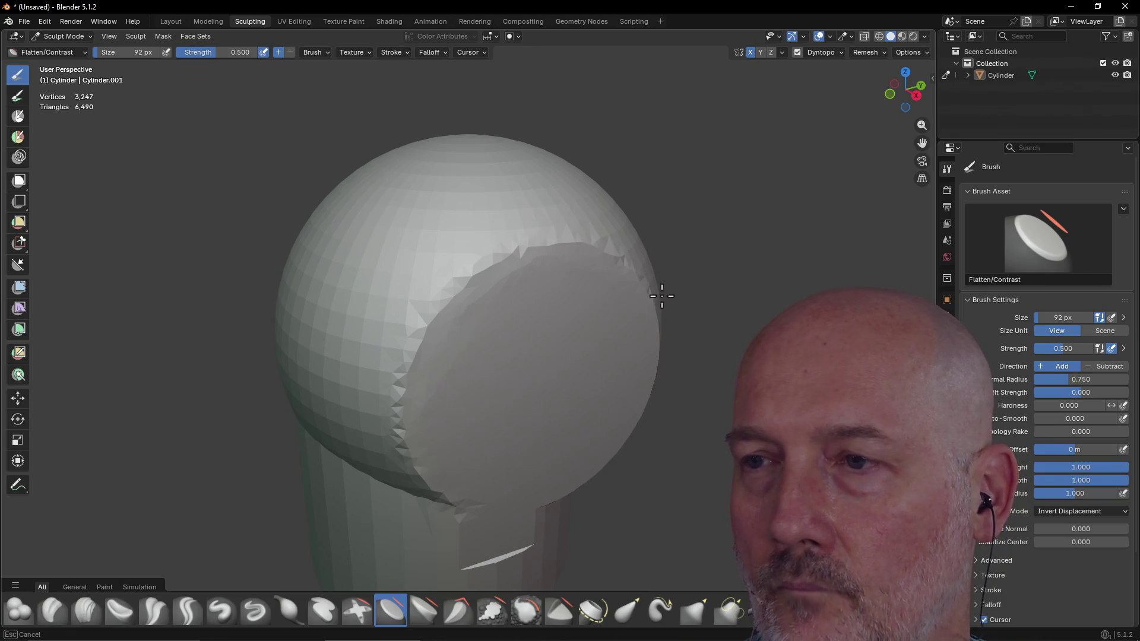
ctrl+click(524, 535)
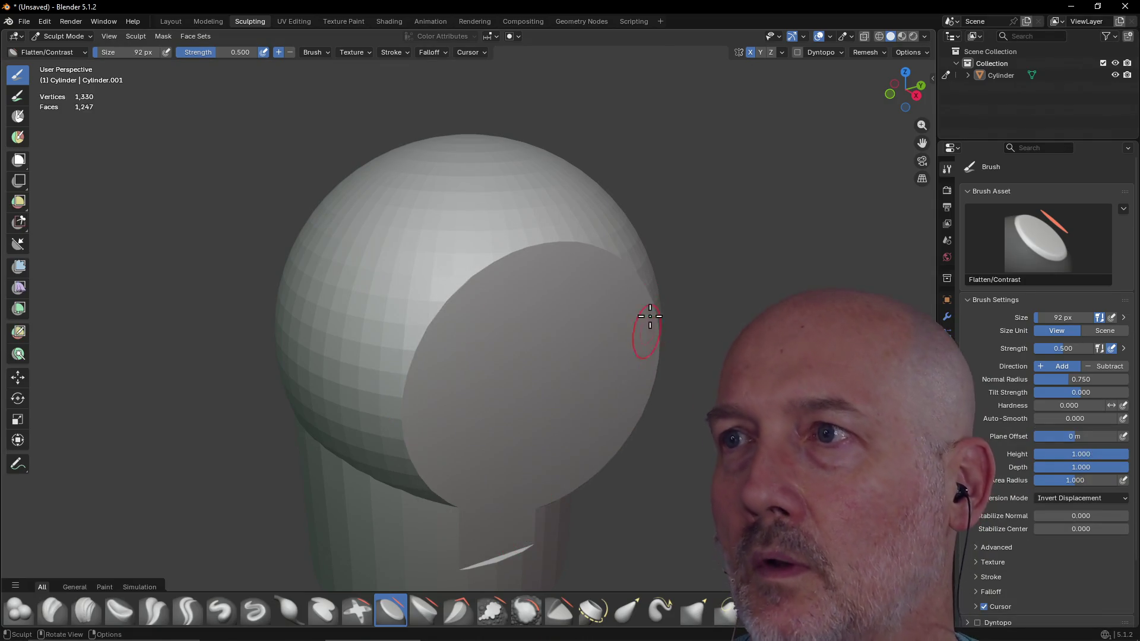
Step: Remesh the head into denser uniform faces (Ctrl+R), inspect it all round, then select the Grab brush
middle_drag(593, 229, 605, 250)
key(ctrl+r)
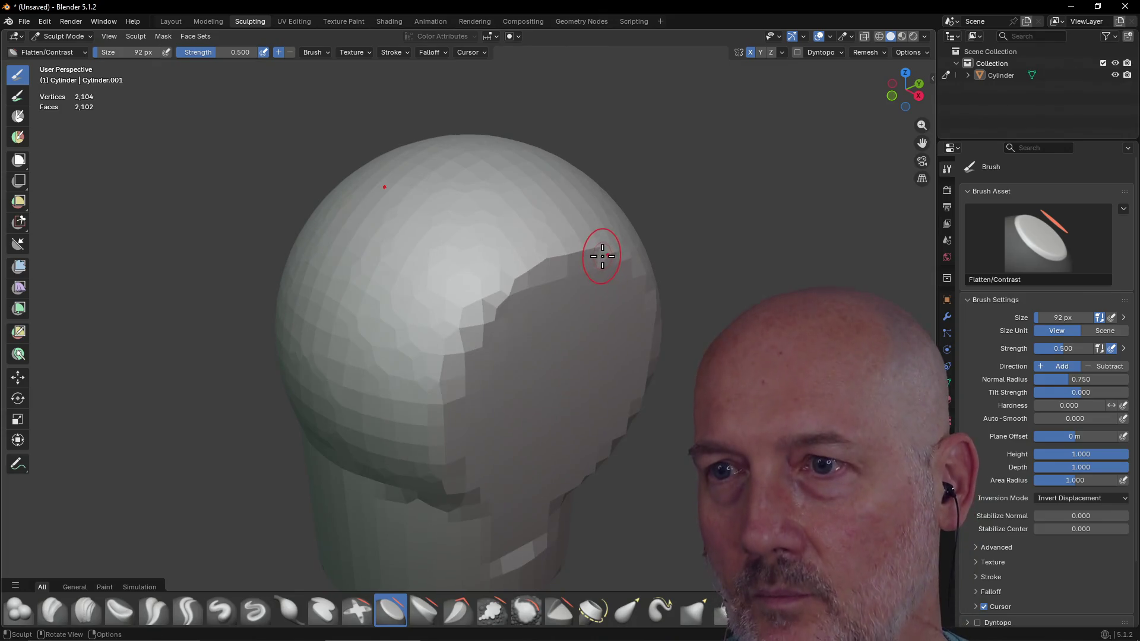
mouse_move(473, 437)
middle_down()
mouse_move(531, 372)
mouse_move(601, 387)
mouse_move(657, 344)
mouse_move(530, 400)
mouse_move(436, 423)
middle_up()
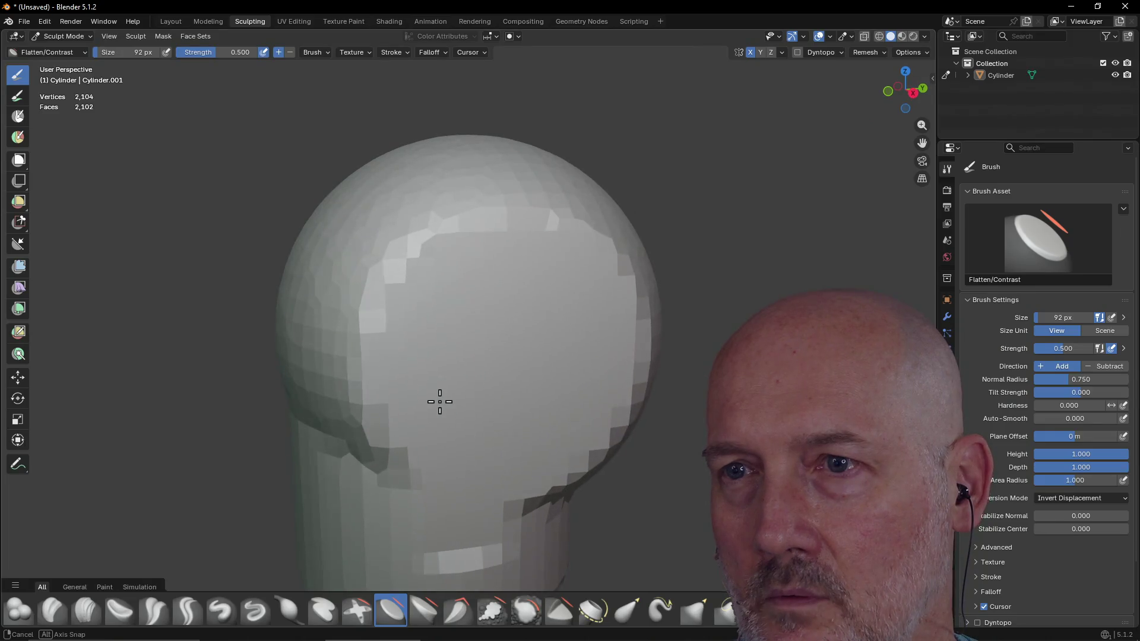
mouse_move(443, 402)
middle_down()
mouse_move(472, 389)
mouse_move(496, 339)
middle_up()
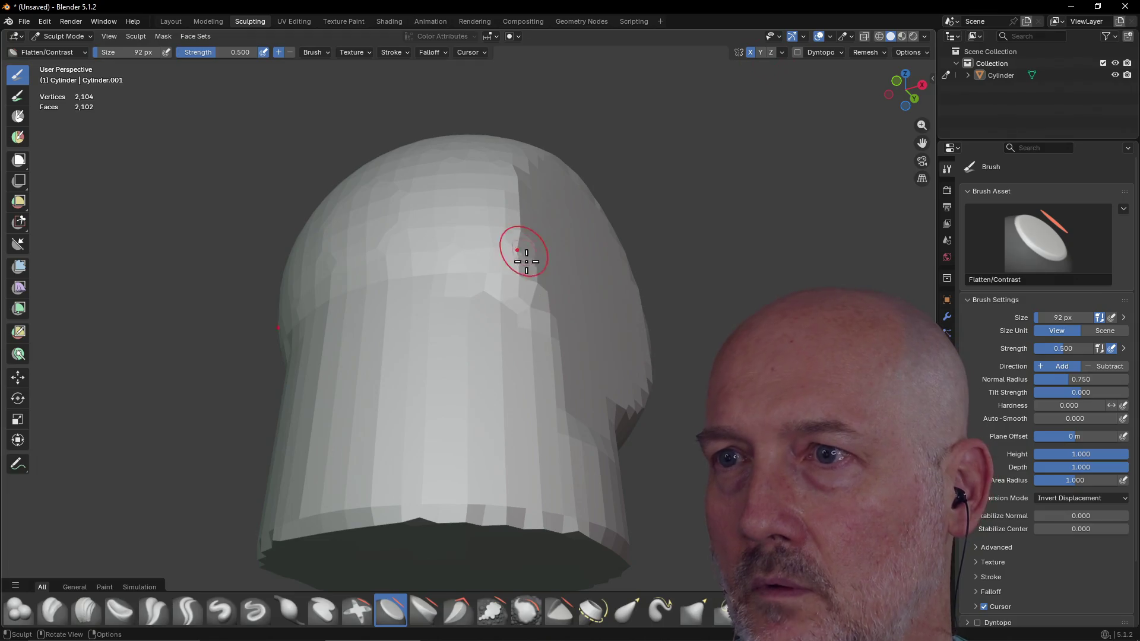
mouse_move(536, 237)
middle_down()
mouse_move(500, 316)
mouse_move(467, 330)
middle_up()
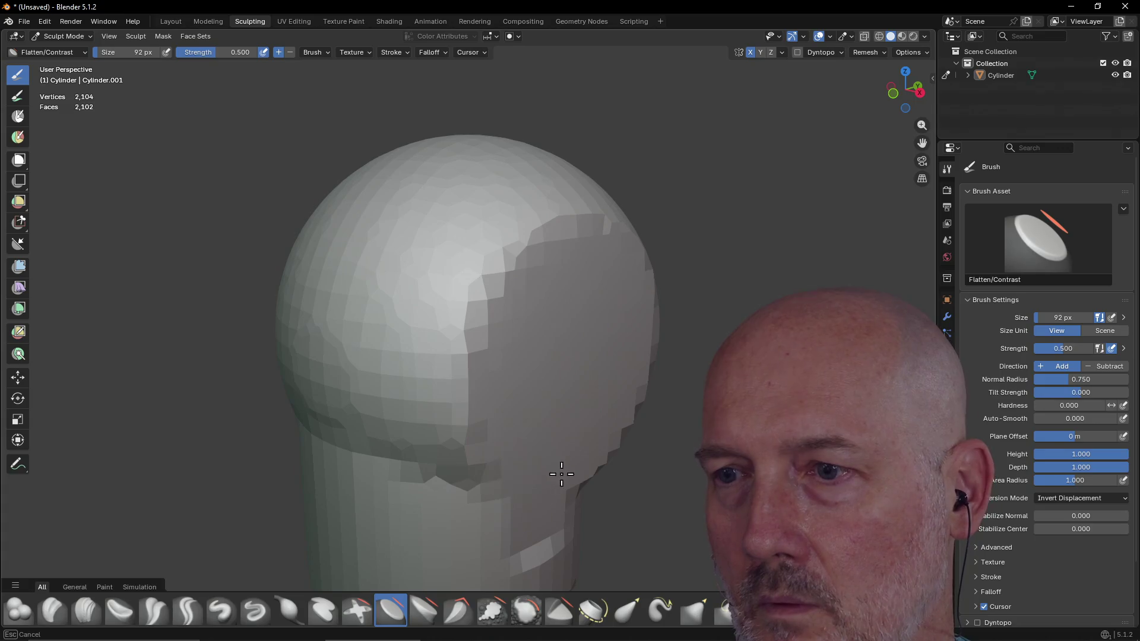
mouse_move(595, 473)
middle_down()
mouse_move(522, 424)
mouse_move(505, 476)
middle_up()
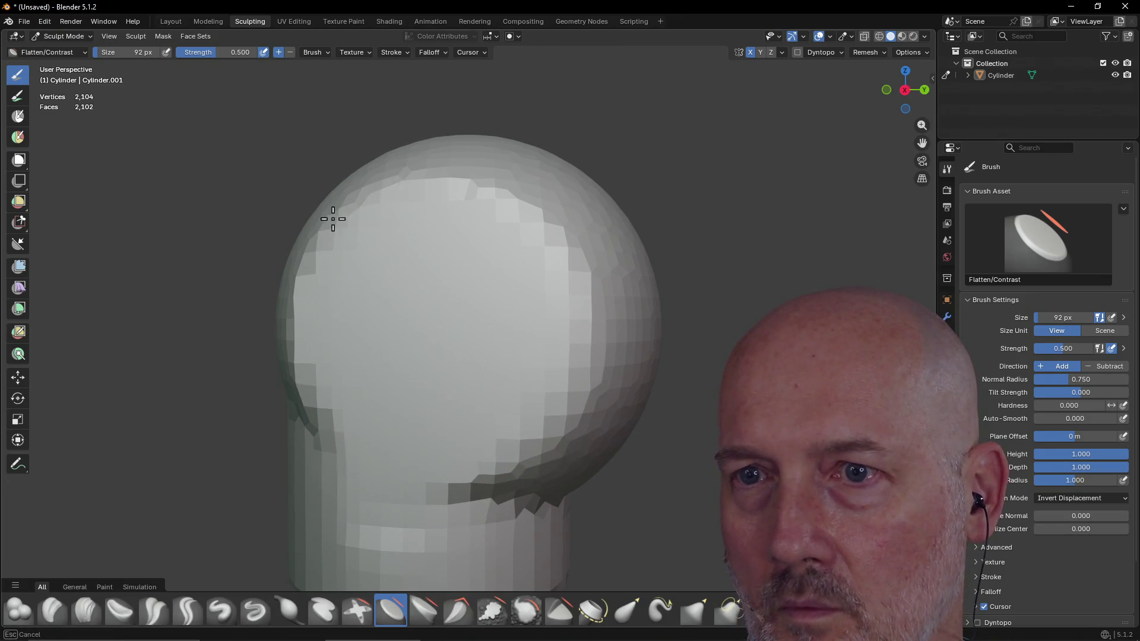
middle_drag(303, 275, 419, 319)
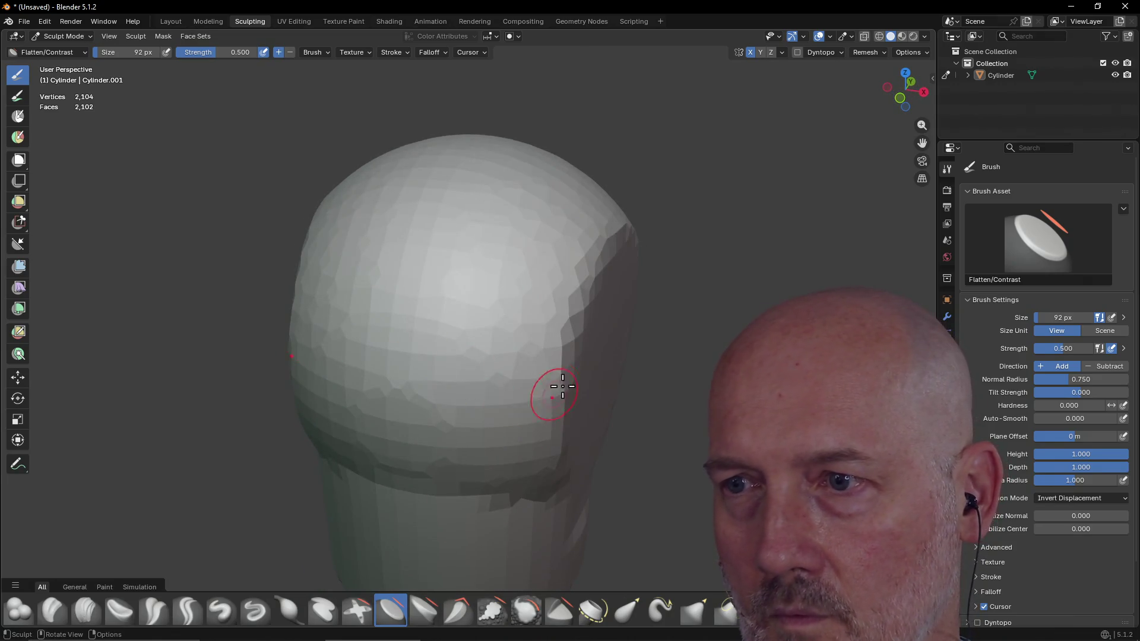
mouse_move(560, 480)
middle_down()
mouse_move(466, 365)
mouse_move(514, 357)
mouse_move(468, 372)
mouse_move(514, 371)
mouse_move(535, 353)
middle_up()
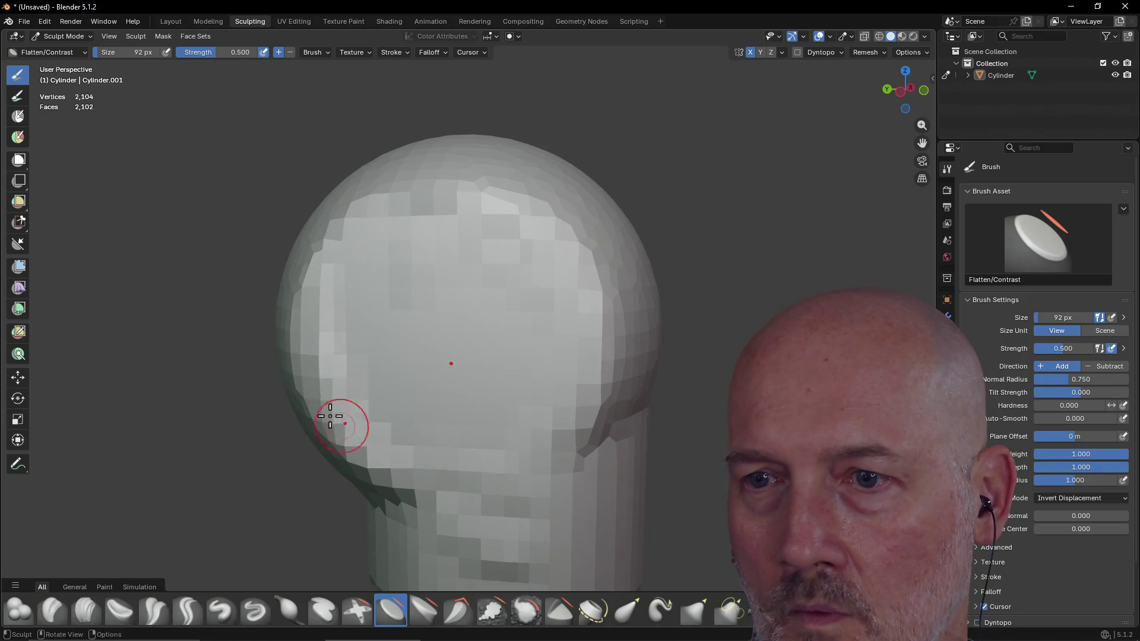
mouse_move(330, 248)
middle_down()
mouse_move(267, 241)
mouse_move(183, 259)
mouse_move(507, 366)
mouse_move(468, 369)
middle_up()
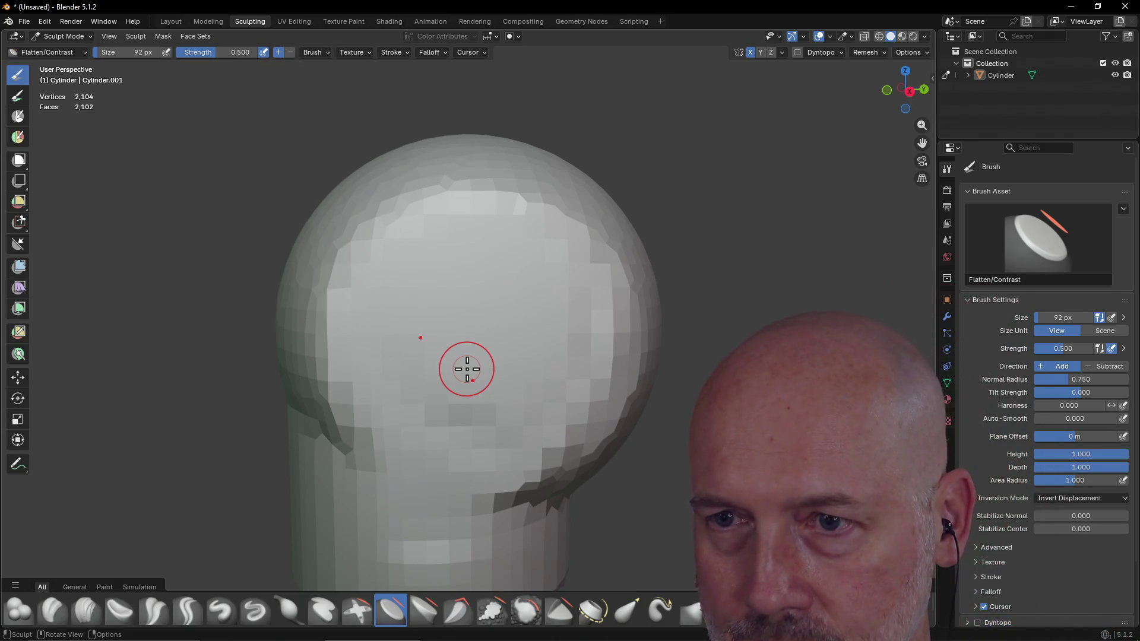
mouse_move(467, 370)
middle_down()
mouse_move(437, 412)
mouse_move(543, 377)
mouse_move(583, 376)
mouse_move(566, 365)
mouse_move(526, 371)
mouse_move(569, 305)
middle_up()
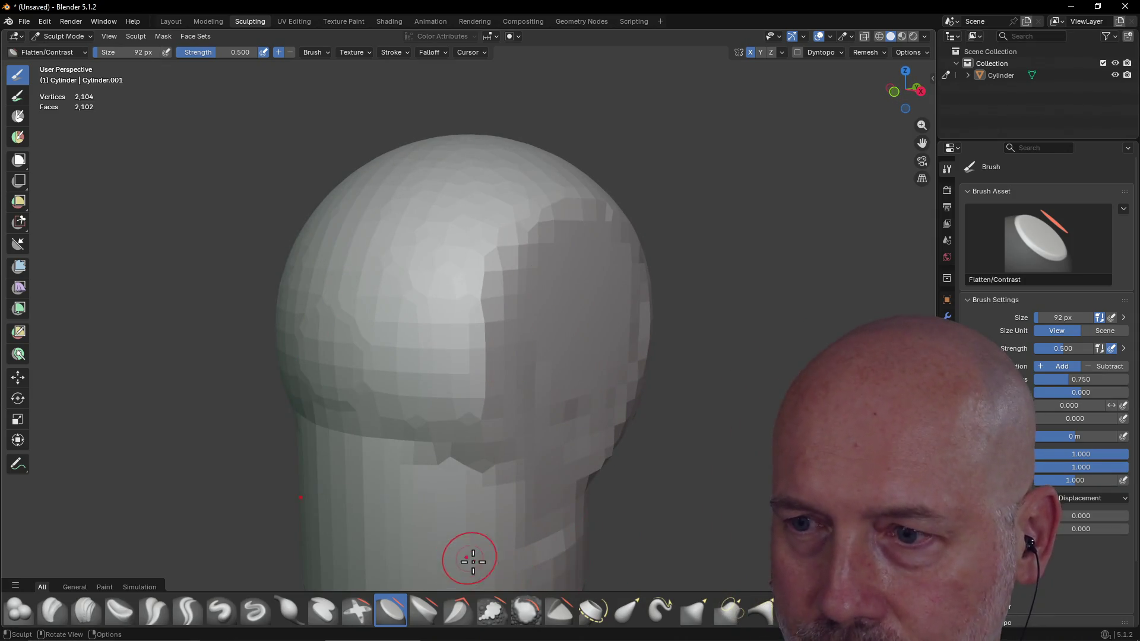
click(694, 610)
Step: Pull part of the head's surface downward with the Grab brush and check it from other angles
drag(500, 287, 503, 300)
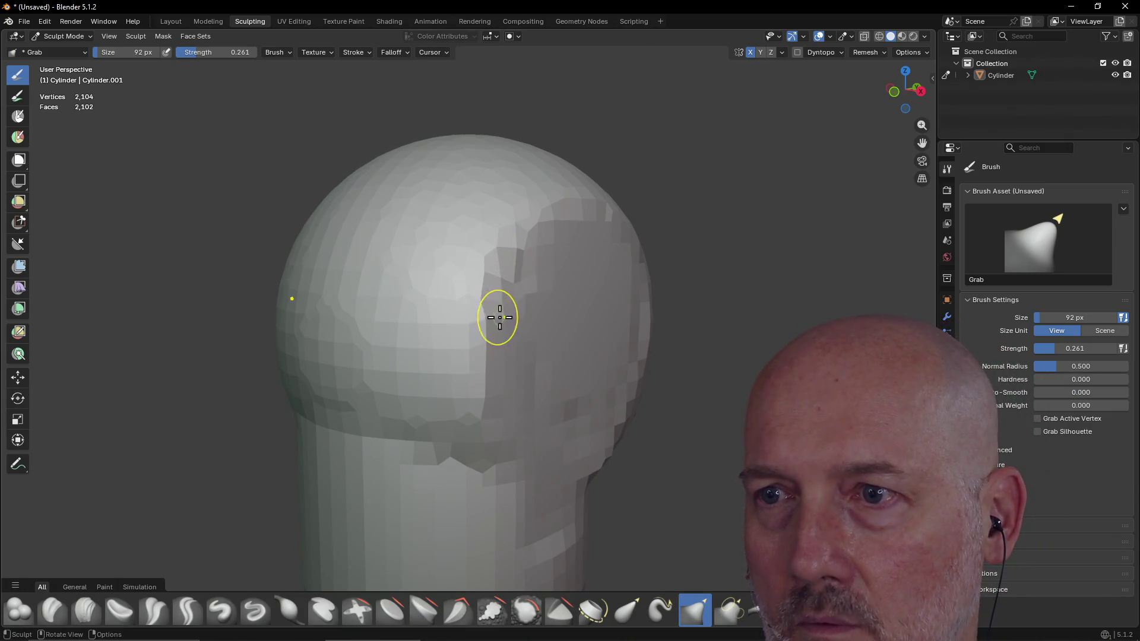
middle_drag(479, 394, 594, 407)
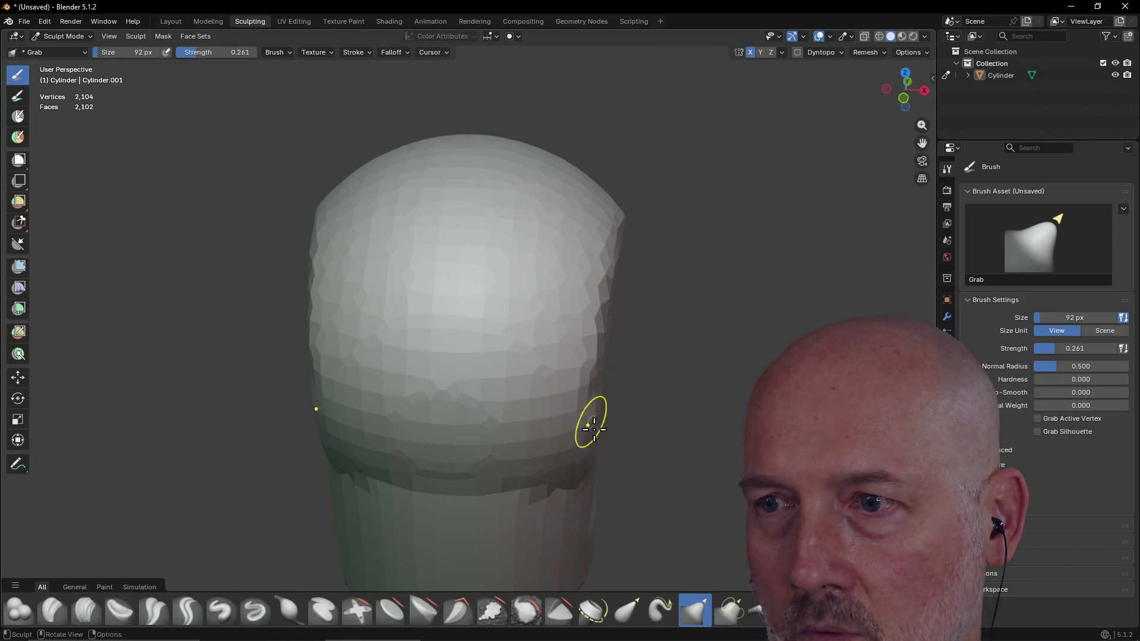
middle_drag(585, 424, 536, 390)
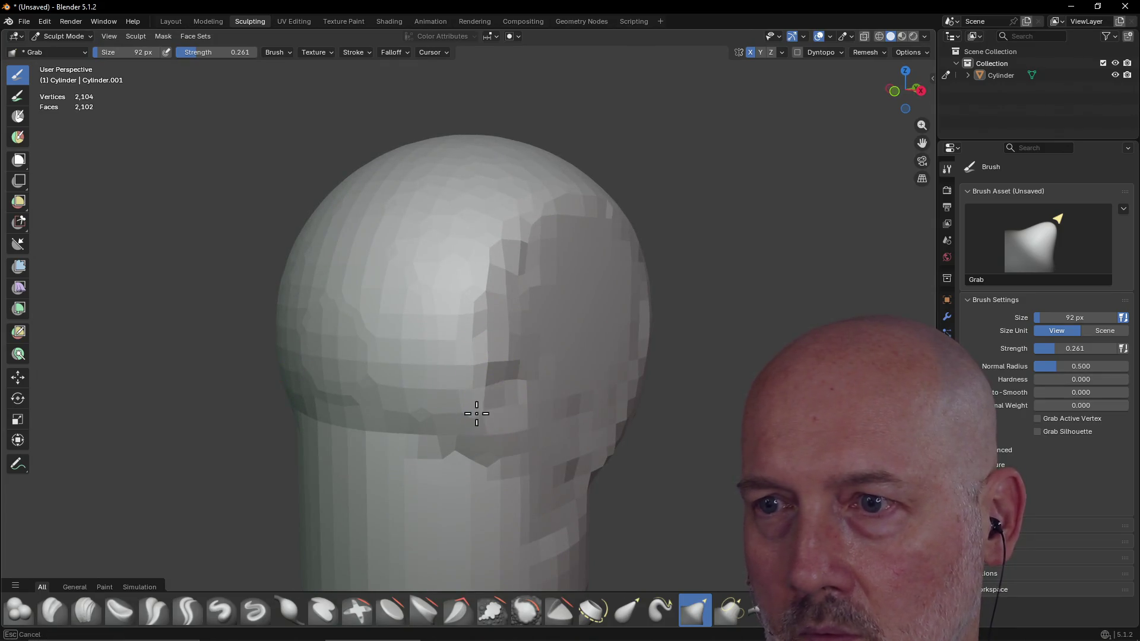
middle_drag(476, 413, 387, 433)
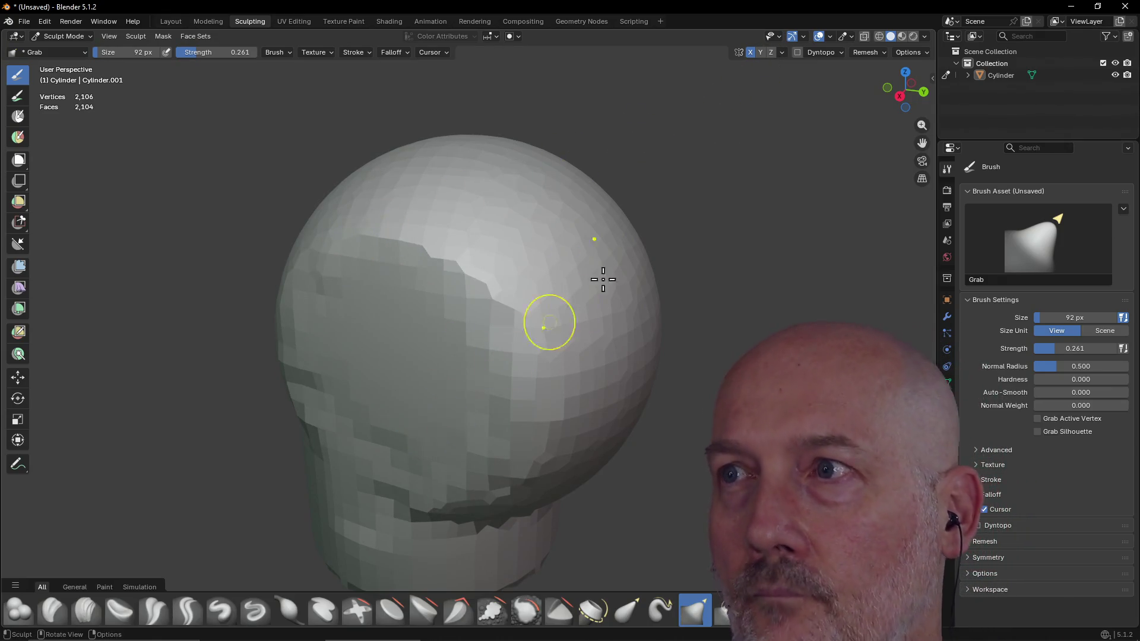
Step: Enable Dyntopo for the head, confirming the attribute warning, and inspect the triangulated mesh from all sides
click(799, 52)
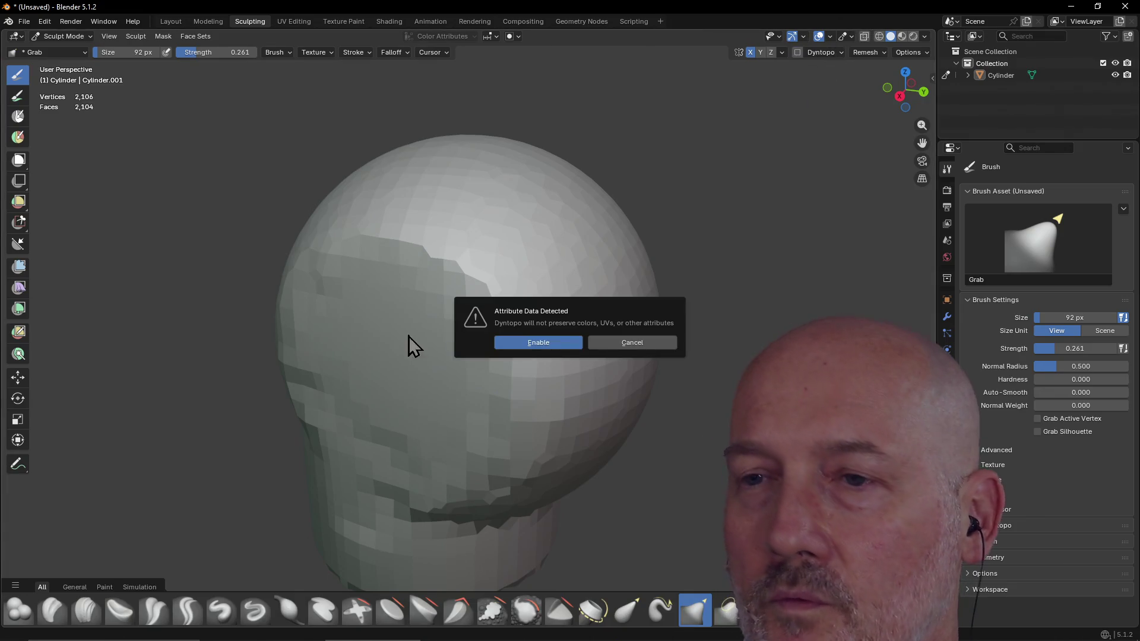
click(530, 343)
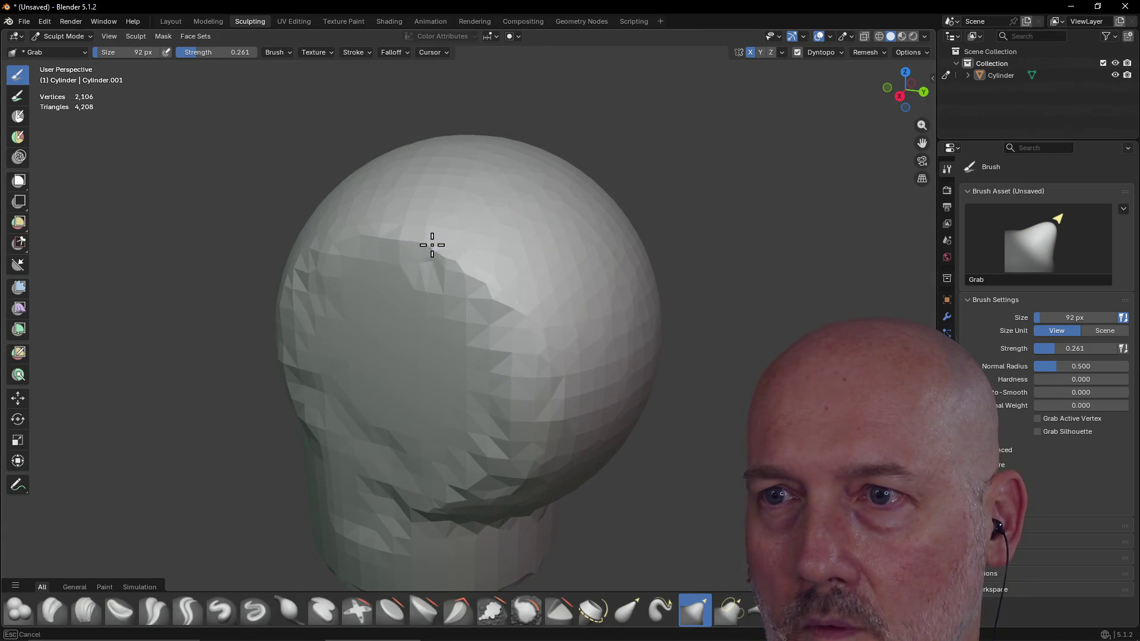
middle_drag(463, 291, 394, 379)
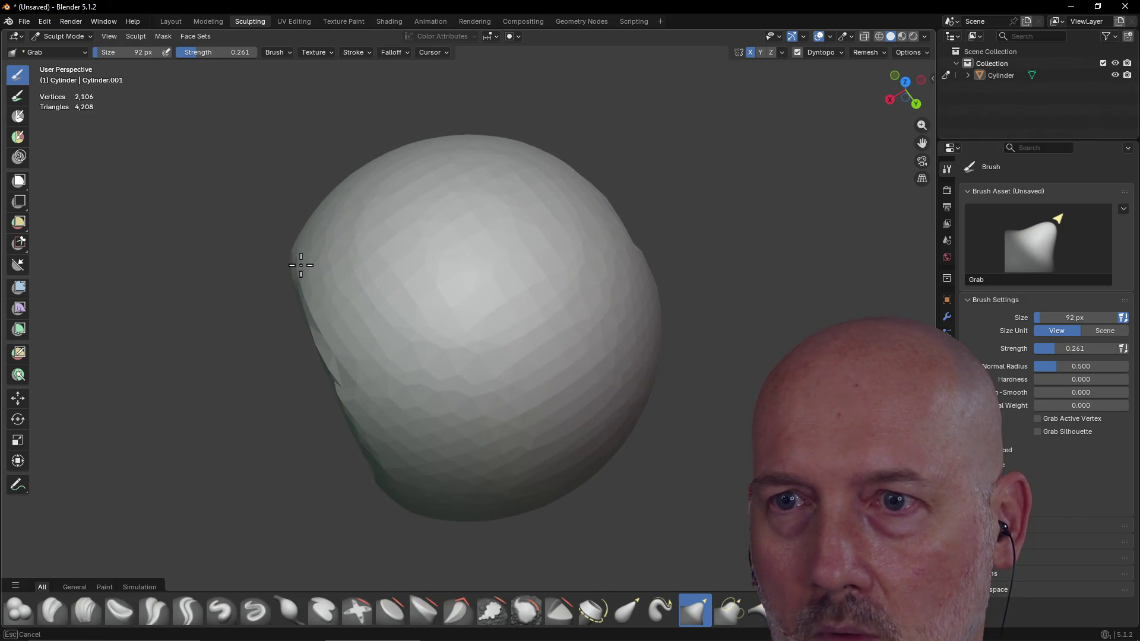
mouse_move(376, 468)
middle_down()
mouse_move(461, 364)
mouse_move(486, 376)
mouse_move(440, 318)
mouse_move(463, 402)
middle_up()
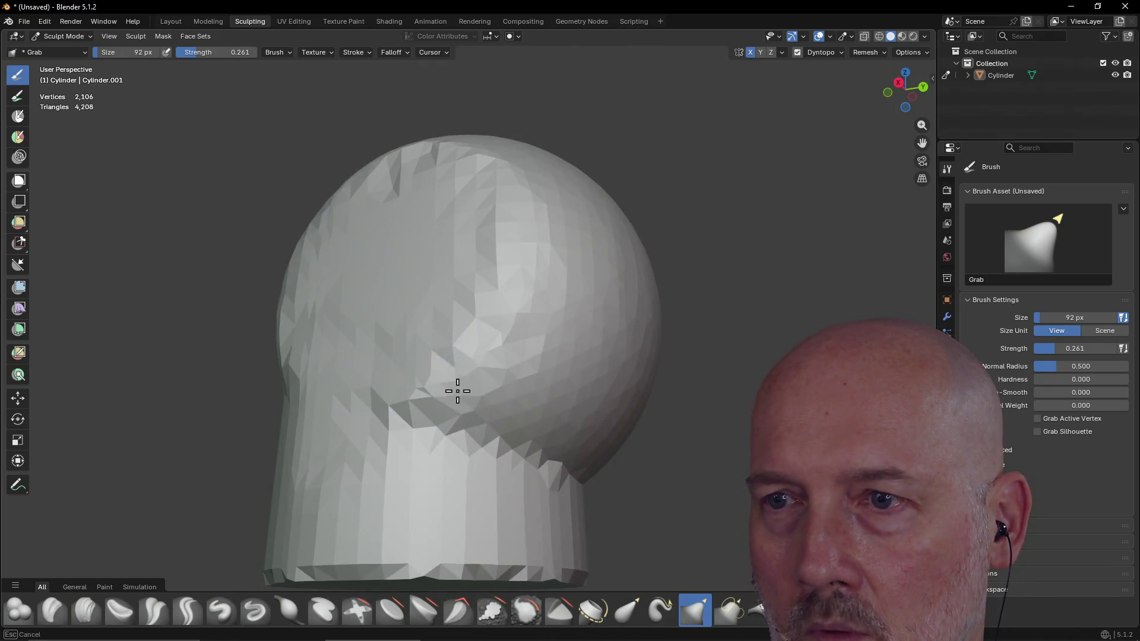
mouse_move(449, 362)
middle_down()
mouse_move(505, 415)
mouse_move(565, 408)
mouse_move(543, 374)
mouse_move(567, 430)
middle_up()
mouse_move(445, 407)
middle_down()
mouse_move(388, 440)
mouse_move(354, 449)
mouse_move(346, 435)
mouse_move(353, 481)
middle_up()
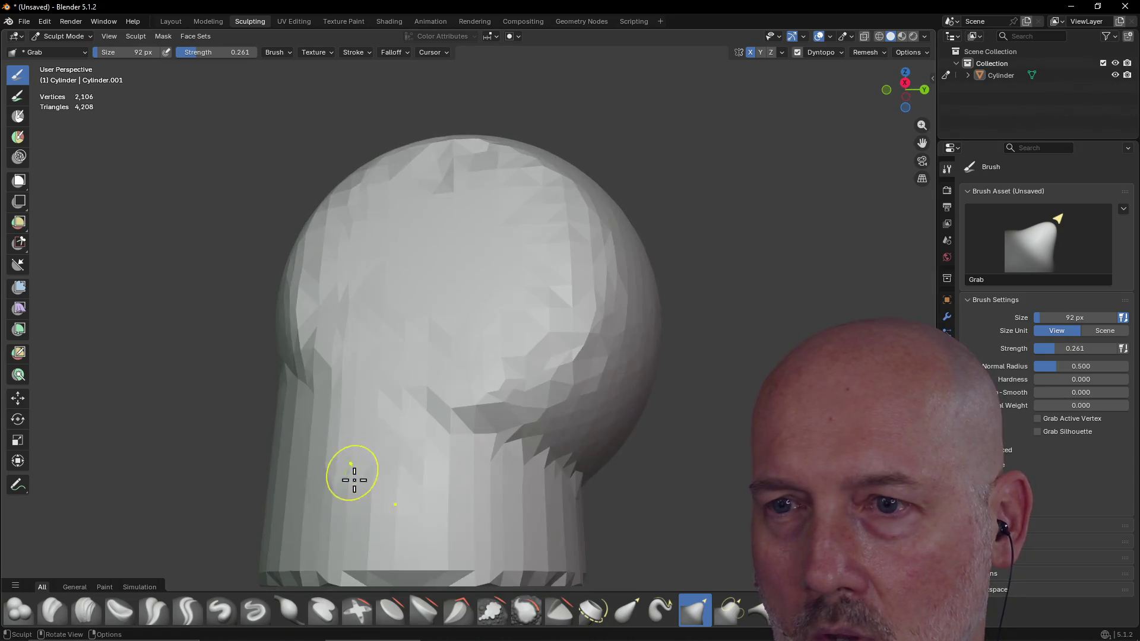
mouse_move(422, 453)
middle_down()
mouse_move(438, 496)
mouse_move(536, 459)
mouse_move(472, 451)
mouse_move(505, 466)
mouse_move(479, 464)
middle_up()
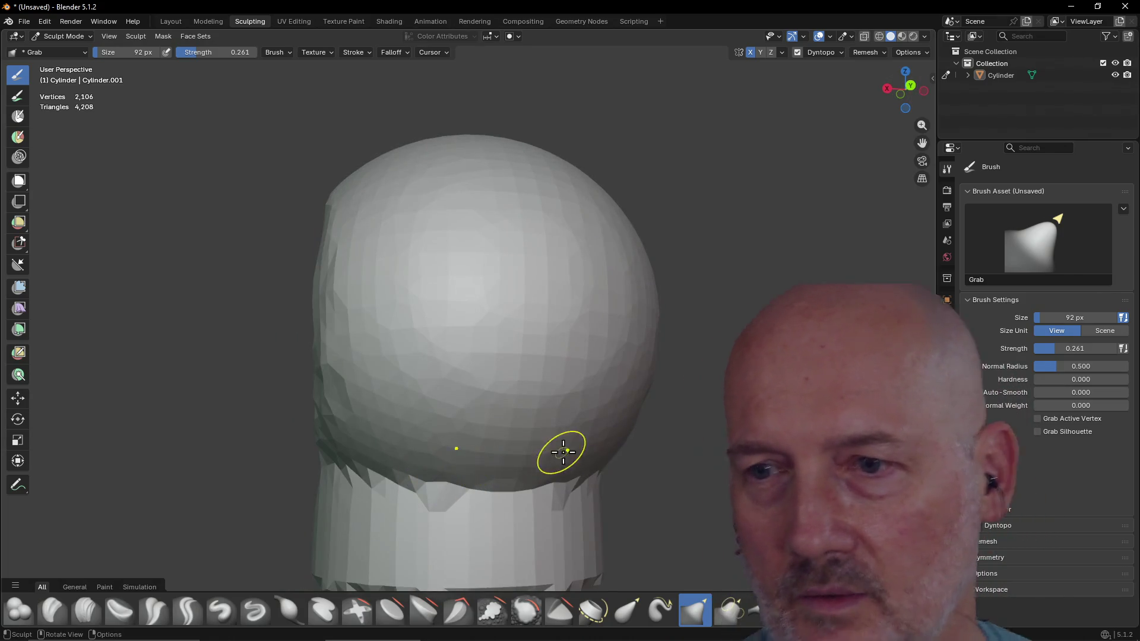
mouse_move(412, 457)
middle_down()
mouse_move(550, 351)
mouse_move(525, 407)
mouse_move(606, 453)
mouse_move(657, 451)
mouse_move(497, 458)
mouse_move(496, 368)
mouse_move(499, 384)
mouse_move(336, 274)
middle_up()
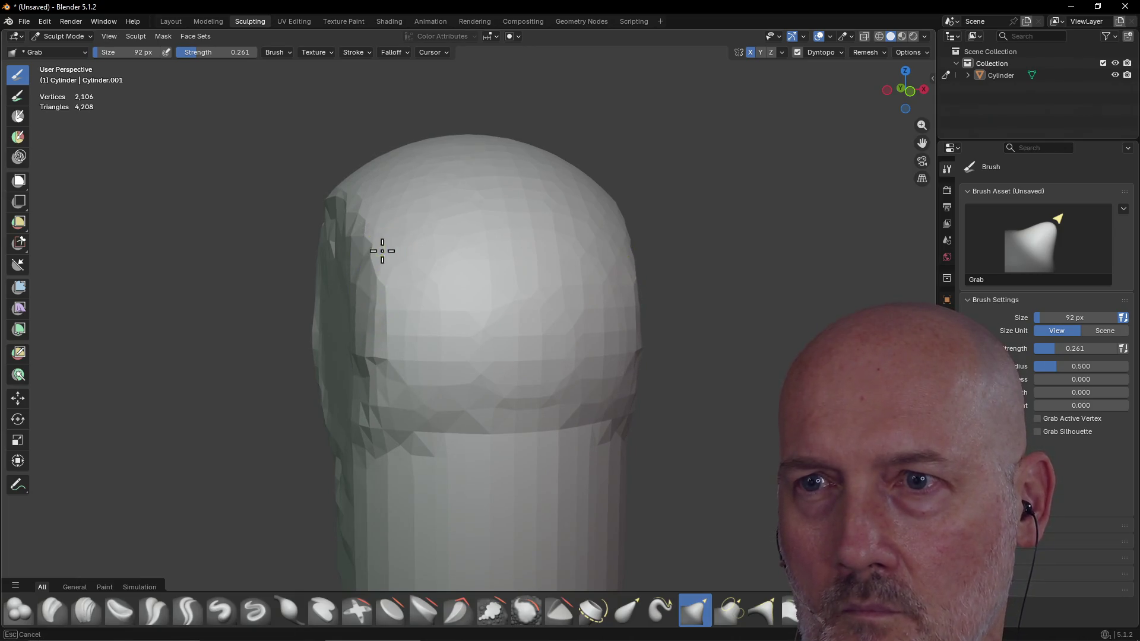
mouse_move(357, 217)
middle_down()
mouse_move(336, 262)
mouse_move(514, 311)
mouse_move(437, 284)
mouse_move(553, 328)
middle_up()
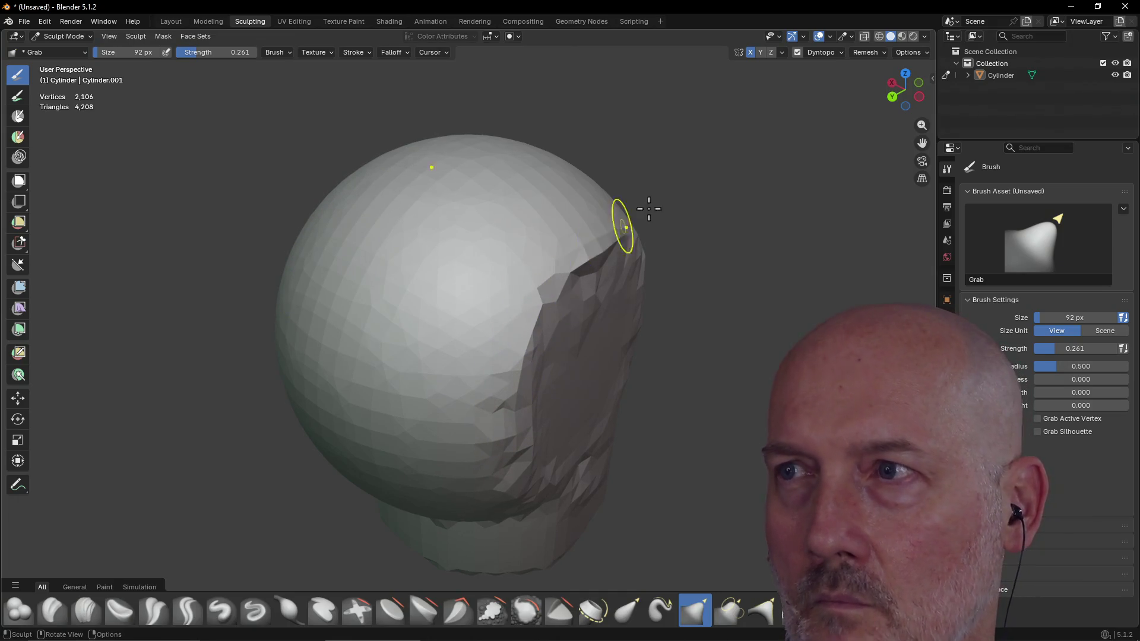
Step: Switch Dyntopo off and voxel-remesh the head into an even surface of about 2,100 vertices
click(799, 52)
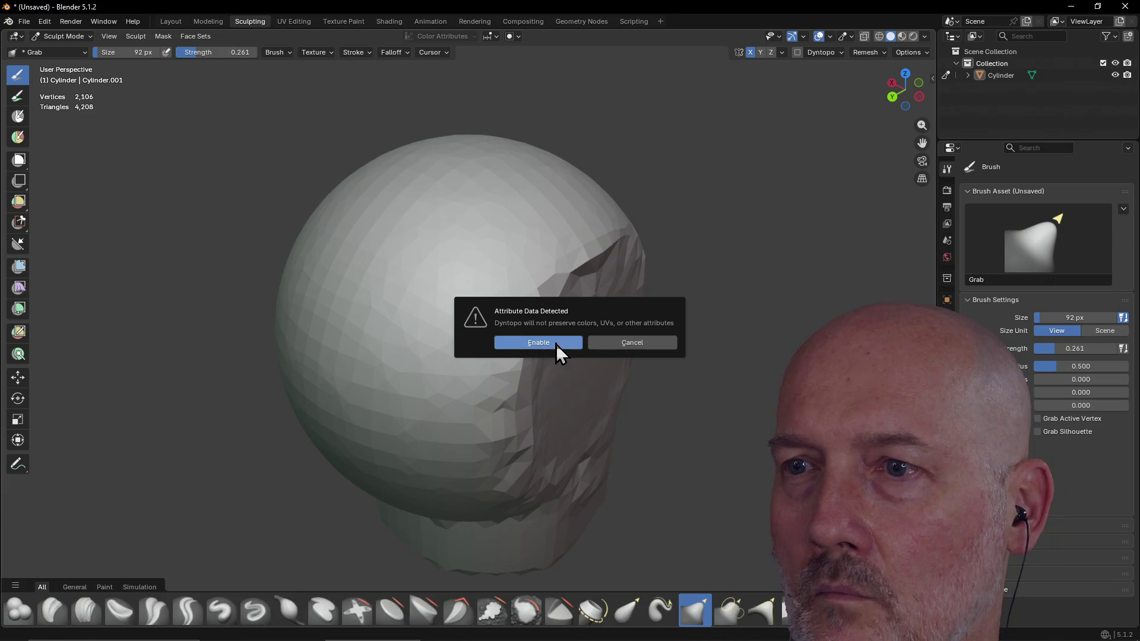
click(609, 346)
click(865, 53)
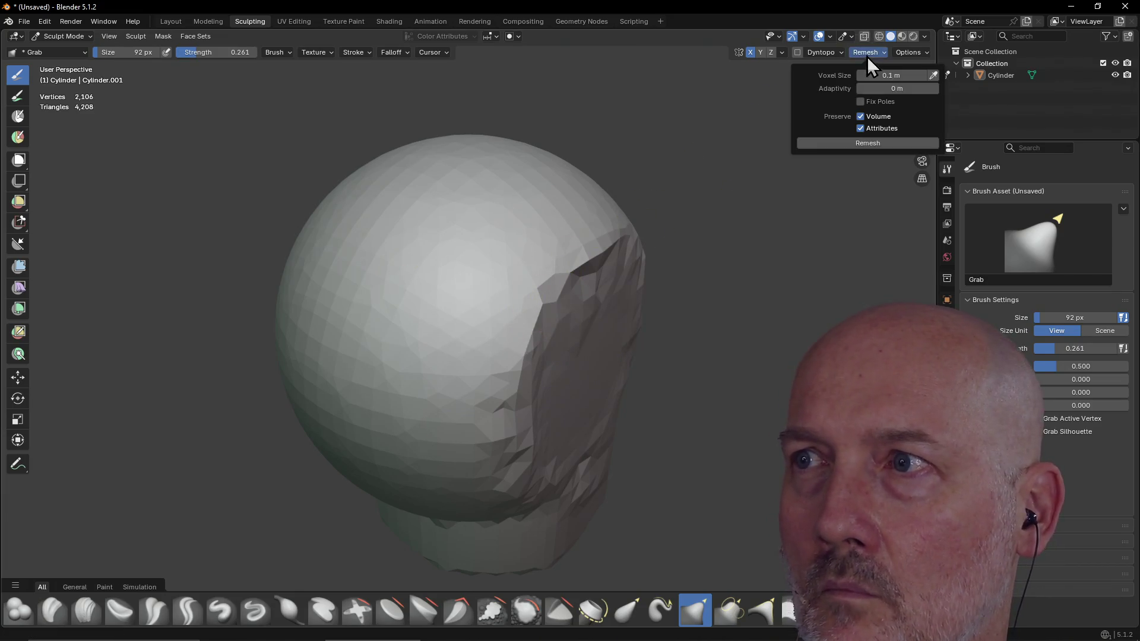
click(848, 145)
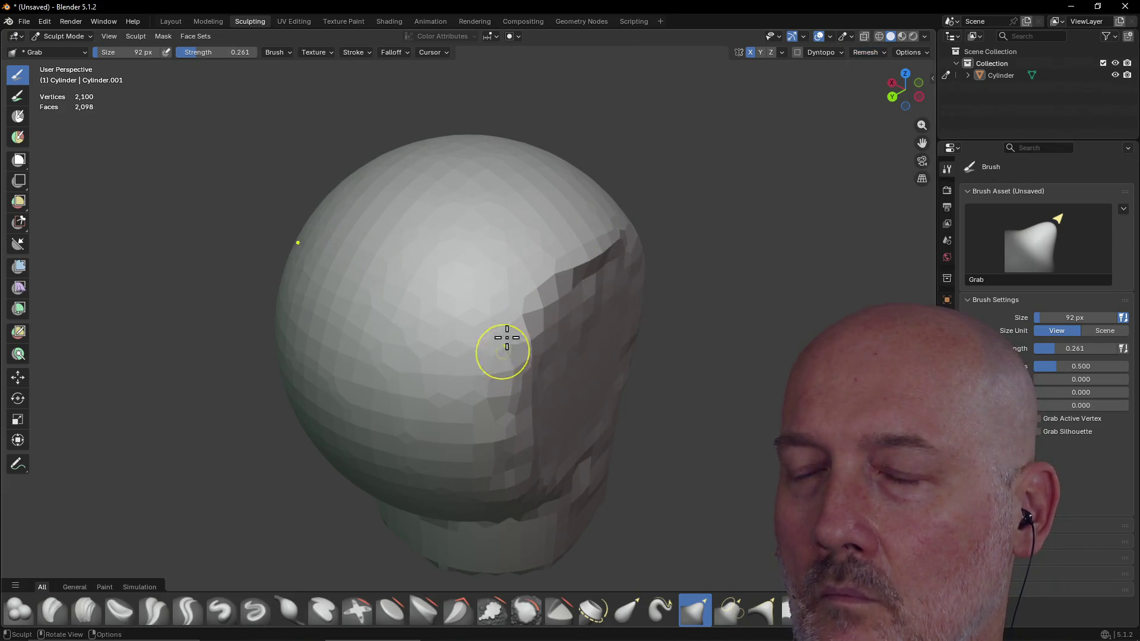
mouse_move(387, 263)
middle_down()
mouse_move(440, 354)
mouse_move(555, 368)
mouse_move(593, 305)
mouse_move(580, 377)
mouse_move(638, 313)
mouse_move(571, 374)
mouse_move(650, 413)
mouse_move(540, 376)
mouse_move(571, 400)
mouse_move(476, 415)
middle_up()
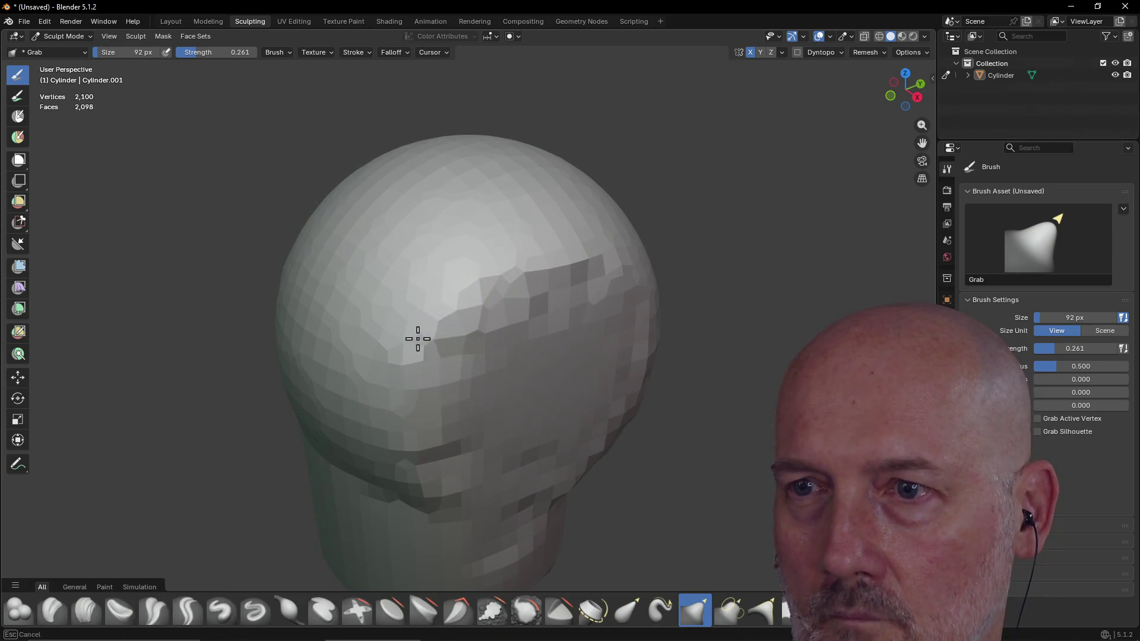
mouse_move(442, 289)
middle_down()
mouse_move(531, 264)
mouse_move(498, 378)
middle_up()
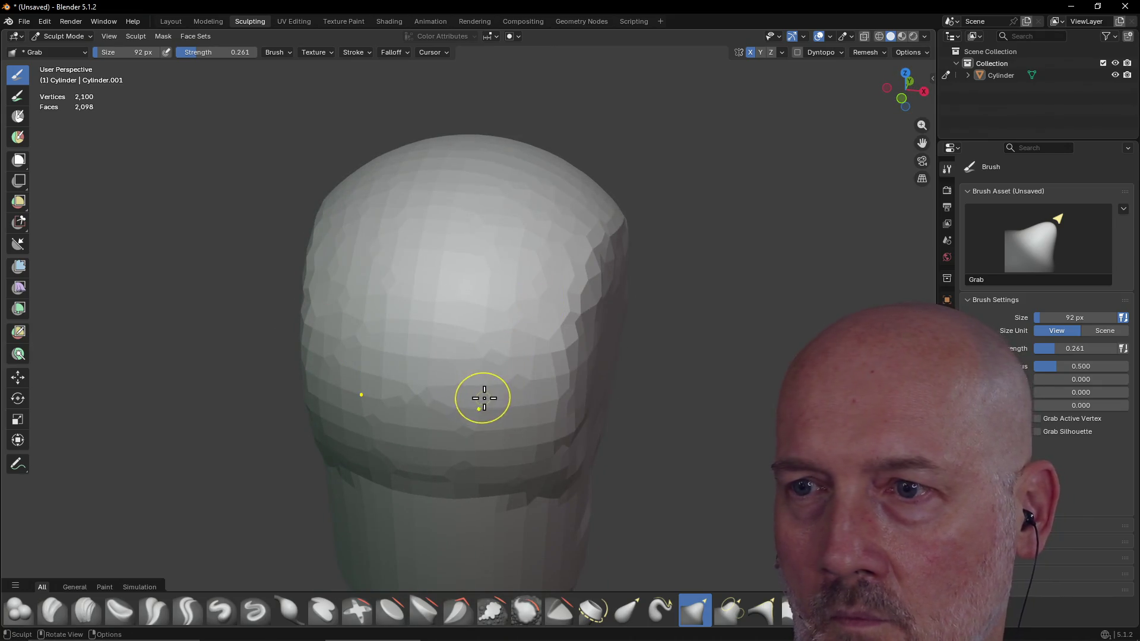
scroll(484, 399, up, 3)
scroll(489, 400, up, 2)
scroll(490, 401, down, 4)
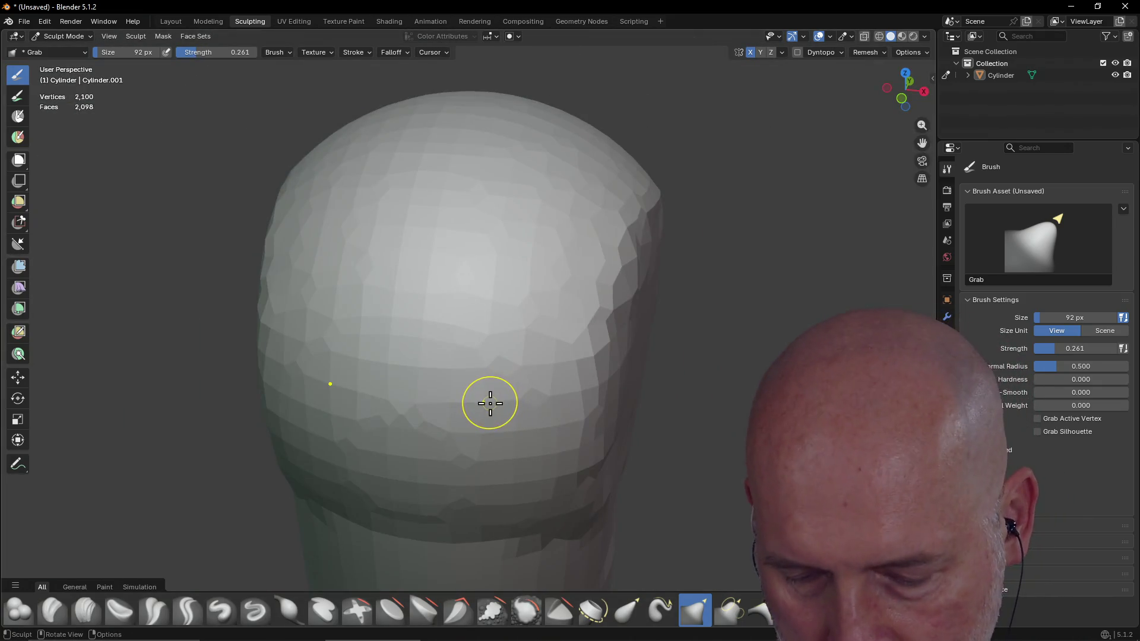
Step: Enlarge the Grab brush radius and pull the head's right side outward, viewing it from top, side and front
key(f)
click(523, 407)
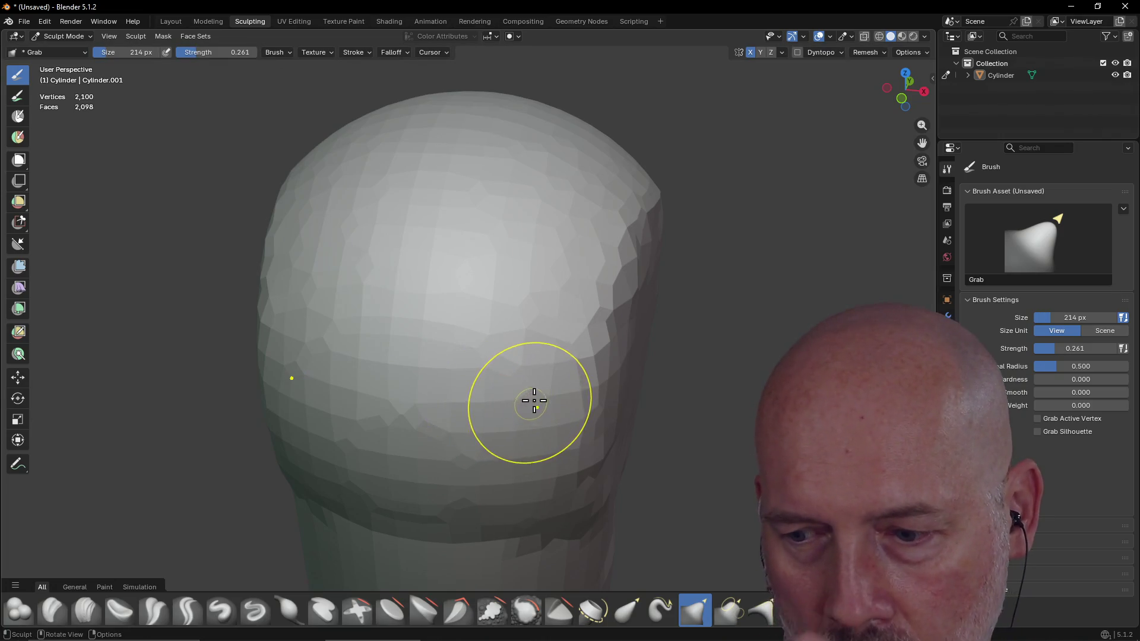
drag(667, 262, 616, 223)
middle_drag(615, 224, 583, 254)
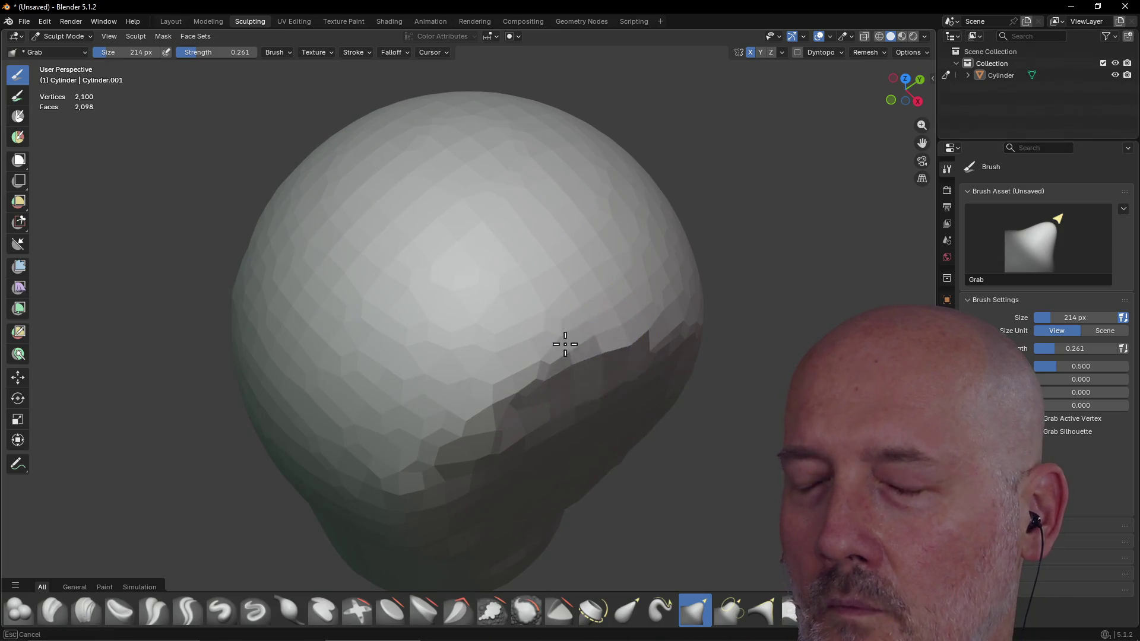
mouse_move(624, 312)
middle_down()
mouse_move(606, 267)
mouse_move(680, 260)
middle_up()
middle_drag(553, 403, 553, 403)
mouse_move(579, 474)
middle_down()
mouse_move(466, 425)
mouse_move(394, 429)
mouse_move(529, 493)
middle_up()
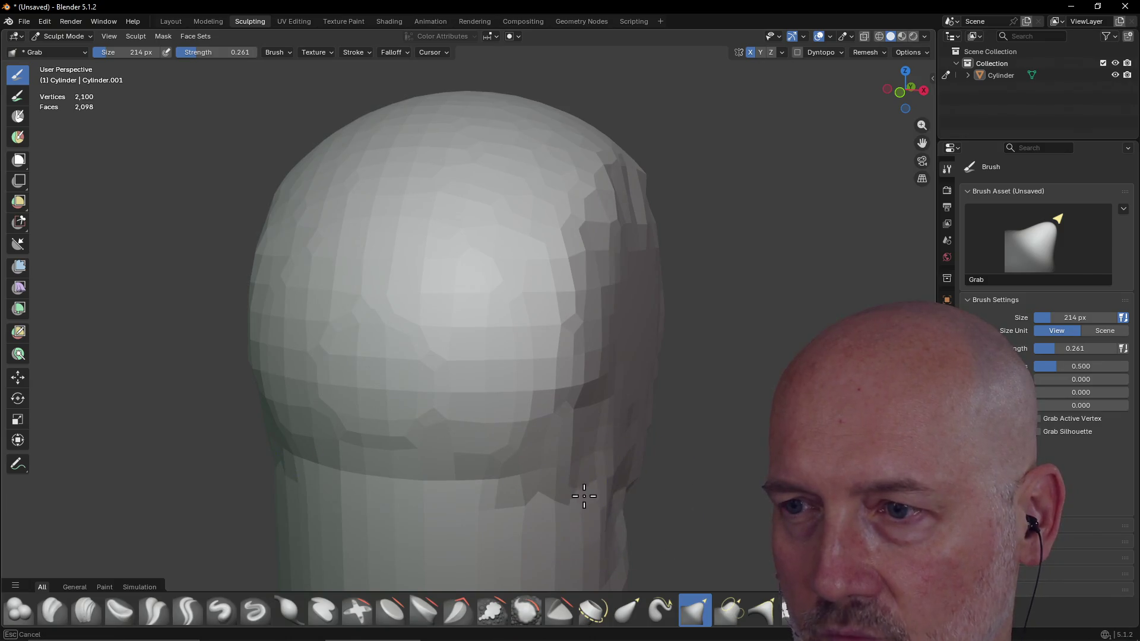
mouse_move(576, 493)
middle_down()
mouse_move(555, 436)
mouse_move(518, 441)
middle_up()
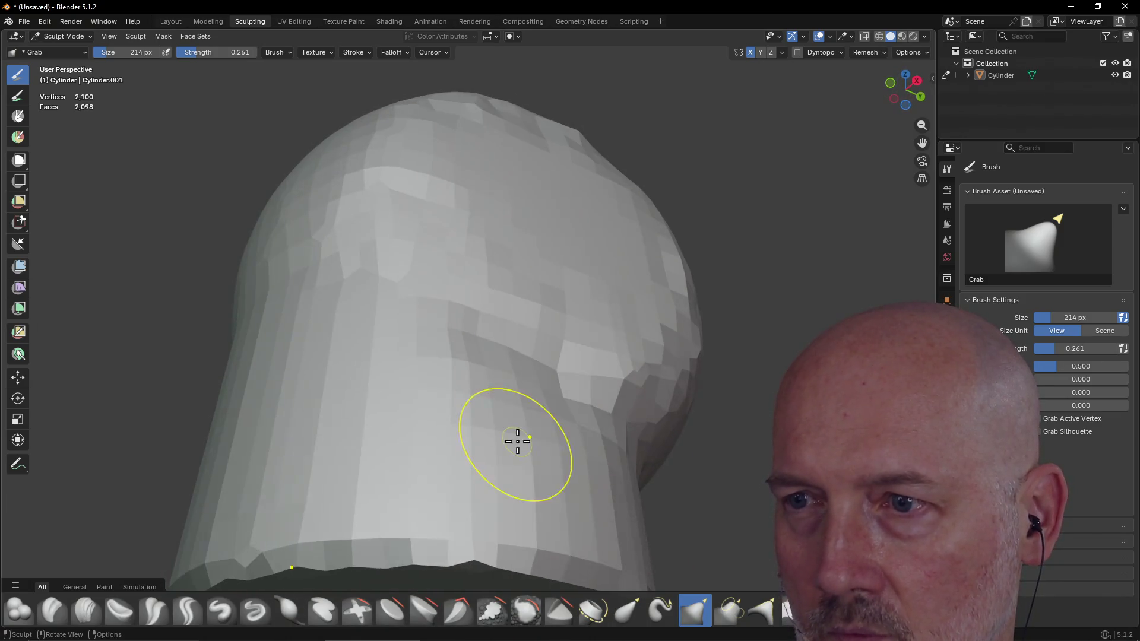
Step: Pull the neck area downward and reshape the head's surface, turning the model to inspect each side
drag(620, 507, 611, 542)
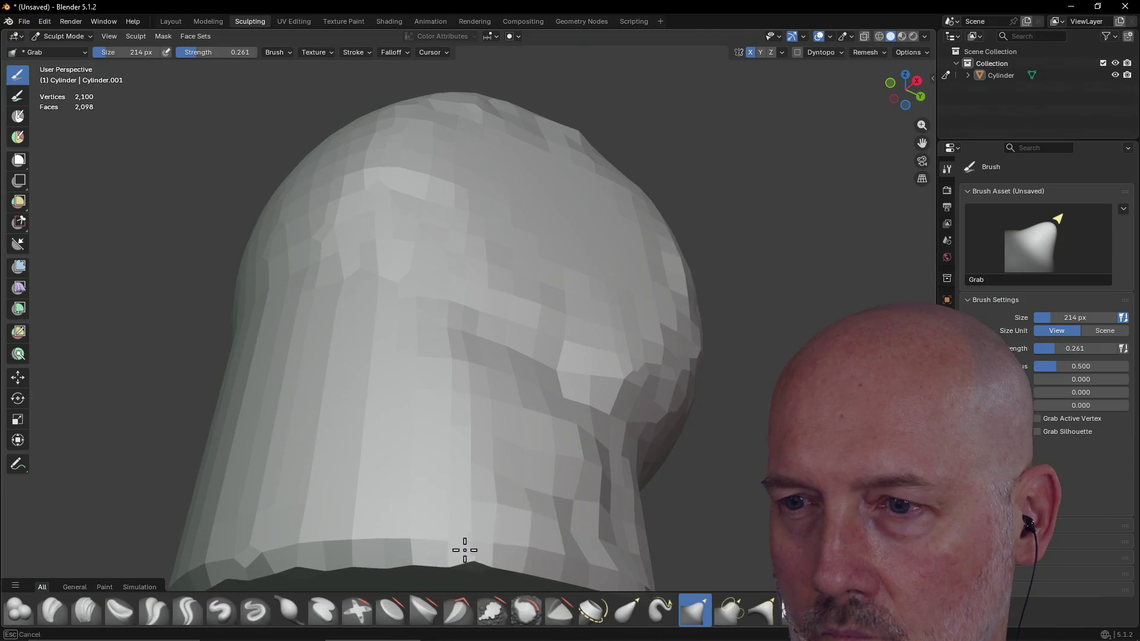
mouse_move(408, 511)
middle_down()
mouse_move(525, 489)
mouse_move(542, 513)
middle_up()
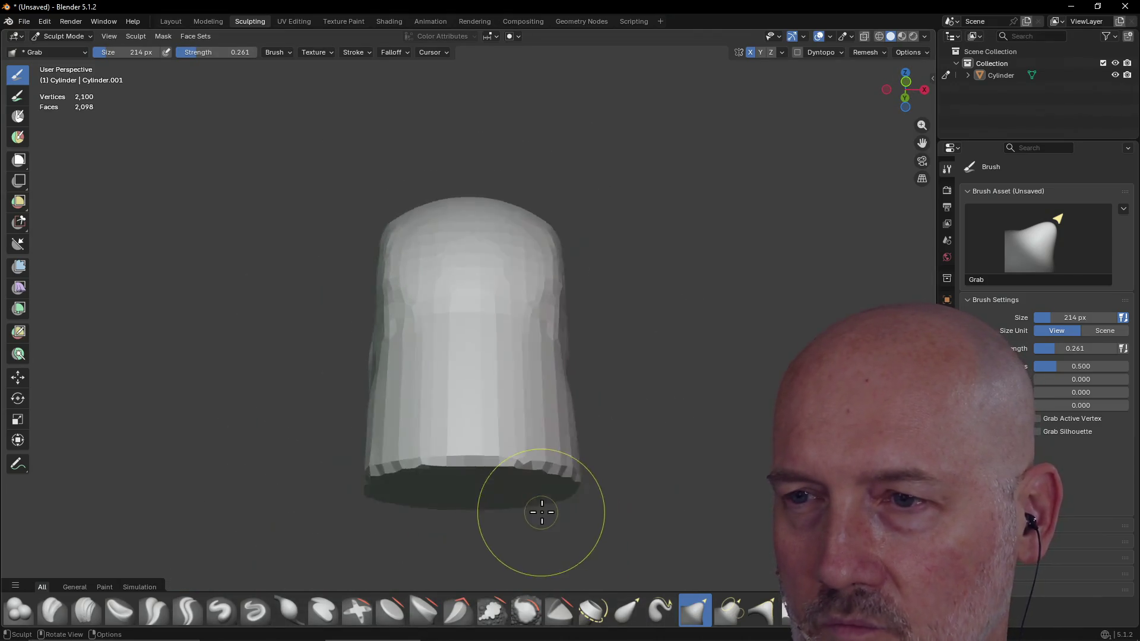
mouse_move(532, 465)
middle_down()
mouse_move(532, 437)
mouse_move(555, 489)
mouse_move(509, 458)
mouse_move(454, 474)
mouse_move(491, 472)
middle_up()
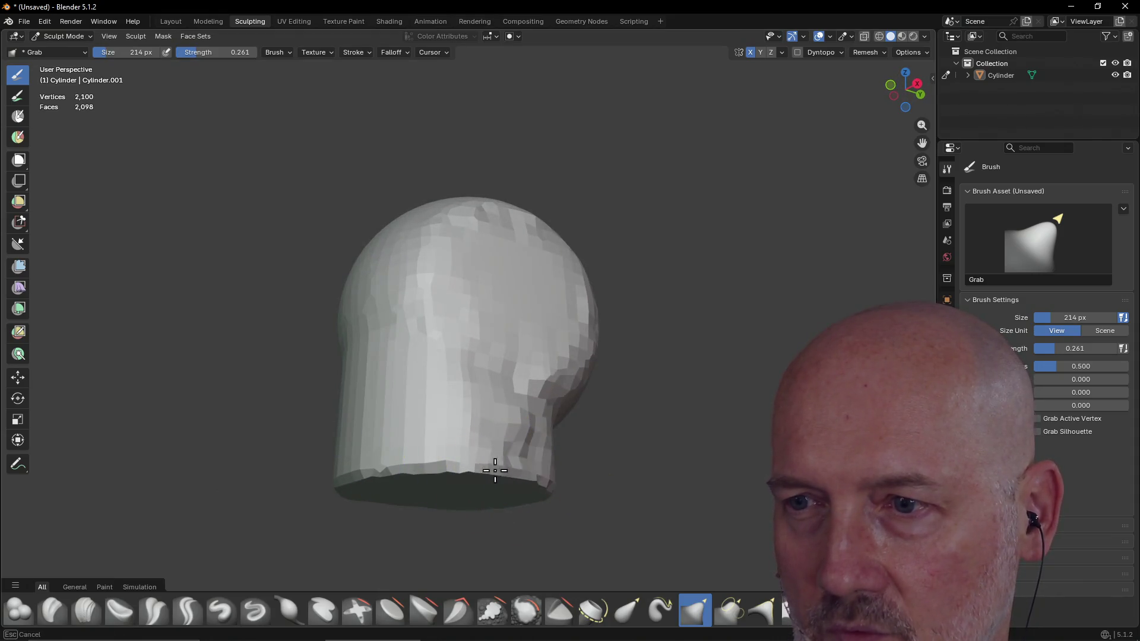
mouse_move(447, 465)
middle_down()
mouse_move(509, 471)
mouse_move(570, 503)
middle_up()
mouse_move(597, 457)
mouse_down()
mouse_move(555, 420)
mouse_move(539, 454)
mouse_up()
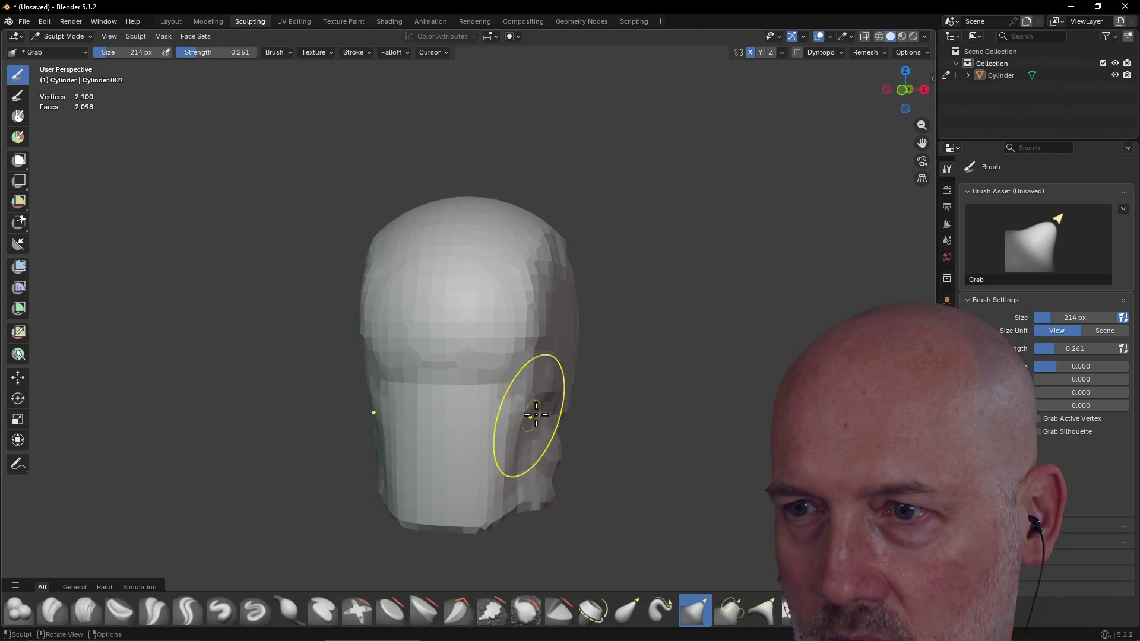
mouse_move(564, 468)
middle_down()
mouse_move(416, 433)
mouse_move(360, 448)
middle_up()
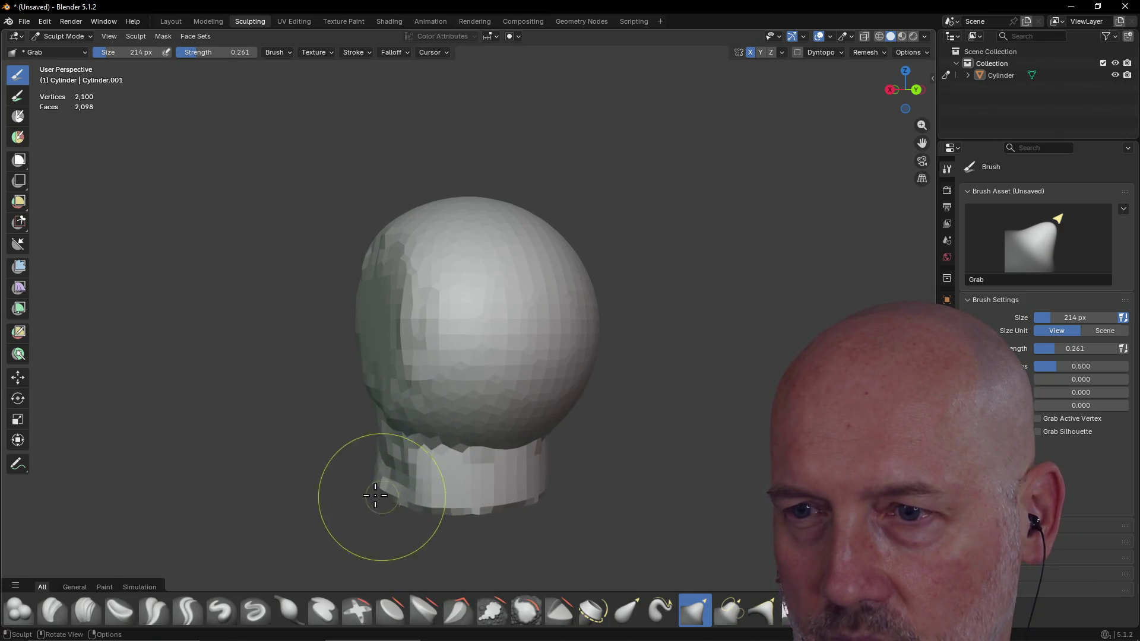
mouse_move(424, 482)
middle_down()
mouse_move(504, 437)
mouse_move(550, 374)
mouse_move(603, 445)
mouse_move(462, 399)
mouse_move(416, 440)
mouse_move(448, 428)
mouse_move(482, 439)
middle_up()
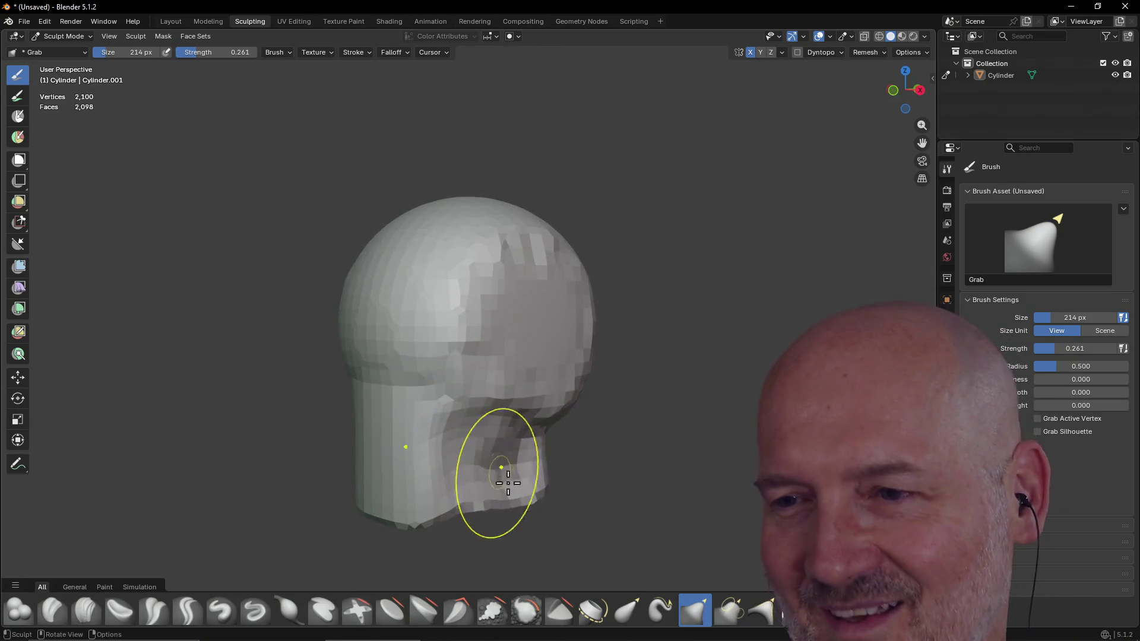
middle_drag(484, 496, 379, 481)
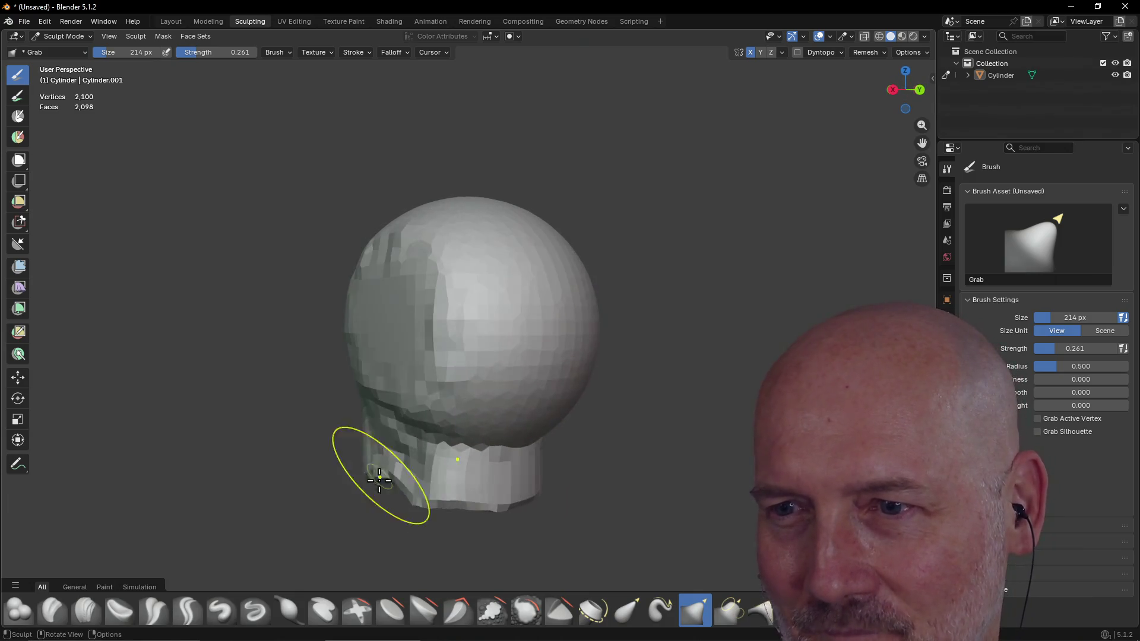
middle_drag(450, 479, 383, 461)
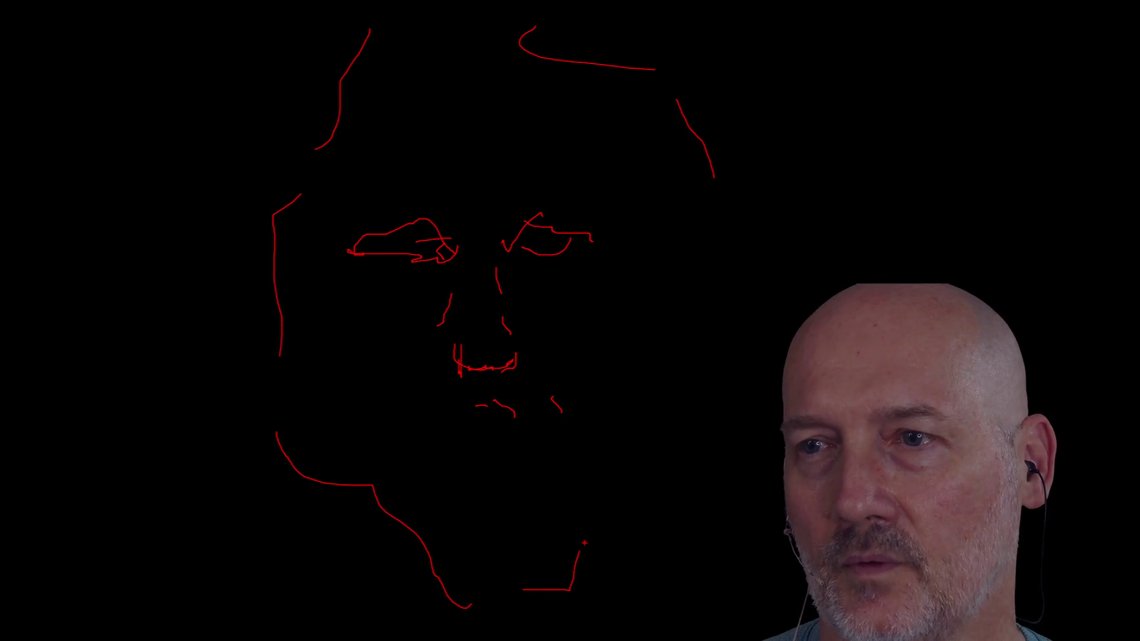
Step: Clear the red face sketch from the drawing overlay with the K shortcut
key(k)
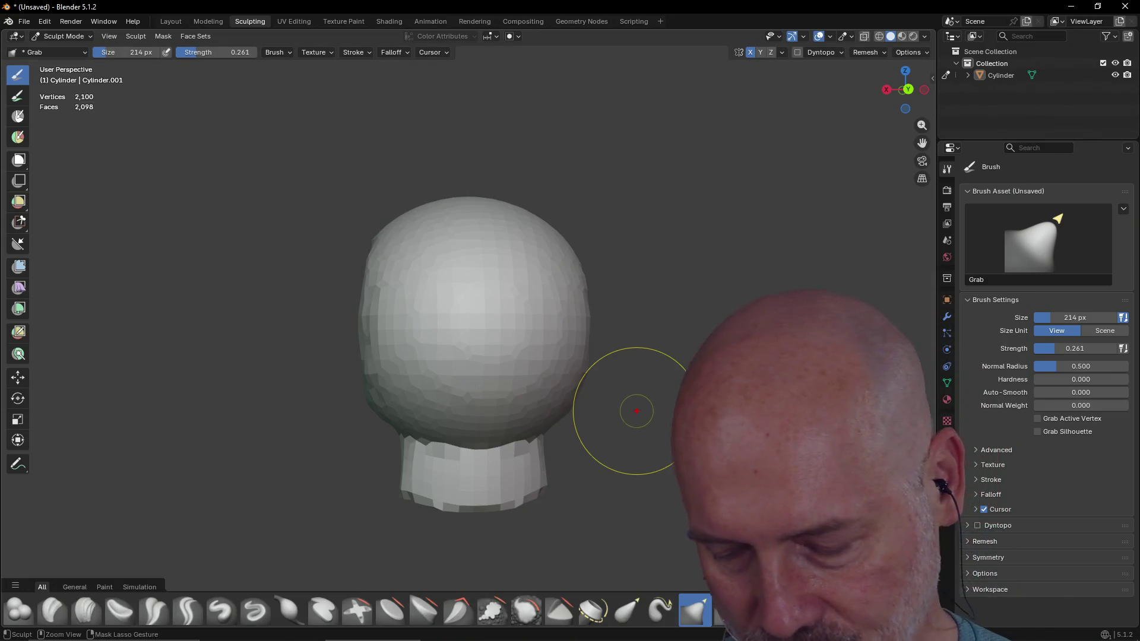
key(k)
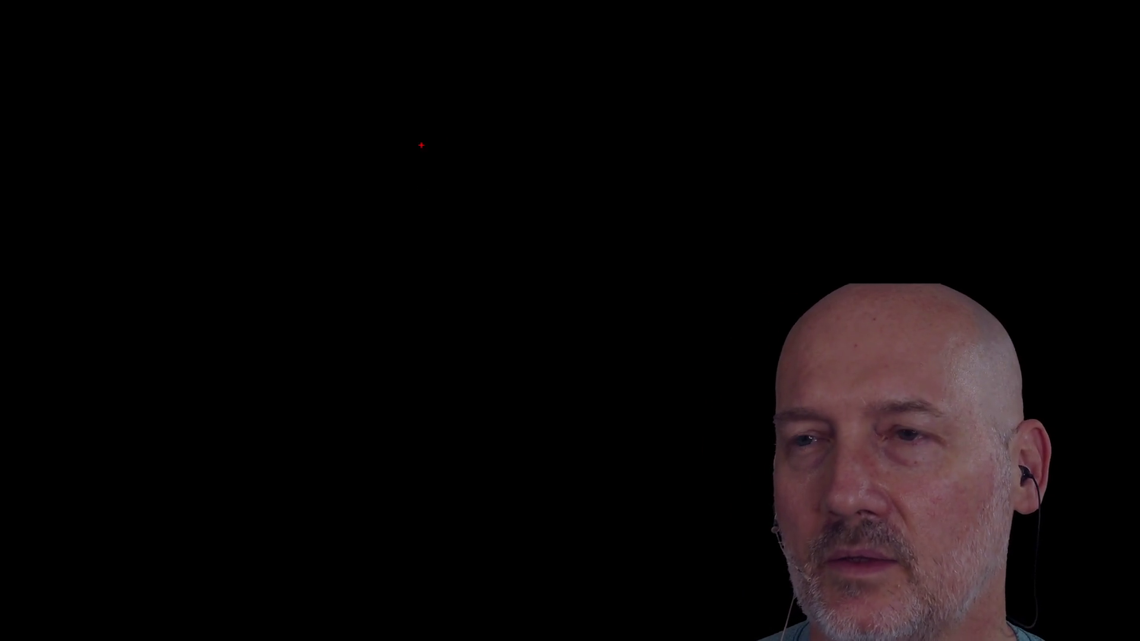
Step: Sketch a red head outline with a small hook at its lower right on the overlay
drag(370, 552, 645, 199)
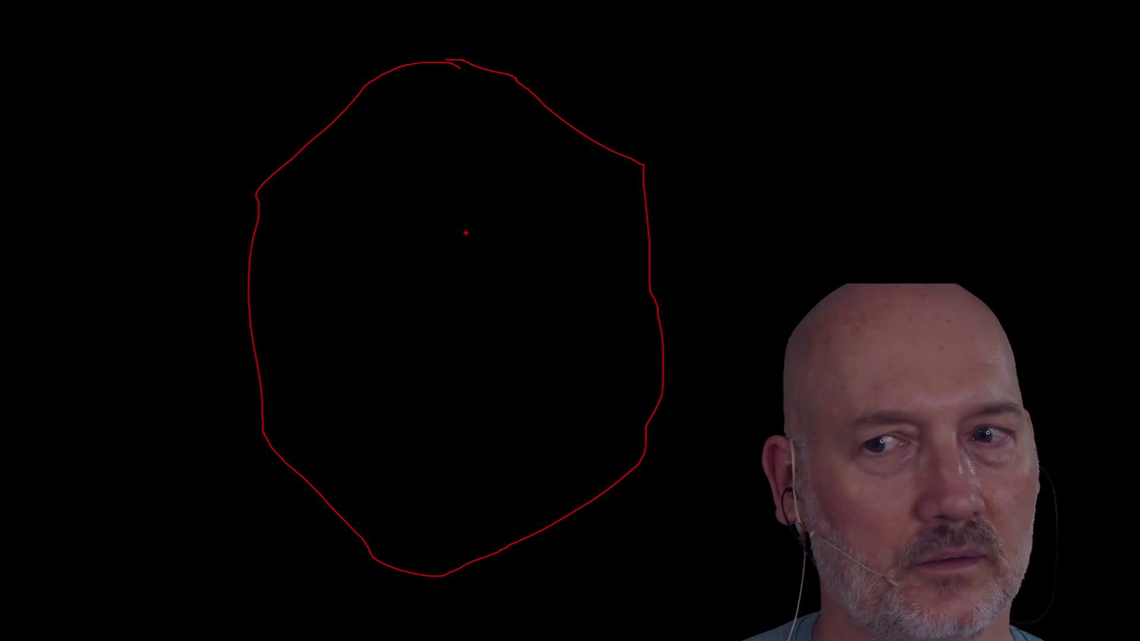
drag(639, 470, 644, 476)
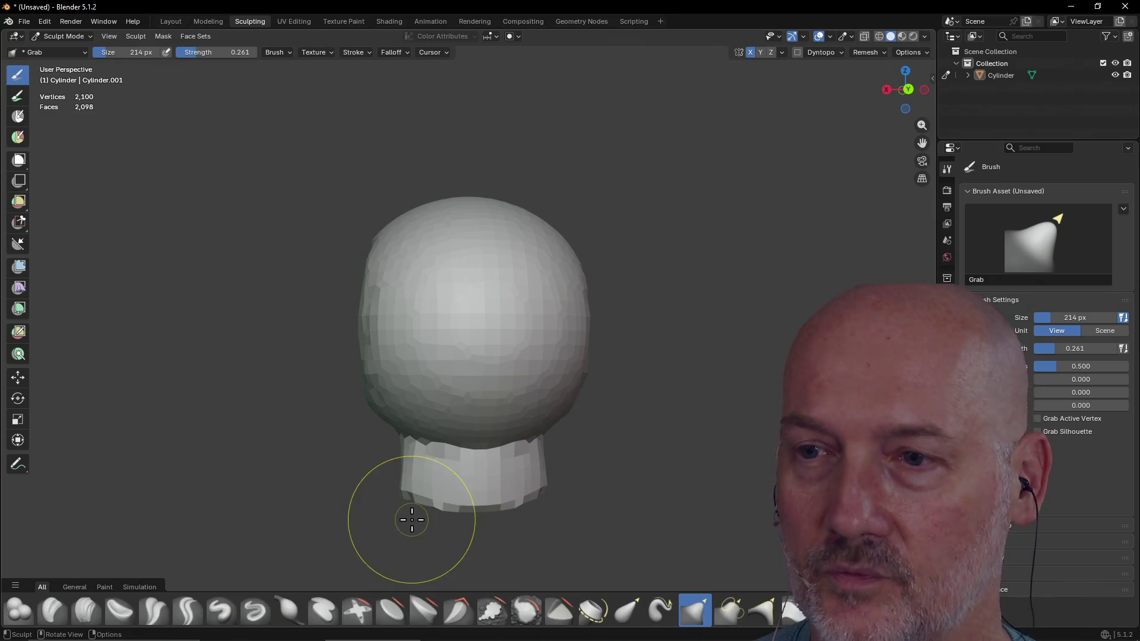
scroll(432, 381, up, 2)
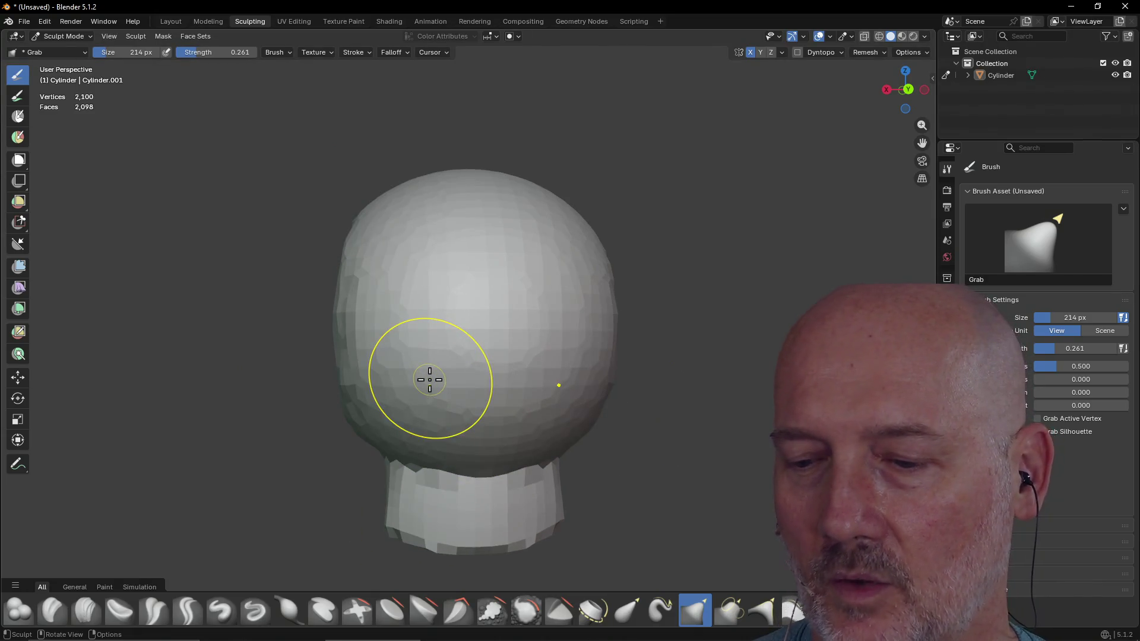
Step: Dent and reshape the head's left side with the Grab brush, then orbit to inspect it
drag(430, 380, 460, 384)
middle_drag(461, 384, 618, 401)
scroll(476, 415, down, 2)
mouse_move(476, 416)
middle_down()
mouse_move(592, 395)
mouse_move(509, 382)
mouse_move(460, 348)
mouse_move(499, 390)
middle_up()
scroll(509, 382, up, 3)
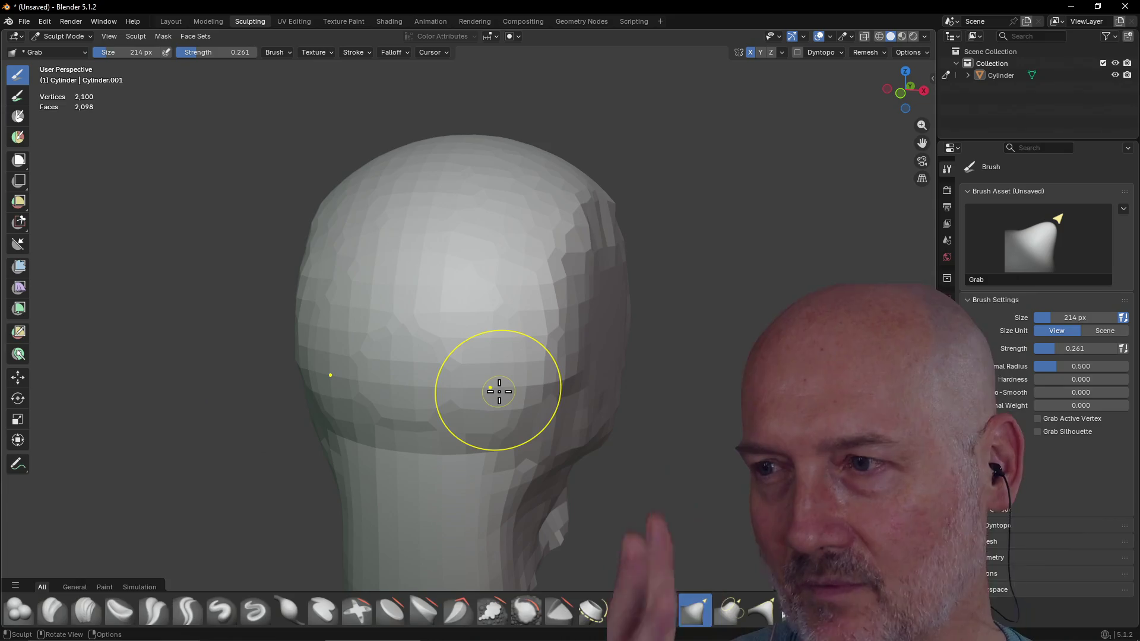
mouse_move(483, 354)
middle_down()
mouse_move(439, 356)
mouse_move(466, 349)
middle_up()
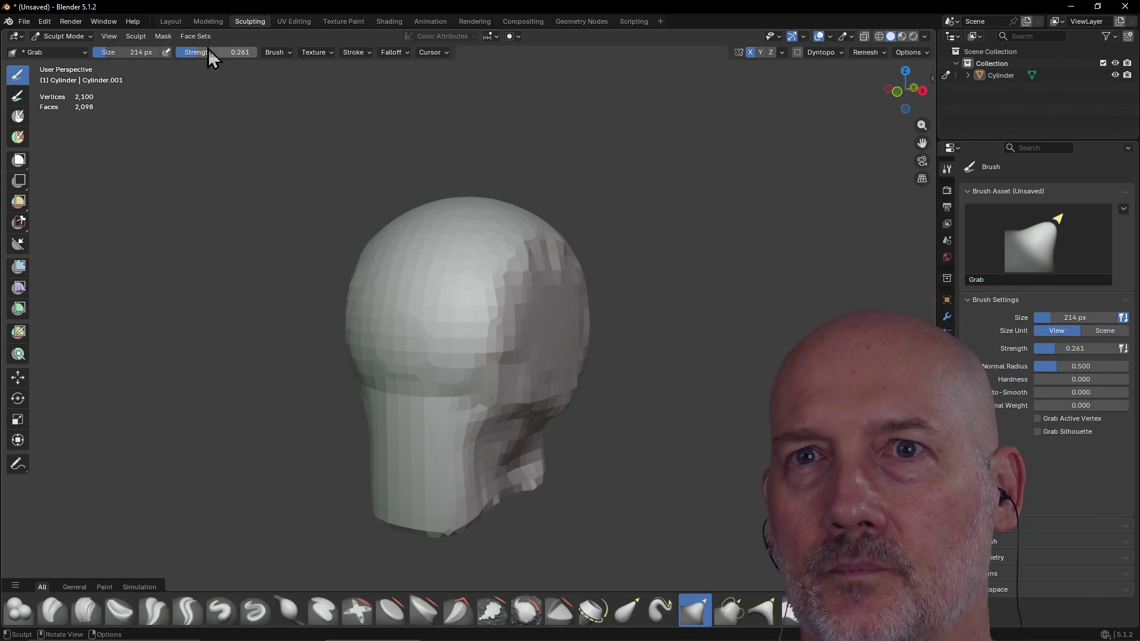
Step: Back in the Layout workspace, delete the sculpted head, leaving the scene empty
click(170, 23)
click(484, 354)
key(Delete)
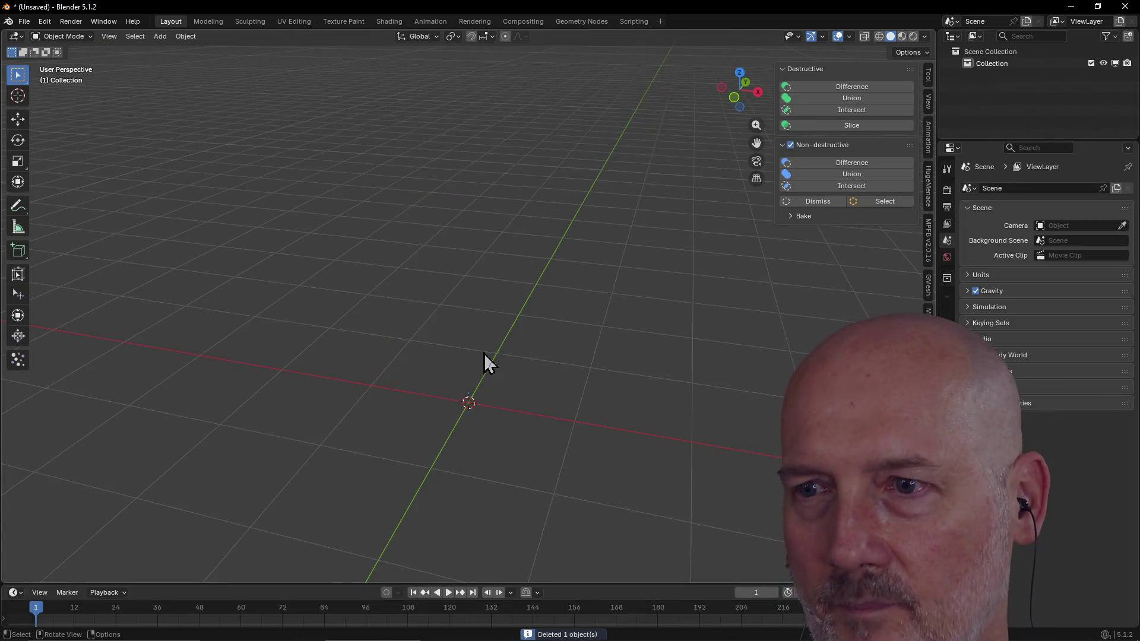
mouse_move(496, 320)
middle_down()
mouse_move(497, 307)
mouse_move(485, 328)
mouse_move(483, 309)
middle_up()
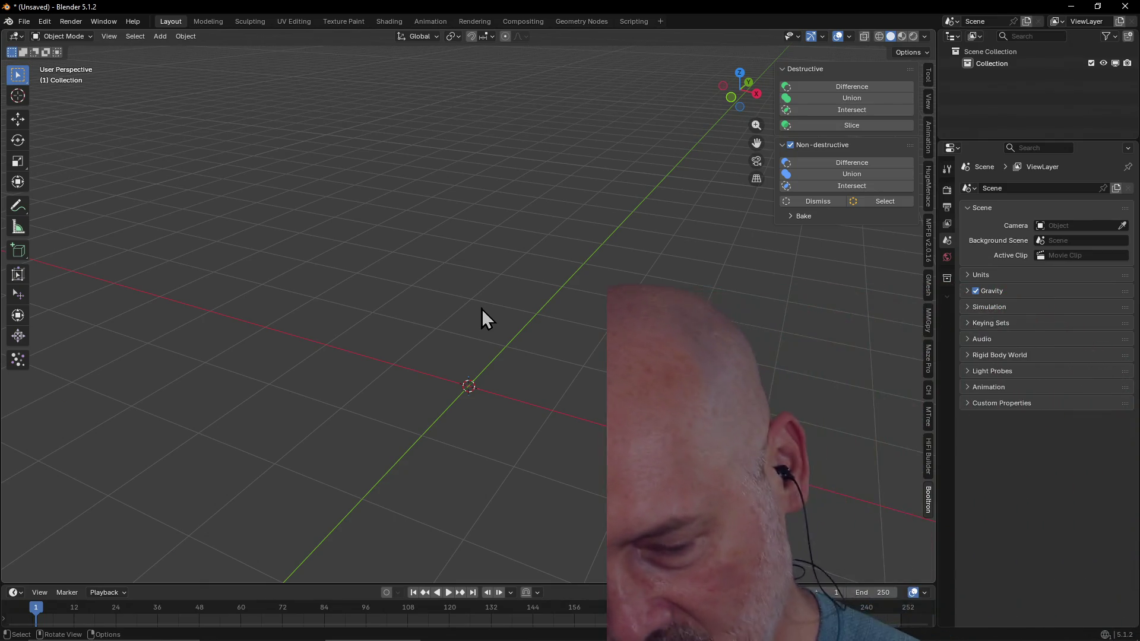
middle_drag(481, 310, 511, 320)
scroll(511, 321, up, 1)
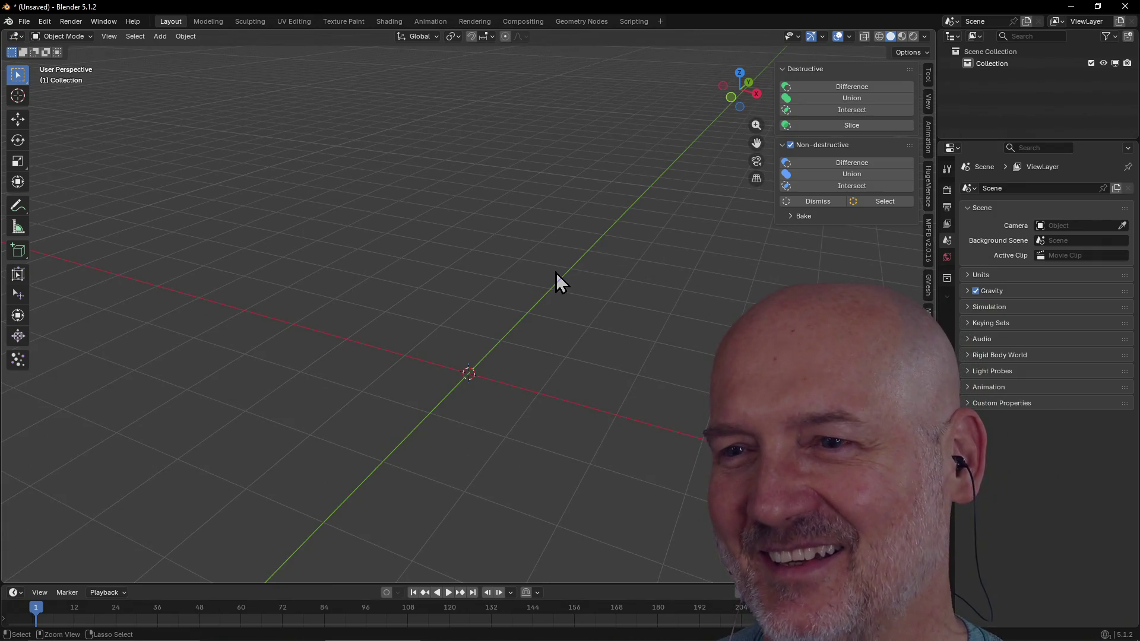
Step: Lower the view to a grazing angle and bring up the Shift+A list of mesh primitives
mouse_move(556, 273)
middle_down()
mouse_move(566, 266)
mouse_move(553, 283)
middle_up()
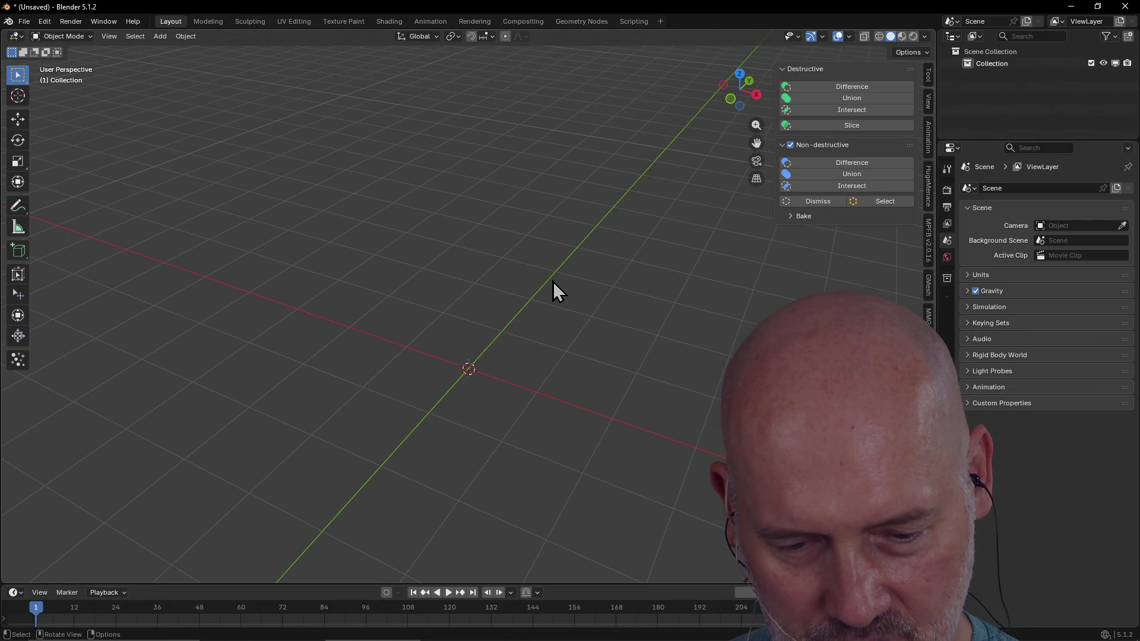
mouse_move(553, 283)
middle_down()
mouse_move(477, 305)
mouse_move(469, 320)
middle_up()
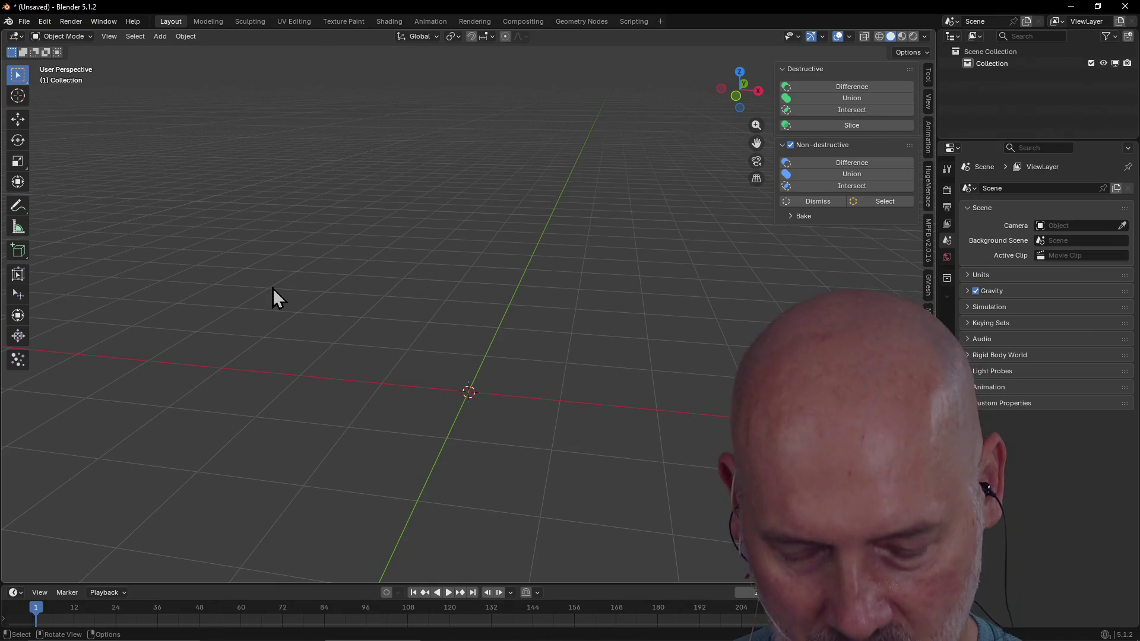
key(shift+a)
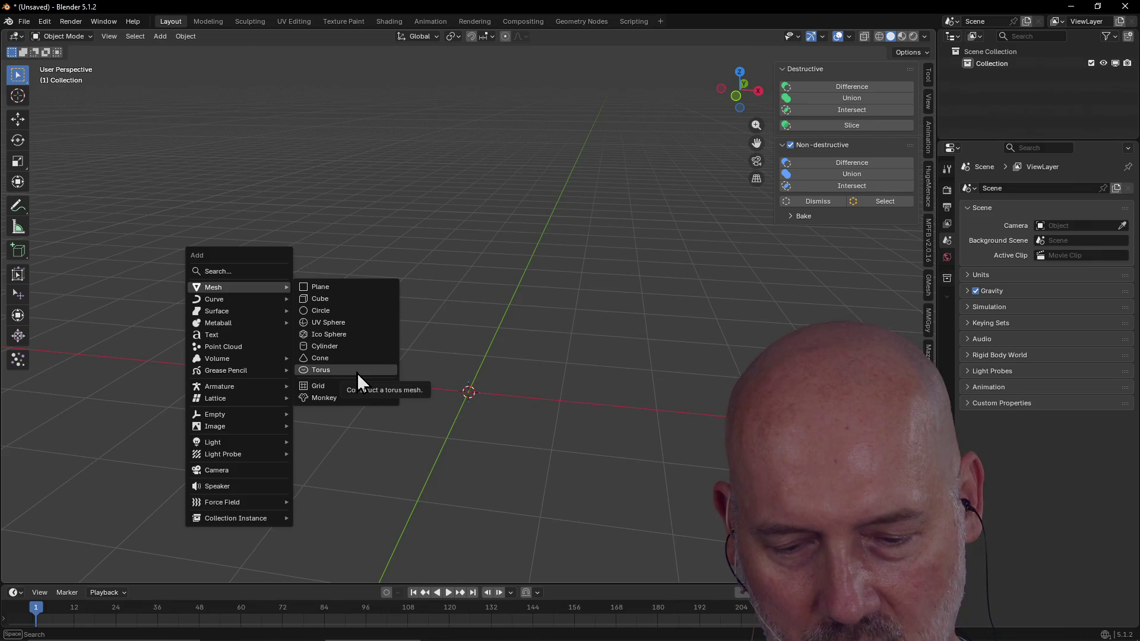
Step: Add a torus at the origin and reduce its cross-section to 4 minor segments
click(357, 372)
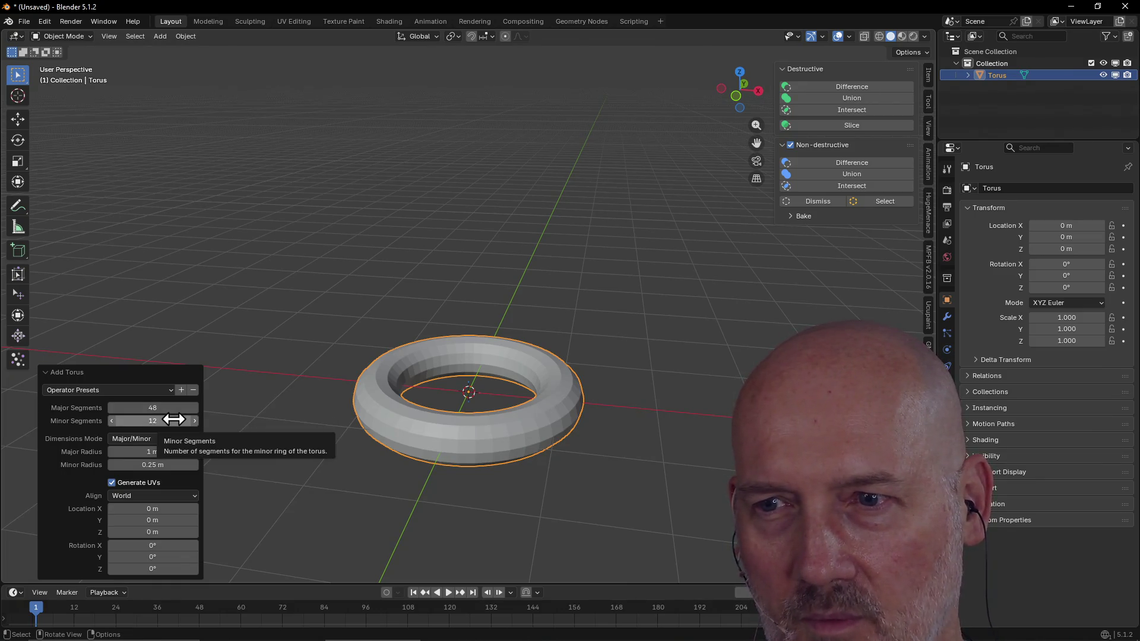
mouse_move(174, 420)
mouse_down()
mouse_move(147, 420)
mouse_move(174, 420)
mouse_up()
click(174, 421)
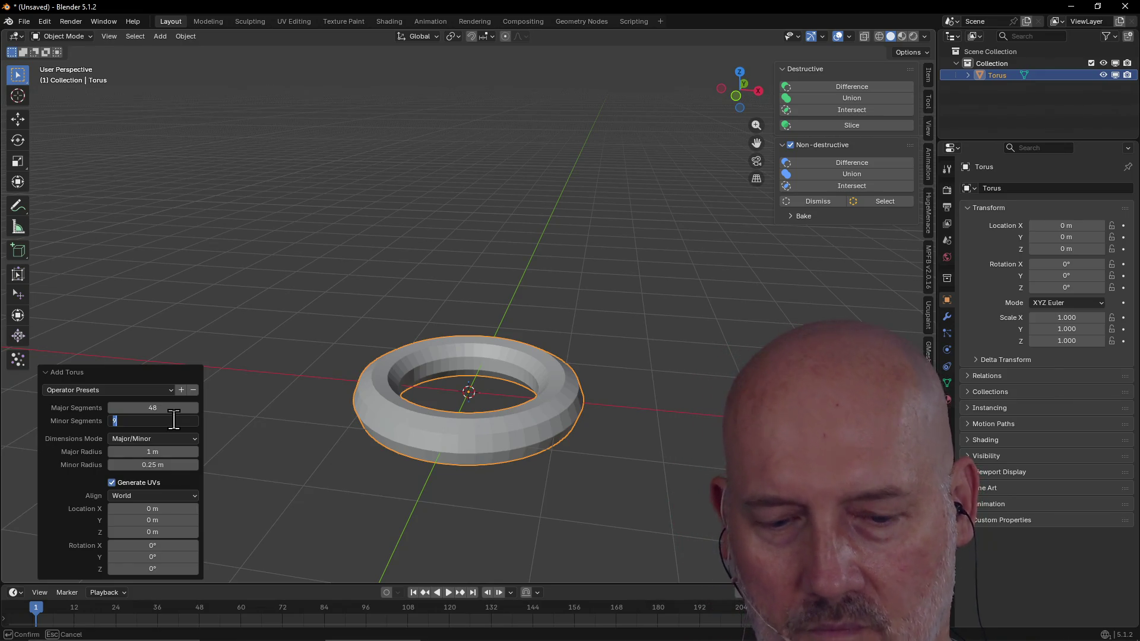
text(4)
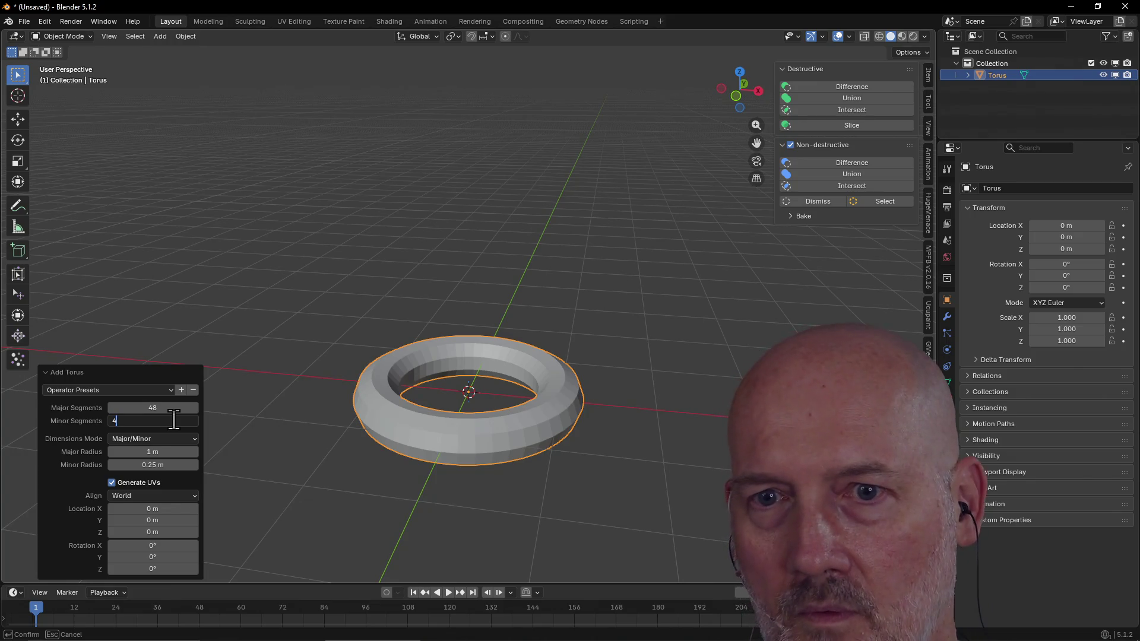
key(Return)
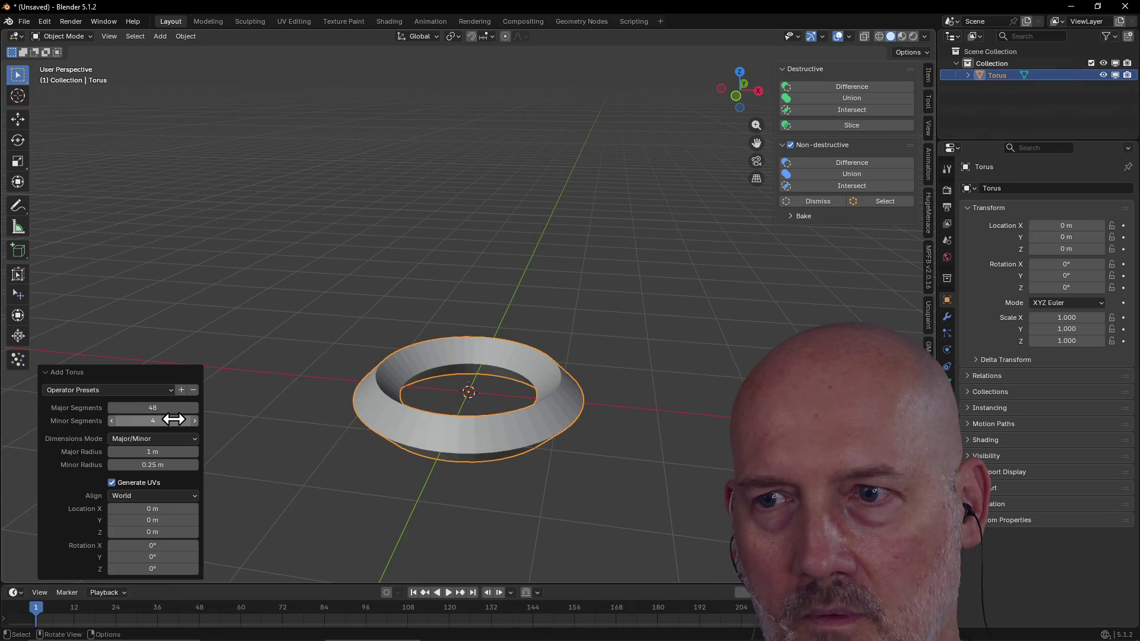
mouse_move(362, 418)
middle_down()
mouse_move(344, 391)
mouse_move(343, 404)
middle_up()
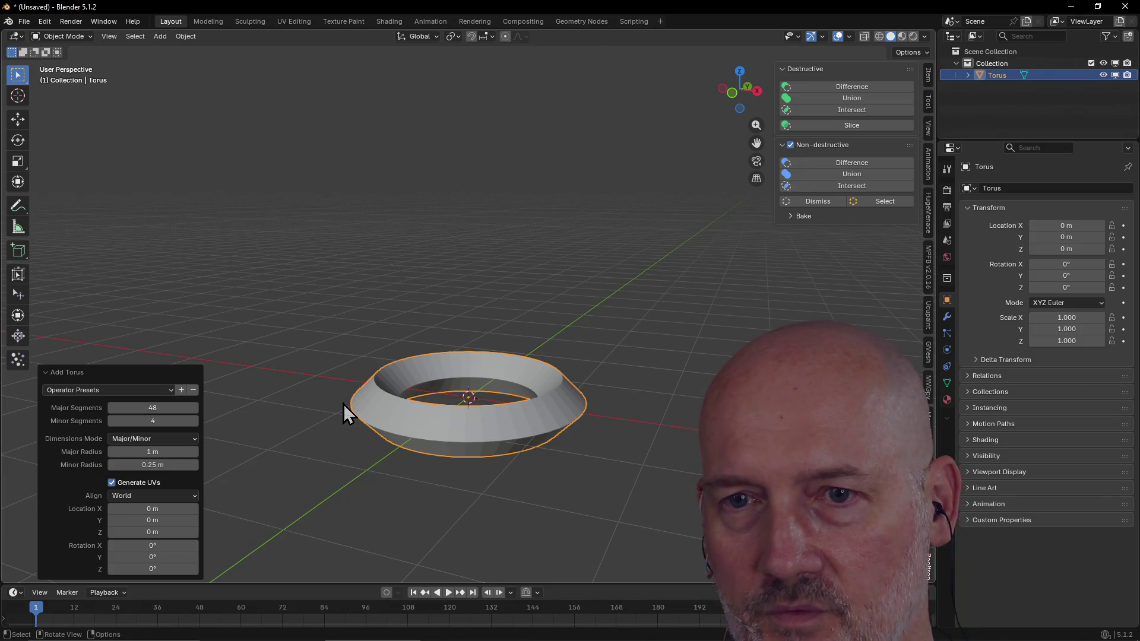
Step: Raise the torus to 6 minor segments and inspect it from around the ring
click(179, 421)
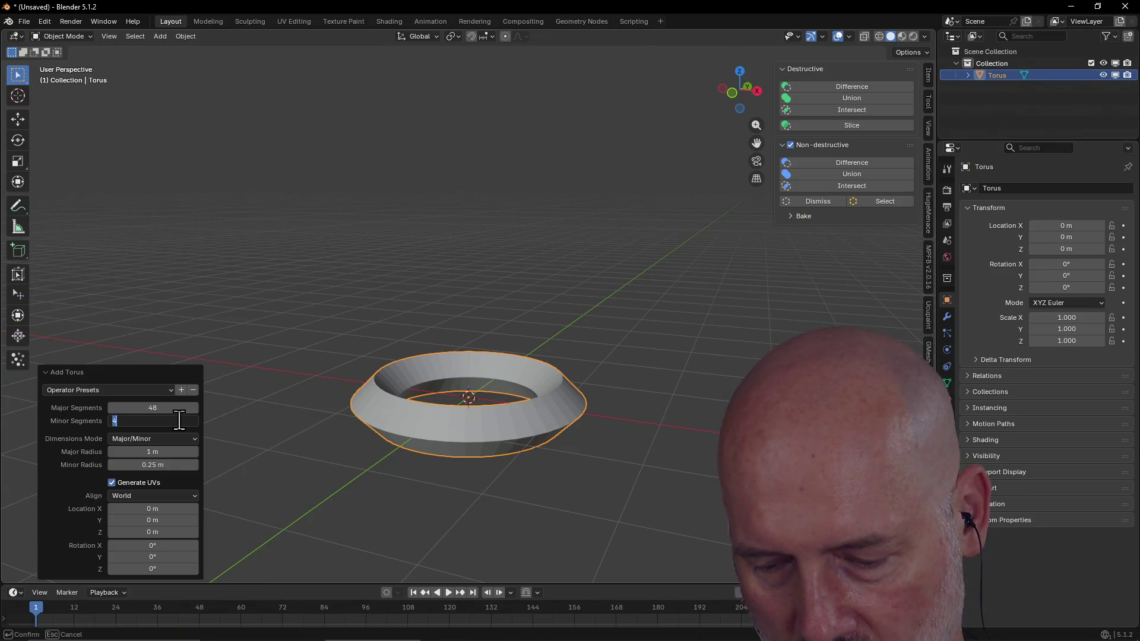
text(6)
key(Return)
scroll(378, 463, up, 2)
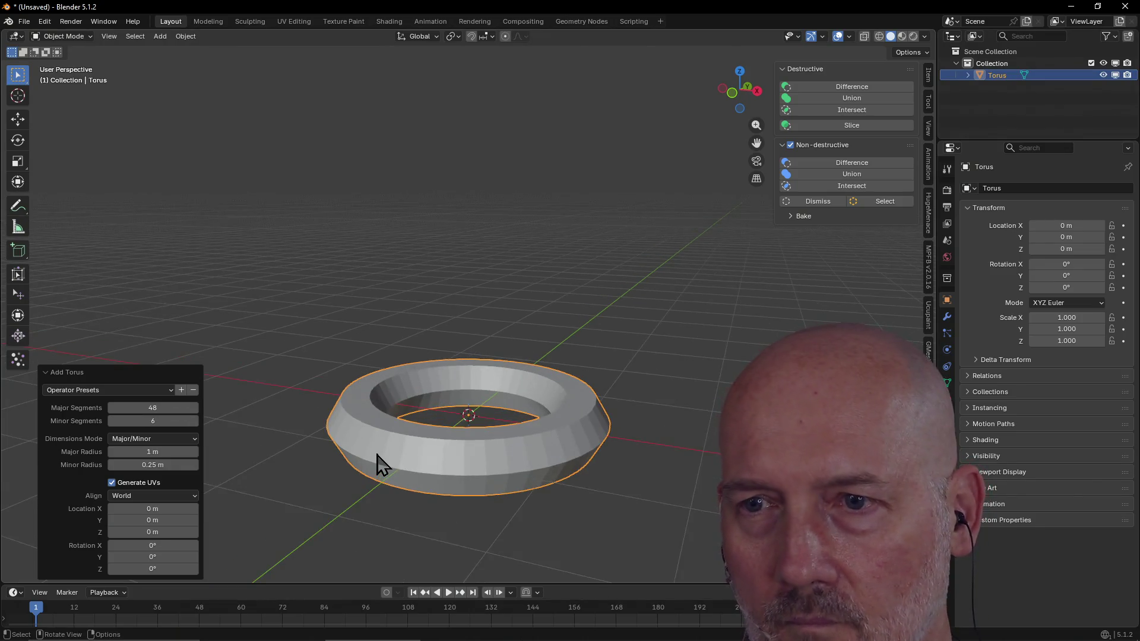
middle_drag(379, 463, 463, 459)
mouse_move(560, 411)
middle_down()
mouse_move(536, 410)
mouse_move(499, 436)
mouse_move(490, 461)
mouse_move(482, 420)
mouse_move(425, 407)
mouse_move(444, 404)
mouse_move(530, 464)
mouse_move(611, 419)
mouse_move(610, 446)
mouse_move(590, 429)
middle_up()
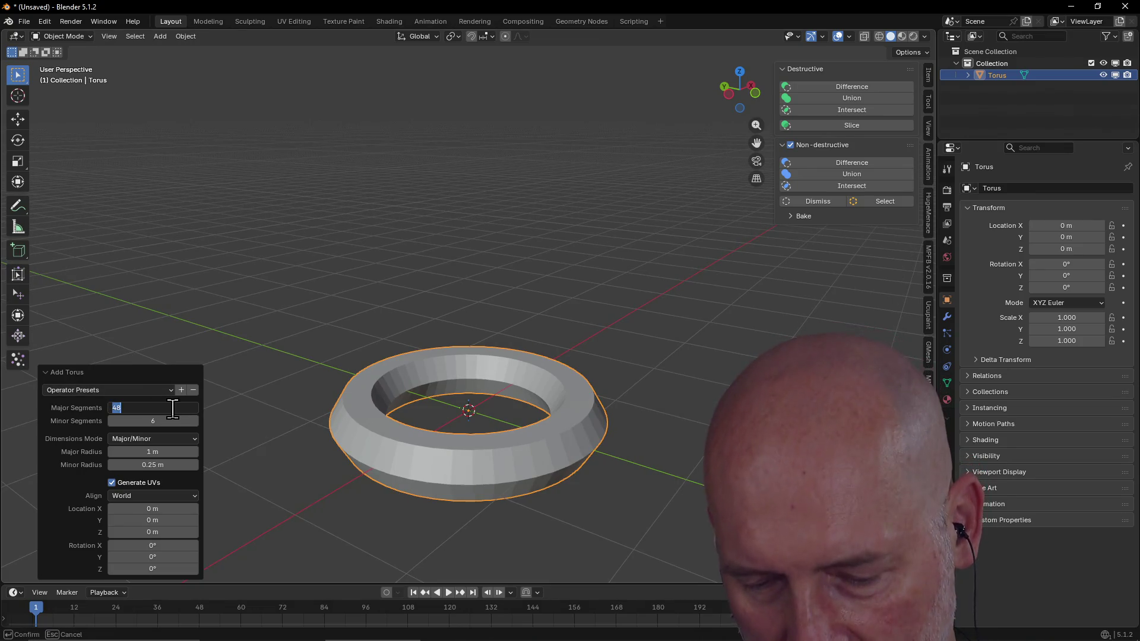
text(32)
Step: Confirm 32 major segments, then set major radius about 1.5 m and minor radius 0.49 m
key(Return)
mouse_move(356, 420)
middle_down()
mouse_move(327, 432)
mouse_move(446, 411)
middle_up()
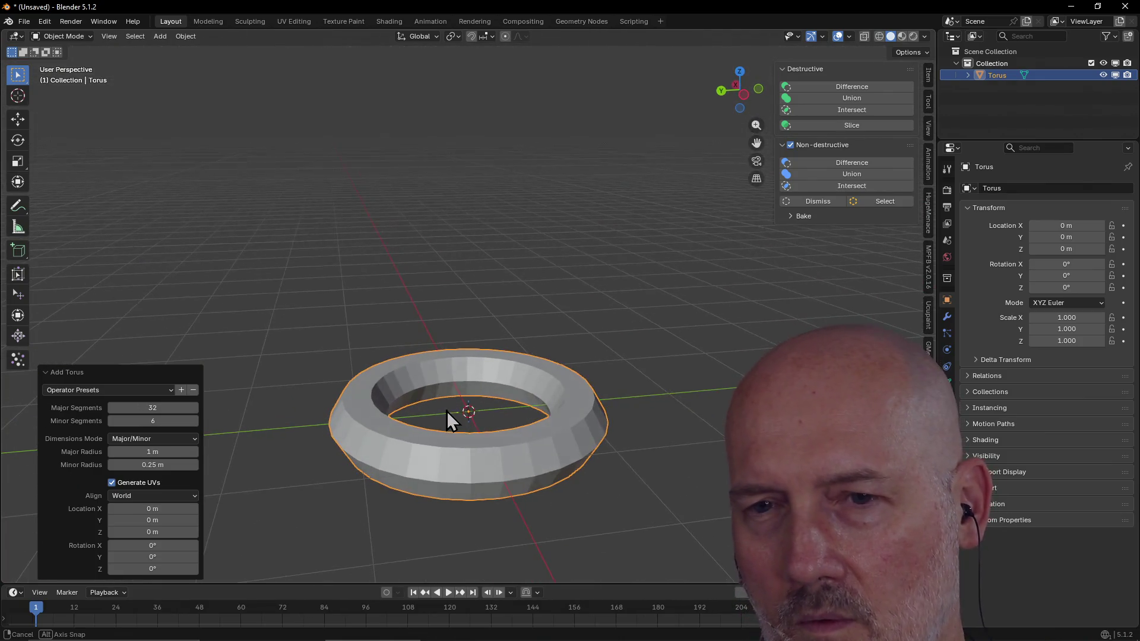
mouse_move(447, 411)
middle_down()
mouse_move(431, 403)
mouse_move(442, 462)
middle_up()
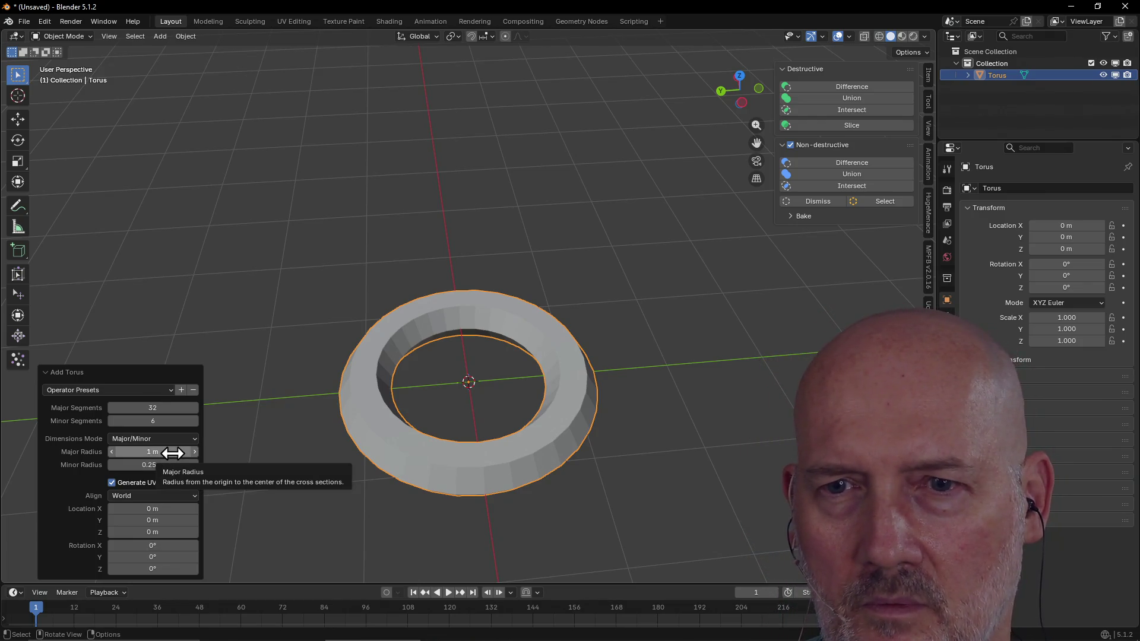
drag(169, 454, 237, 454)
drag(159, 465, 170, 465)
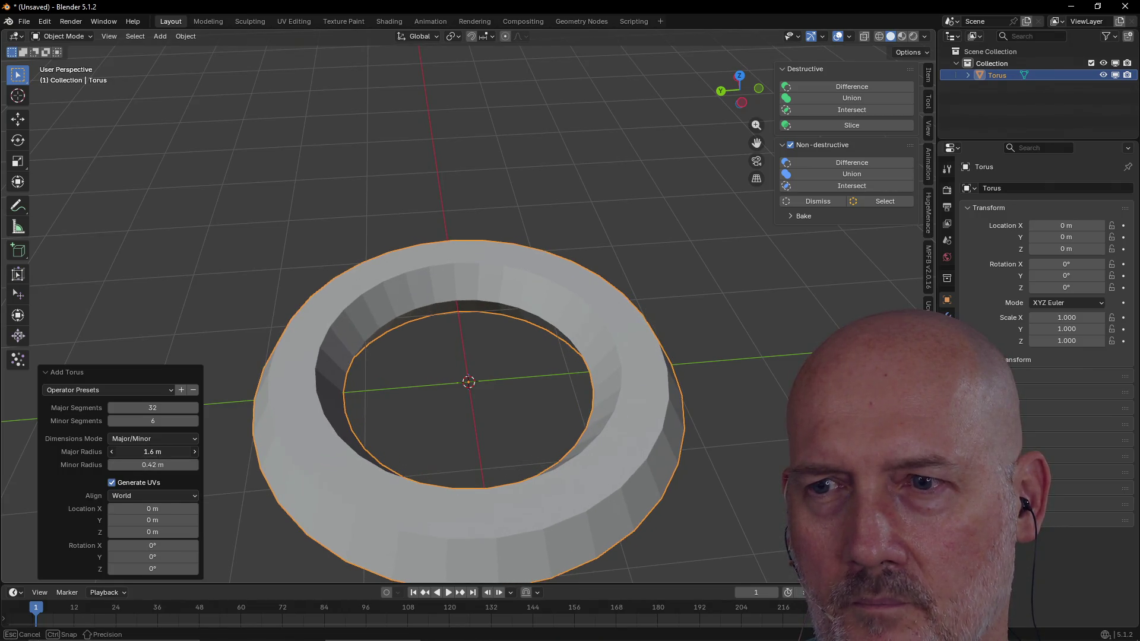
scroll(392, 471, down, 2)
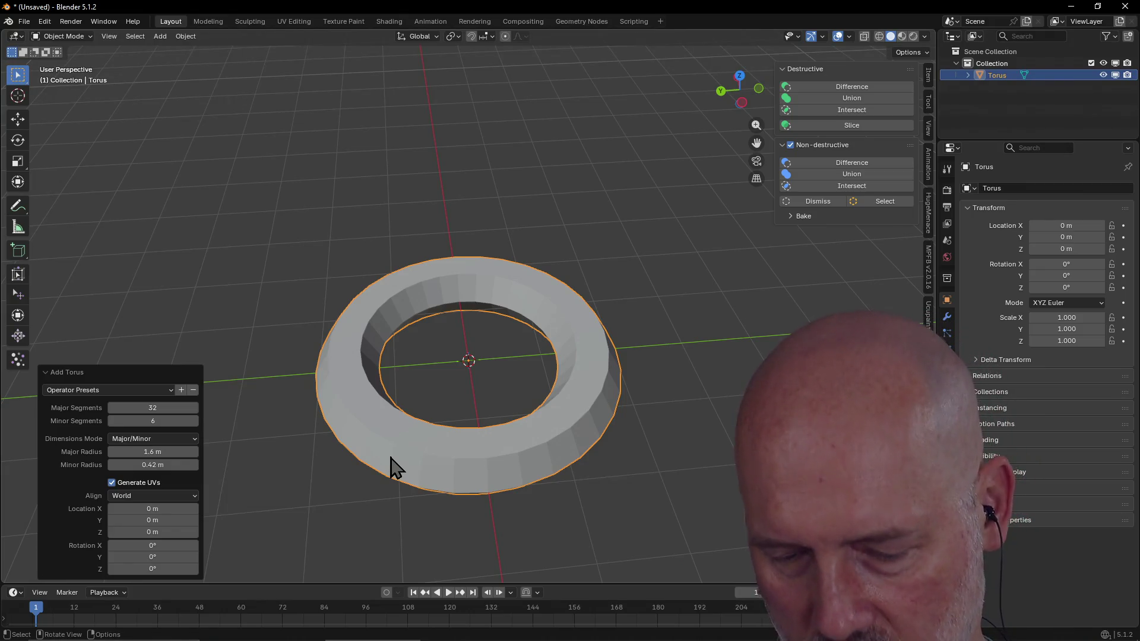
middle_drag(416, 401, 415, 475)
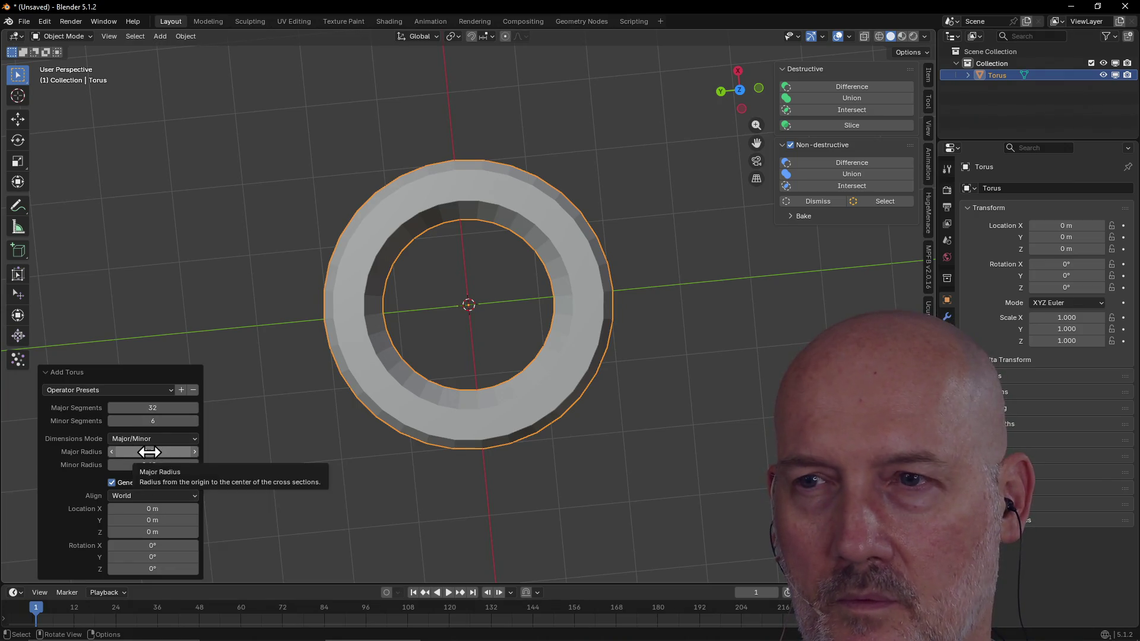
Step: Enlarge the torus to a 3 m major radius and 0.58 m minor radius, then finish its settings
drag(149, 452, 233, 452)
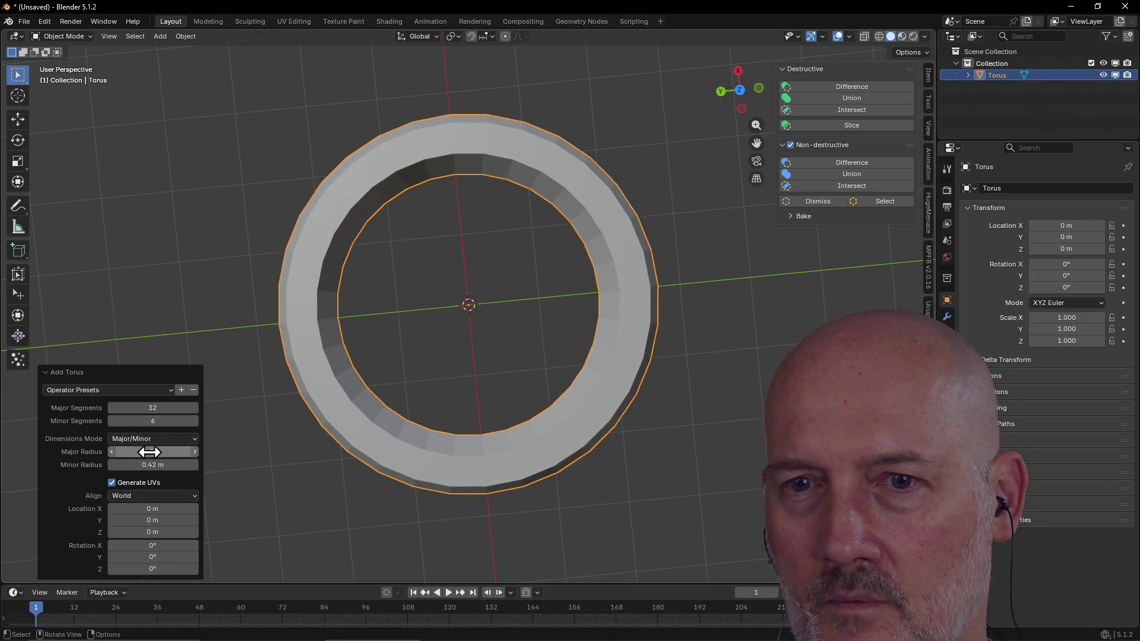
drag(128, 464, 178, 464)
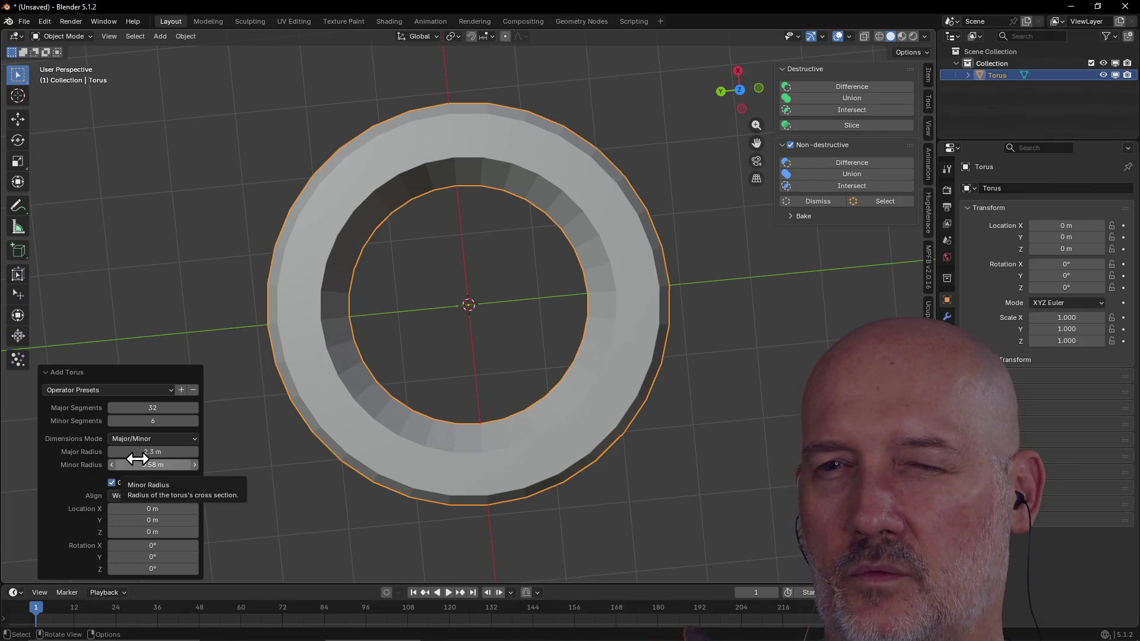
drag(140, 452, 138, 451)
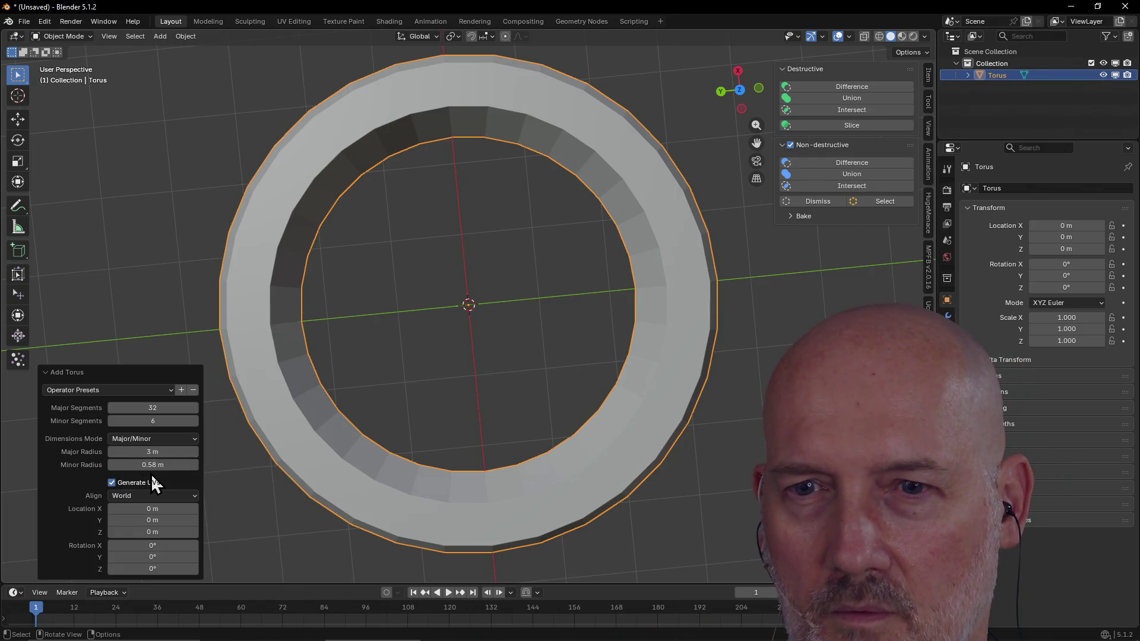
drag(148, 465, 179, 465)
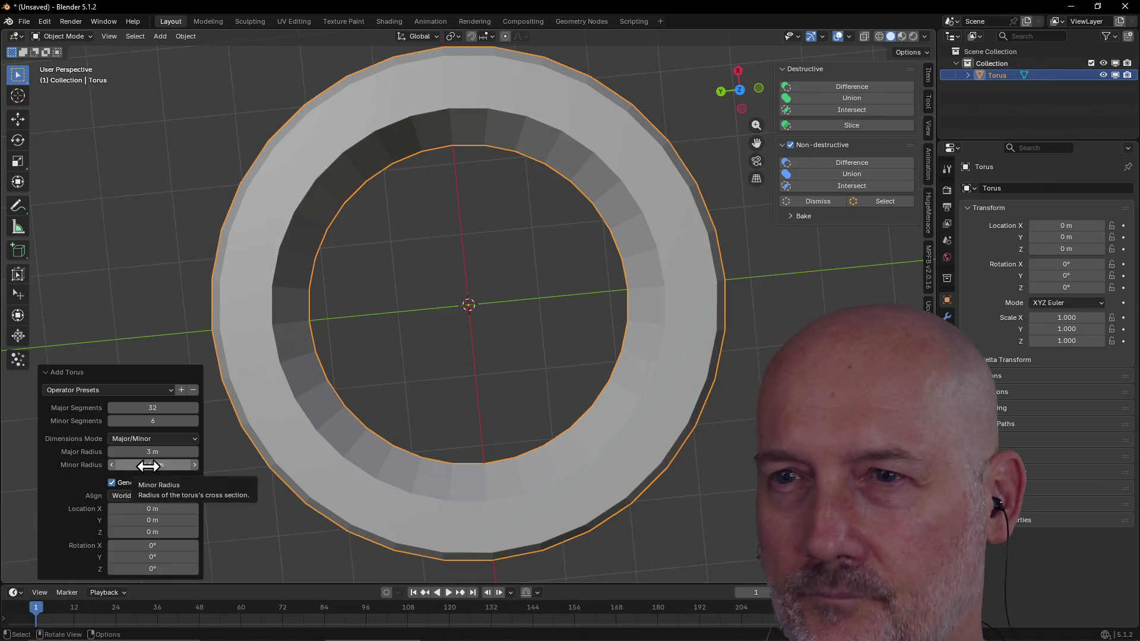
click(443, 313)
mouse_move(437, 354)
middle_down()
mouse_move(424, 228)
mouse_move(355, 290)
mouse_move(287, 310)
mouse_move(303, 331)
mouse_move(445, 323)
mouse_move(469, 252)
mouse_move(466, 298)
mouse_move(423, 319)
mouse_move(422, 331)
mouse_move(453, 338)
mouse_move(438, 338)
middle_up()
scroll(424, 228, down, 4)
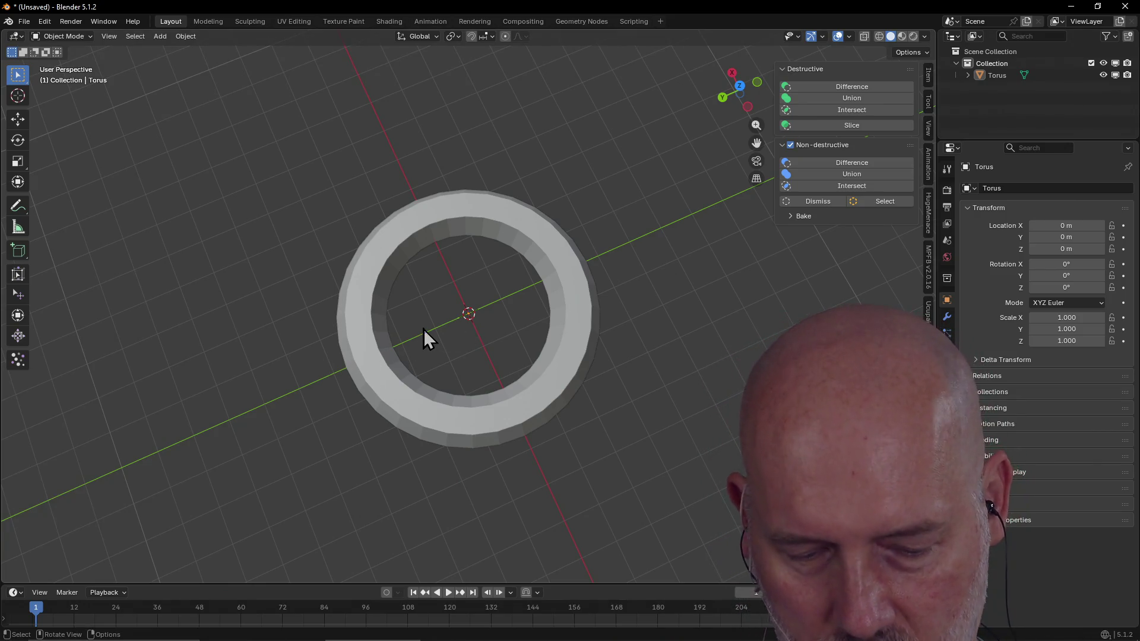
mouse_move(423, 329)
middle_down()
mouse_move(318, 272)
mouse_move(347, 298)
middle_up()
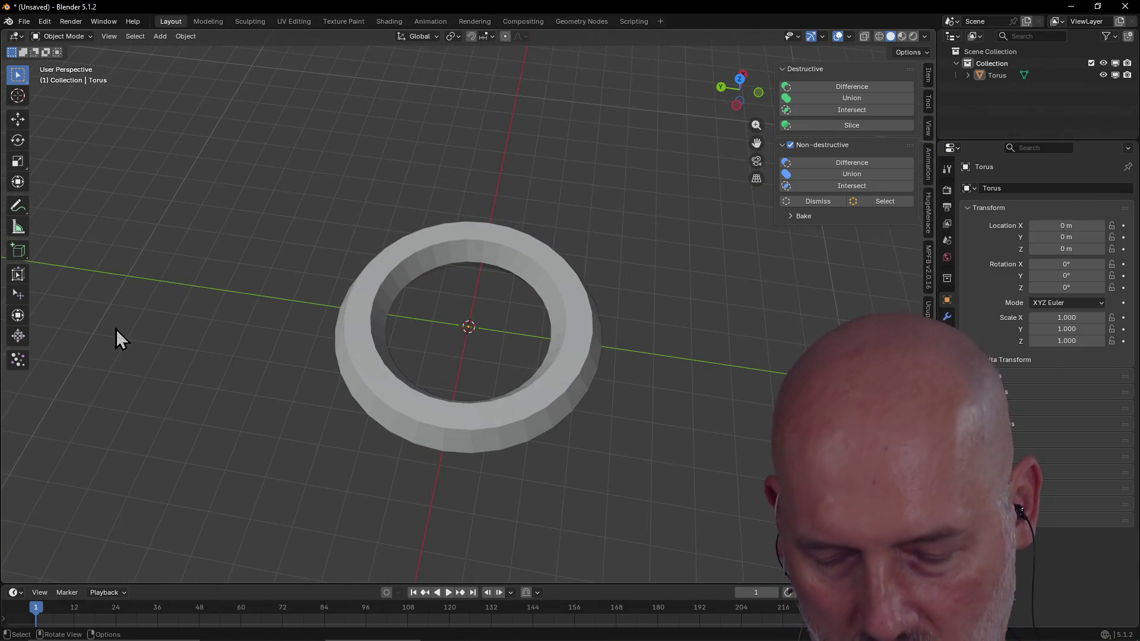
key(shift+a)
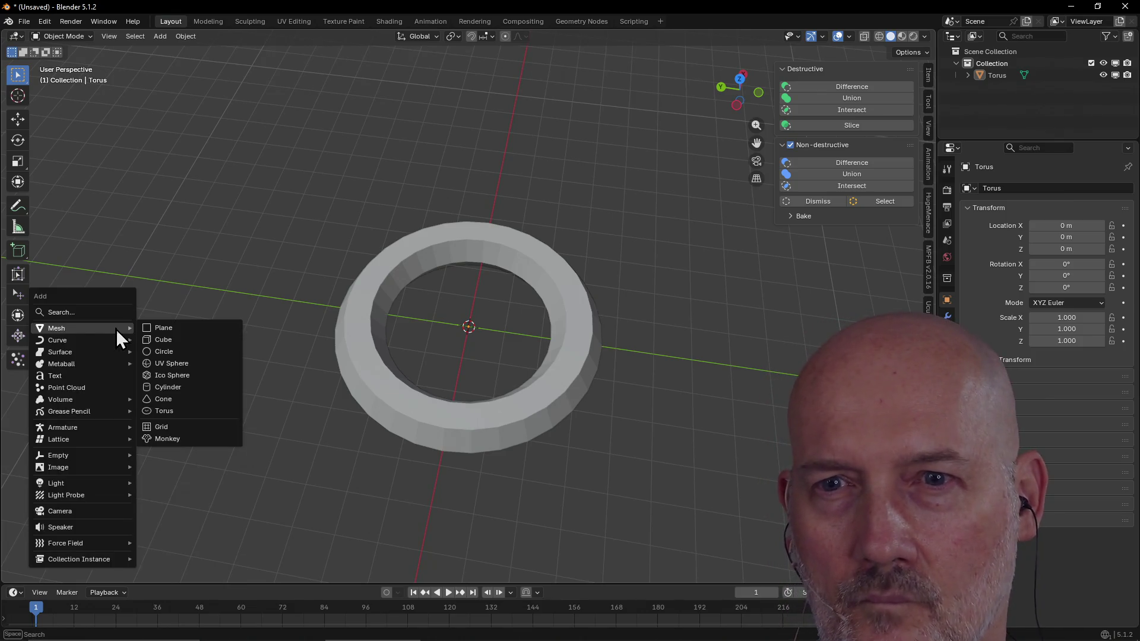
Step: Add a cube, enlarge it to about 4 m and shift it along X and Y toward the torus
click(161, 341)
mouse_move(329, 281)
middle_down()
mouse_move(219, 292)
mouse_move(133, 502)
middle_up()
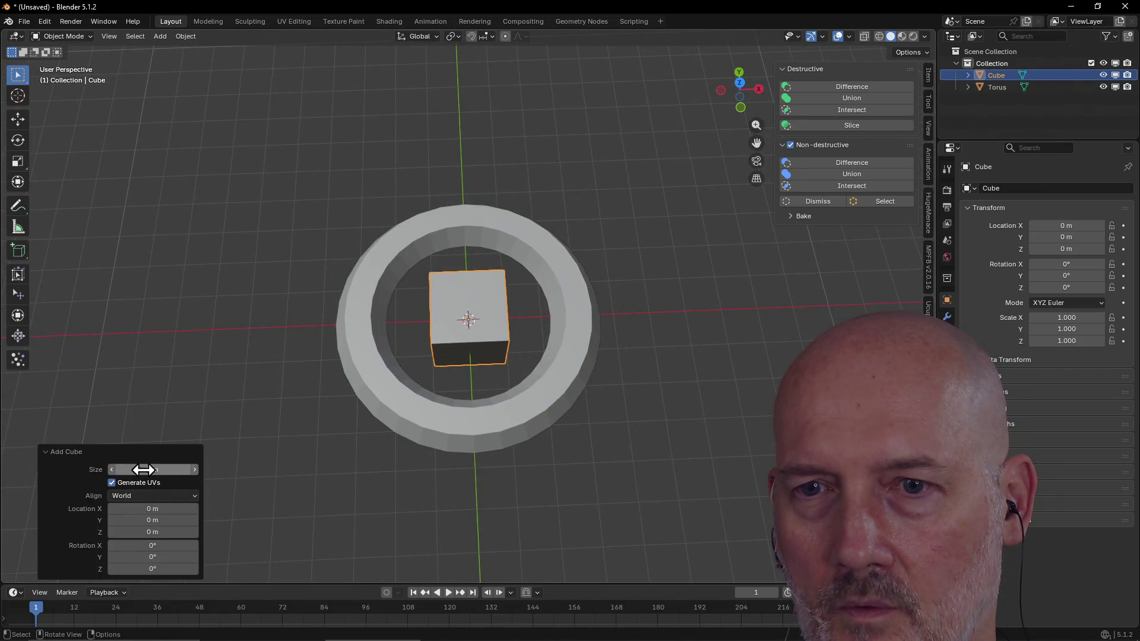
drag(143, 469, 192, 470)
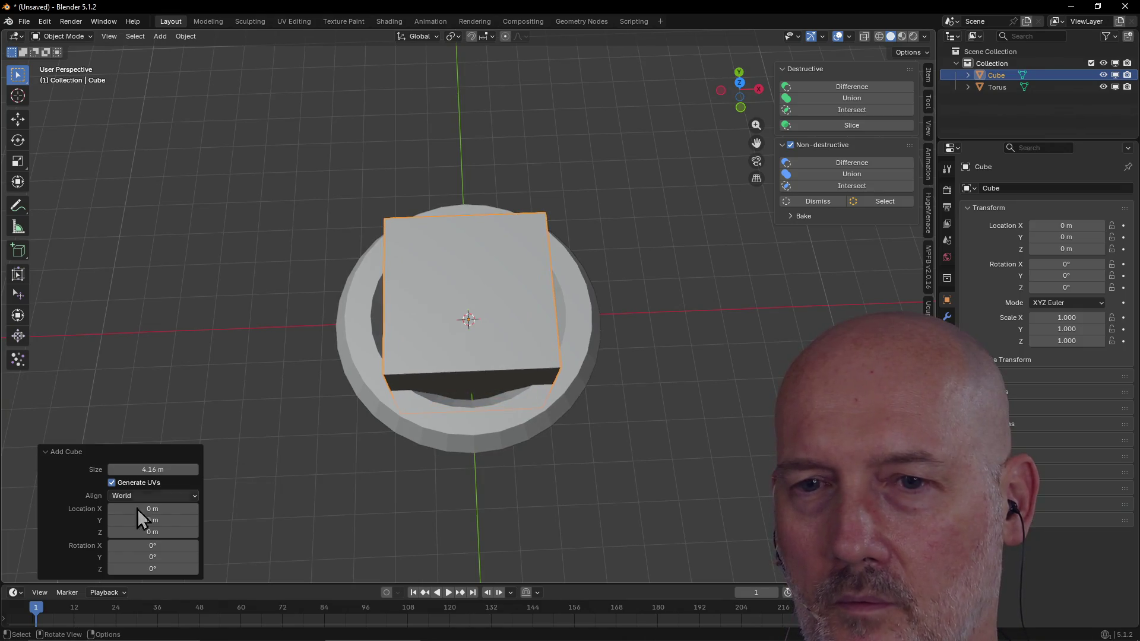
middle_drag(229, 420, 291, 396)
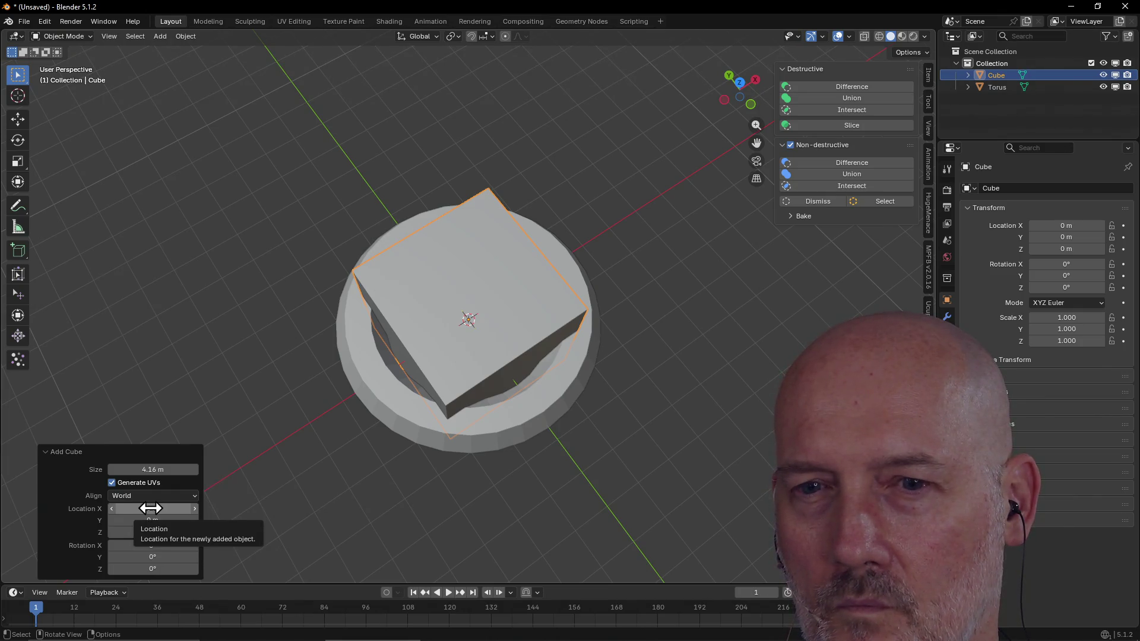
drag(152, 521, 173, 521)
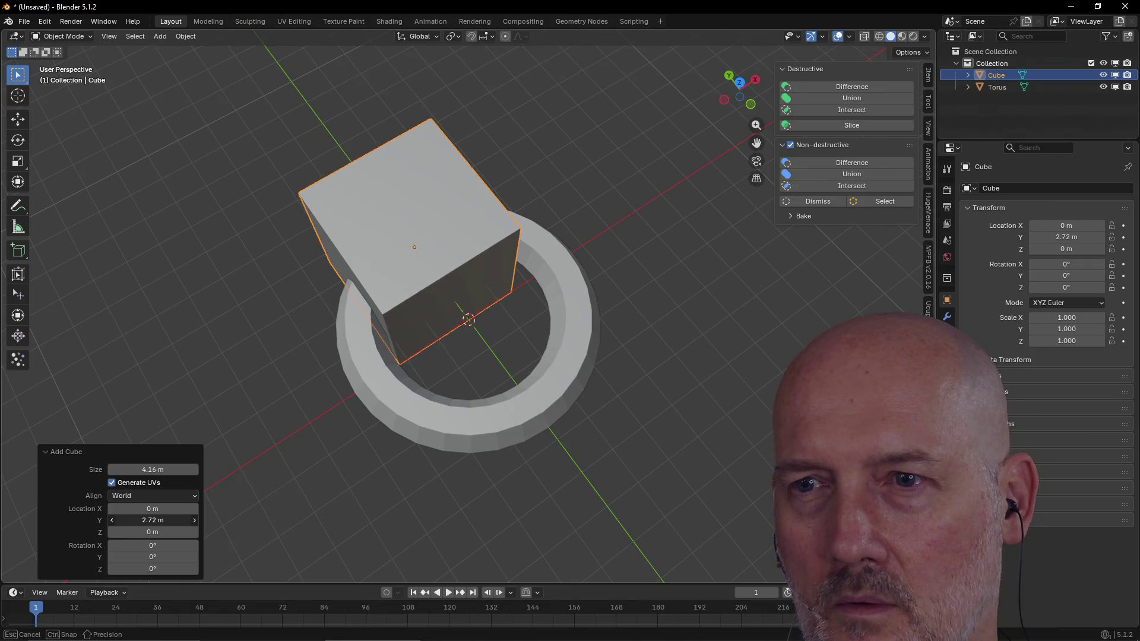
drag(153, 509, 162, 509)
drag(152, 509, 161, 509)
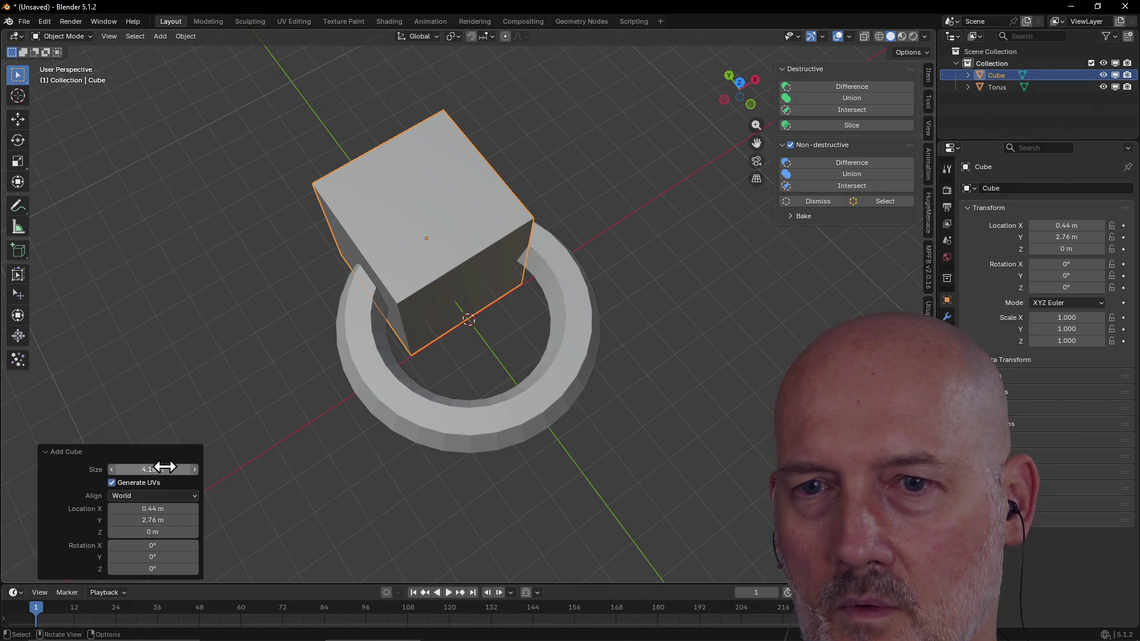
Step: Grow the cube to 8.02 m at Y 4.1 m, X 0.01, rotated 4.7° about Z, covering the far half of the torus
drag(148, 470, 267, 469)
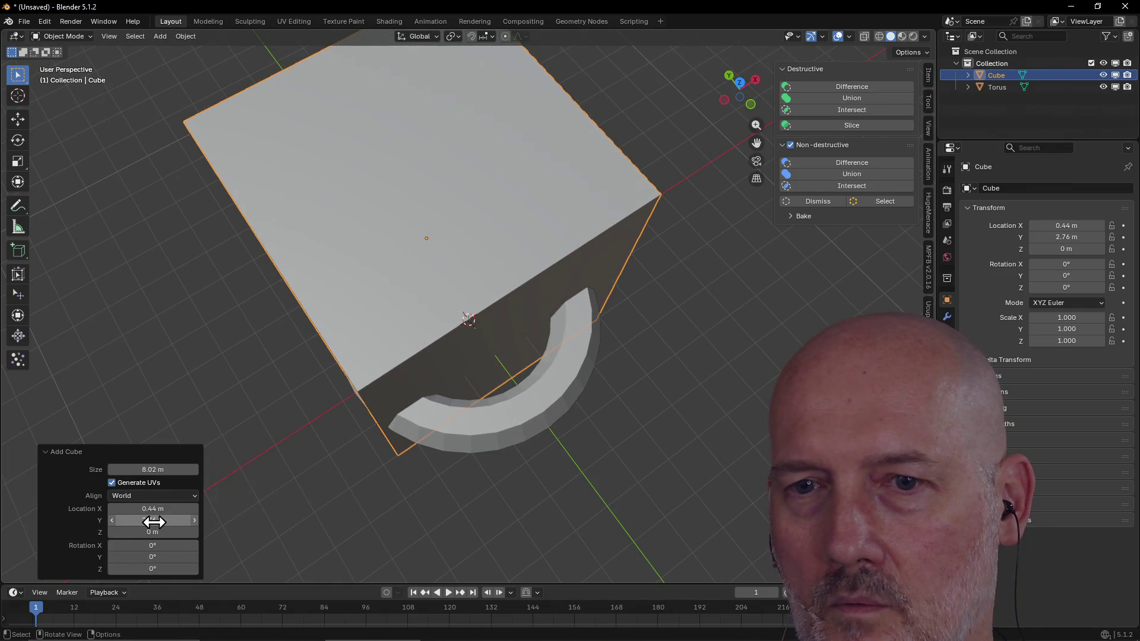
mouse_move(147, 522)
mouse_down()
mouse_move(205, 521)
mouse_move(27, 527)
mouse_up()
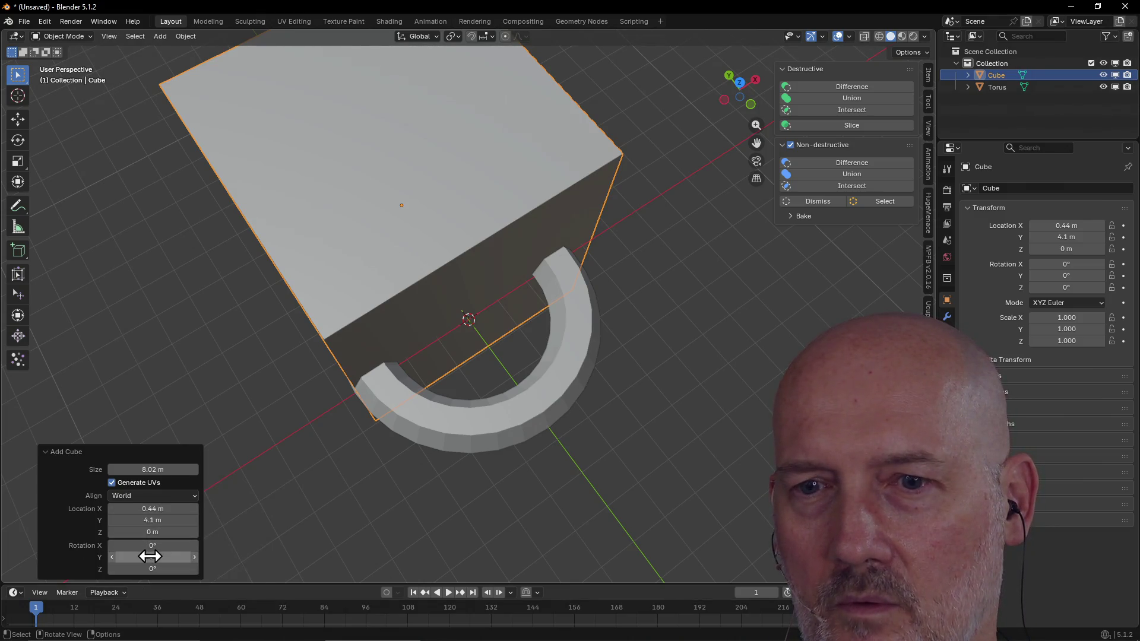
drag(152, 568, 170, 569)
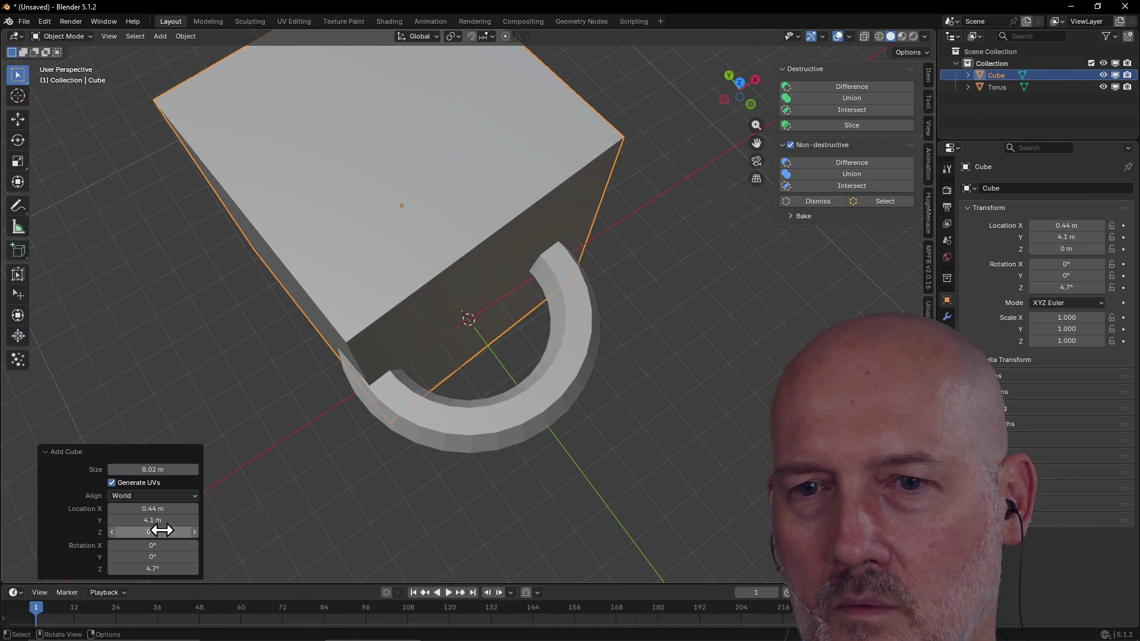
drag(152, 508, 125, 509)
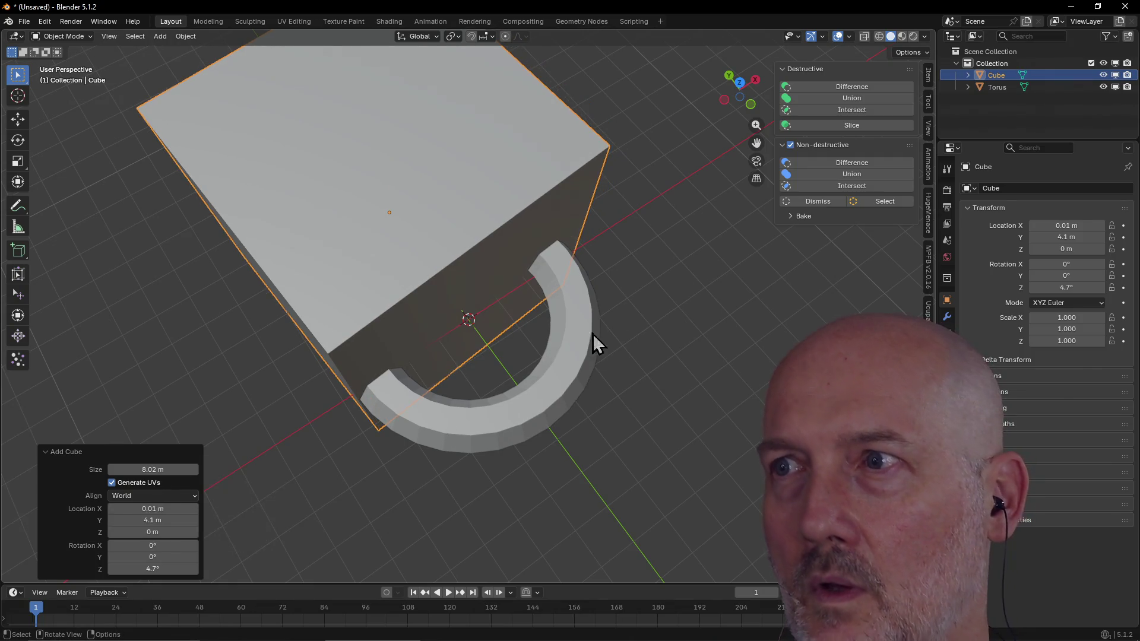
click(565, 367)
Step: Cut the cube out of the torus with a Bool Tool Difference, leaving a half-torus arc
click(819, 83)
click(382, 285)
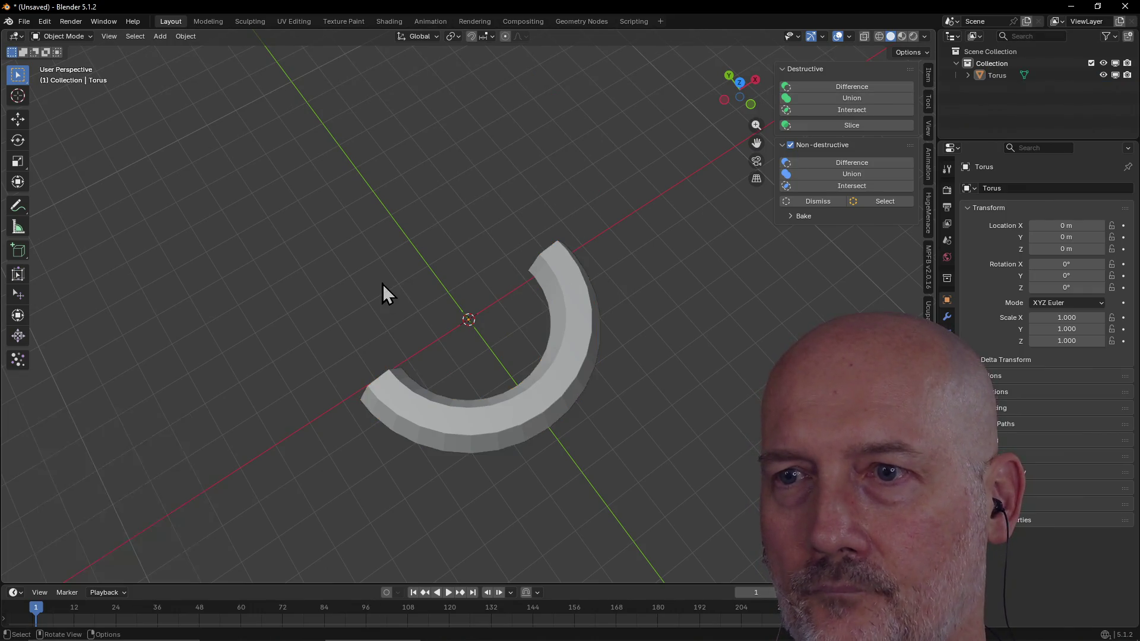
mouse_move(382, 284)
middle_down()
mouse_move(589, 234)
mouse_move(484, 247)
mouse_move(450, 275)
mouse_move(730, 237)
mouse_move(532, 262)
mouse_move(725, 262)
mouse_move(606, 298)
mouse_move(737, 255)
mouse_move(433, 311)
middle_up()
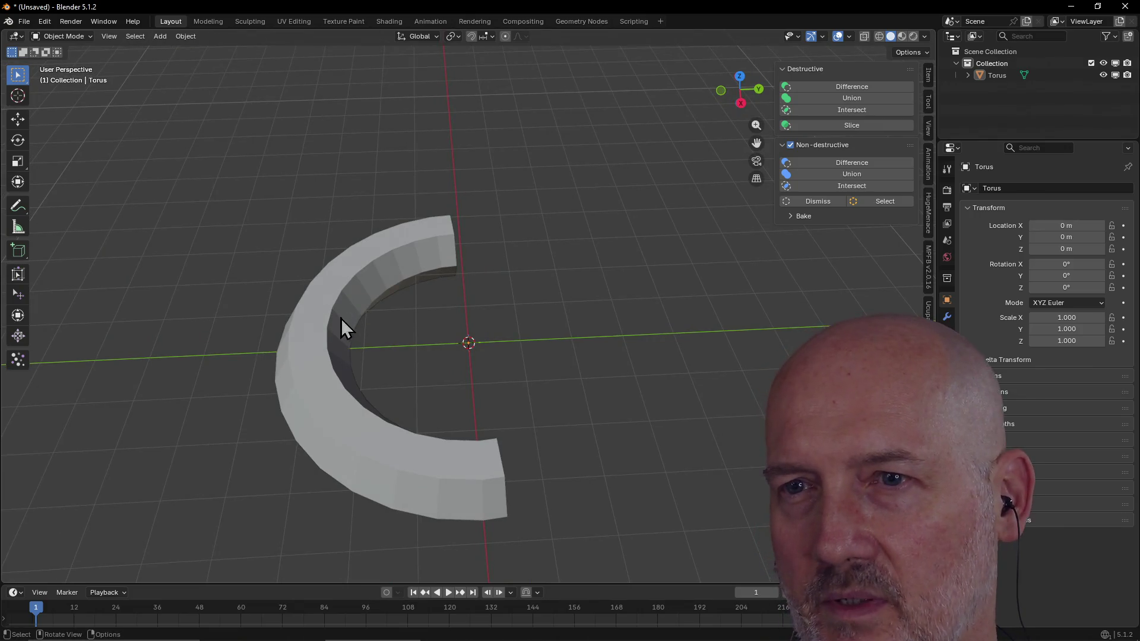
mouse_move(497, 236)
middle_down()
mouse_move(382, 237)
mouse_move(398, 209)
mouse_move(413, 297)
mouse_move(488, 285)
mouse_move(438, 288)
mouse_move(338, 250)
mouse_move(466, 275)
mouse_move(467, 330)
mouse_move(416, 276)
mouse_move(411, 288)
mouse_move(375, 270)
mouse_move(307, 299)
middle_up()
mouse_move(517, 285)
middle_down()
mouse_move(572, 299)
mouse_move(522, 299)
middle_up()
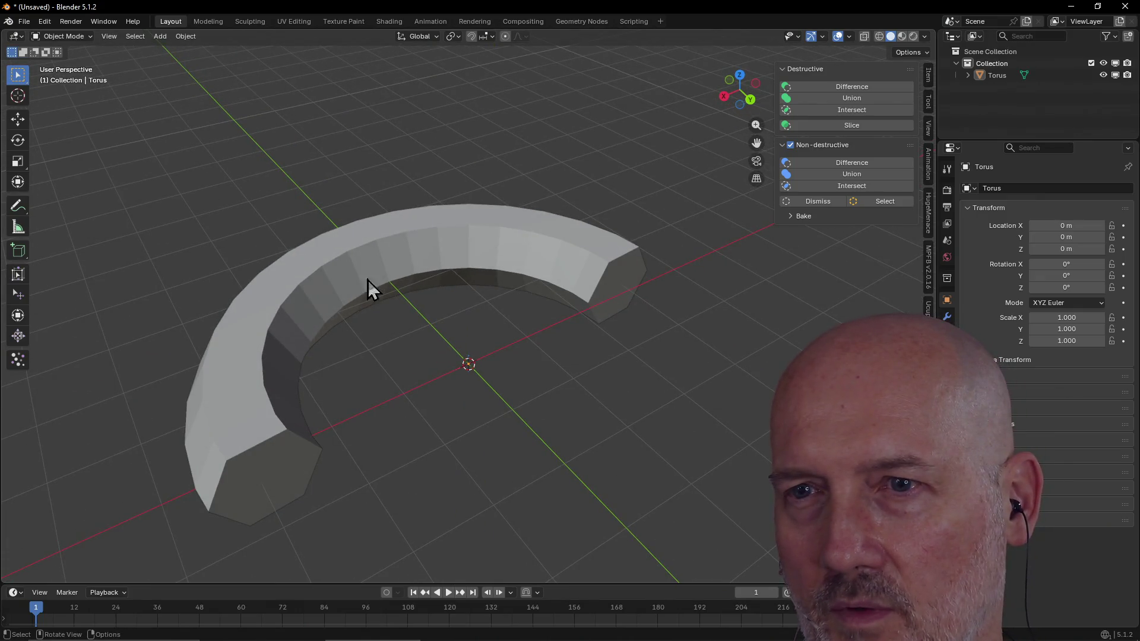
mouse_move(367, 304)
middle_down()
mouse_move(561, 269)
mouse_move(406, 302)
mouse_move(393, 287)
mouse_move(521, 279)
mouse_move(364, 280)
mouse_move(535, 258)
mouse_move(419, 288)
mouse_move(589, 268)
middle_up()
scroll(424, 301, up, 2)
scroll(423, 290, down, 2)
Step: Select the half-torus arc and switch to the Modeling workspace to edit its mesh
click(496, 278)
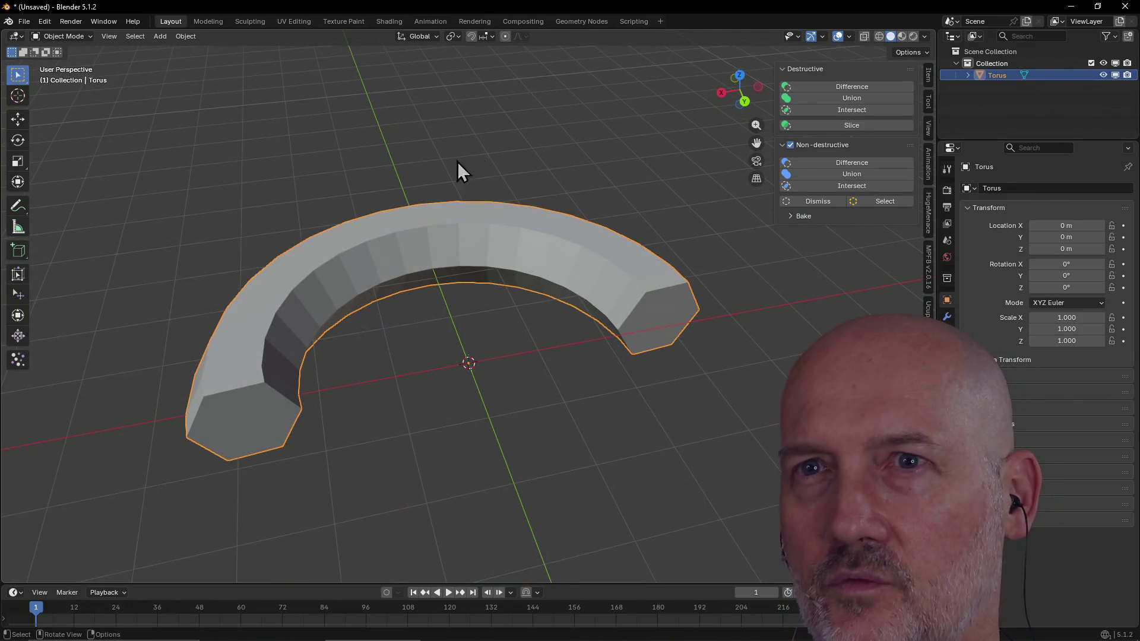
click(212, 21)
mouse_move(446, 267)
middle_down()
mouse_move(489, 306)
mouse_move(342, 287)
mouse_move(597, 291)
mouse_move(402, 268)
mouse_move(416, 288)
mouse_move(367, 292)
middle_up()
scroll(415, 287, up, 2)
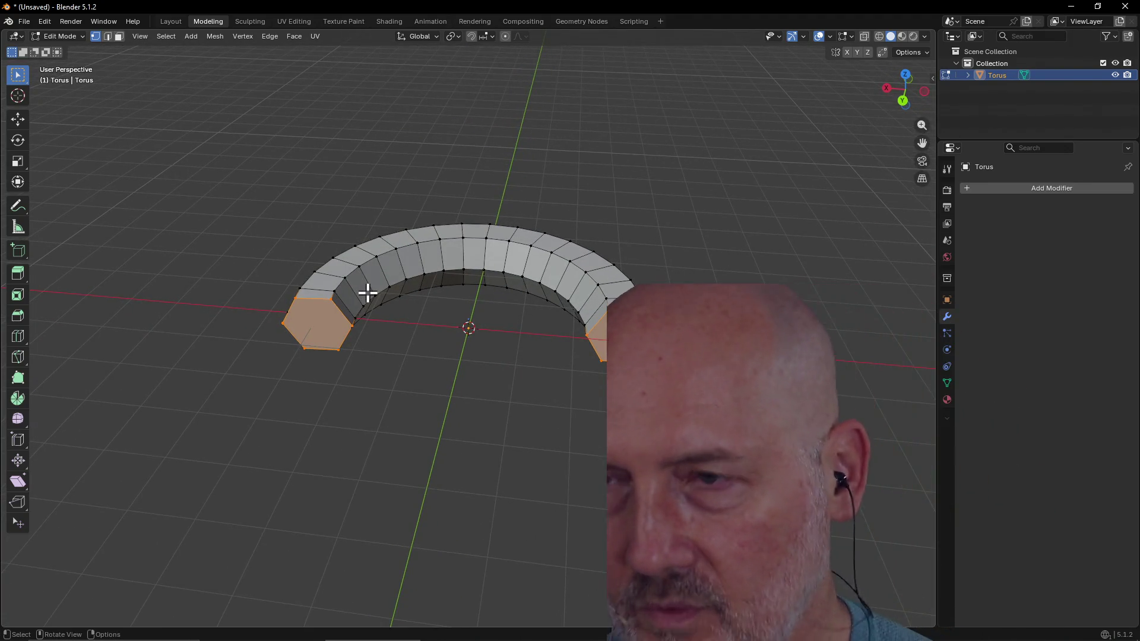
Step: In face-select mode, select the arc's right end face and start moving it
click(621, 339)
click(118, 35)
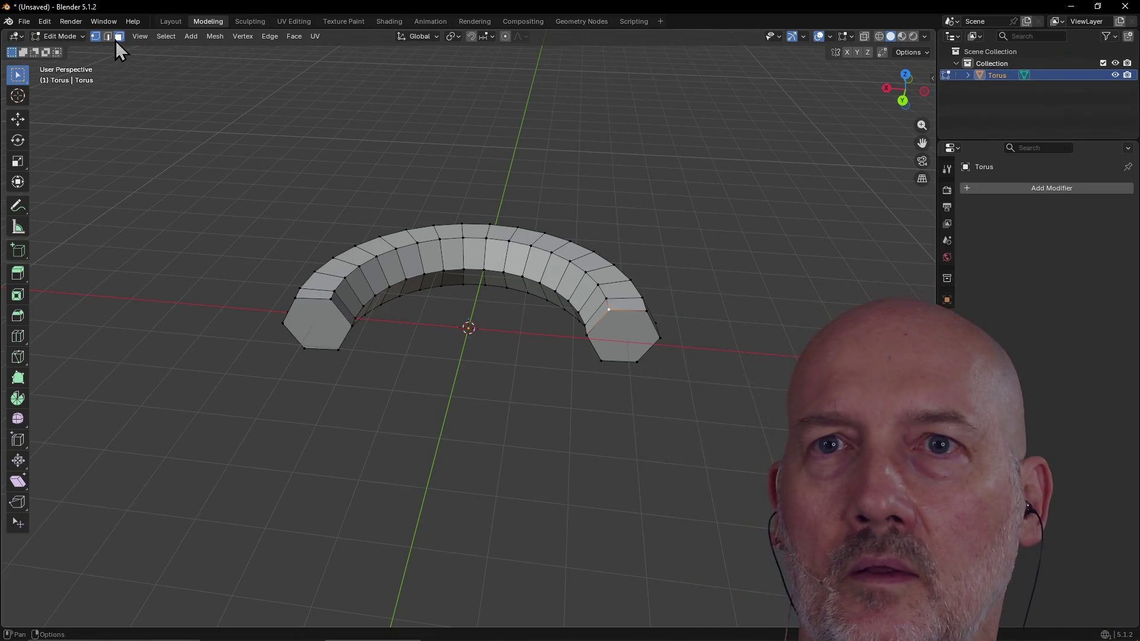
click(623, 334)
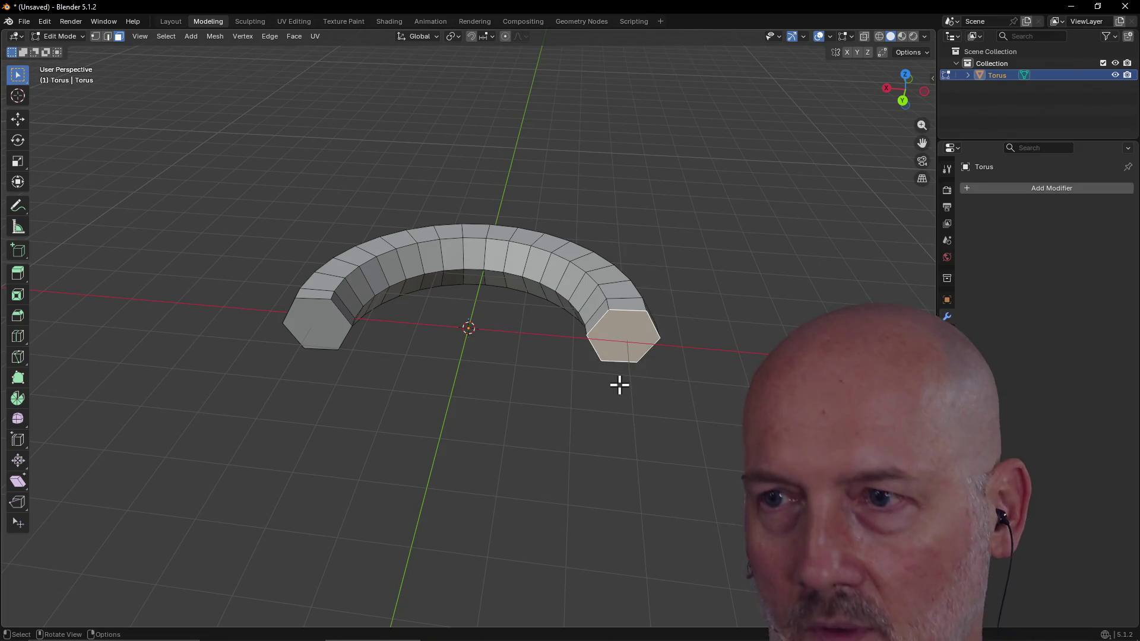
key(g)
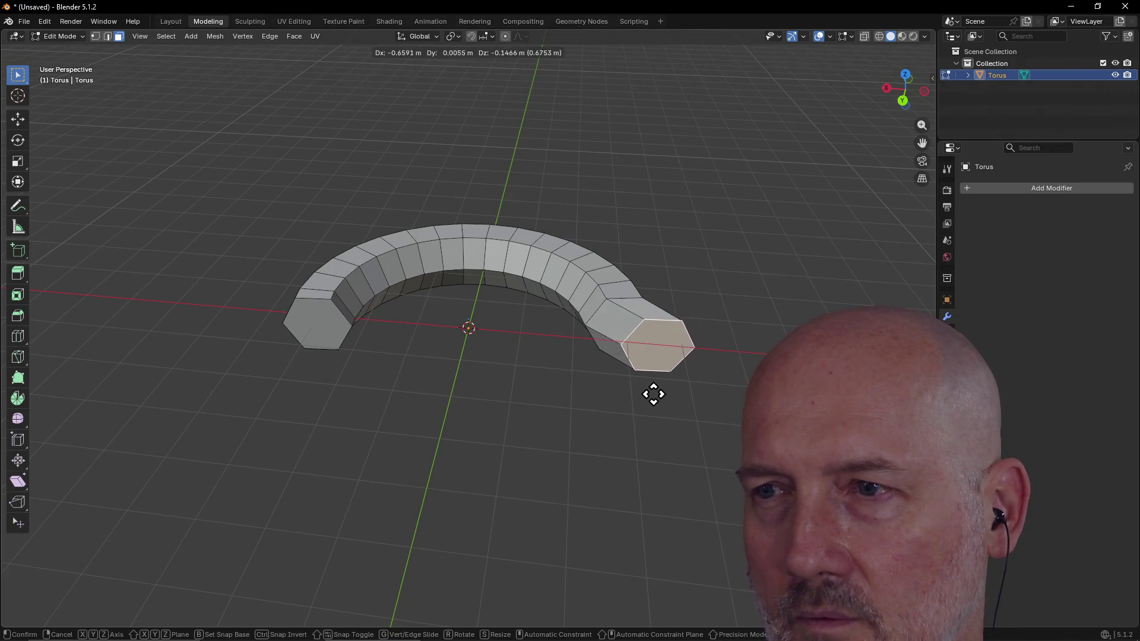
Step: Place the end face, then undo the move so the arc is unchanged
click(657, 394)
mouse_move(657, 393)
middle_down()
mouse_move(645, 401)
mouse_move(653, 382)
middle_up()
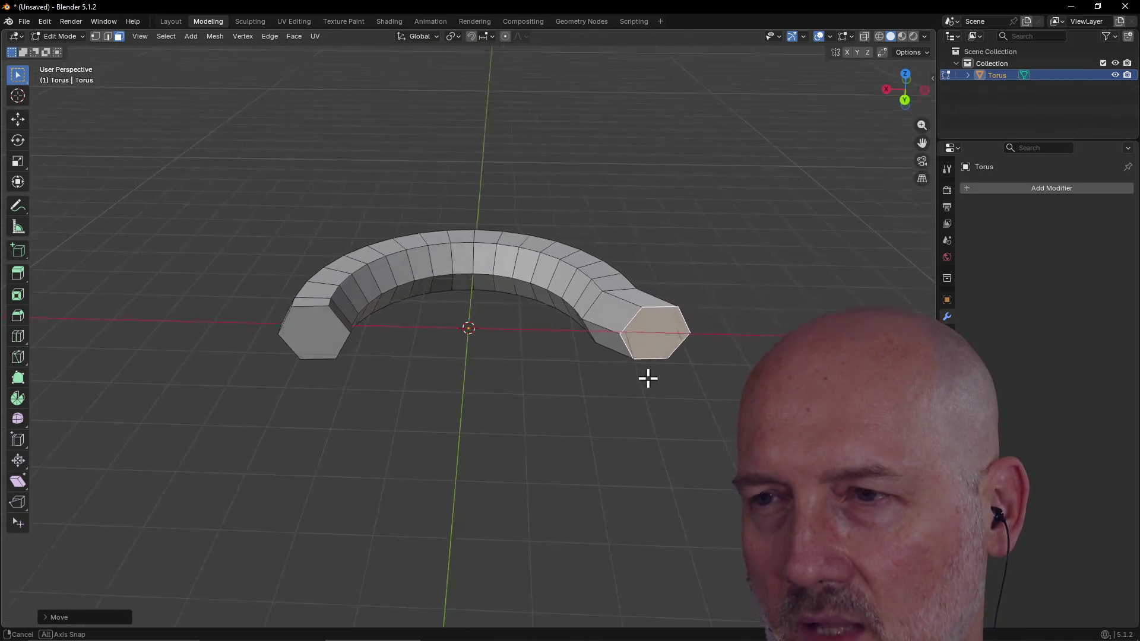
key(ctrl+z)
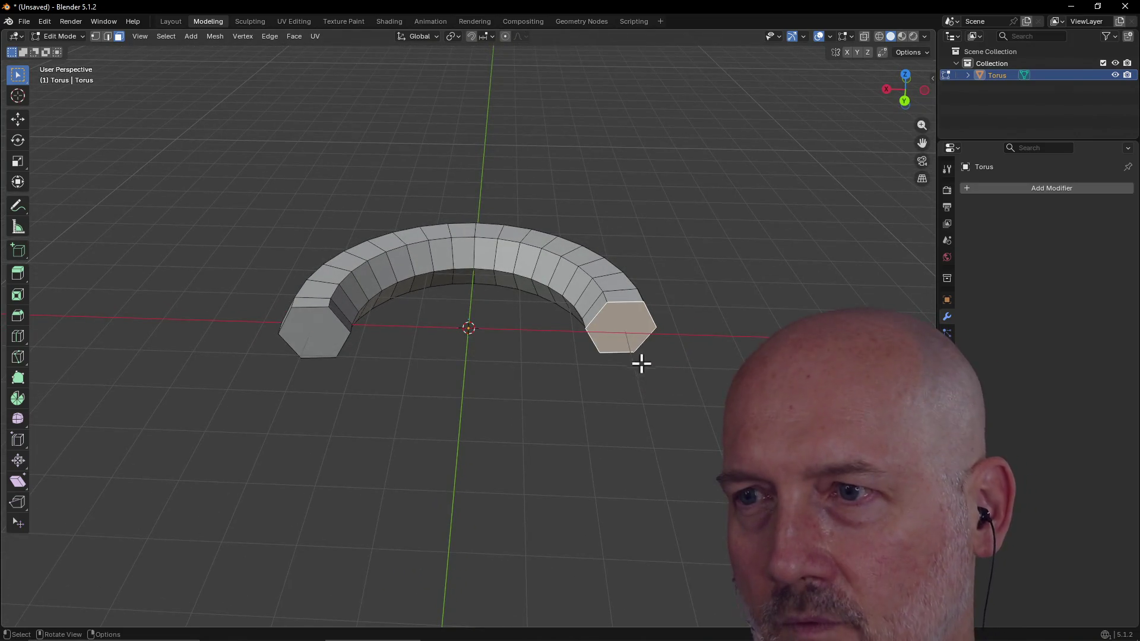
mouse_move(627, 348)
middle_down()
mouse_move(682, 354)
mouse_move(582, 300)
middle_up()
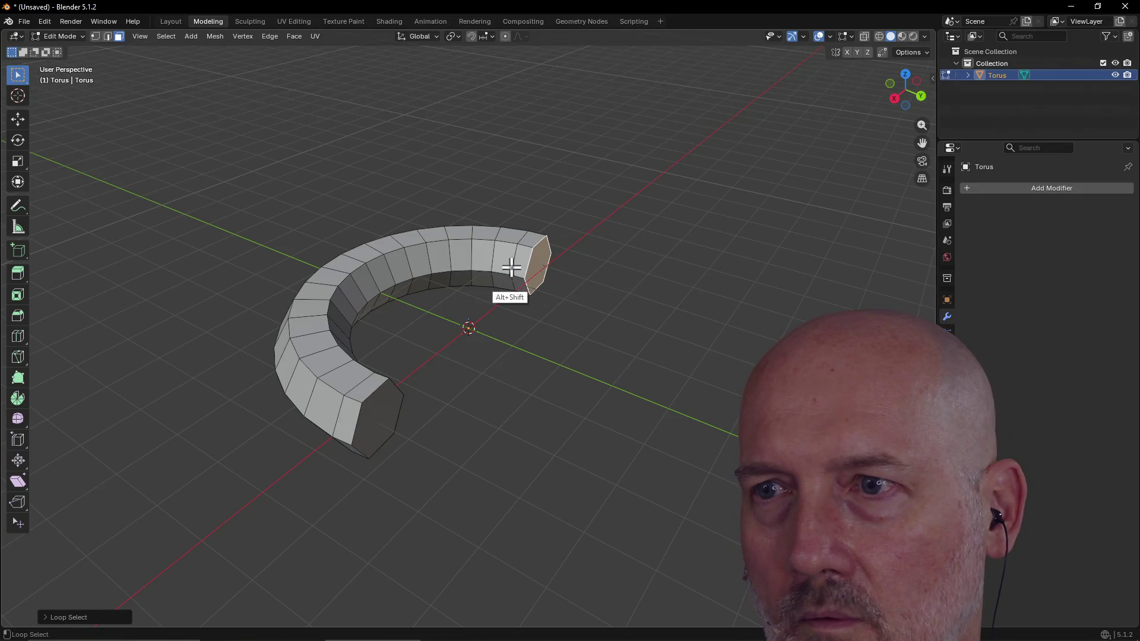
alt+shift+click(516, 264)
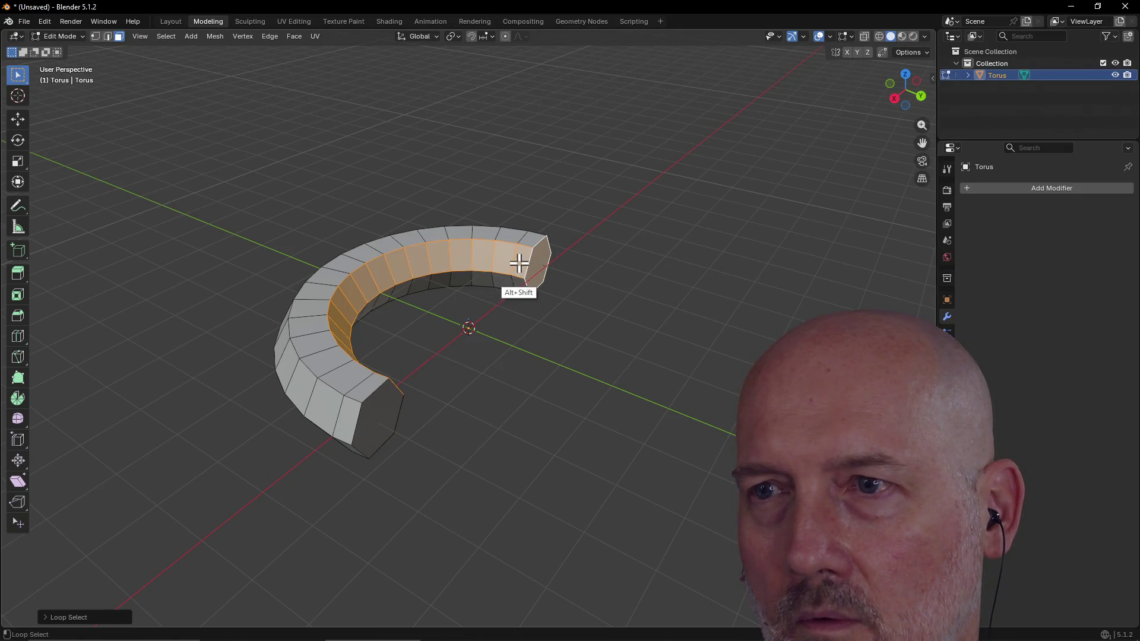
mouse_move(565, 344)
middle_down()
mouse_move(466, 278)
mouse_move(433, 299)
middle_up()
click(619, 298)
mouse_move(618, 311)
middle_down()
mouse_move(593, 318)
mouse_move(601, 332)
middle_up()
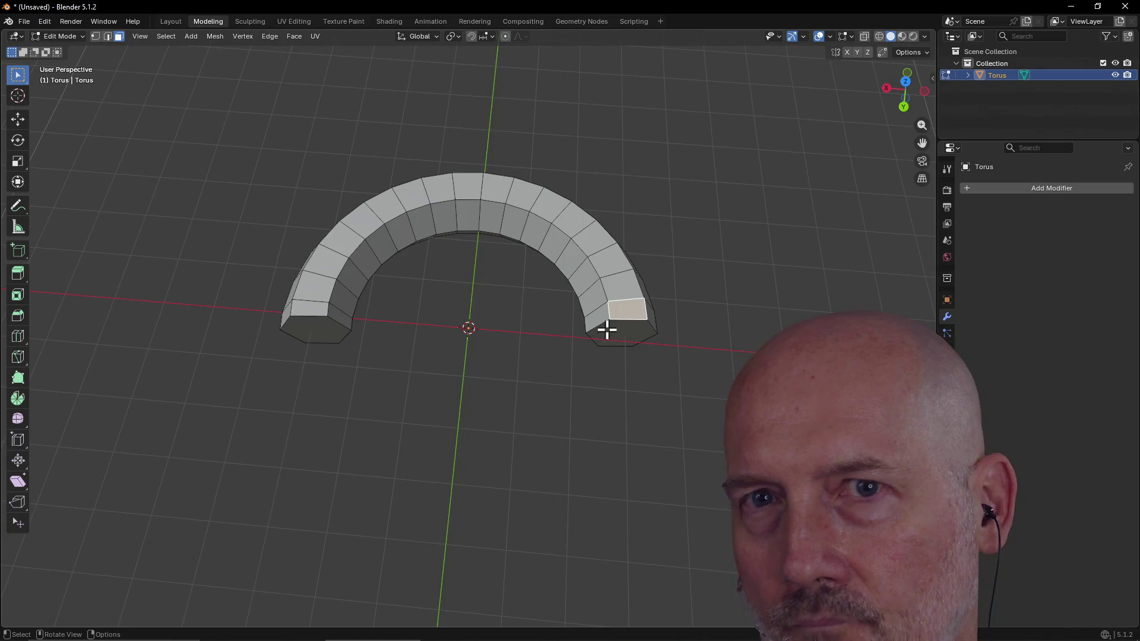
key(c)
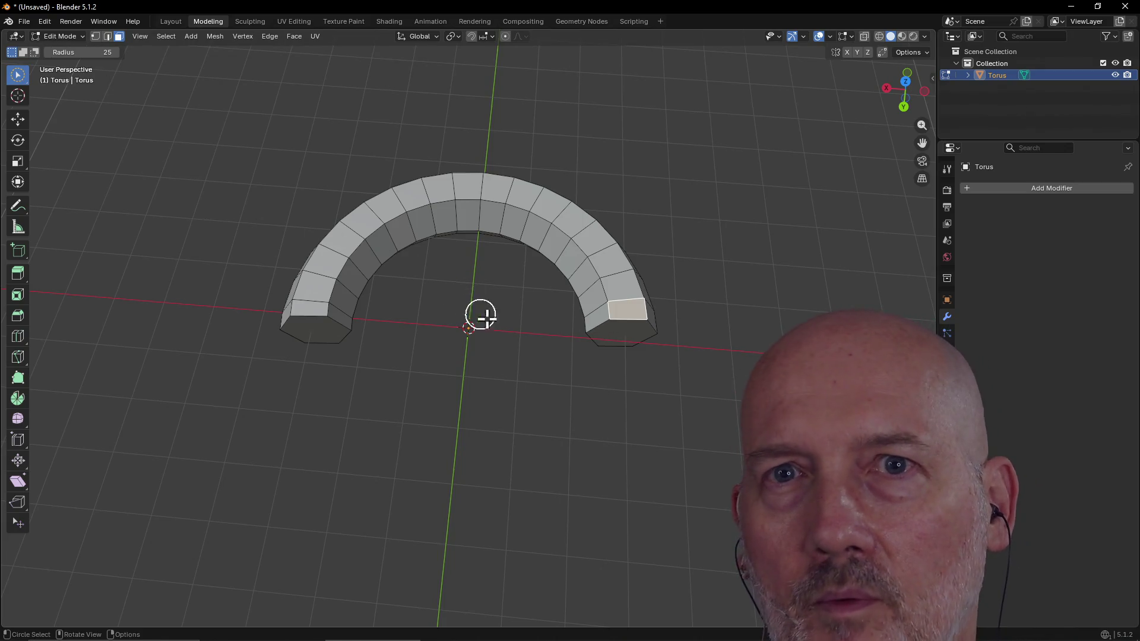
mouse_move(570, 342)
middle_down()
mouse_move(619, 273)
mouse_move(605, 303)
middle_up()
drag(605, 304, 594, 288)
key(Escape)
mouse_move(603, 318)
middle_down()
mouse_move(519, 297)
mouse_move(521, 307)
middle_up()
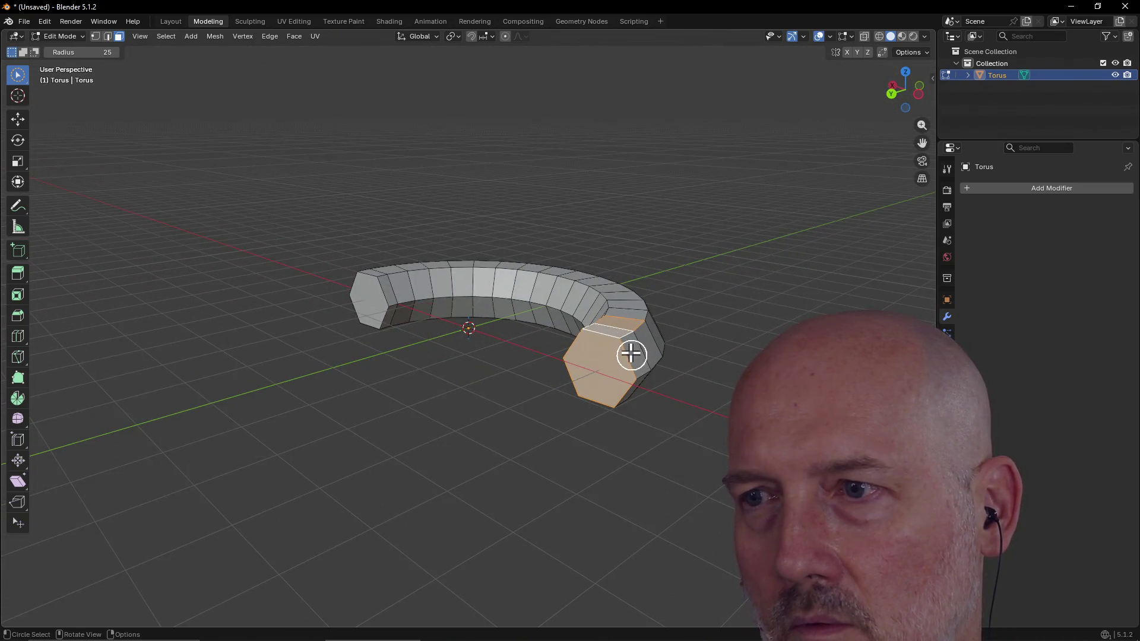
mouse_move(629, 387)
middle_down()
mouse_move(598, 339)
mouse_move(644, 309)
middle_up()
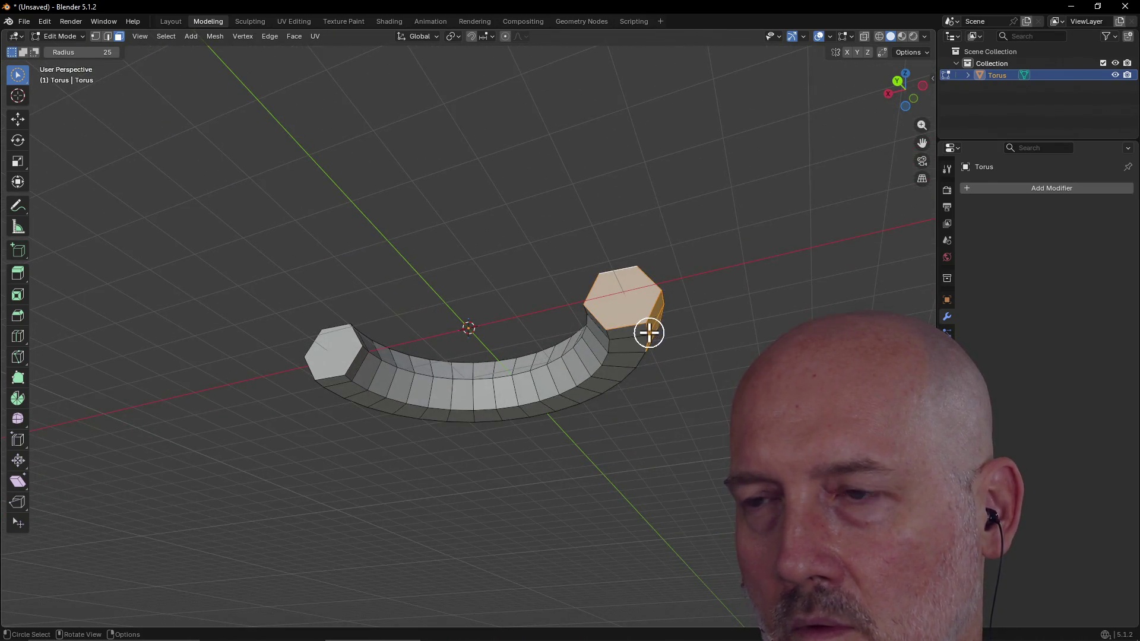
shift+drag(647, 334, 598, 308)
mouse_move(602, 311)
middle_down()
mouse_move(632, 354)
mouse_move(642, 347)
middle_up()
mouse_move(634, 393)
middle_down()
mouse_move(605, 326)
mouse_move(654, 413)
mouse_move(571, 303)
middle_up()
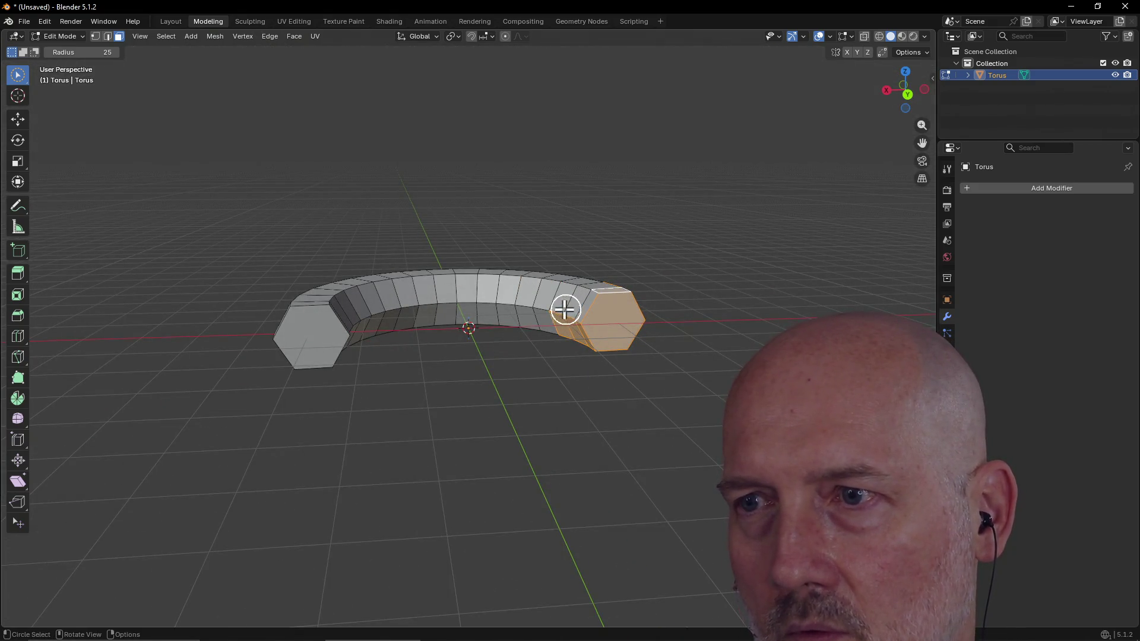
shift+drag(561, 317, 592, 296)
mouse_move(583, 297)
middle_down()
mouse_move(561, 323)
mouse_move(588, 329)
middle_up()
middle_drag(614, 280, 521, 255)
shift+drag(610, 405, 612, 395)
middle_drag(593, 355, 535, 250)
mouse_move(534, 249)
mouse_down()
mouse_move(491, 186)
mouse_move(480, 225)
mouse_up()
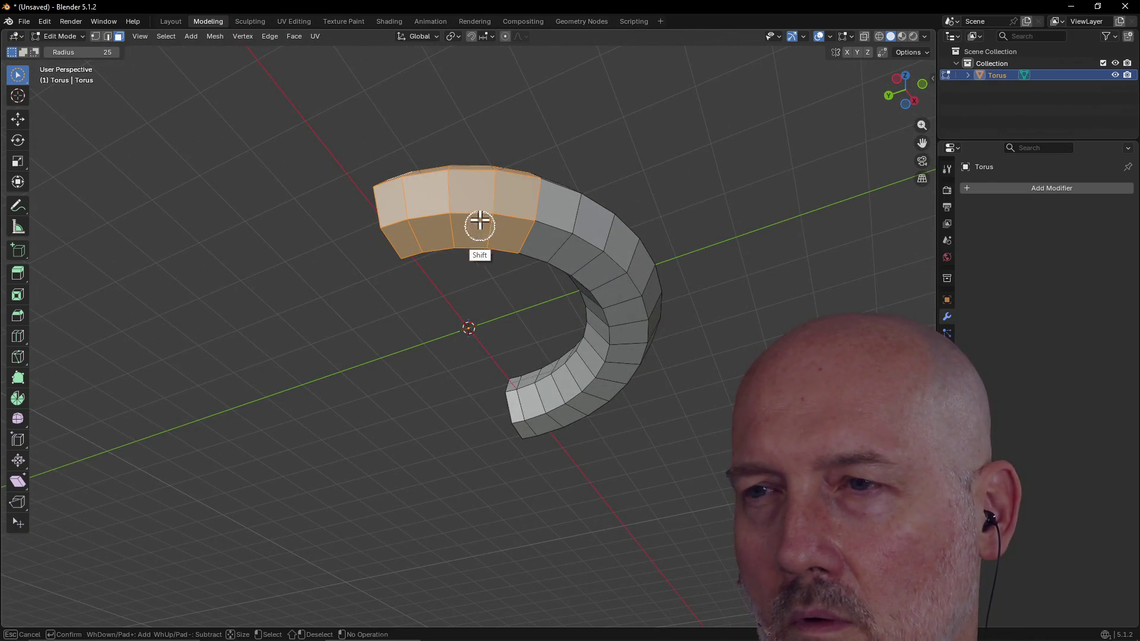
mouse_move(451, 273)
middle_down()
mouse_move(560, 400)
mouse_move(632, 407)
mouse_move(530, 361)
mouse_move(594, 392)
mouse_move(630, 385)
mouse_move(583, 398)
mouse_move(601, 398)
middle_up()
drag(601, 398, 602, 393)
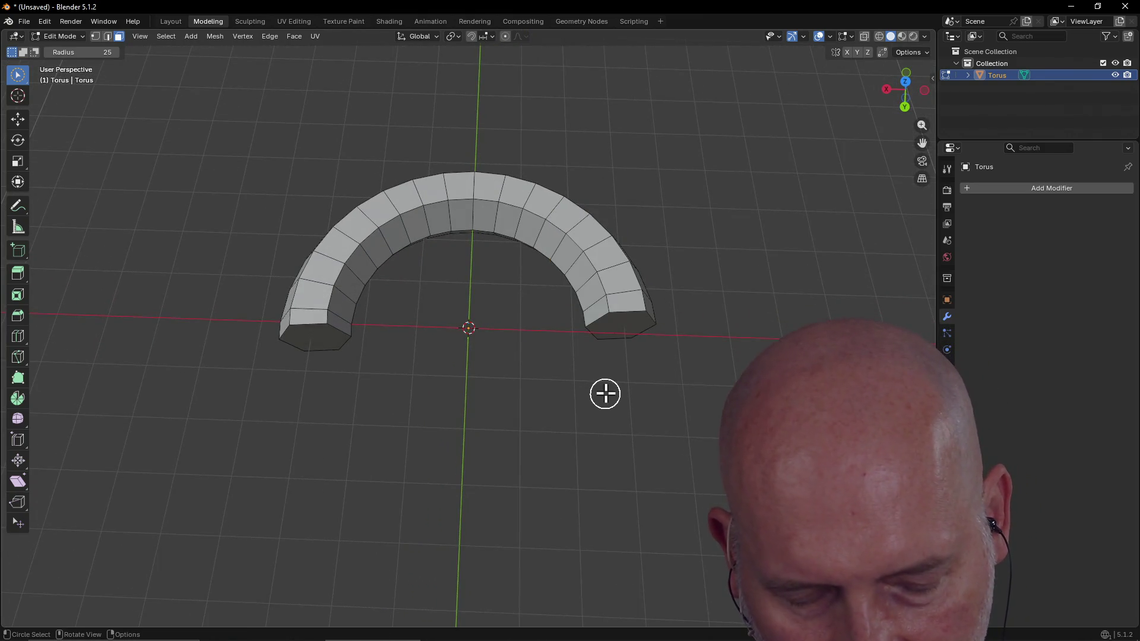
middle_drag(609, 392, 611, 389)
Step: Extrude the arc's right end section along its normal, freeing the direction before confirming
key(ctrl+z)
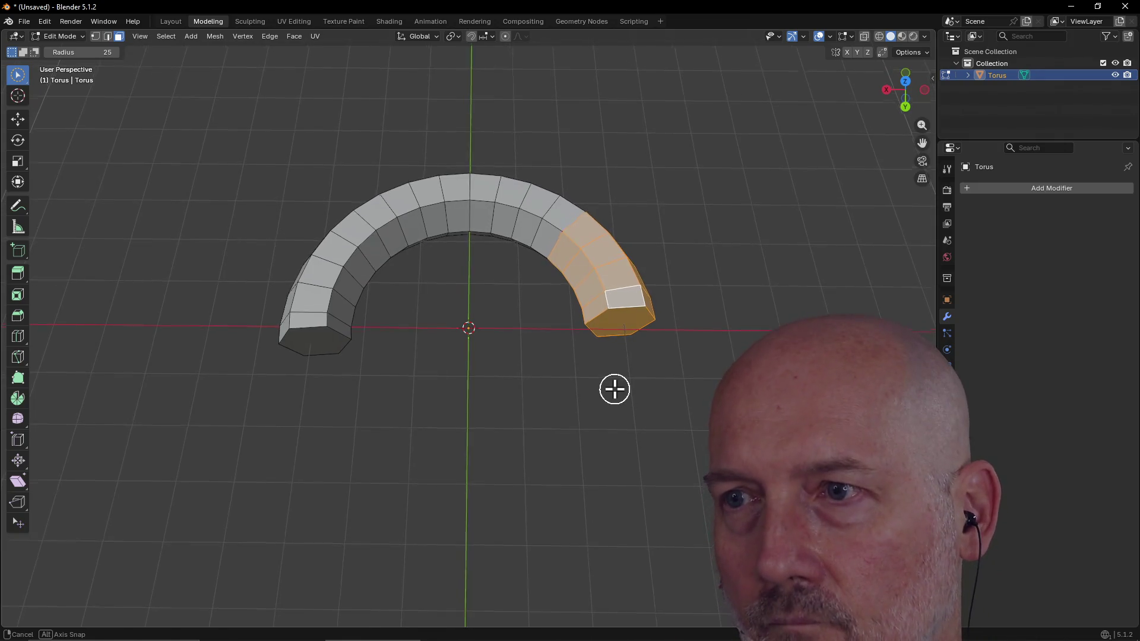
key(e)
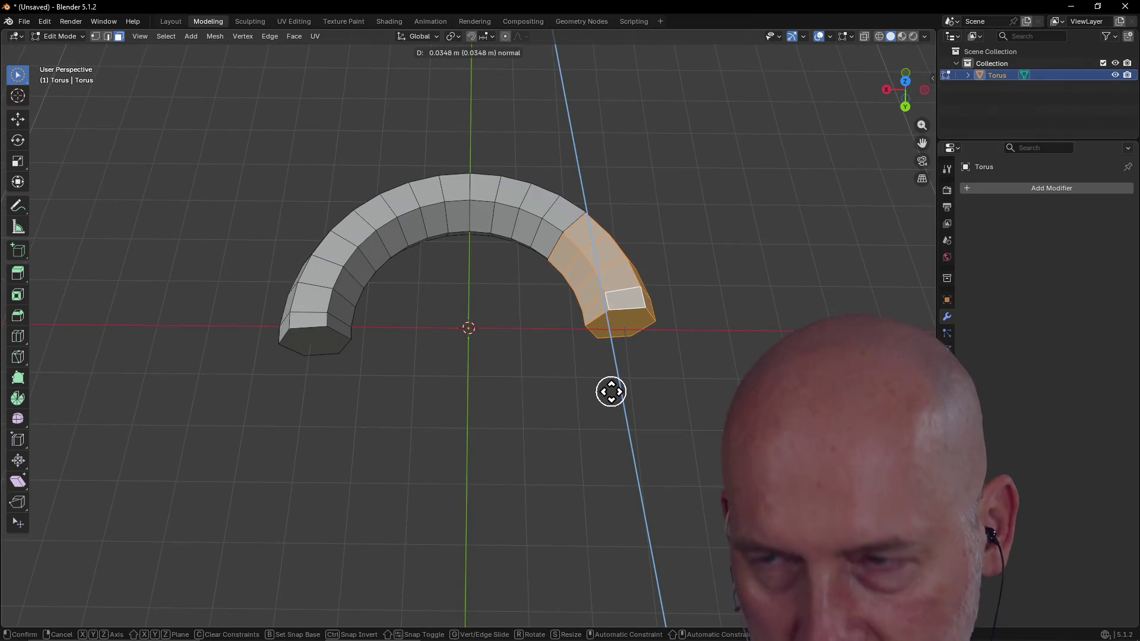
key(z)
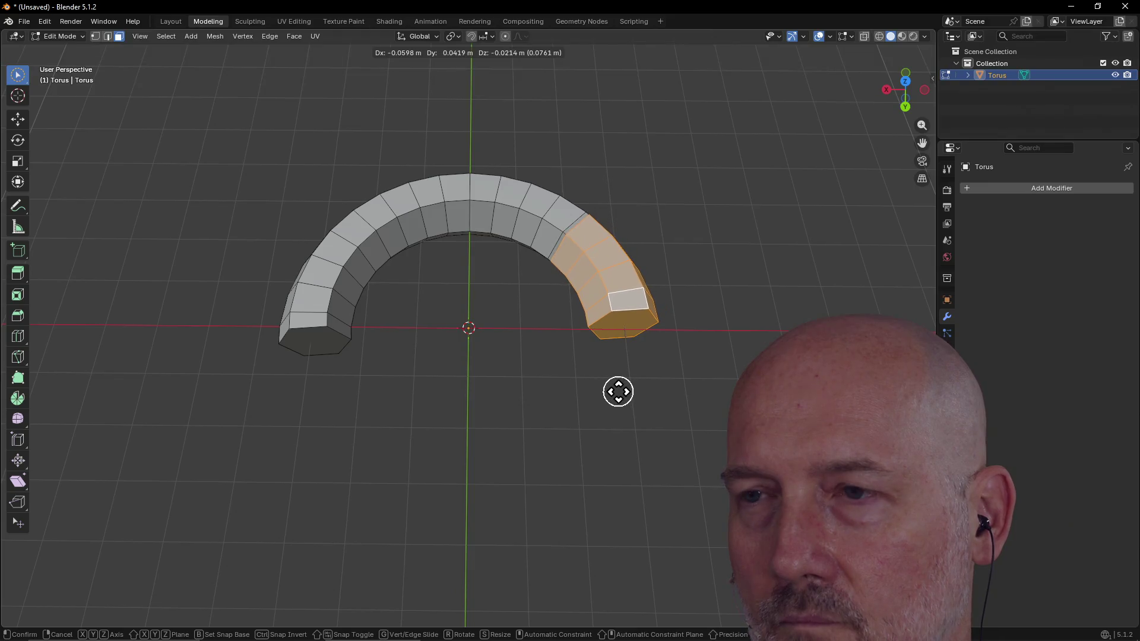
click(618, 391)
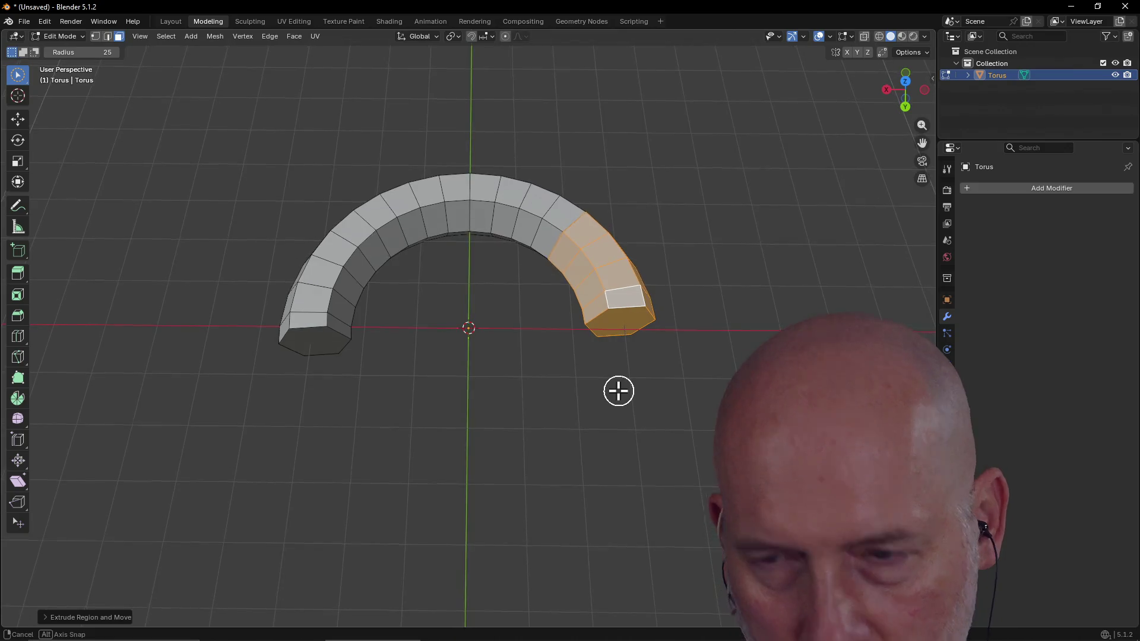
Step: Extrude the end section a second time, then undo that extrusion
key(e)
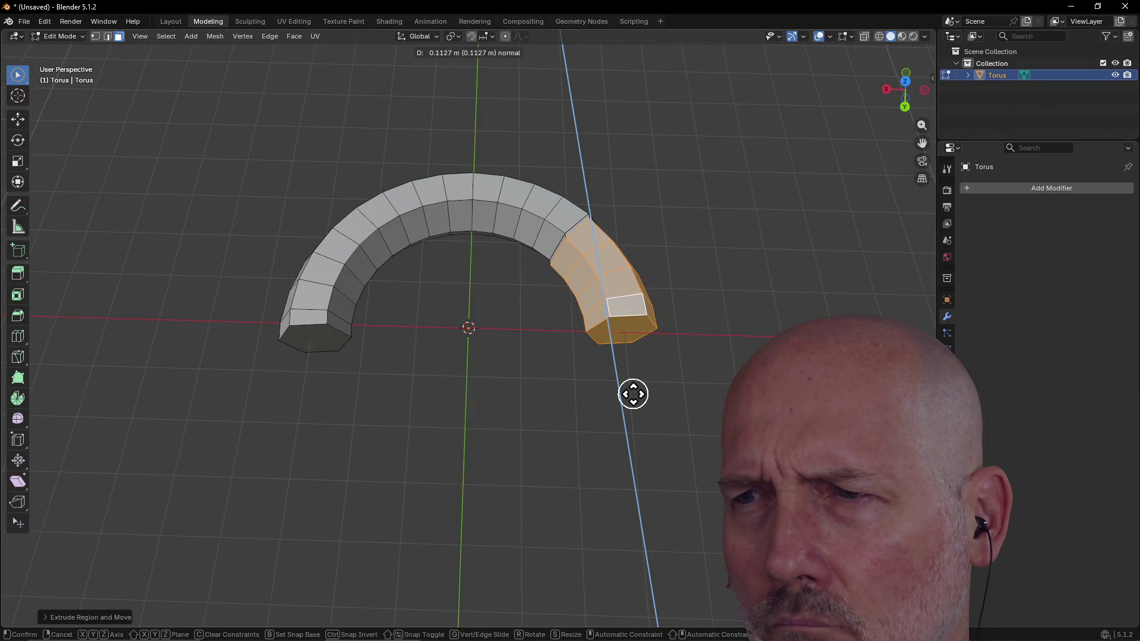
click(633, 395)
middle_drag(632, 395, 641, 349)
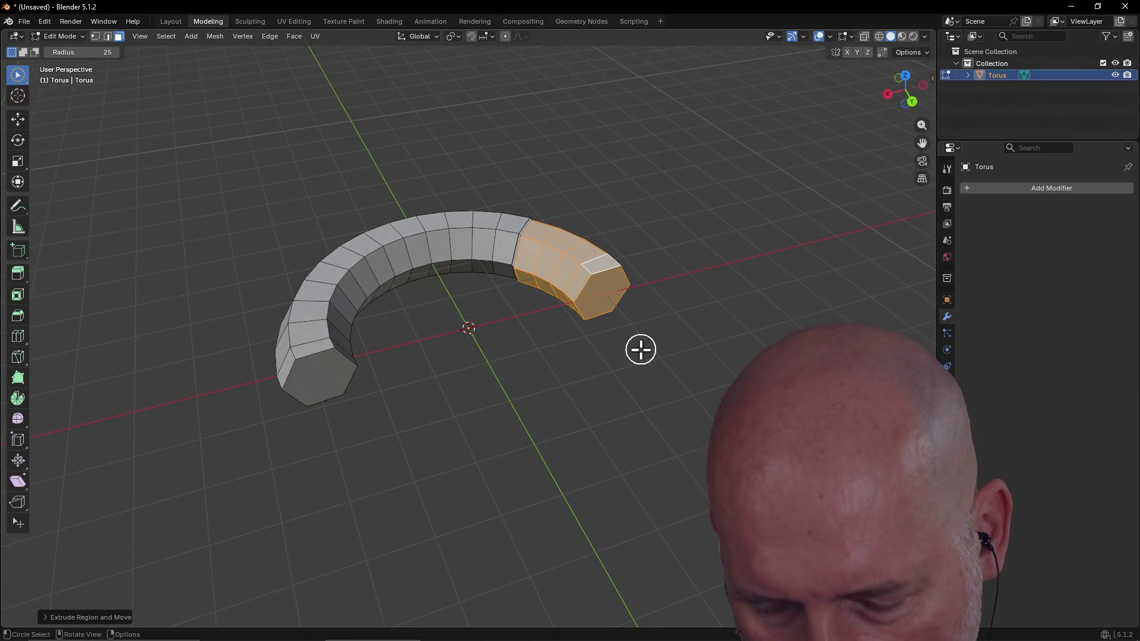
key(ctrl+z)
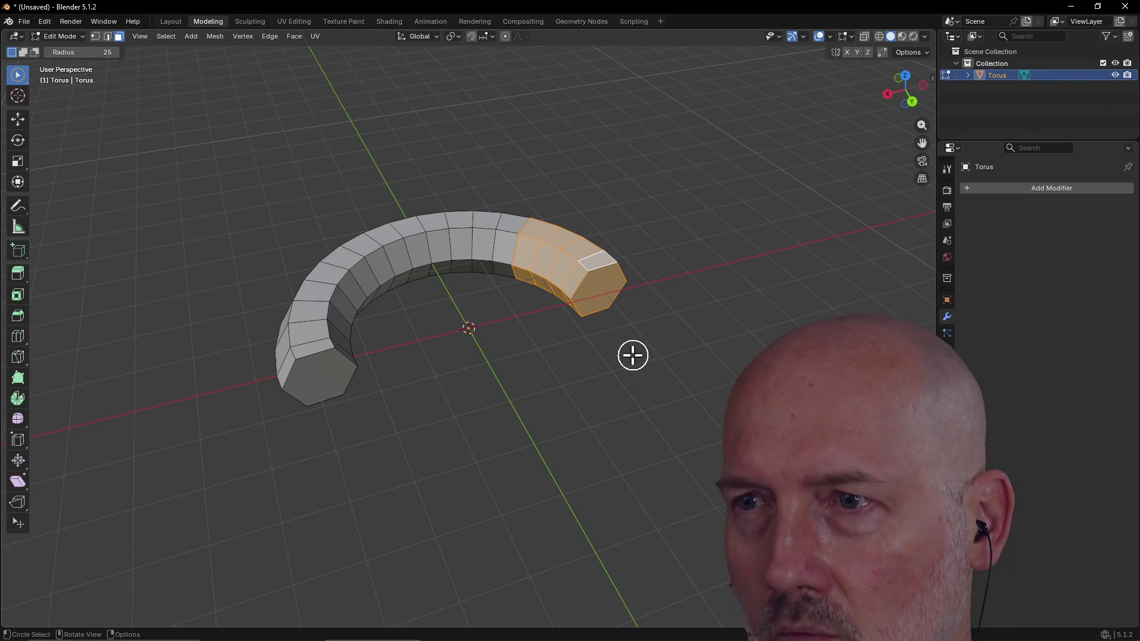
Step: Rotate the extruded end section freely, then around the global Z axis
key(r)
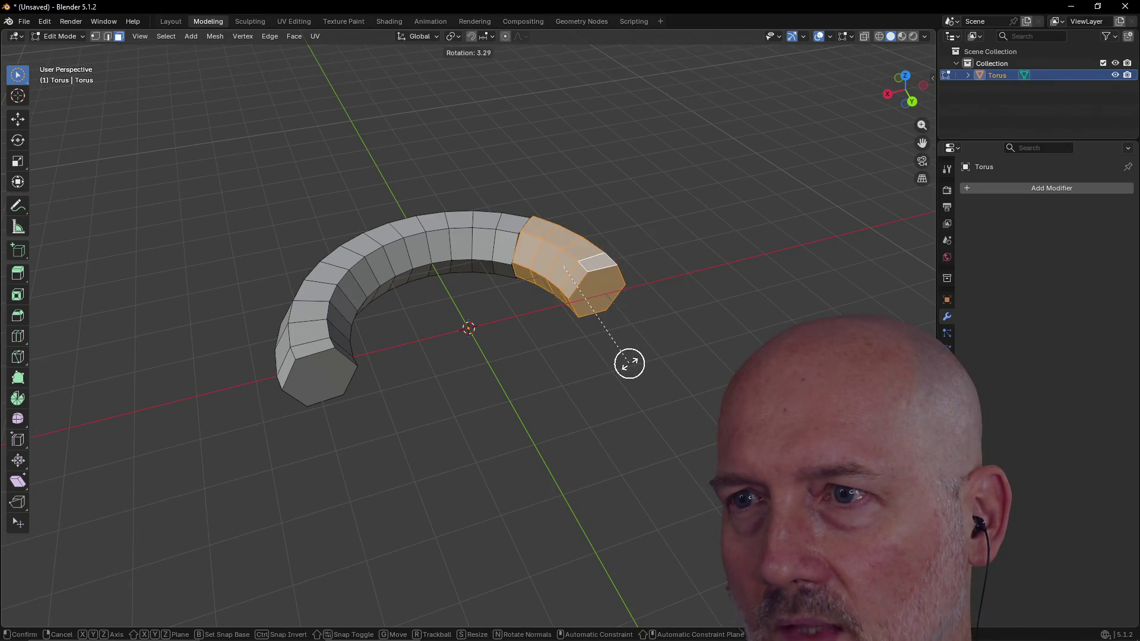
click(640, 361)
key(c)
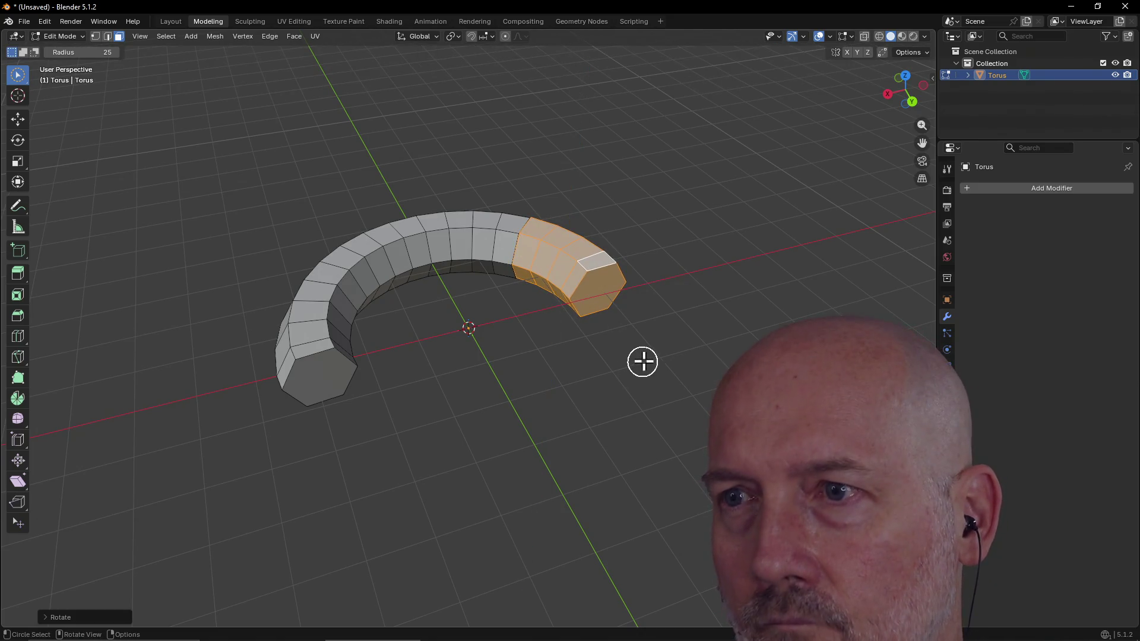
middle_drag(645, 356, 603, 397)
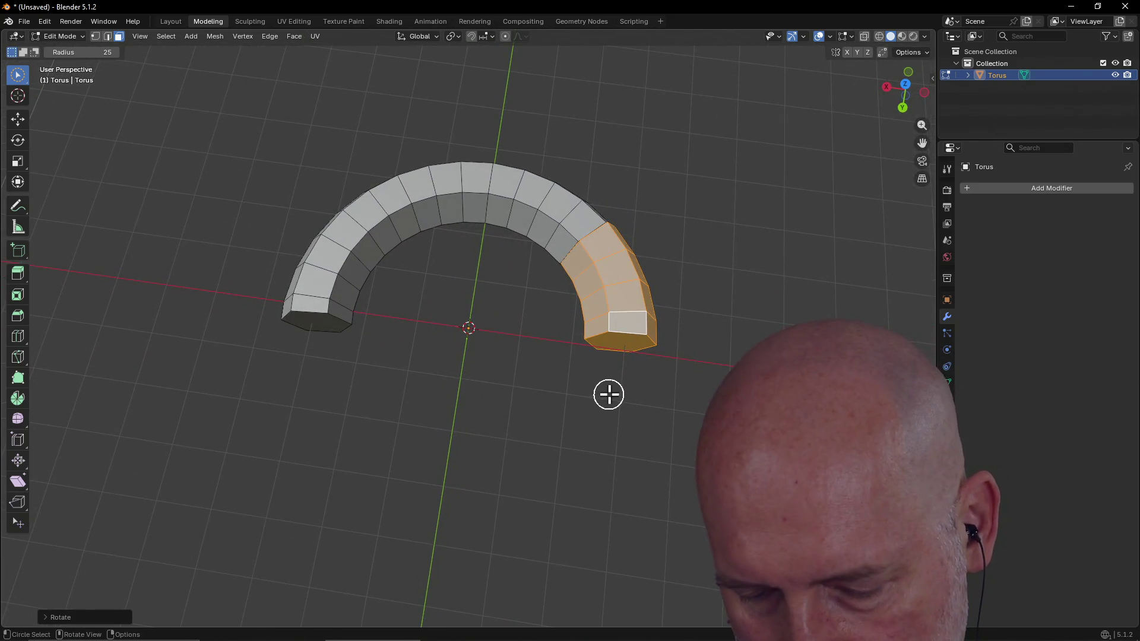
key(r)
key(z)
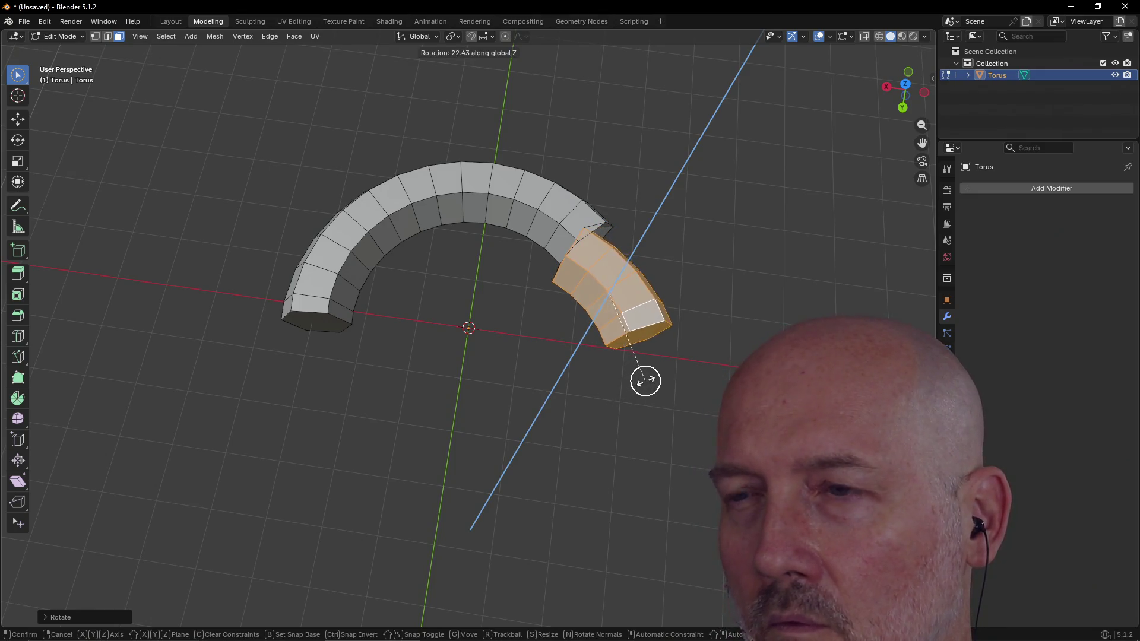
click(648, 378)
click(647, 378)
Step: Revert the rotation, nudge the end section back in line with the arc and clear the selection
mouse_move(622, 403)
middle_down()
mouse_move(669, 327)
mouse_move(615, 370)
middle_up()
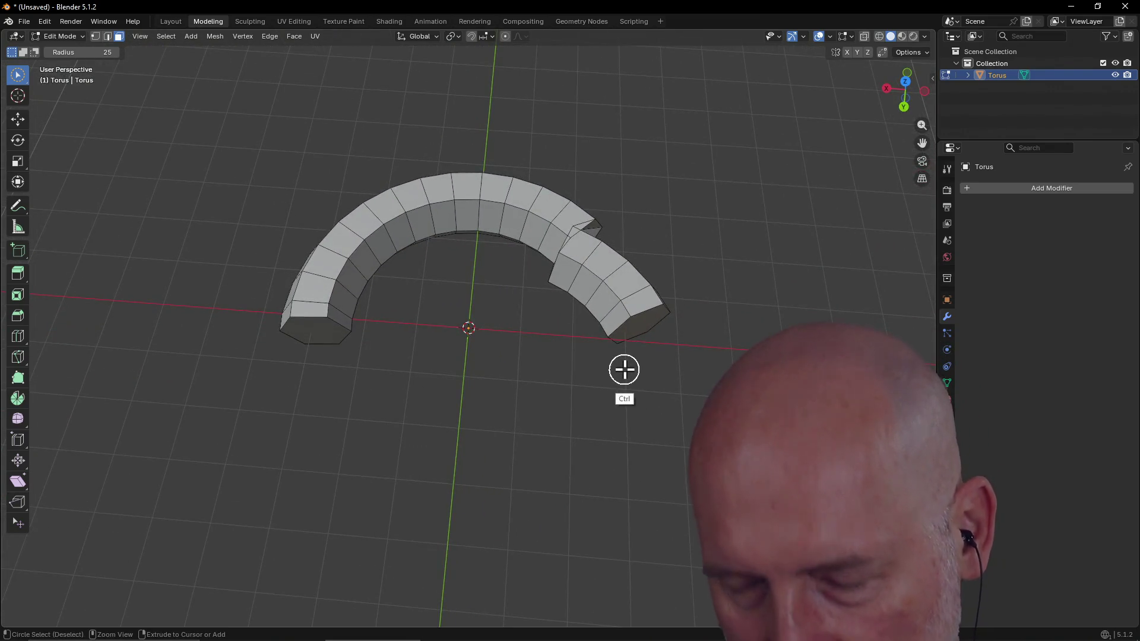
key(l)
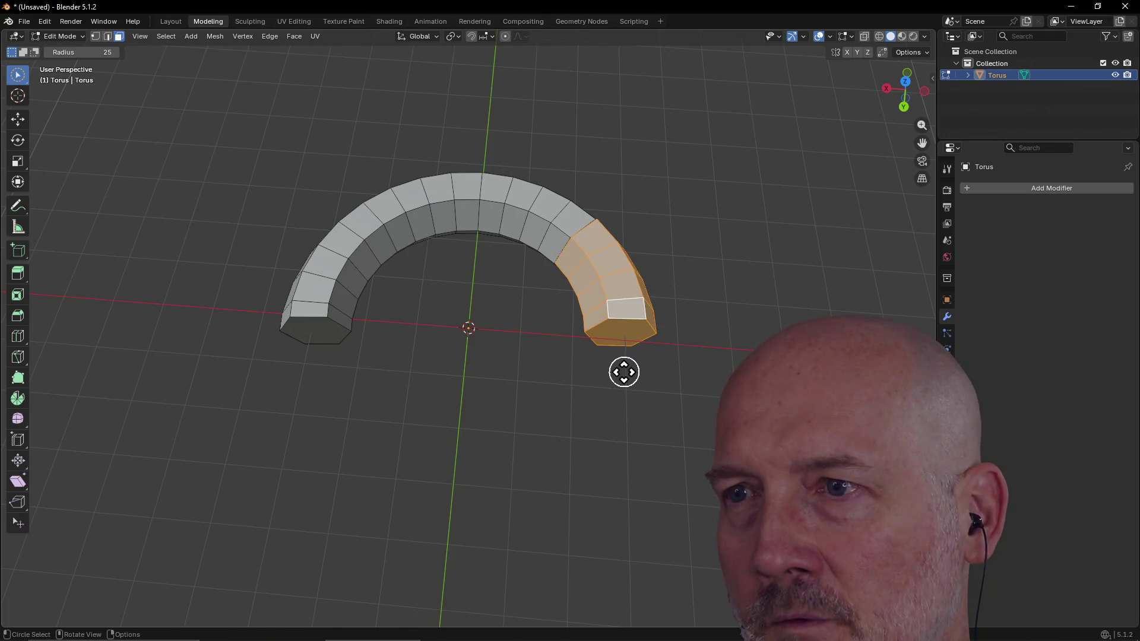
key(g)
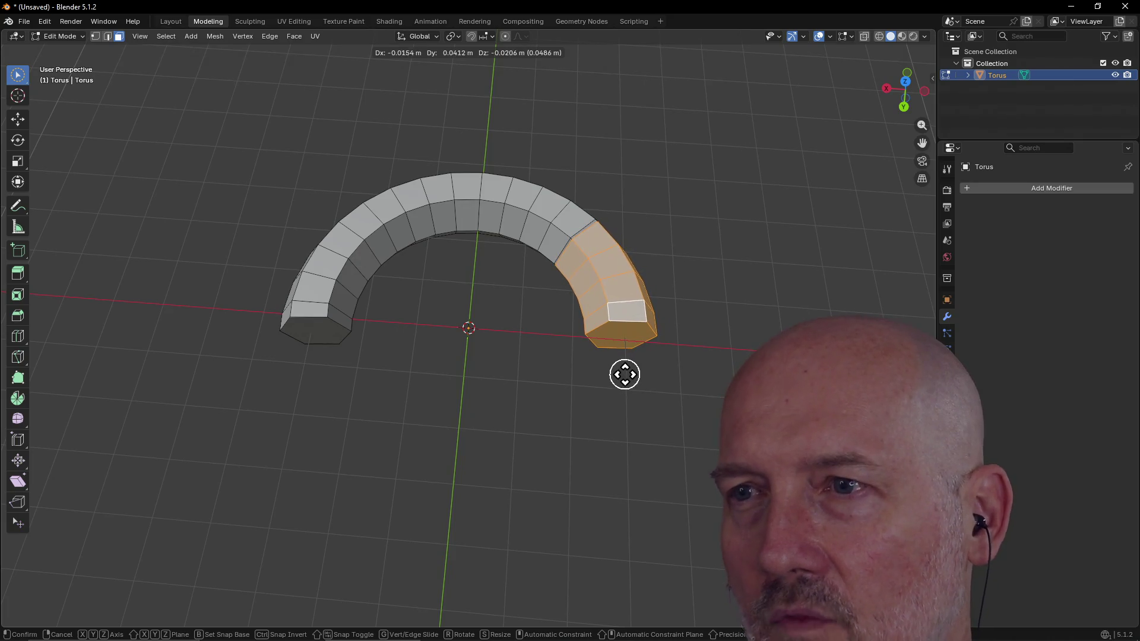
click(624, 375)
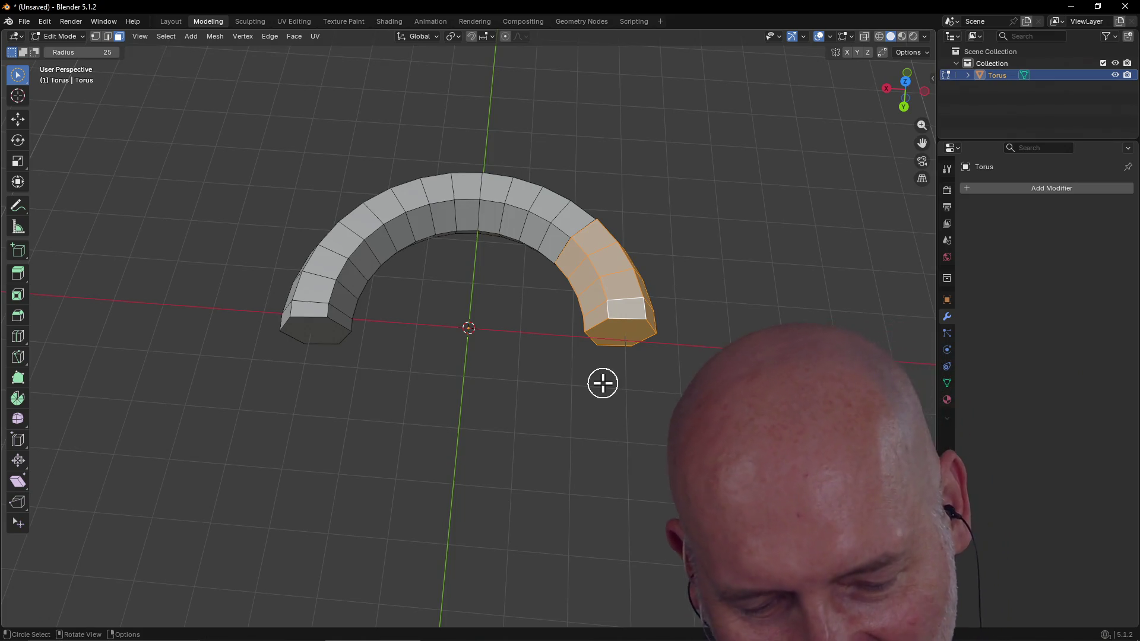
key(alt+a)
mouse_move(489, 405)
middle_down()
mouse_move(642, 339)
mouse_move(397, 370)
mouse_move(482, 354)
mouse_move(484, 392)
mouse_move(613, 309)
mouse_move(619, 333)
mouse_move(578, 247)
middle_up()
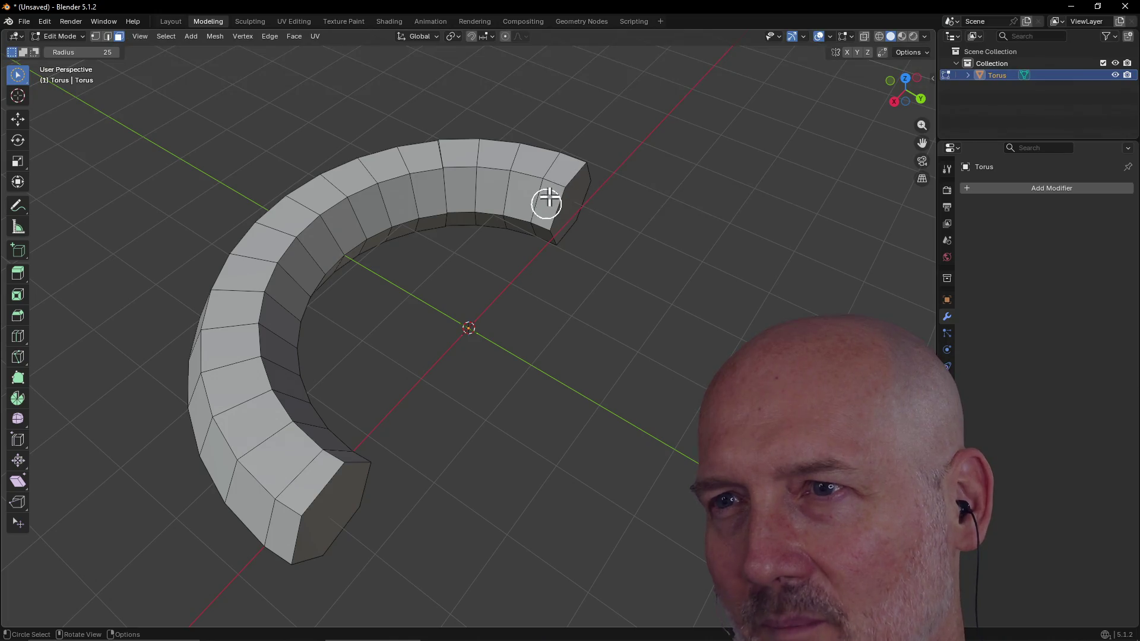
middle_drag(488, 174, 344, 245)
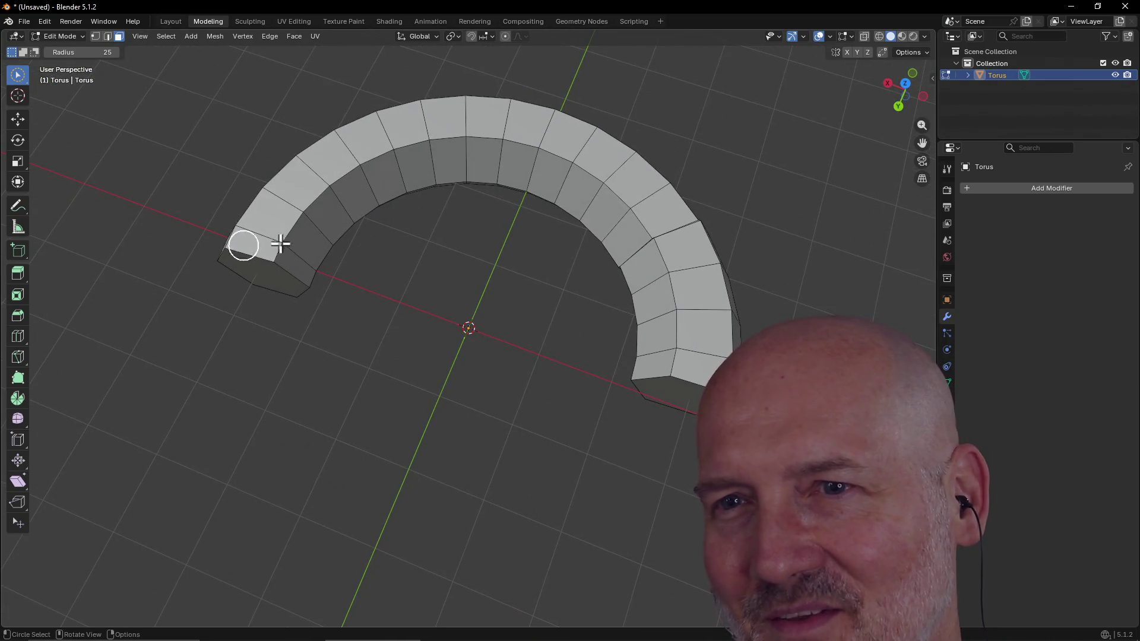
middle_drag(348, 168, 476, 82)
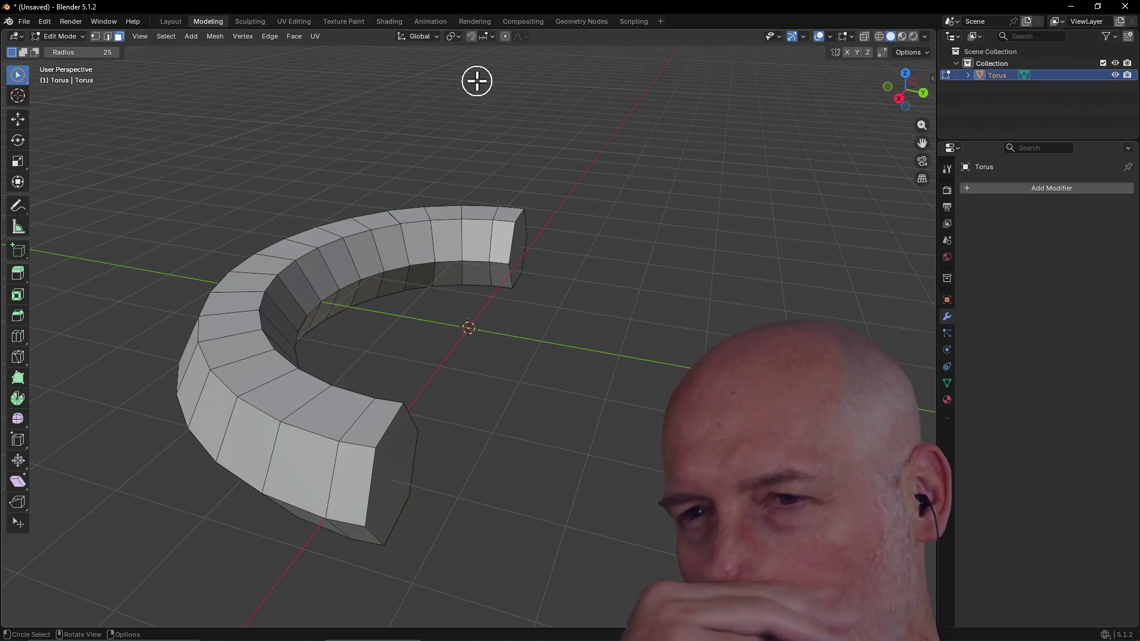
click(170, 21)
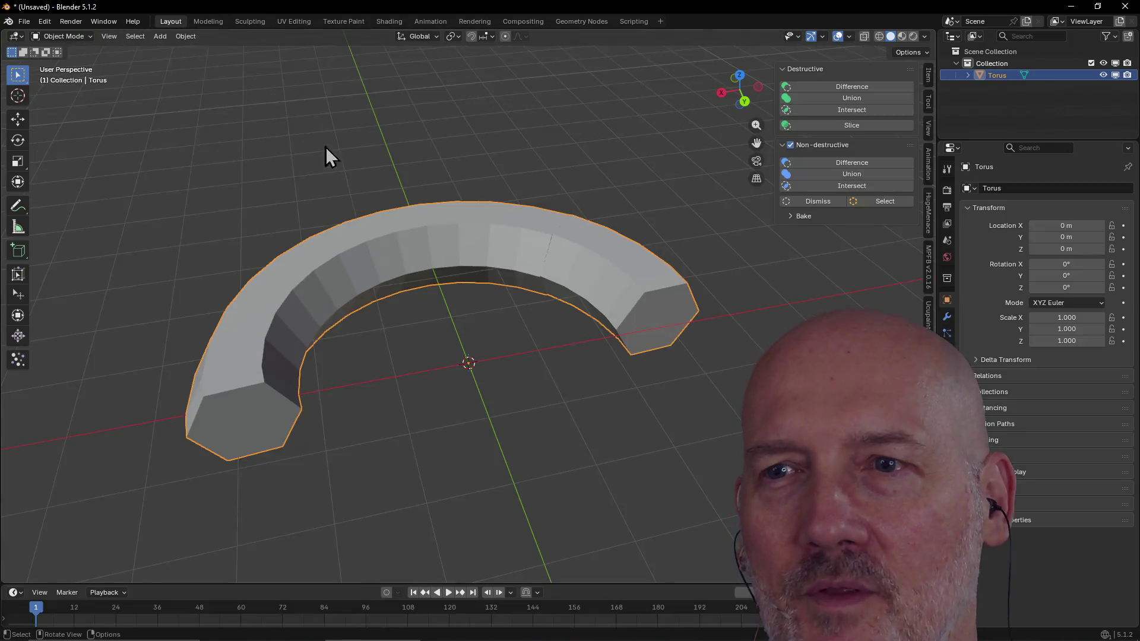
Step: Delete the half-torus arc in Object Mode, leaving the scene empty
key(Delete)
mouse_move(413, 266)
middle_down()
mouse_move(436, 312)
mouse_move(460, 321)
mouse_move(443, 309)
middle_up()
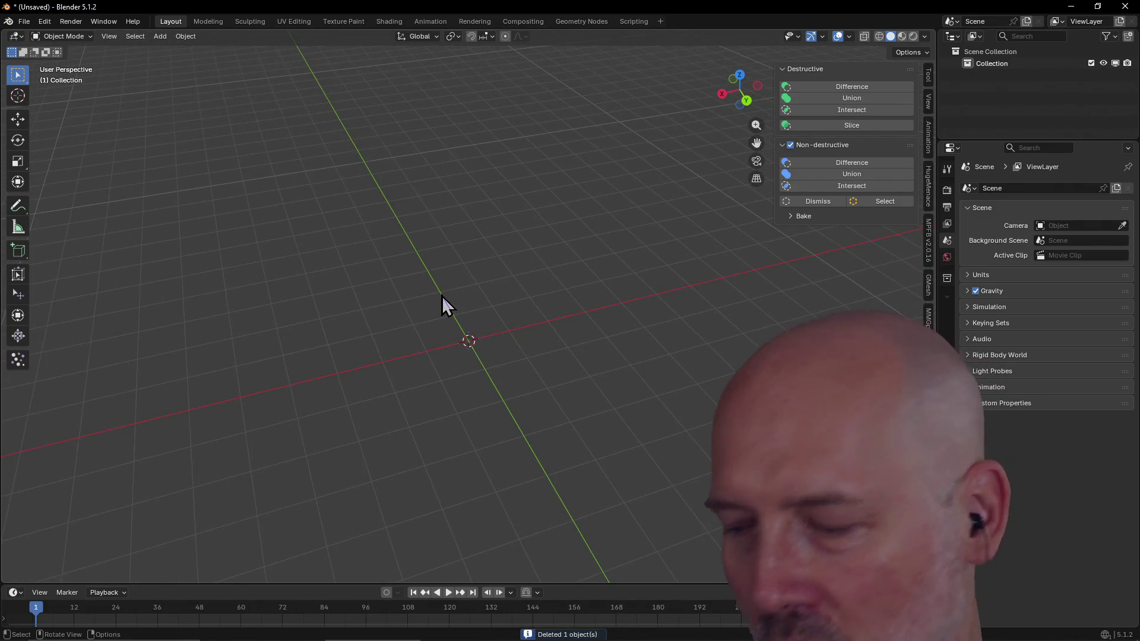
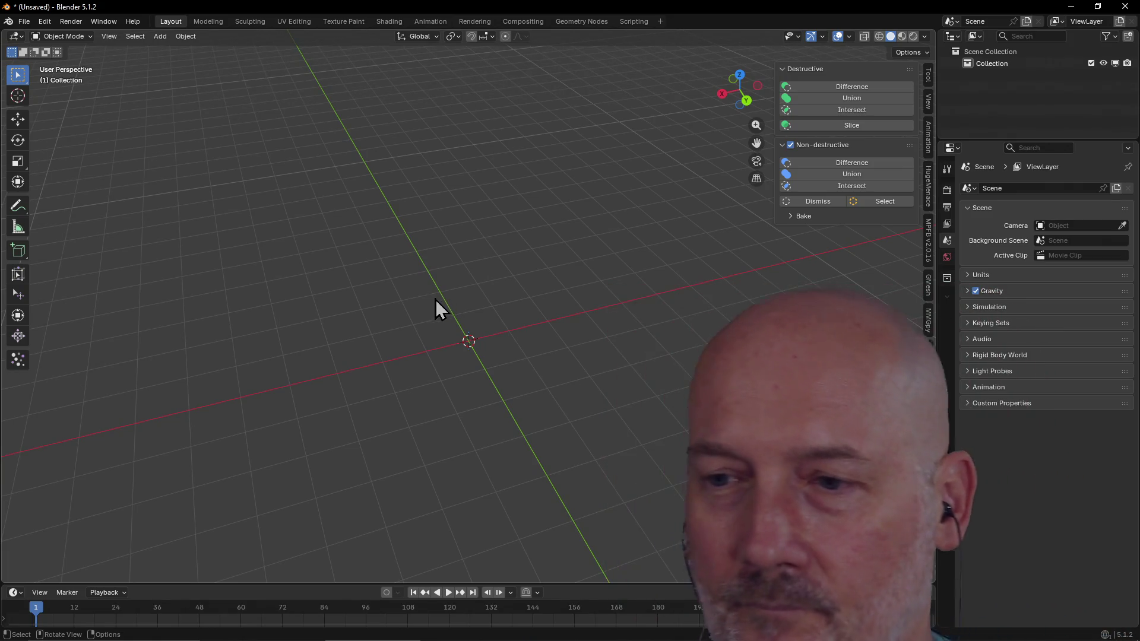
Step: Add a 32-sided cylinder mesh at the origin via Shift+A
middle_drag(336, 306, 294, 149)
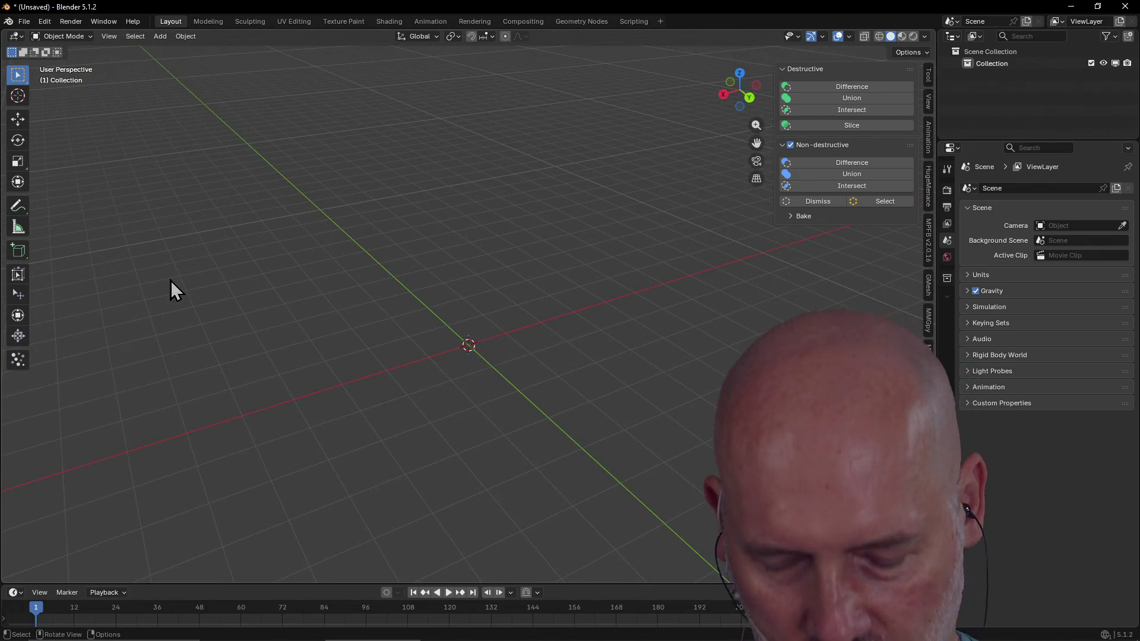
key(shift+a)
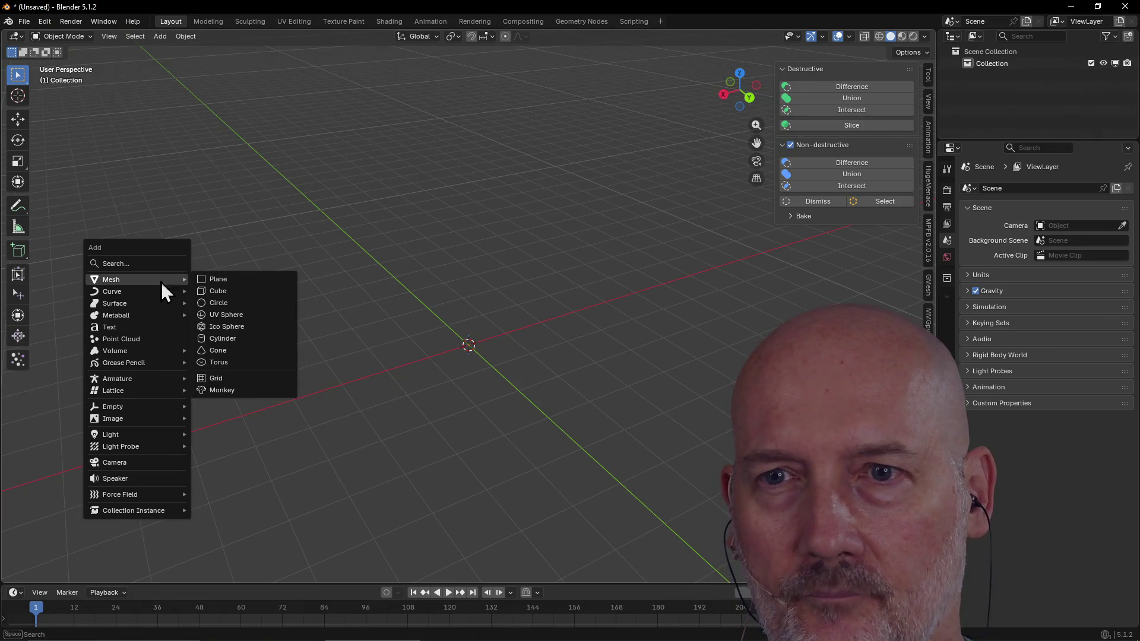
click(268, 339)
middle_drag(276, 354, 532, 324)
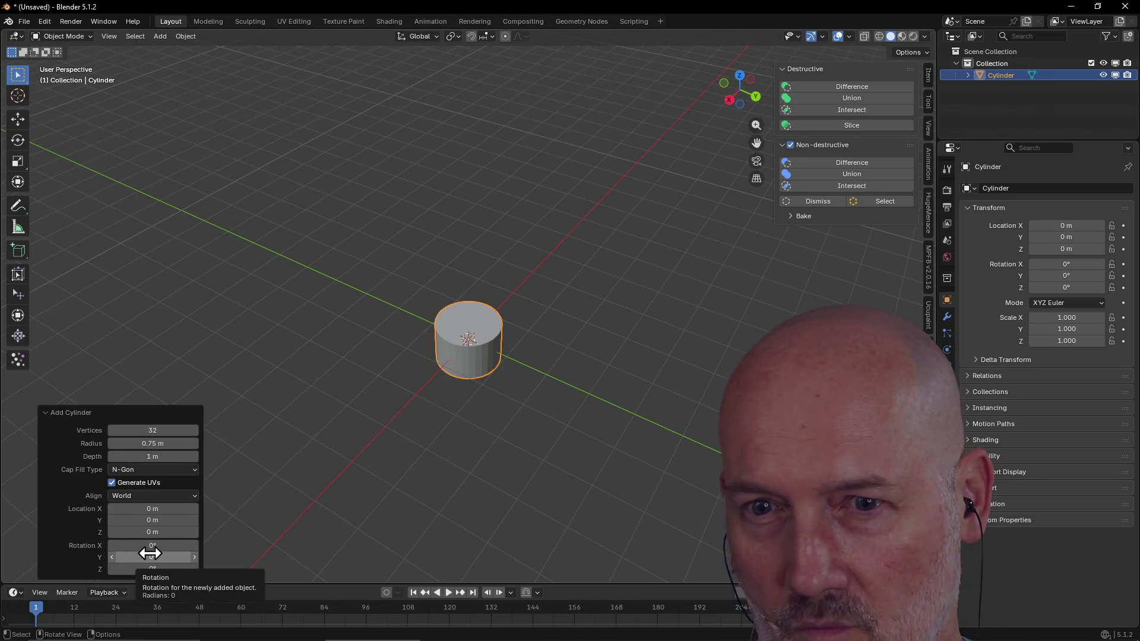
Step: Set the new cylinder's rotation to Y 0° and X 90° so it lies on its side
drag(151, 555, 164, 557)
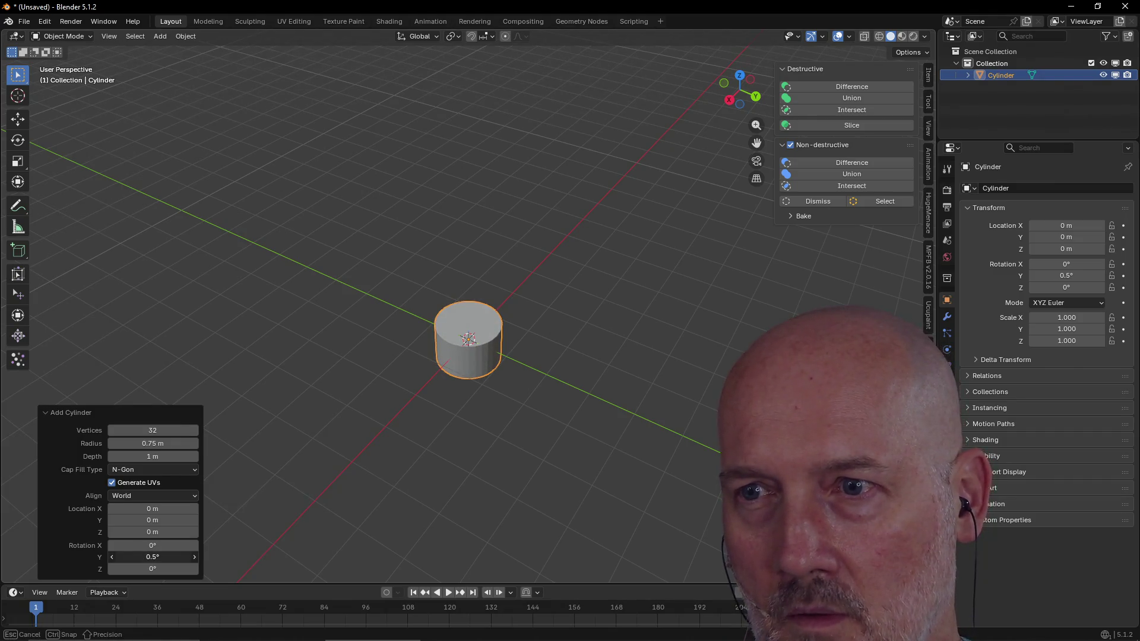
drag(152, 557, 145, 553)
click(145, 553)
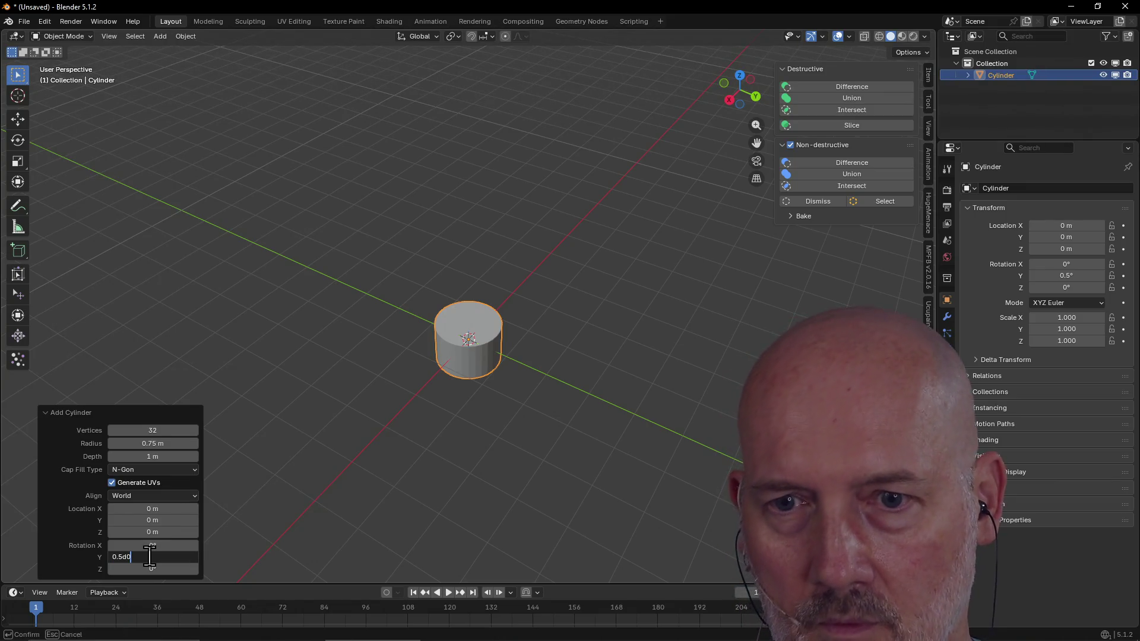
key(BackSpace)
key(BackSpace)
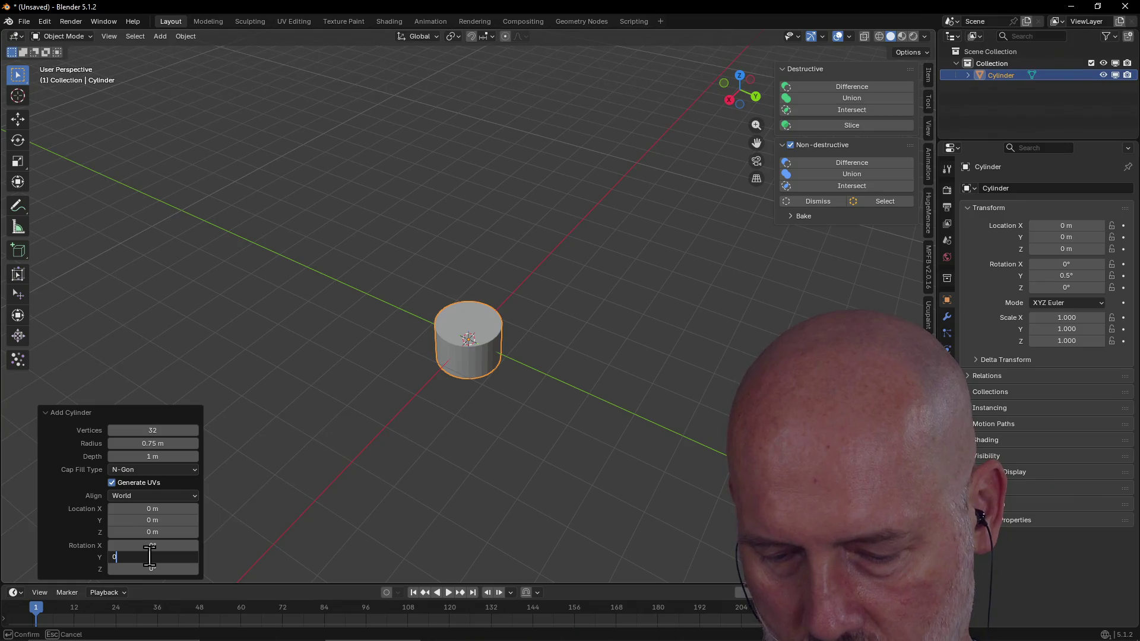
text(d)
key(Return)
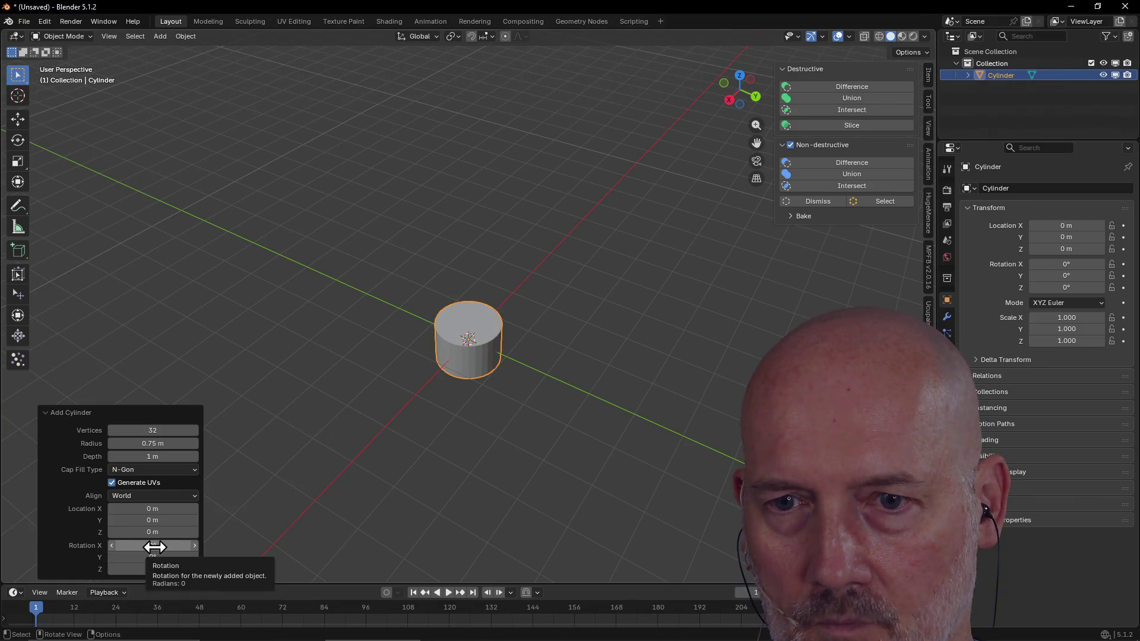
click(148, 546)
text(90)
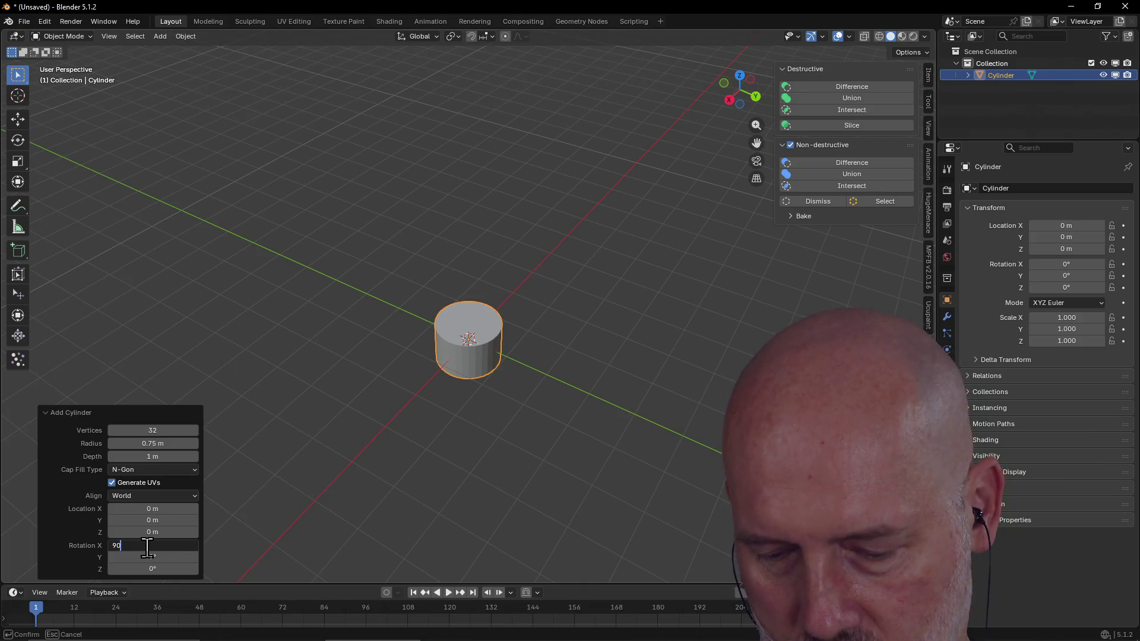
key(Return)
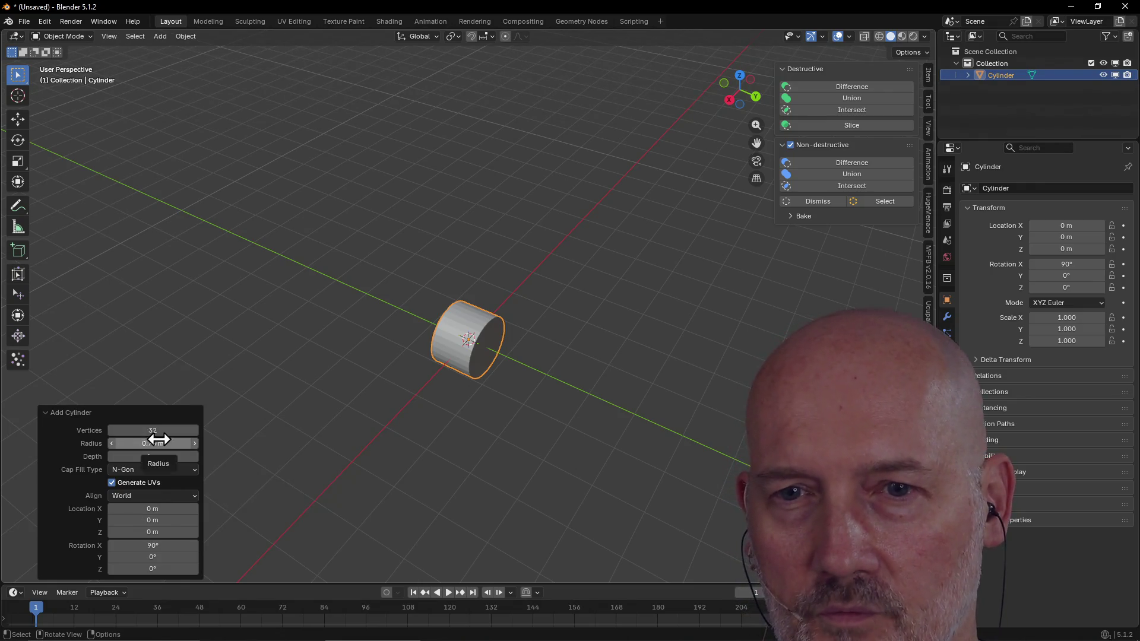
double_click(166, 446)
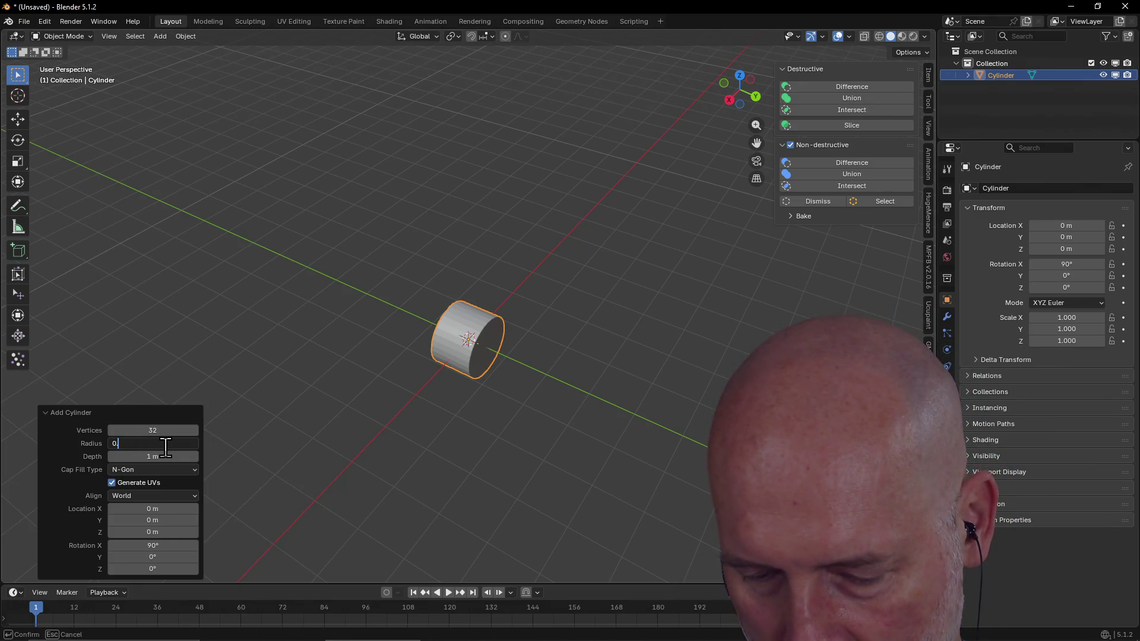
text(.25)
Step: Set the cylinder's radius to 0.5 m and its depth to 6 m
key(Return)
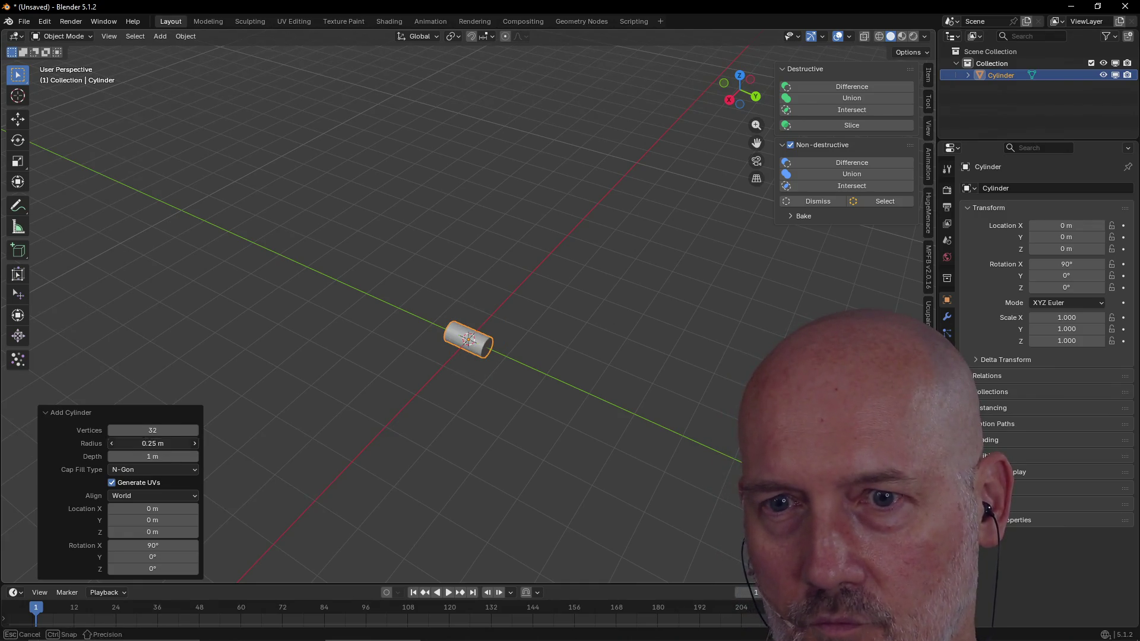
double_click(166, 445)
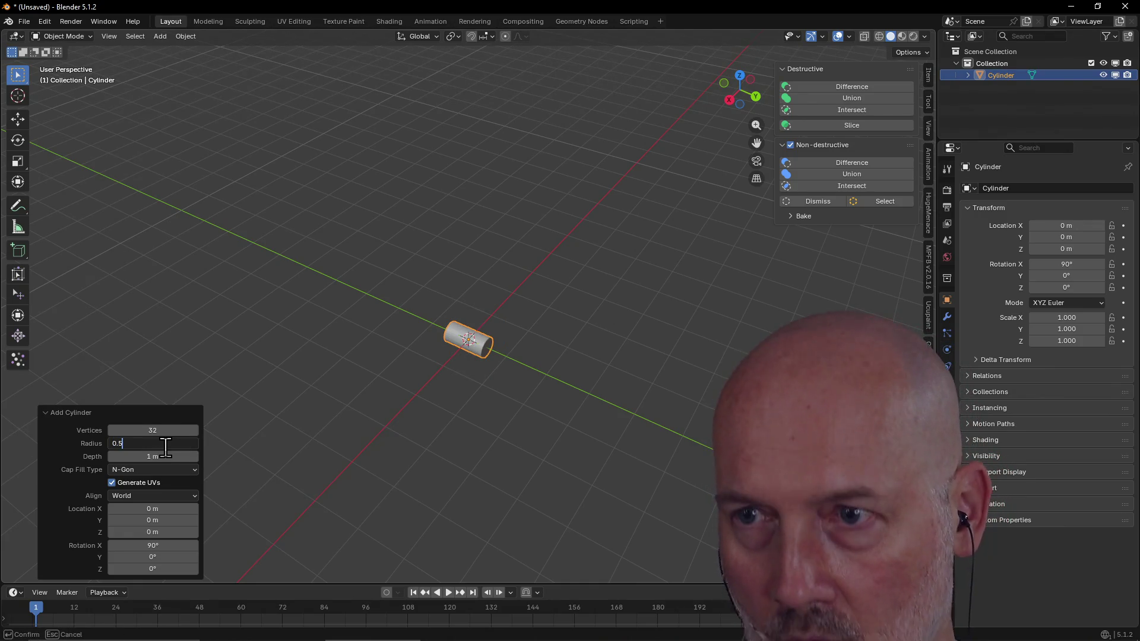
text(5)
key(Return)
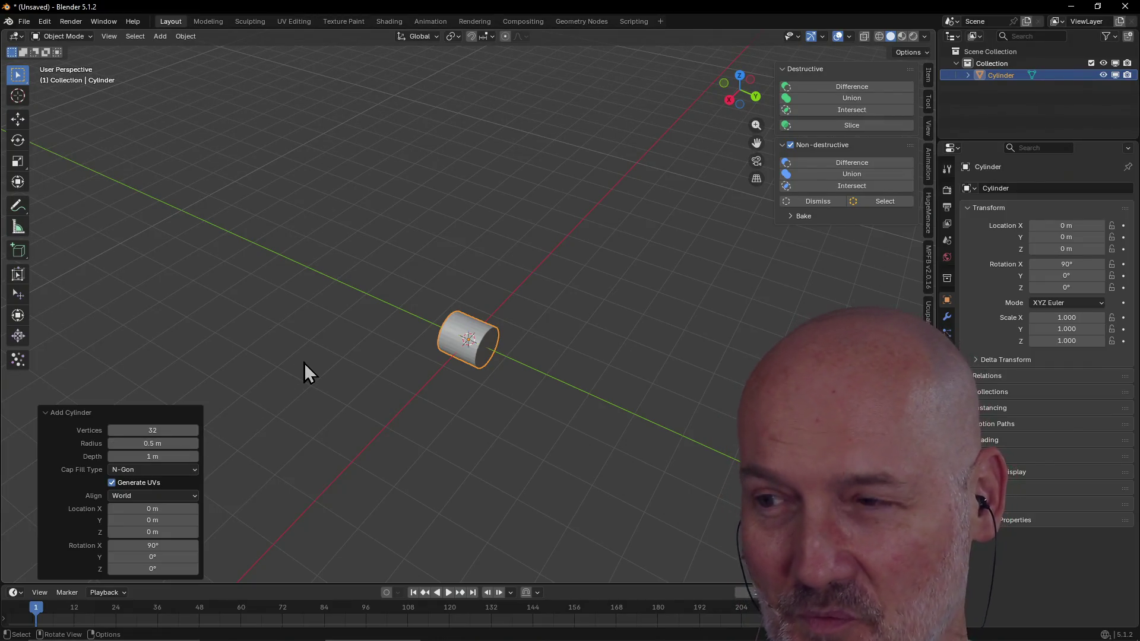
mouse_move(151, 456)
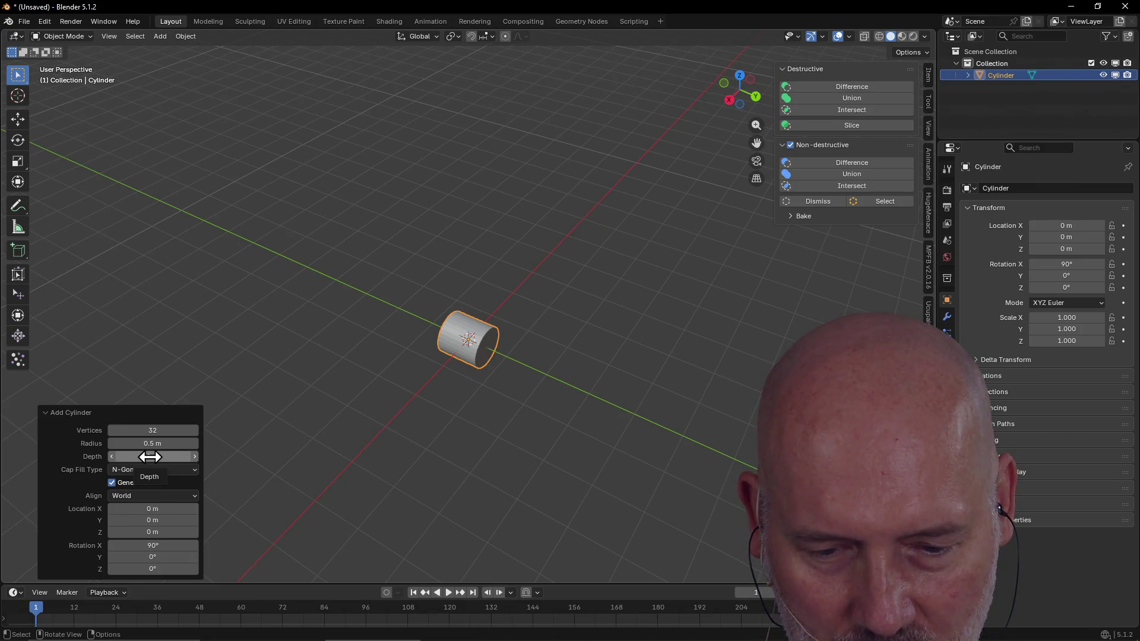
drag(149, 457, 285, 457)
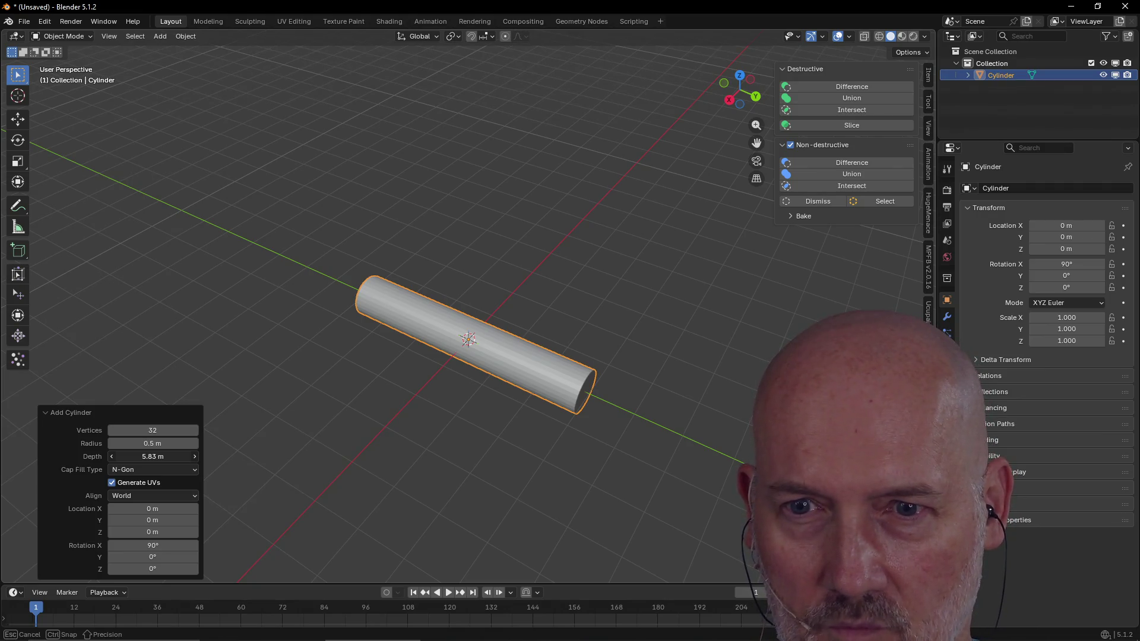
drag(149, 456, 148, 456)
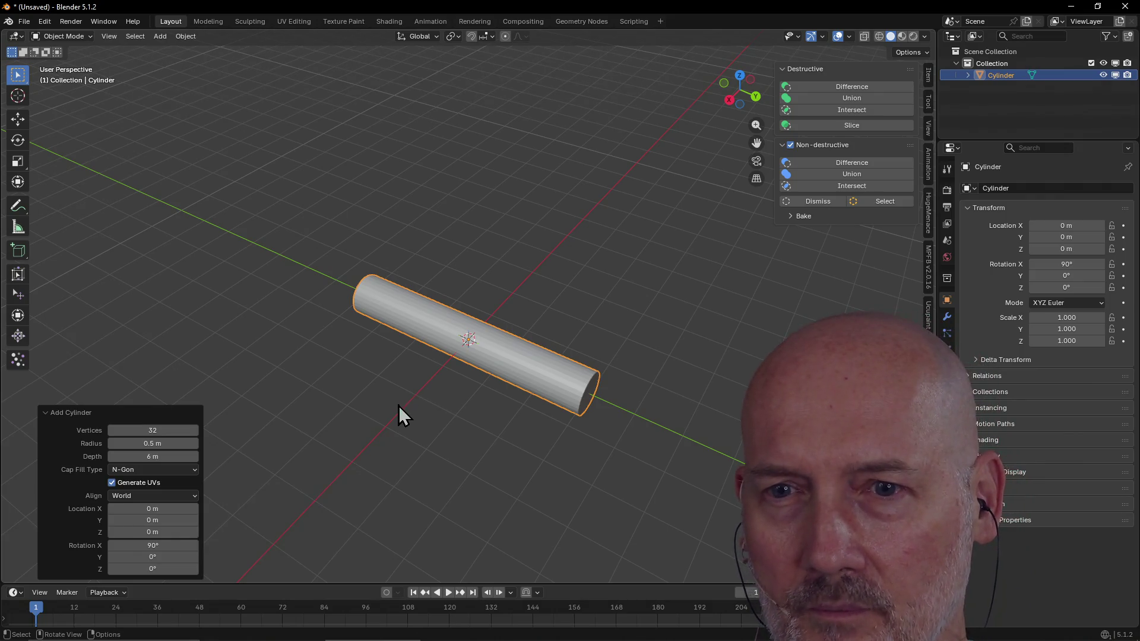
Step: Deselect, view the rod side-on and reselect it for editing
click(356, 432)
mouse_move(295, 416)
middle_down()
mouse_move(290, 402)
mouse_move(401, 405)
middle_up()
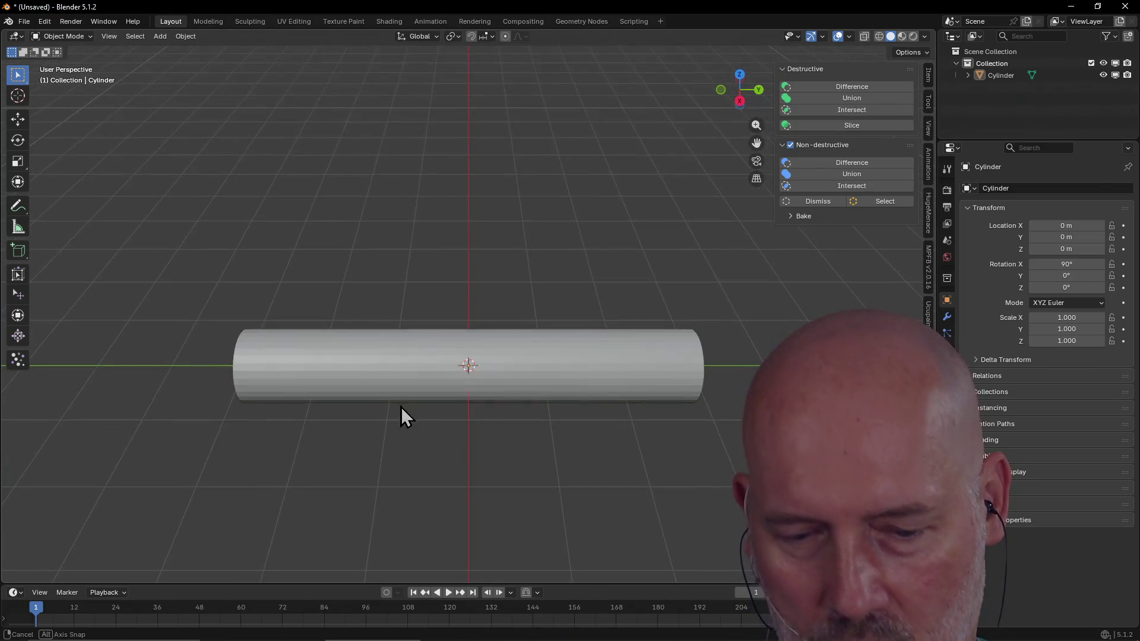
mouse_move(401, 405)
middle_down()
mouse_move(395, 445)
mouse_move(530, 394)
mouse_move(623, 297)
middle_up()
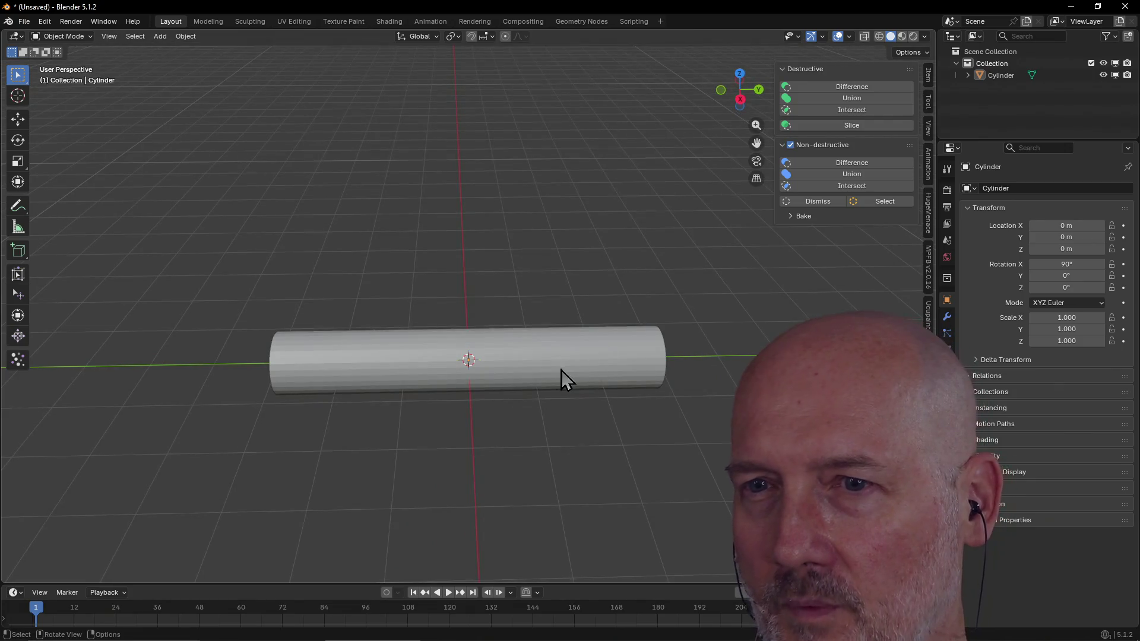
click(530, 385)
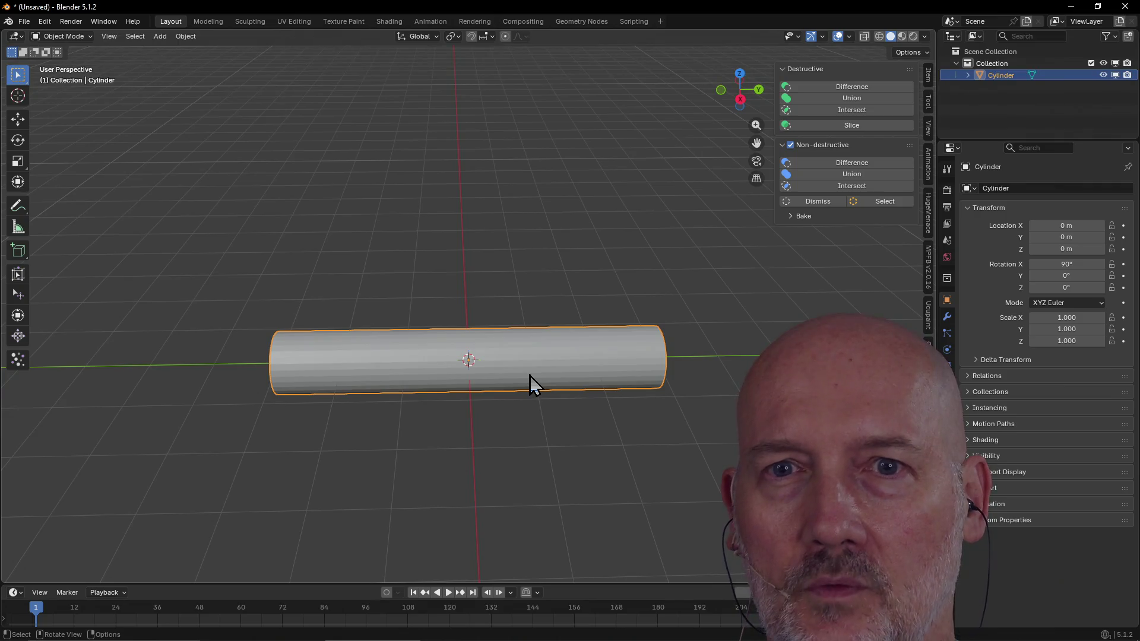
click(207, 21)
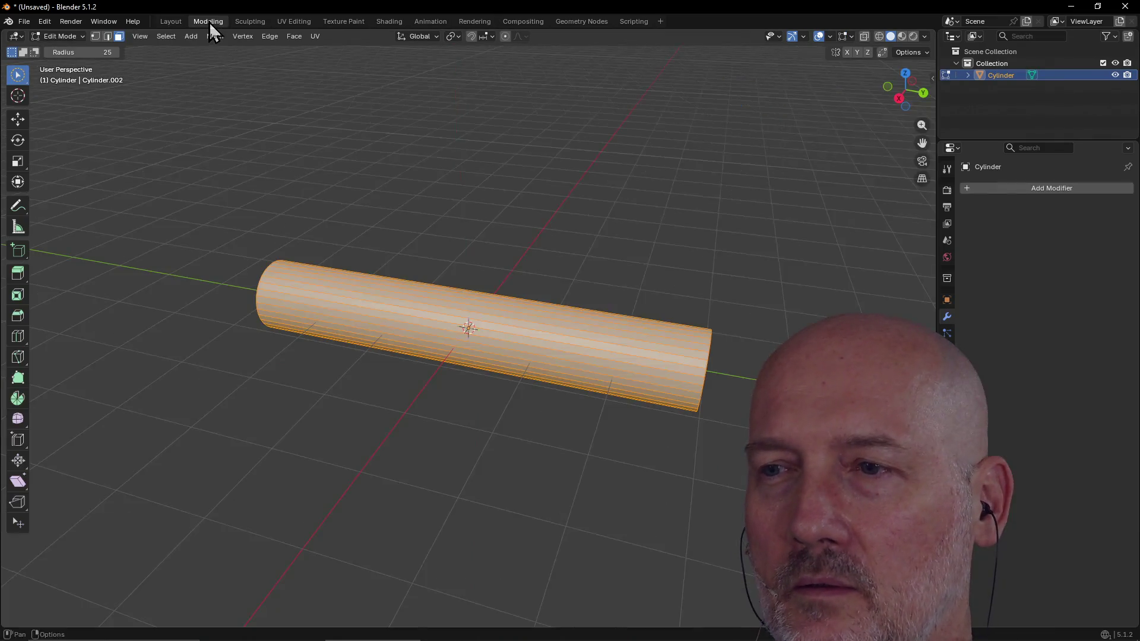
Step: Orbit the rod horizontal and select a face loop along its length
mouse_move(451, 146)
middle_down()
mouse_move(497, 160)
mouse_move(446, 167)
mouse_move(418, 102)
mouse_move(384, 120)
mouse_move(502, 137)
mouse_move(502, 169)
mouse_move(346, 118)
mouse_move(395, 98)
mouse_move(387, 170)
mouse_move(481, 127)
mouse_move(449, 191)
mouse_move(517, 168)
mouse_move(505, 170)
mouse_move(653, 286)
mouse_move(562, 298)
mouse_move(616, 402)
middle_up()
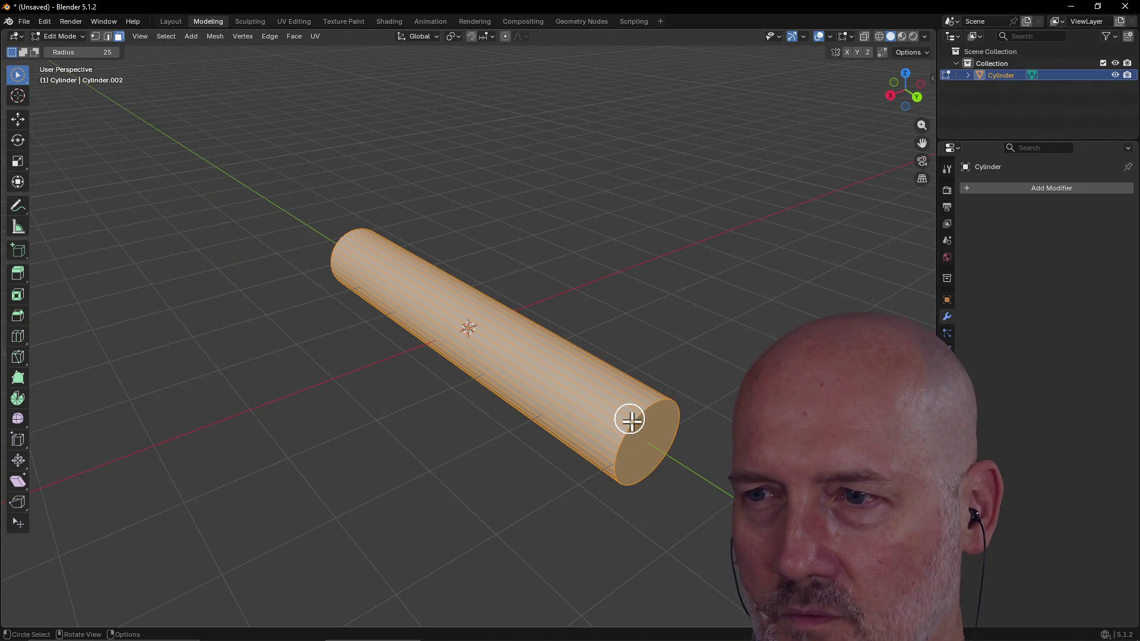
mouse_move(648, 504)
middle_down()
mouse_move(598, 419)
mouse_move(360, 451)
middle_up()
mouse_move(298, 423)
middle_down()
mouse_move(404, 491)
mouse_move(222, 481)
mouse_move(209, 504)
mouse_move(382, 490)
mouse_move(375, 481)
mouse_move(454, 335)
mouse_move(380, 356)
middle_up()
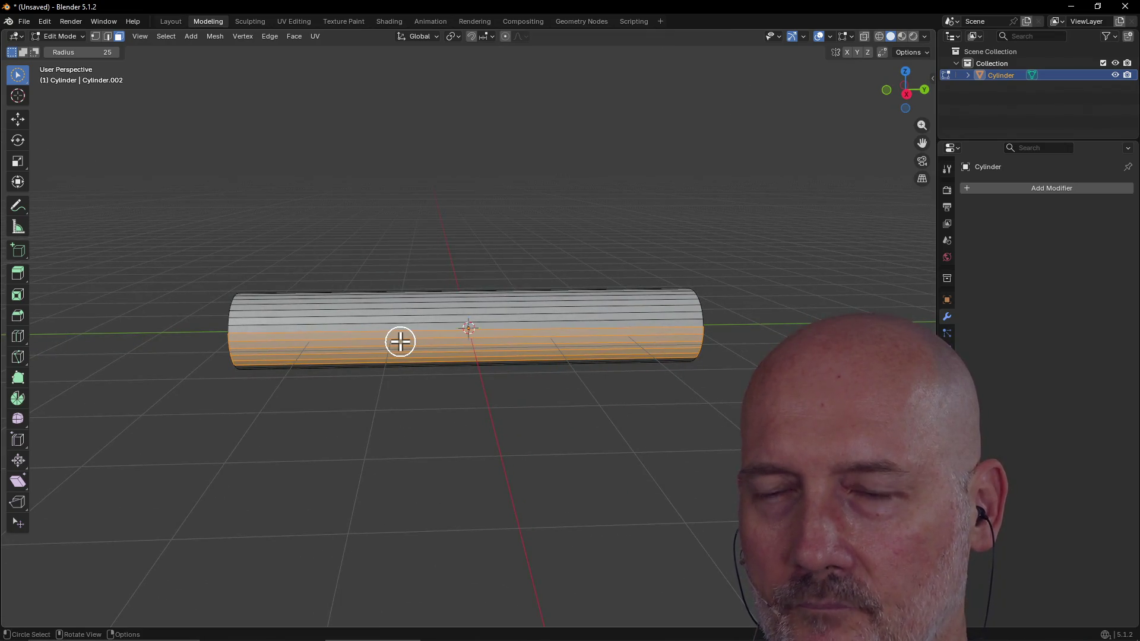
alt+click(443, 353)
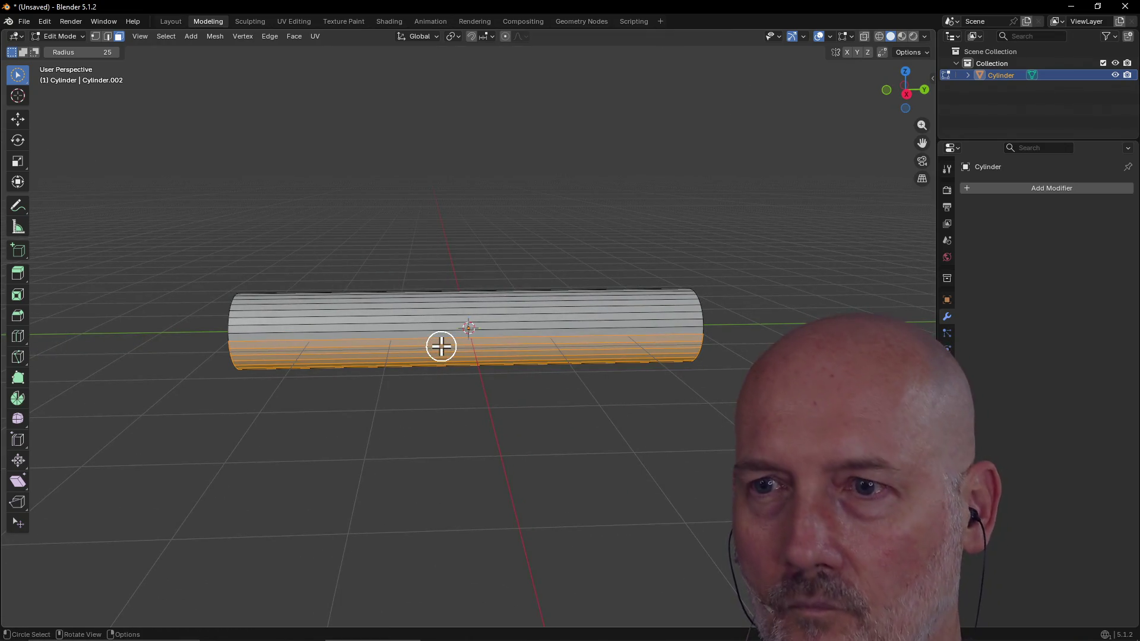
alt+shift+click(442, 335)
mouse_move(446, 324)
middle_down()
mouse_move(459, 336)
mouse_move(436, 354)
middle_up()
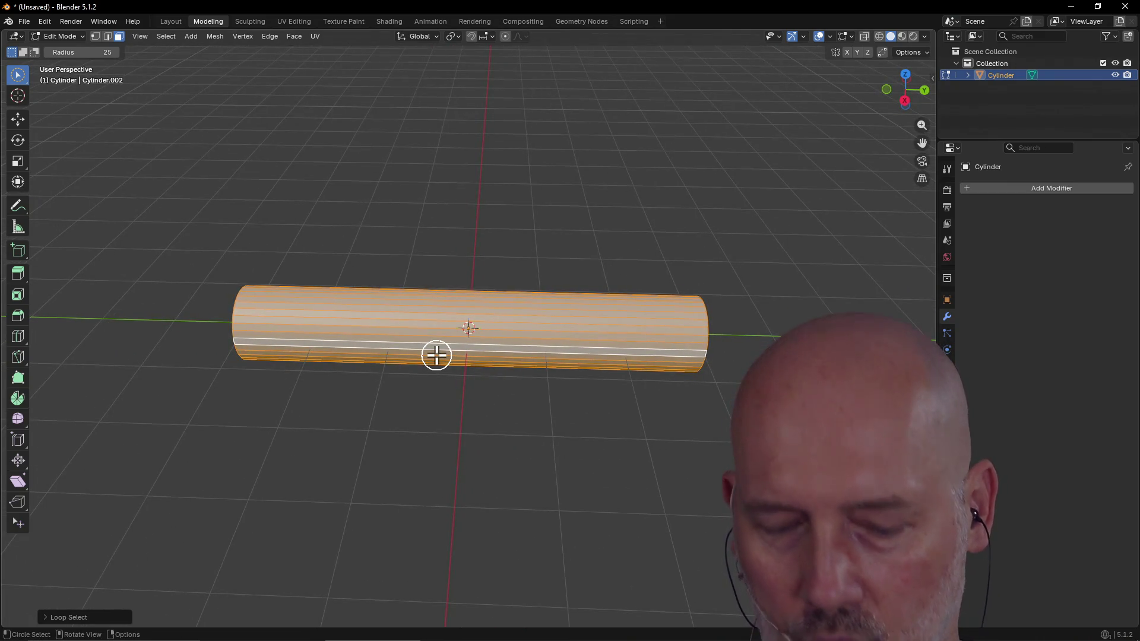
Step: Switch windows to bring TourBox Console to the front
key(alt+Tab)
click(438, 357)
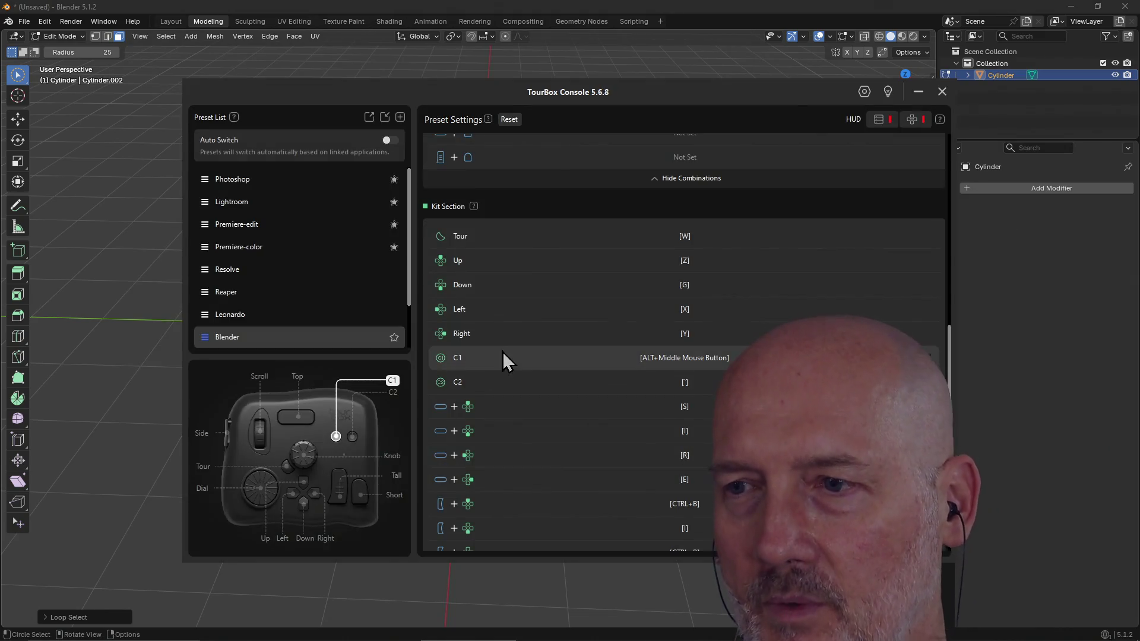
scroll(534, 374, down, 2)
scroll(537, 369, down, 1)
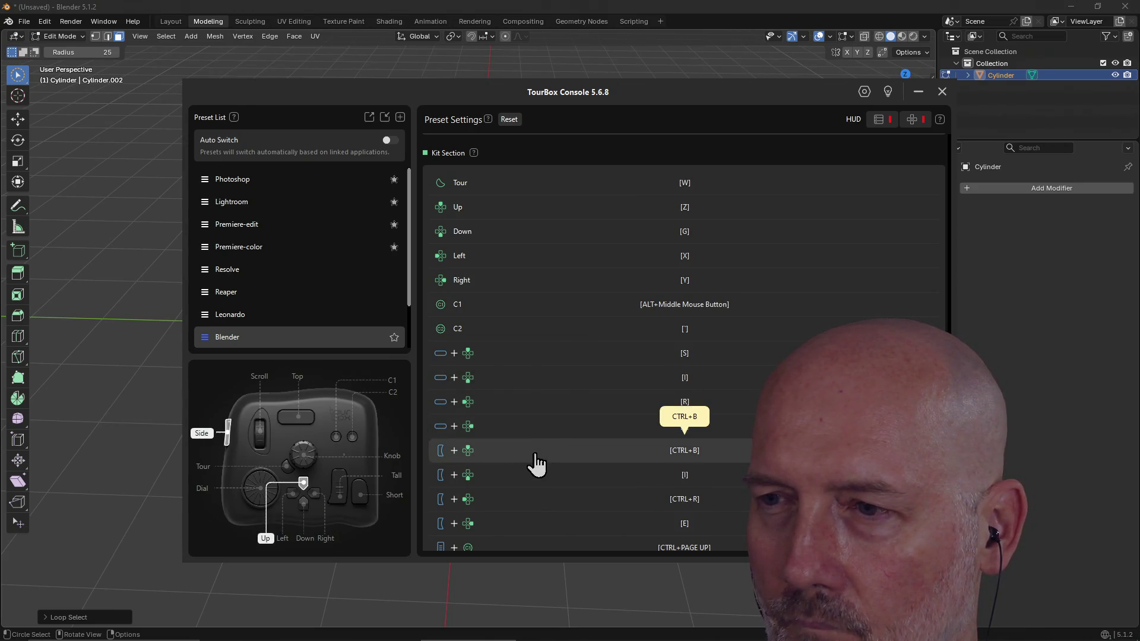
scroll(535, 463, down, 1)
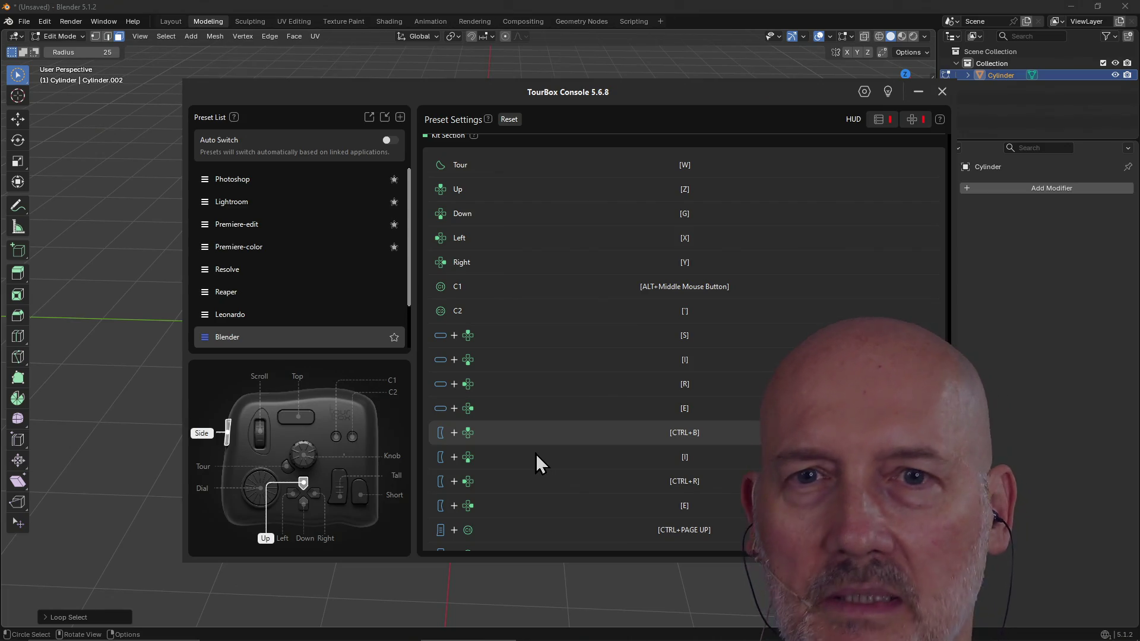
Step: Close TourBox Console and return to Blender
click(37, 307)
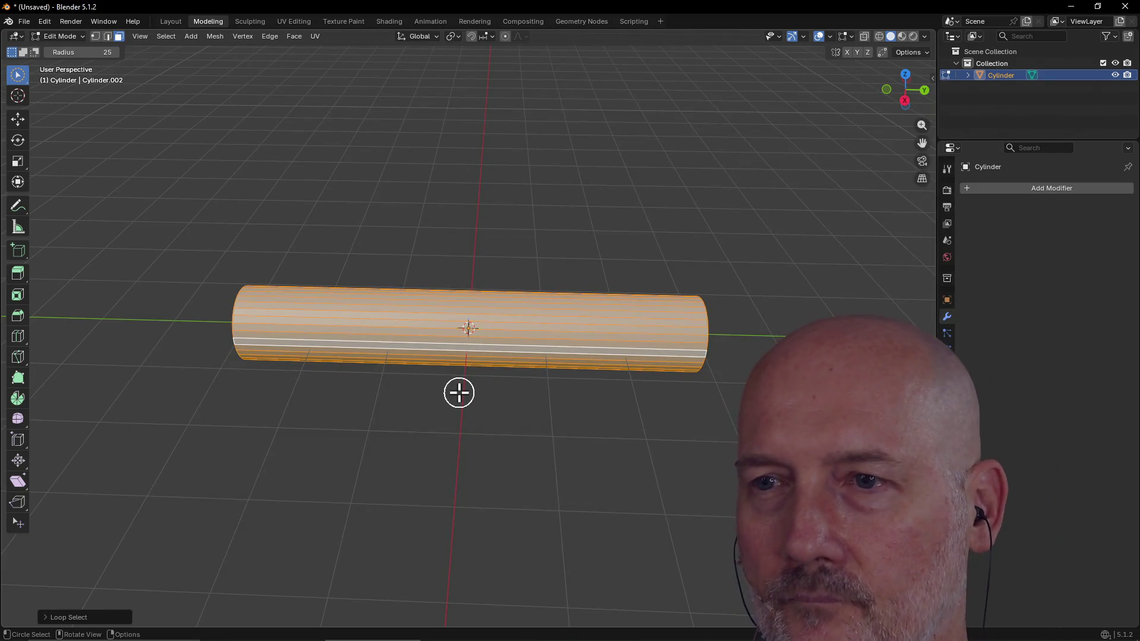
Step: Add a loop cut around the rod and slide it toward its right end
key(ctrl+r)
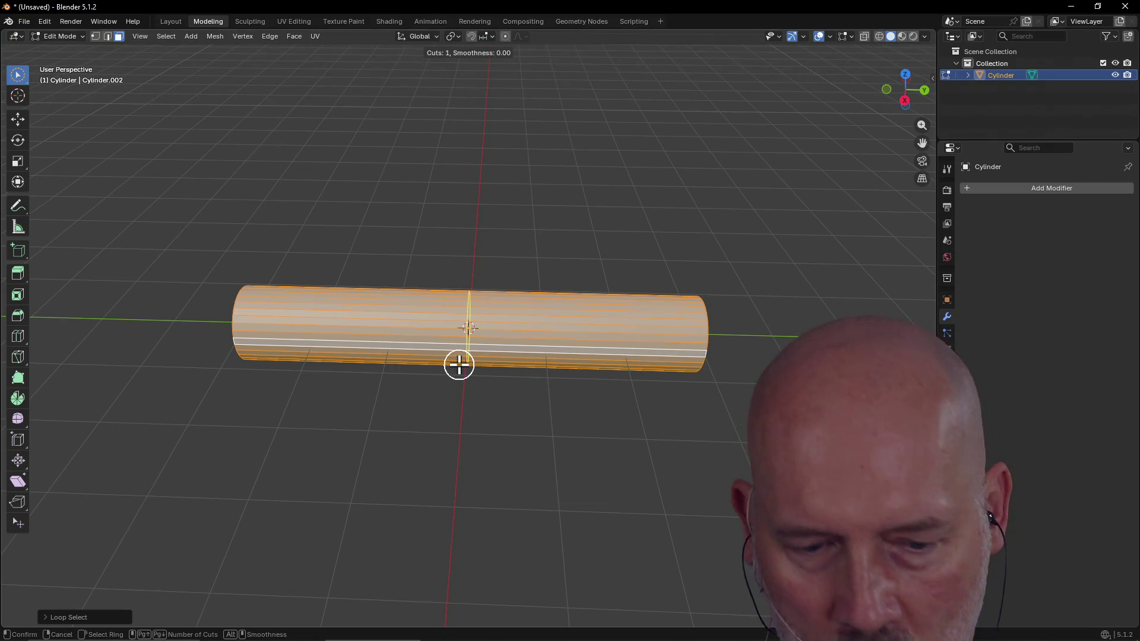
click(459, 364)
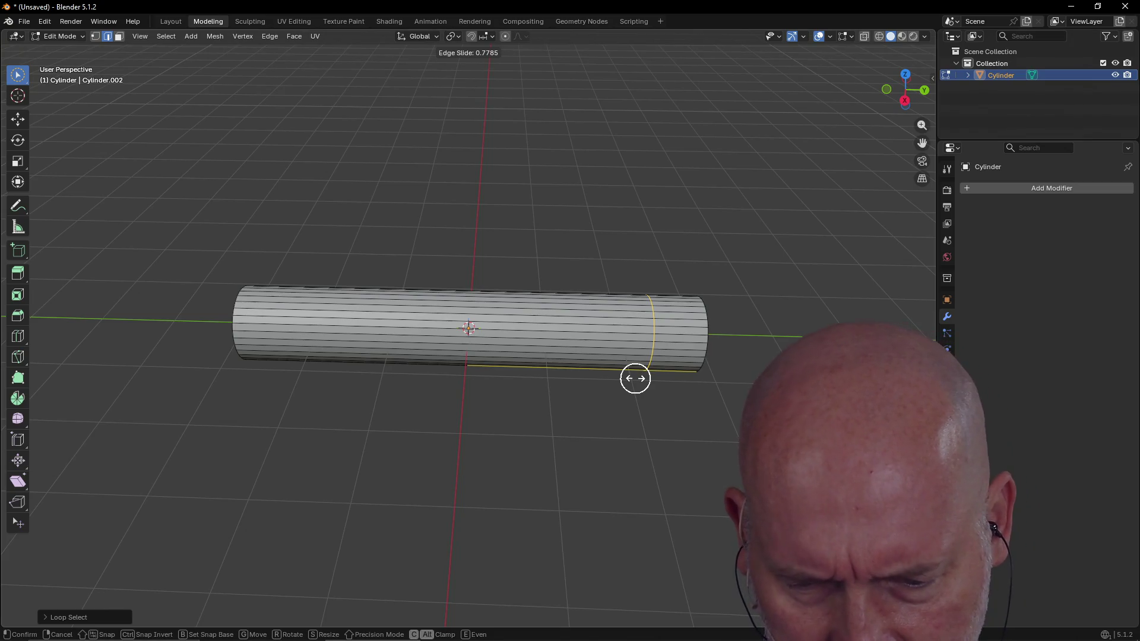
click(618, 371)
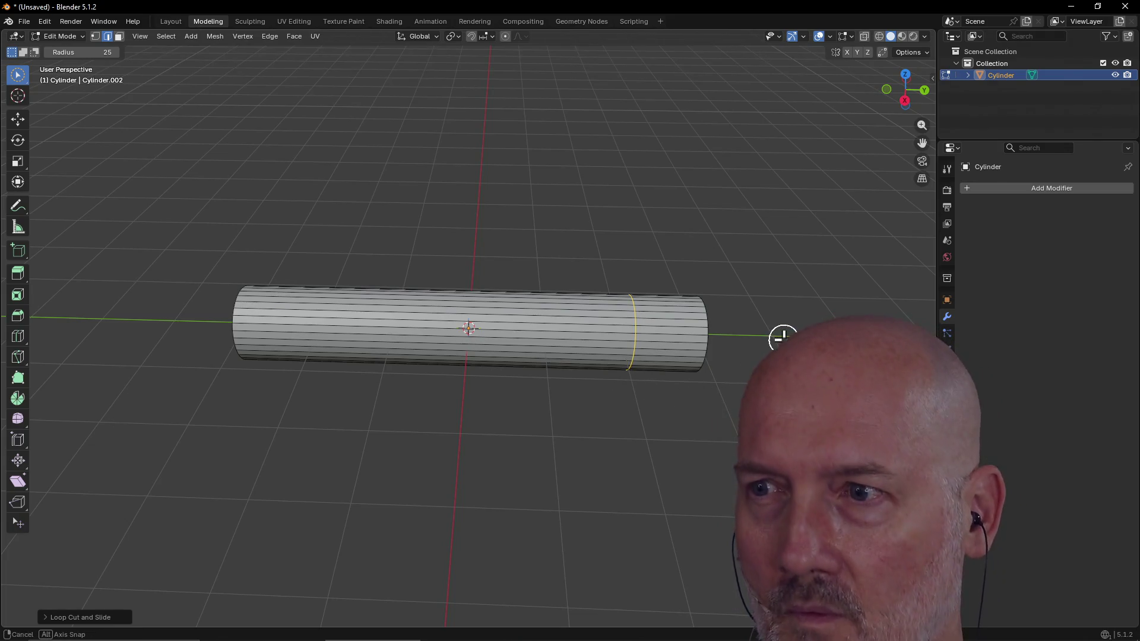
middle_drag(781, 335, 676, 323)
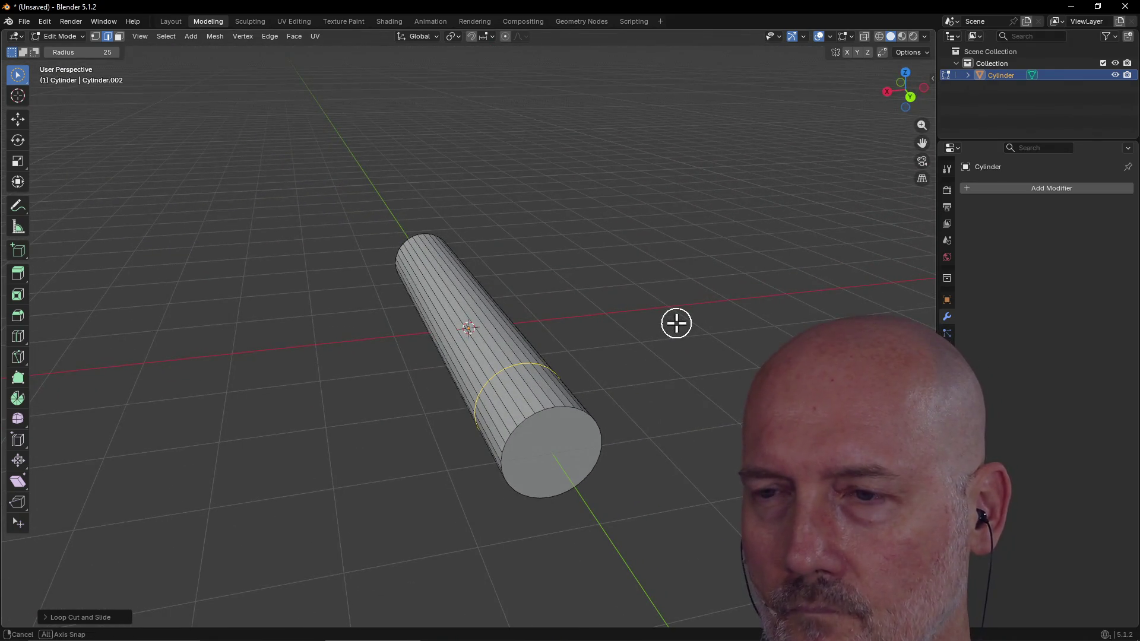
middle_drag(676, 324, 688, 343)
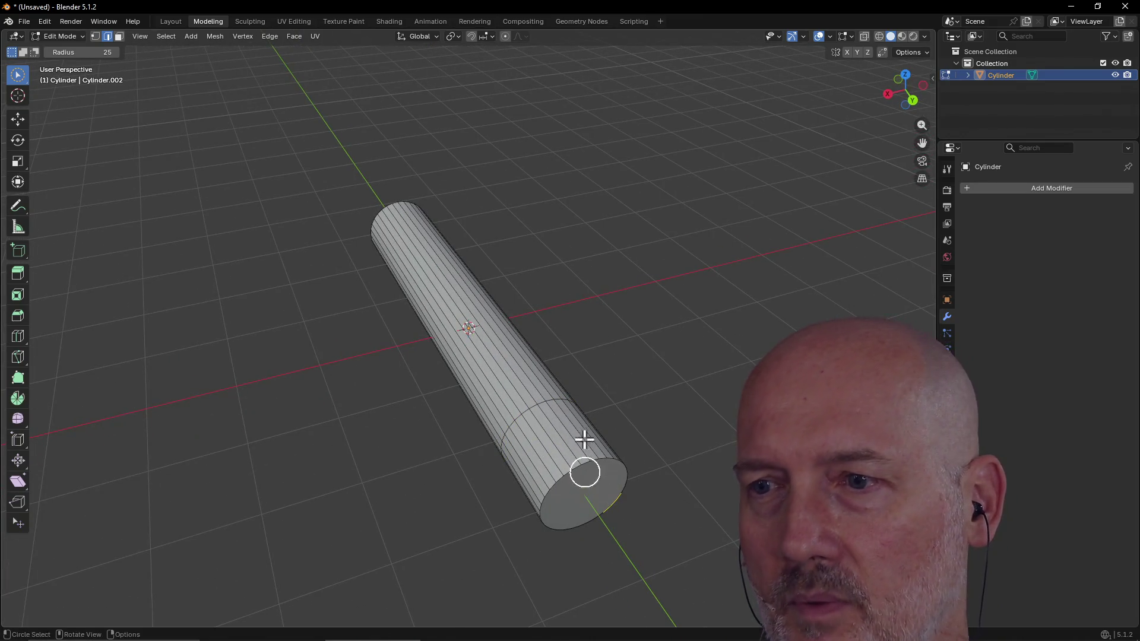
Step: Clear the selection and circle-select the rod's end cap face
ctrl+drag(589, 472, 336, 154)
key(Escape)
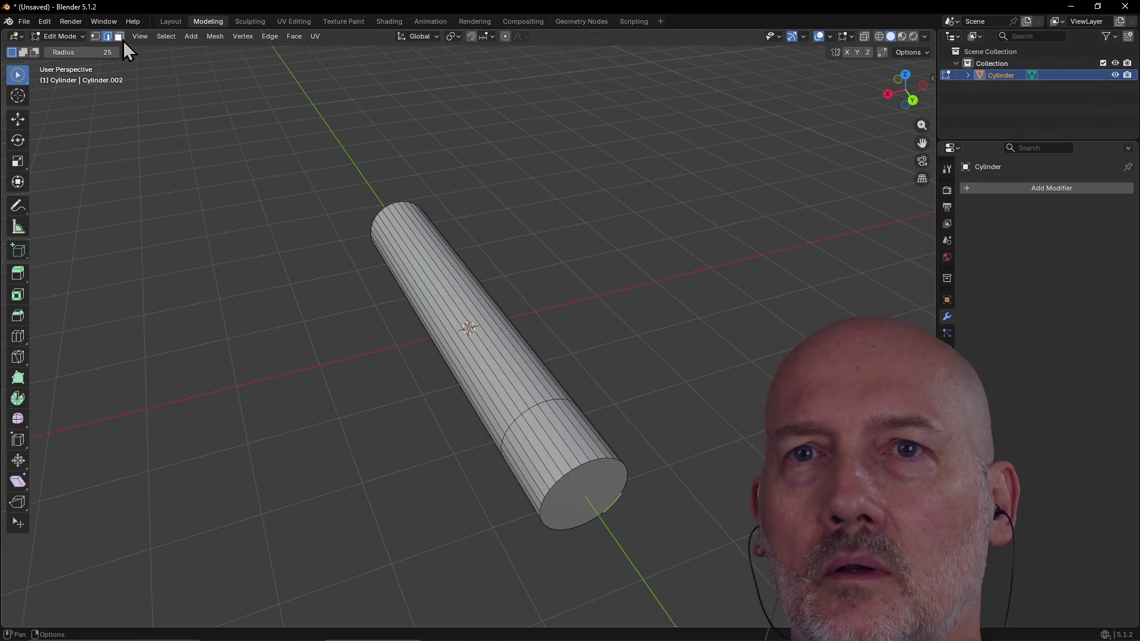
key(c)
click(589, 487)
middle_drag(673, 395, 622, 377)
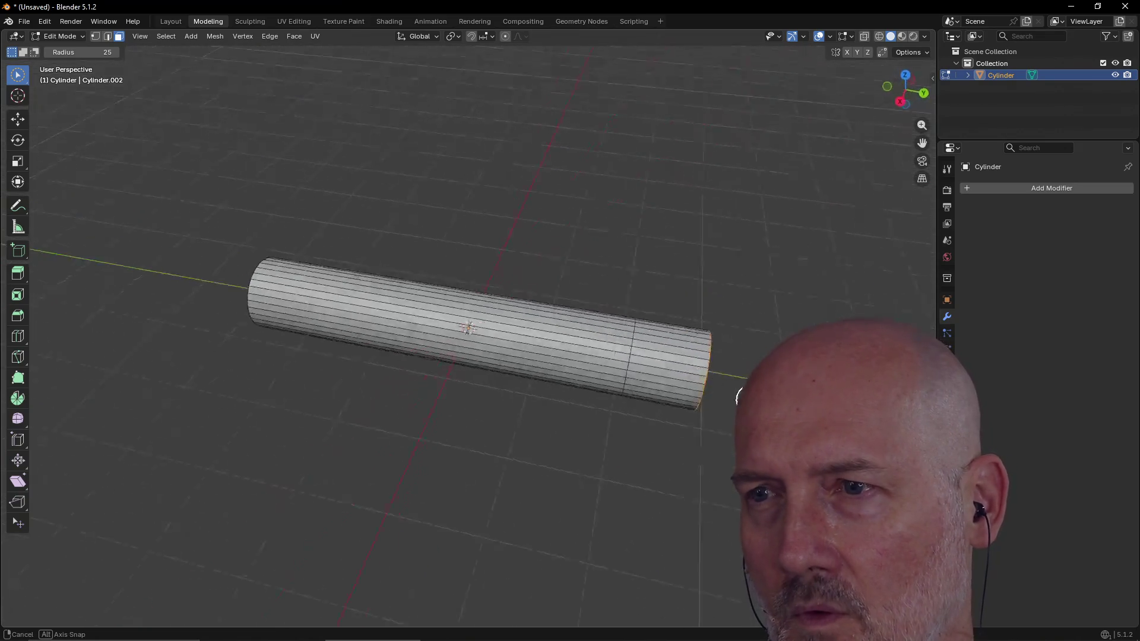
key(grave)
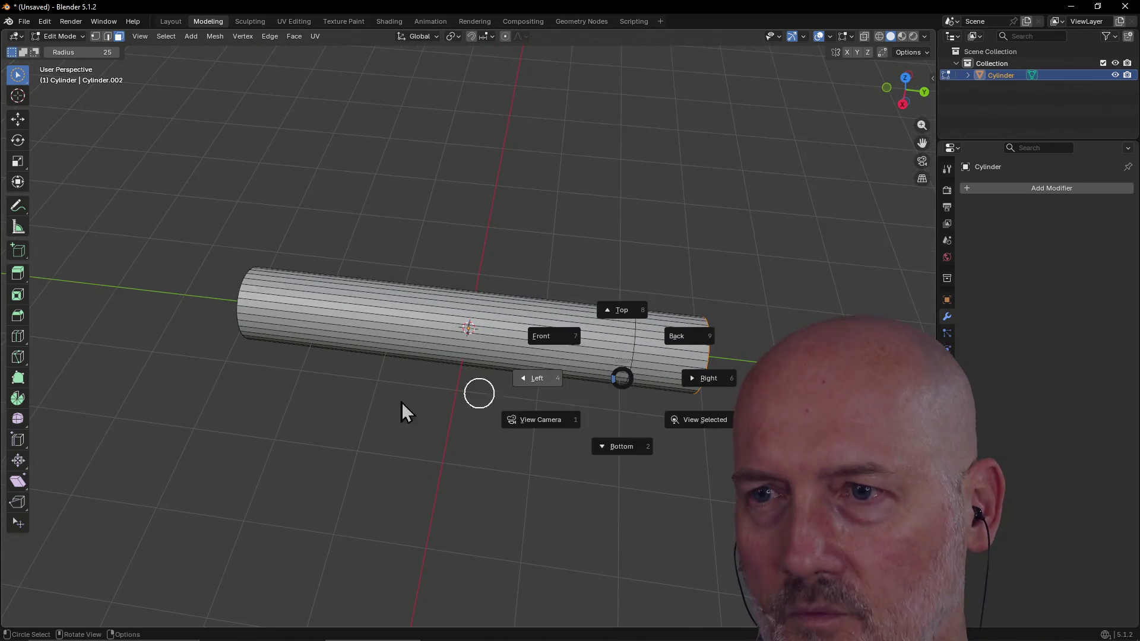
Step: View from the top, then return to the Layout workspace in object mode
click(624, 310)
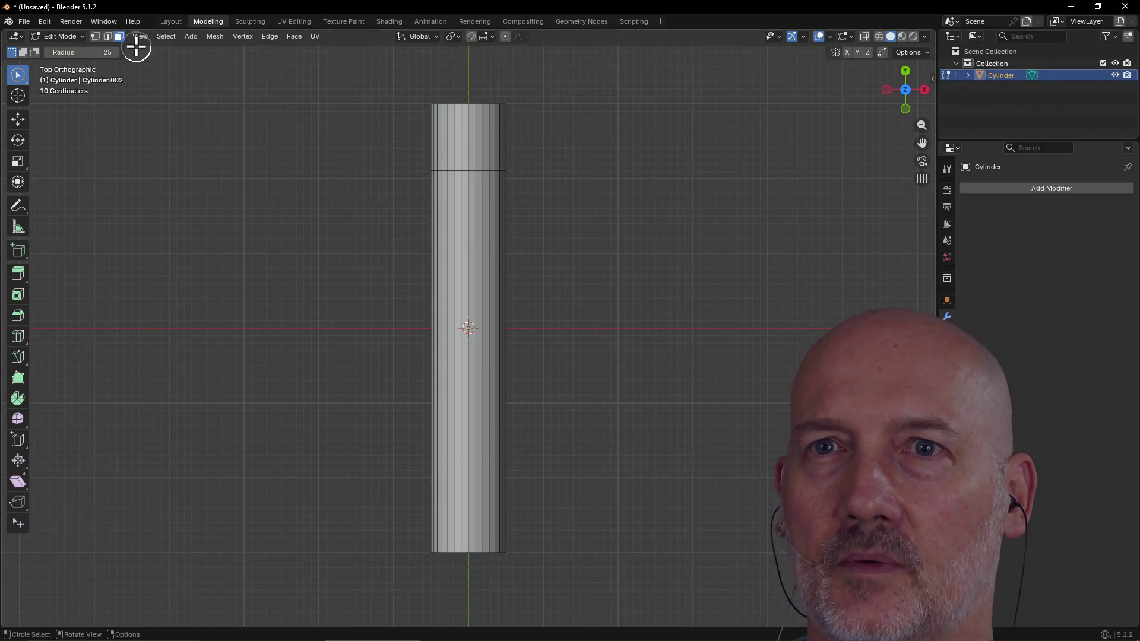
click(164, 21)
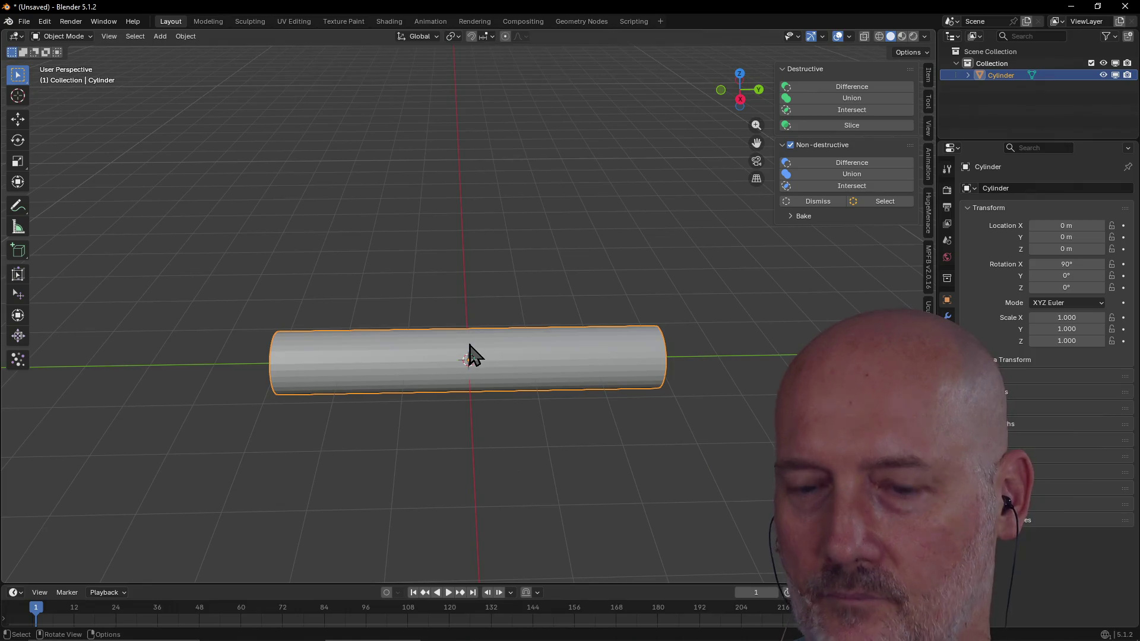
Step: Look straight down on the rod from the Top view, tilting slightly into perspective
key(grave)
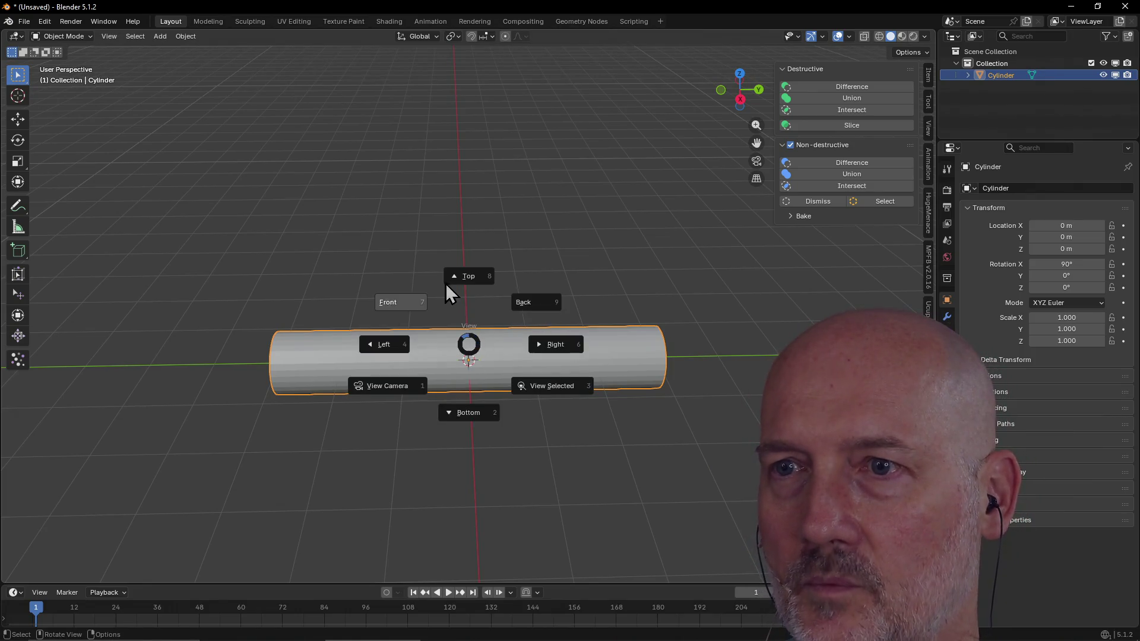
click(460, 279)
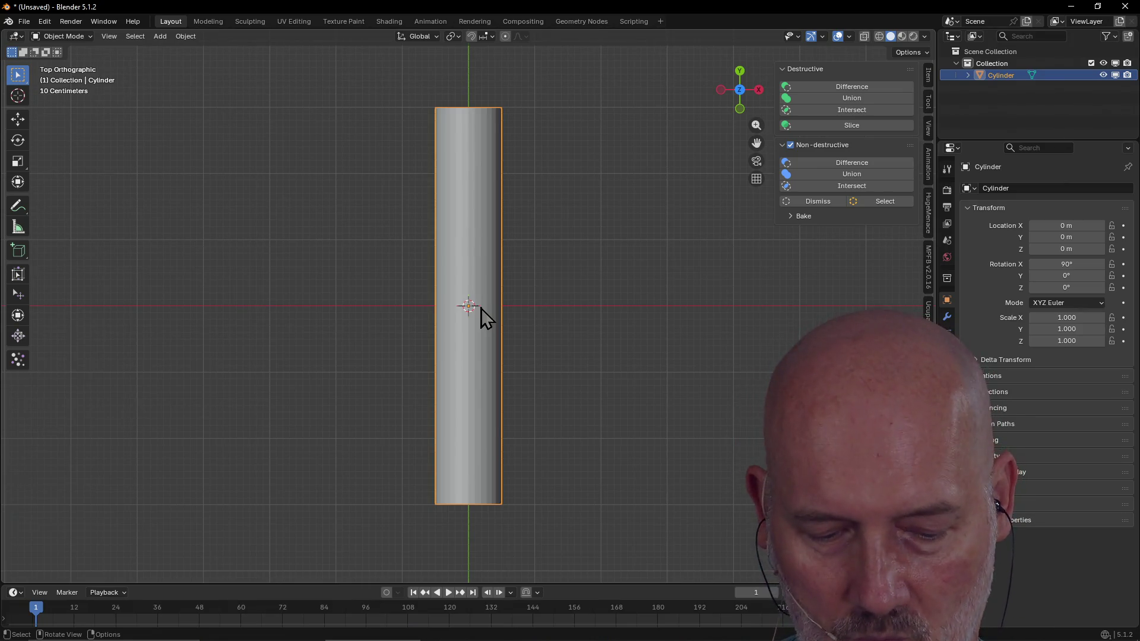
middle_drag(481, 308, 481, 307)
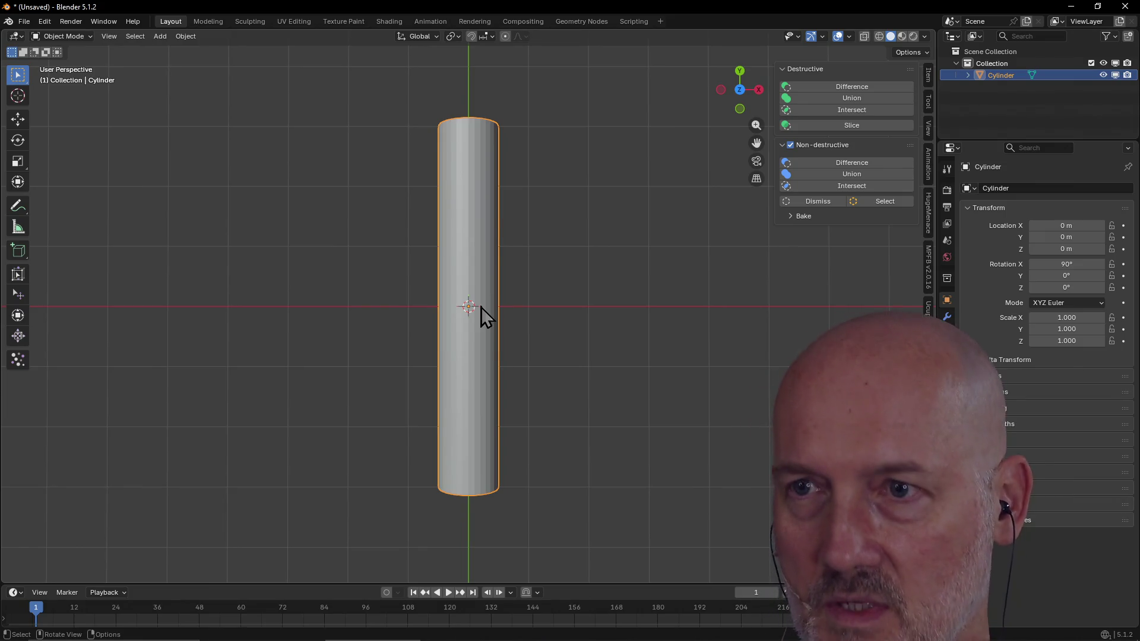
key(z)
key(Escape)
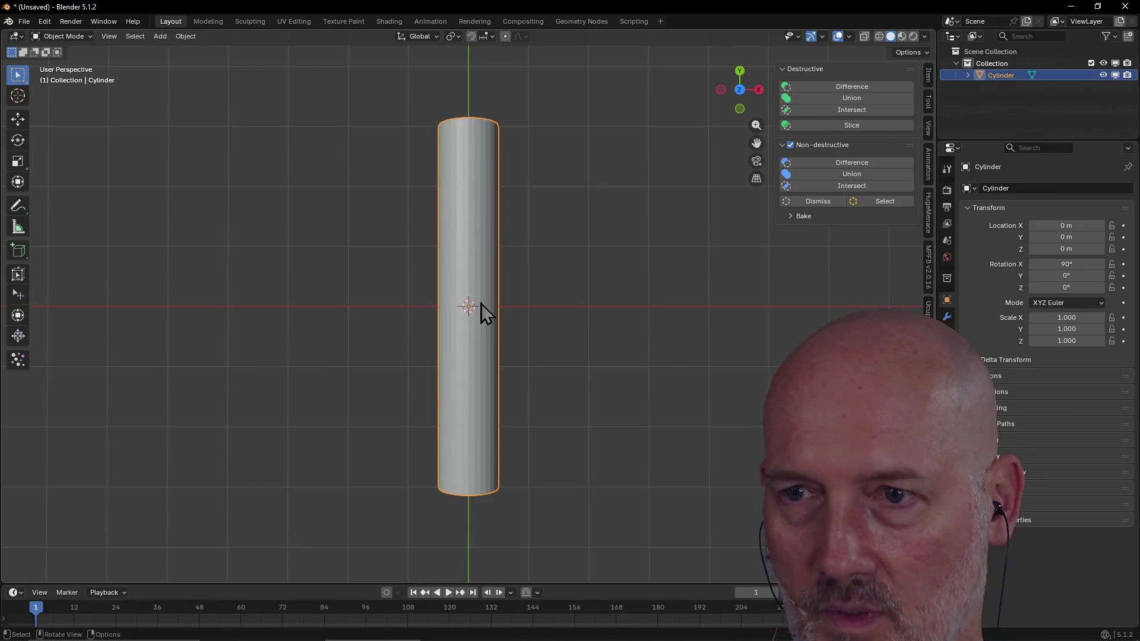
Step: Undo a rough R-Z rotation and set the rod's Z rotation to exactly 90°
key(r)
key(z)
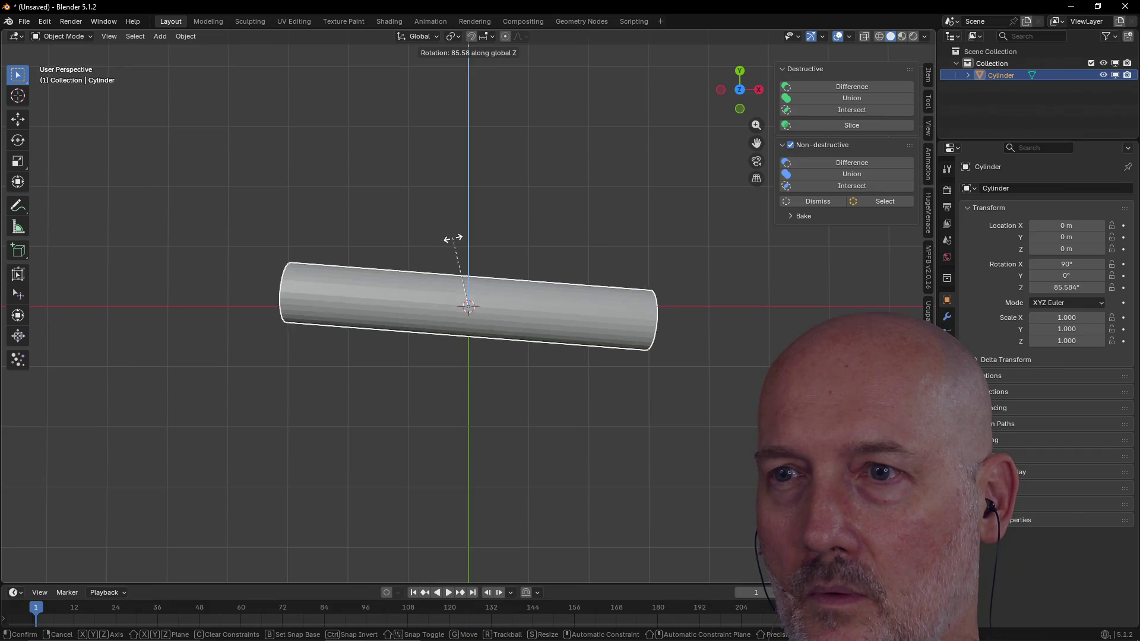
click(450, 242)
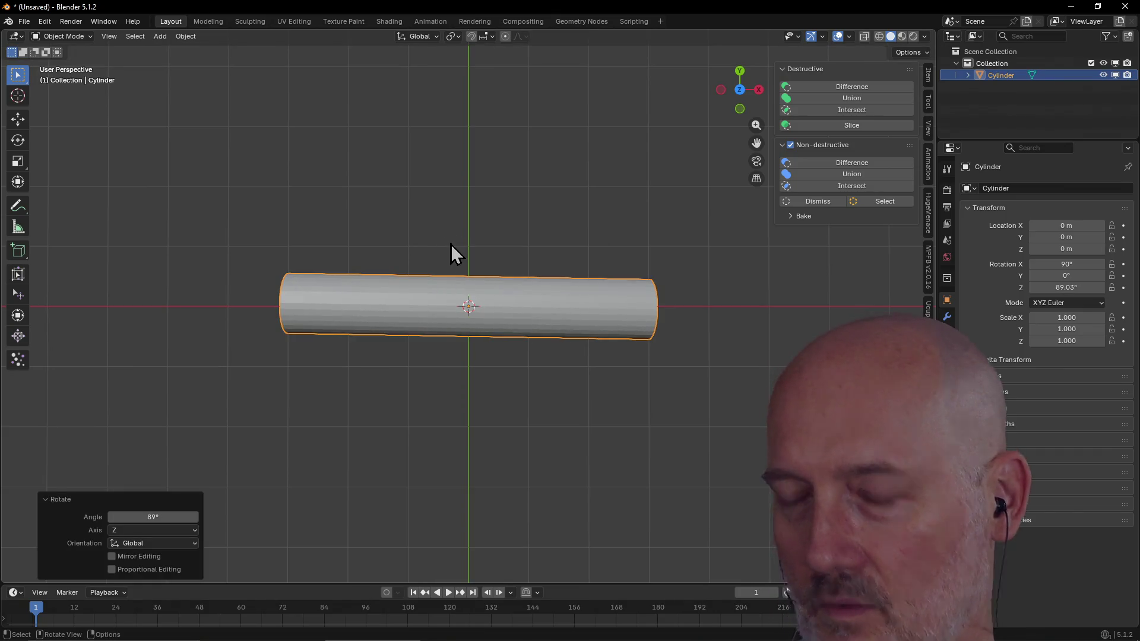
key(ctrl+z)
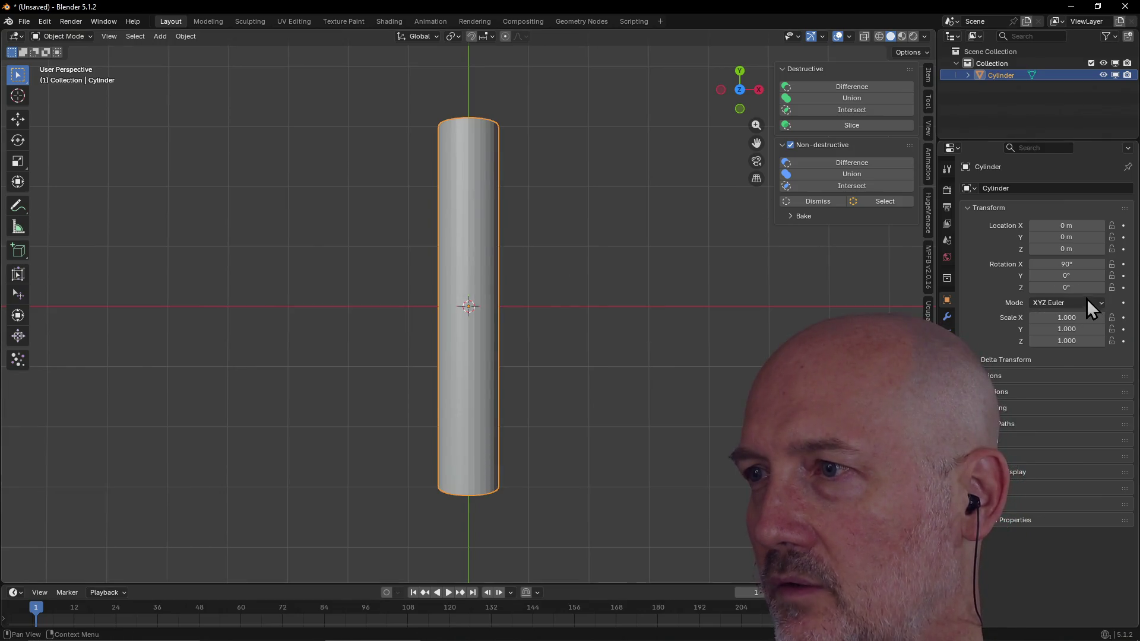
click(1076, 286)
text(90)
key(Return)
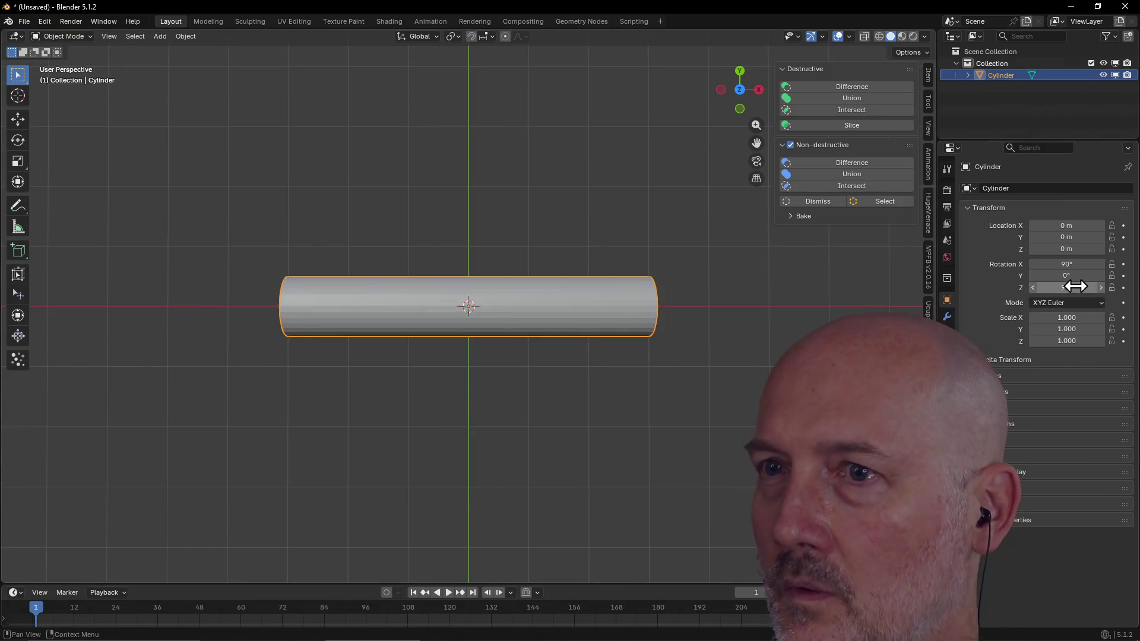
Step: Deselect the rod and return to the Modeling workspace for mesh editing
click(570, 203)
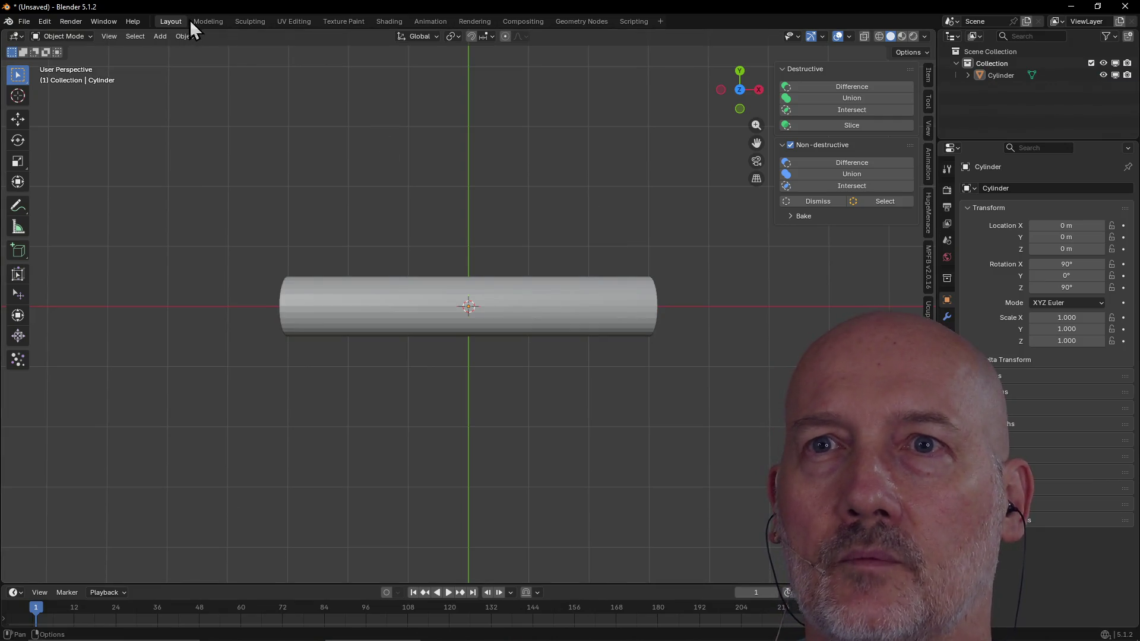
click(208, 21)
key(c)
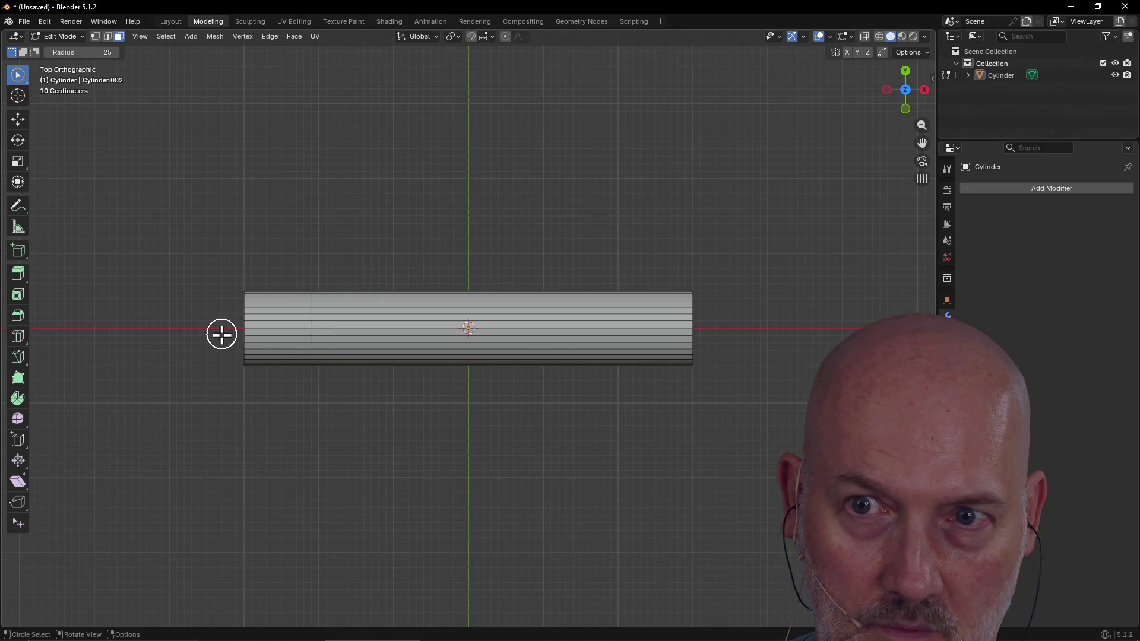
Step: Select the rod's end cap and move it along Y to start the bend
mouse_move(225, 334)
middle_down()
mouse_move(298, 311)
mouse_move(323, 268)
mouse_move(318, 506)
mouse_move(227, 423)
mouse_move(283, 419)
mouse_move(366, 380)
middle_up()
click(345, 485)
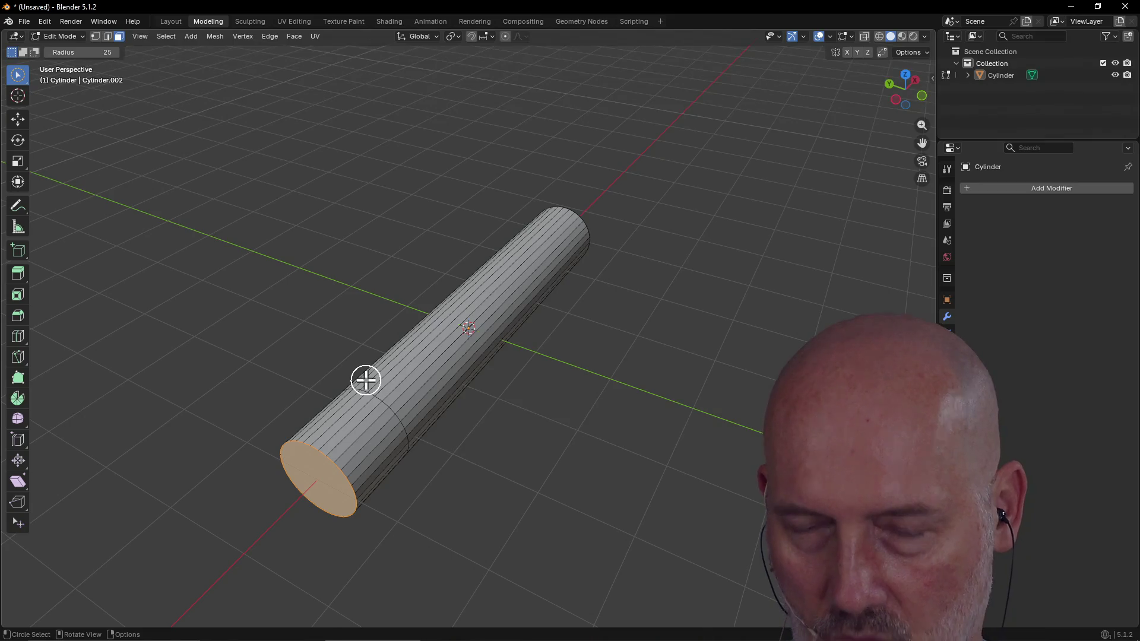
key(g)
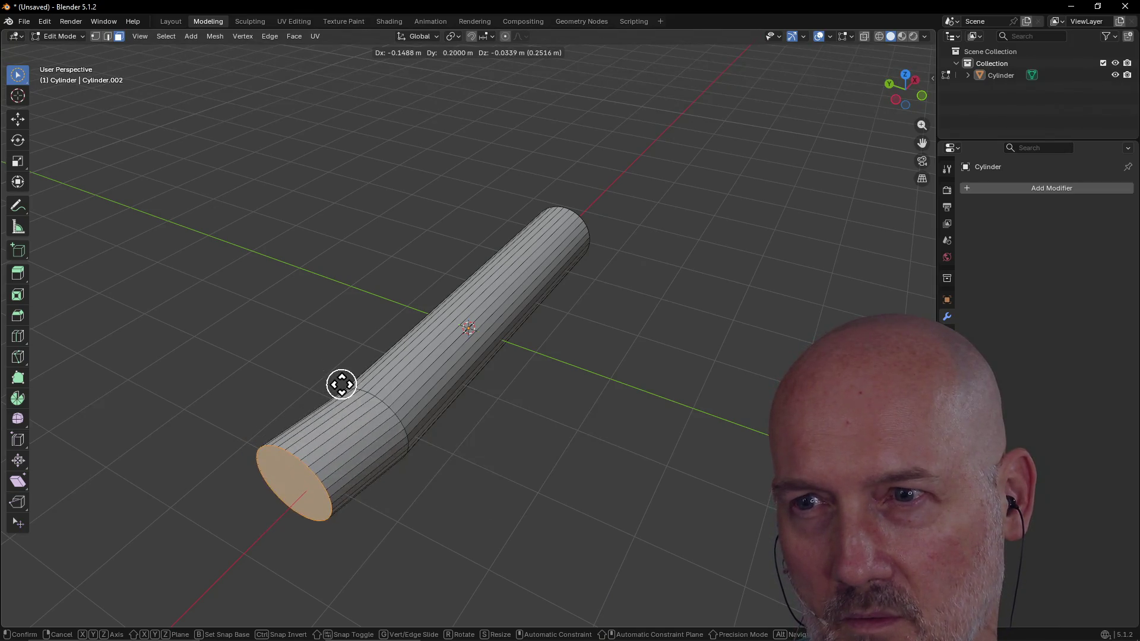
key(y)
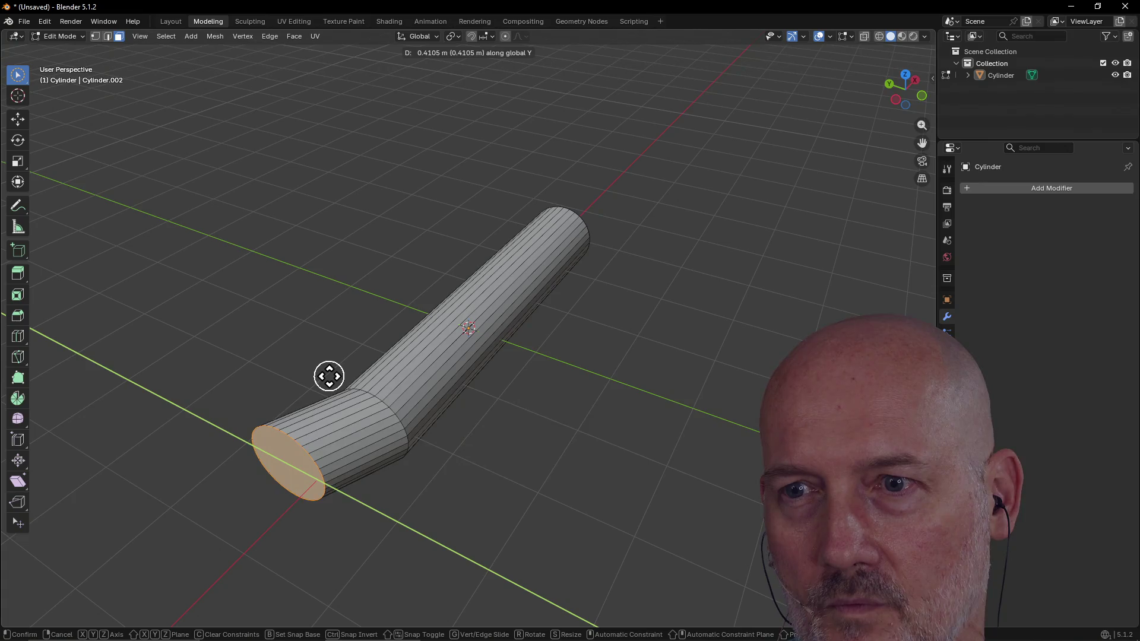
click(325, 373)
mouse_move(326, 374)
middle_down()
mouse_move(502, 336)
mouse_move(486, 394)
mouse_move(386, 393)
mouse_move(374, 378)
middle_up()
Step: Move the end cap further along Y to complete the banana-like kink
key(g)
key(y)
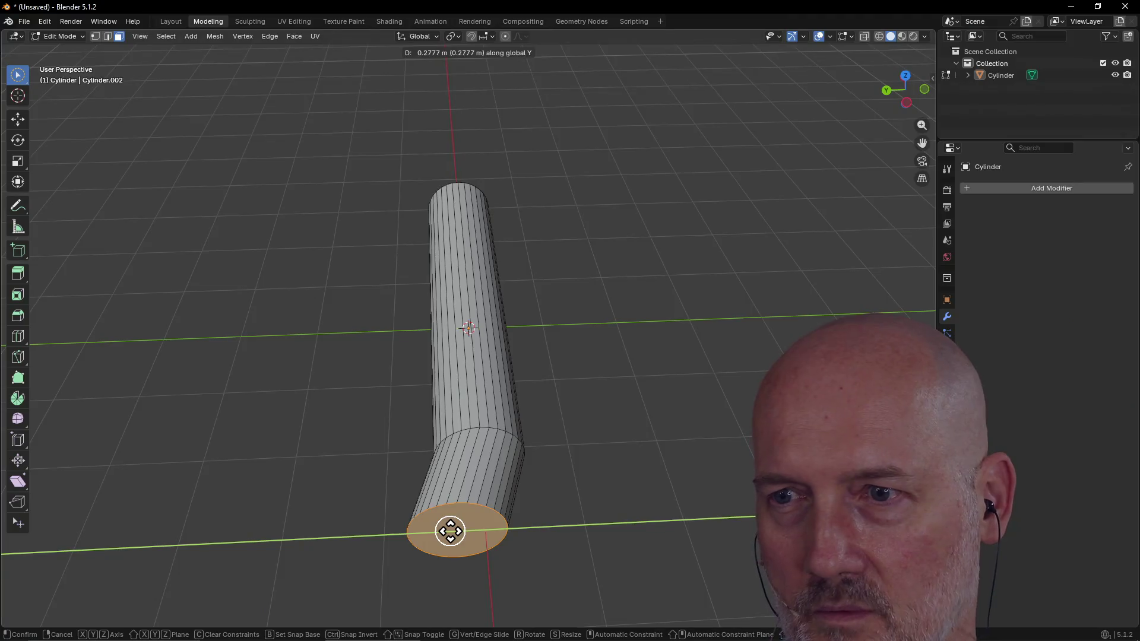
click(448, 529)
mouse_move(450, 470)
middle_down()
mouse_move(636, 466)
mouse_move(585, 491)
mouse_move(552, 476)
mouse_move(544, 455)
mouse_move(554, 474)
mouse_move(589, 460)
middle_up()
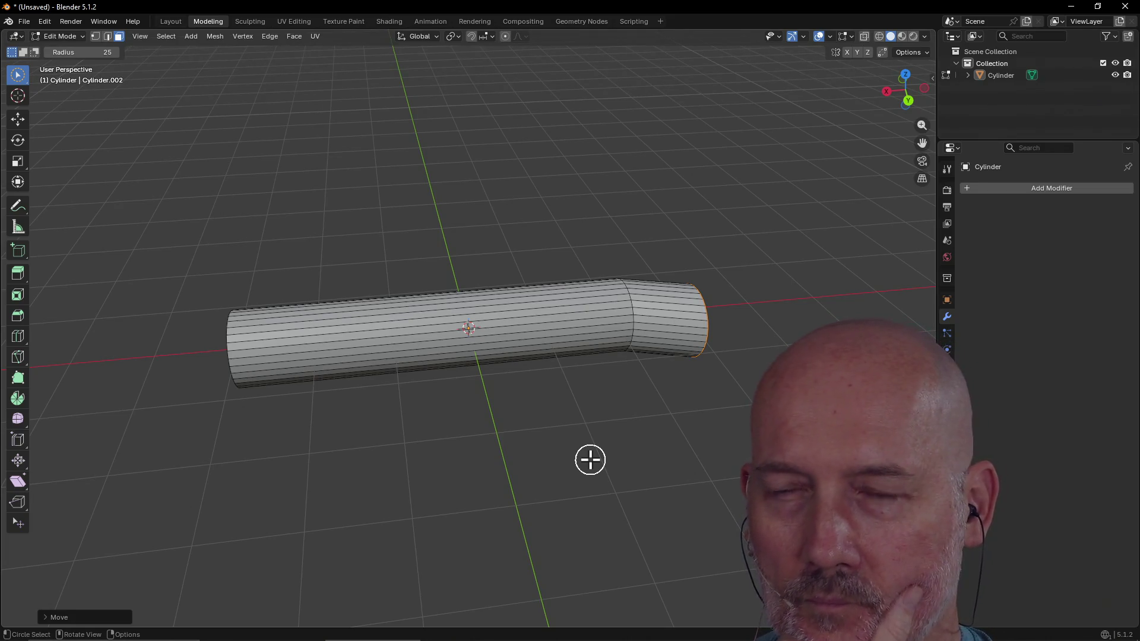
scroll(715, 318, up, 4)
scroll(716, 320, down, 2)
mouse_move(643, 341)
middle_down()
mouse_move(611, 347)
mouse_move(619, 364)
mouse_move(623, 337)
middle_up()
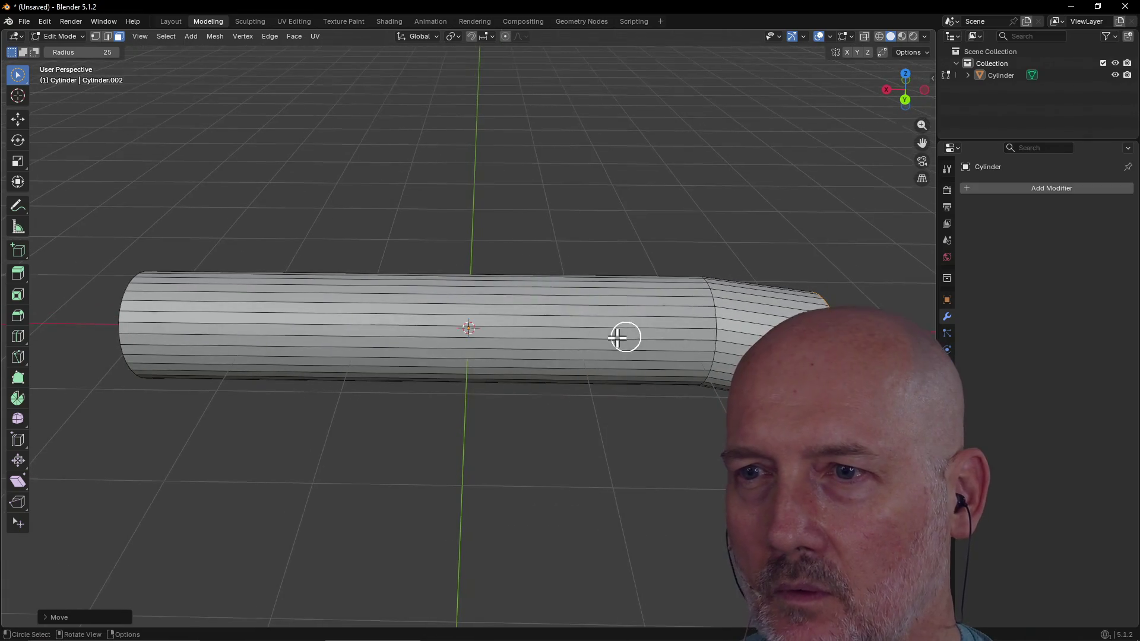
alt+click(478, 346)
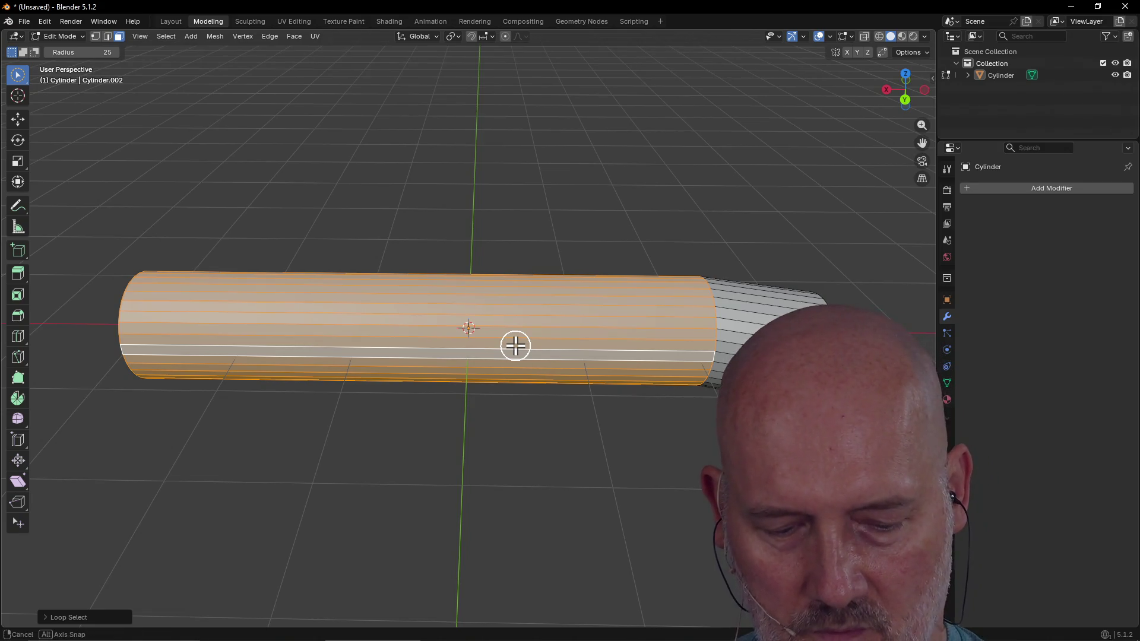
key(e)
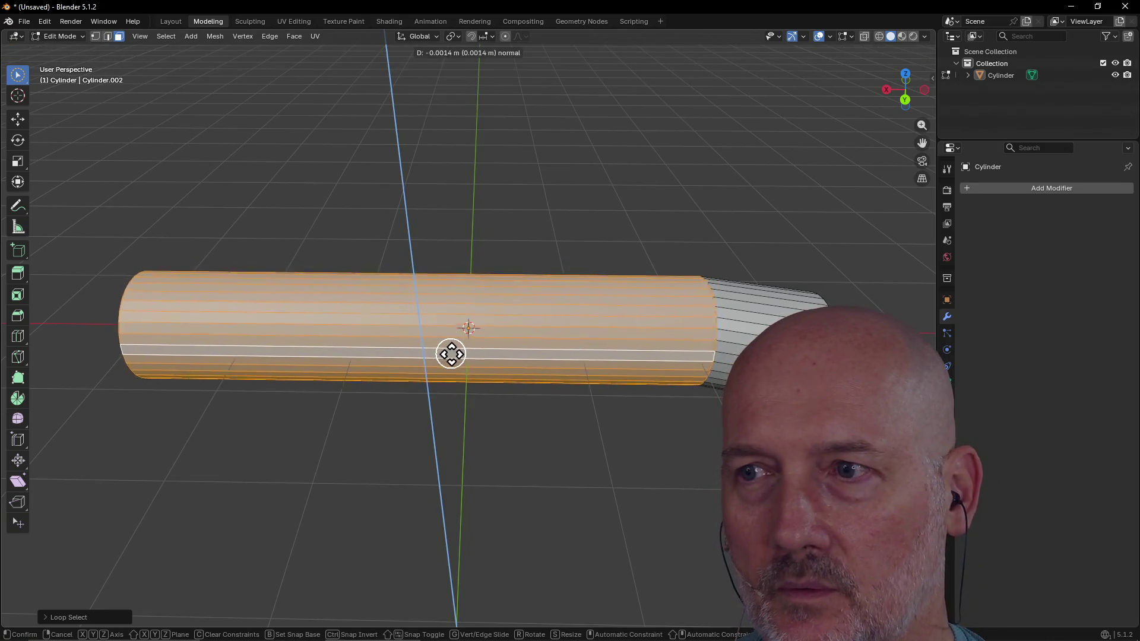
right_click(452, 352)
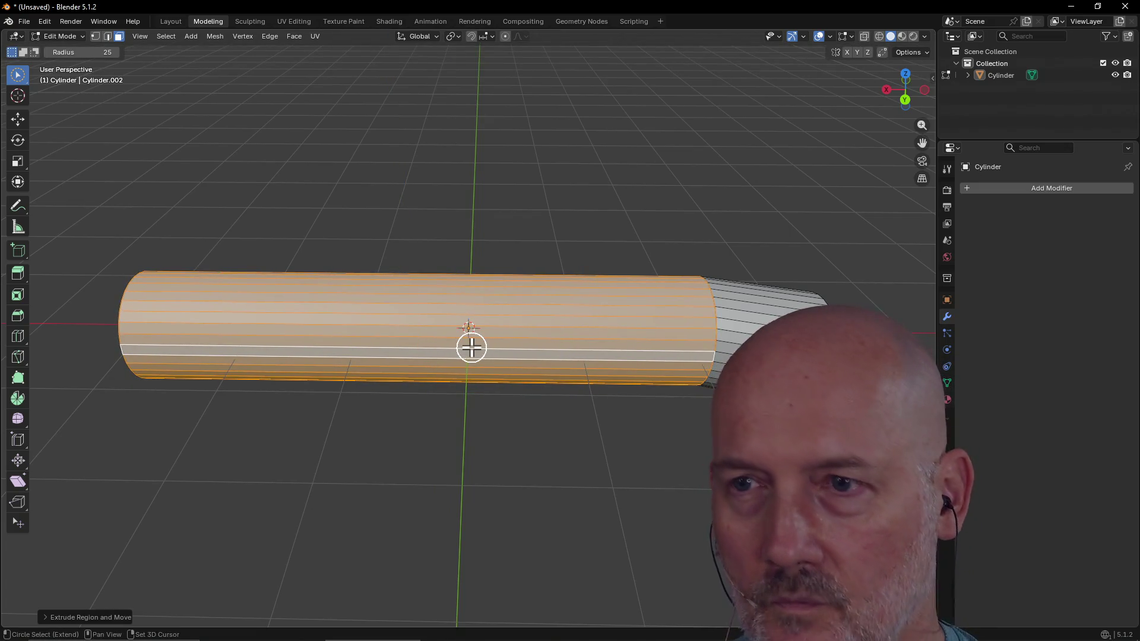
key(e)
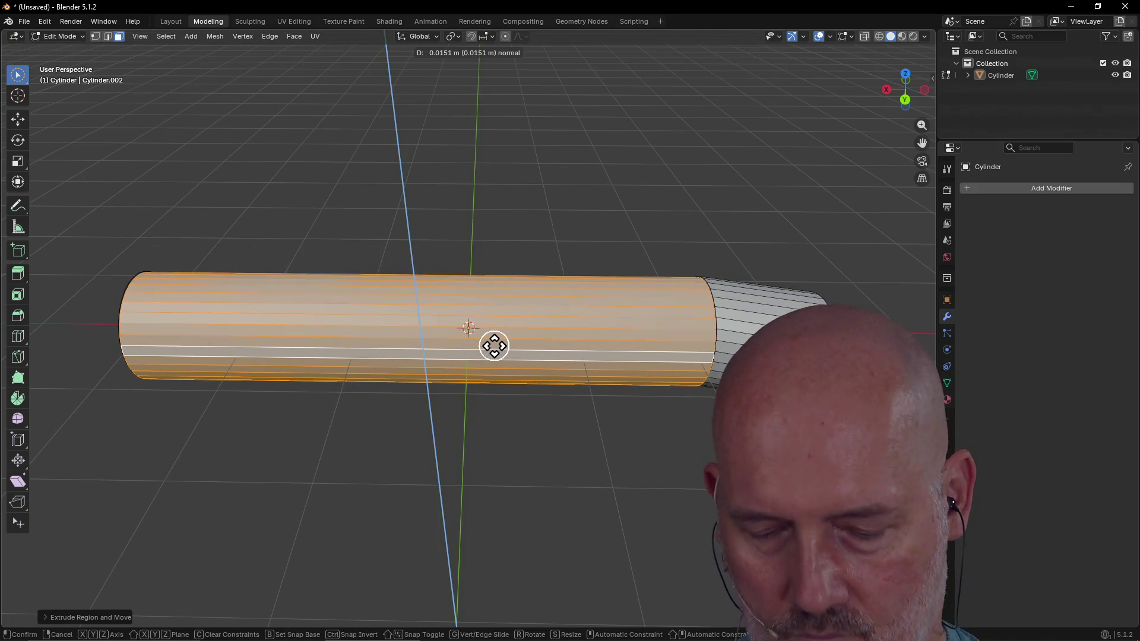
right_click(494, 346)
key(e)
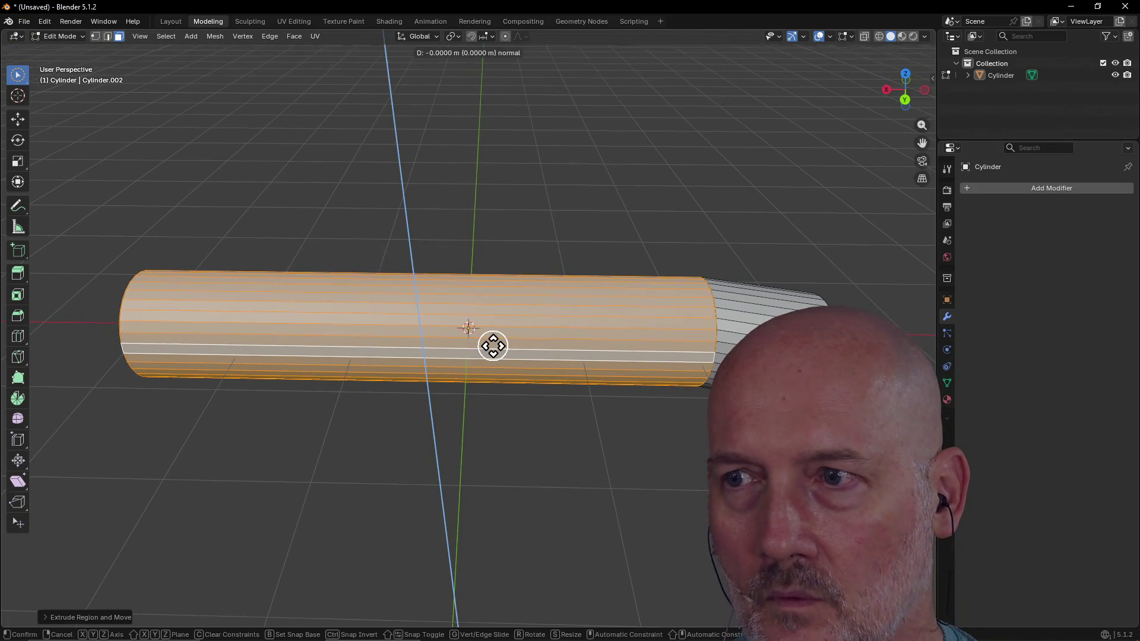
right_click(496, 345)
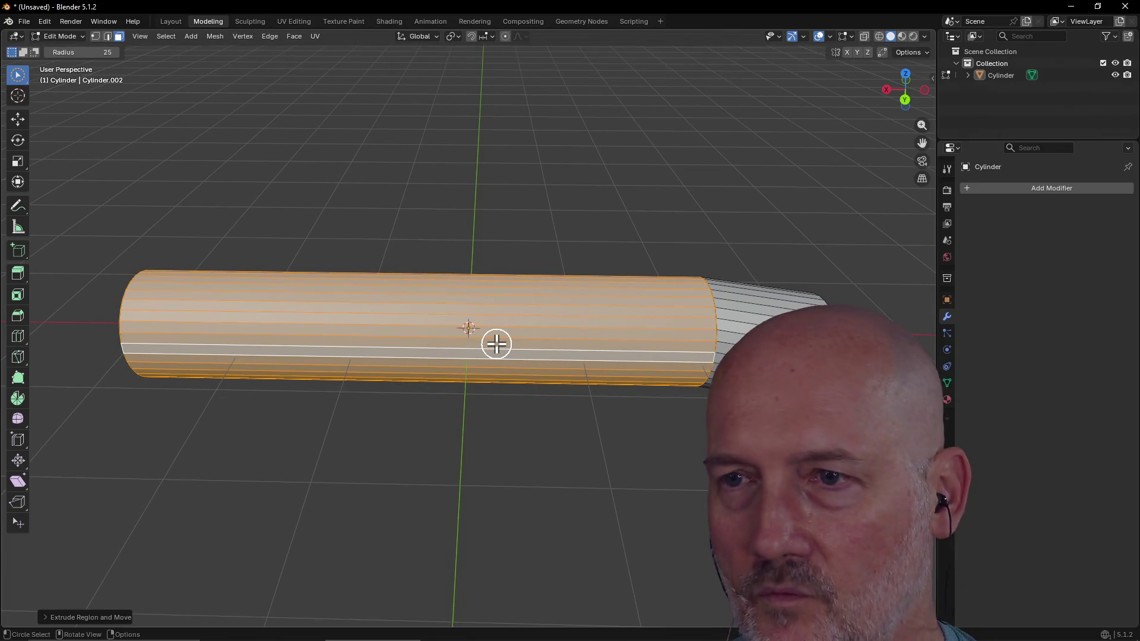
key(alt+Tab)
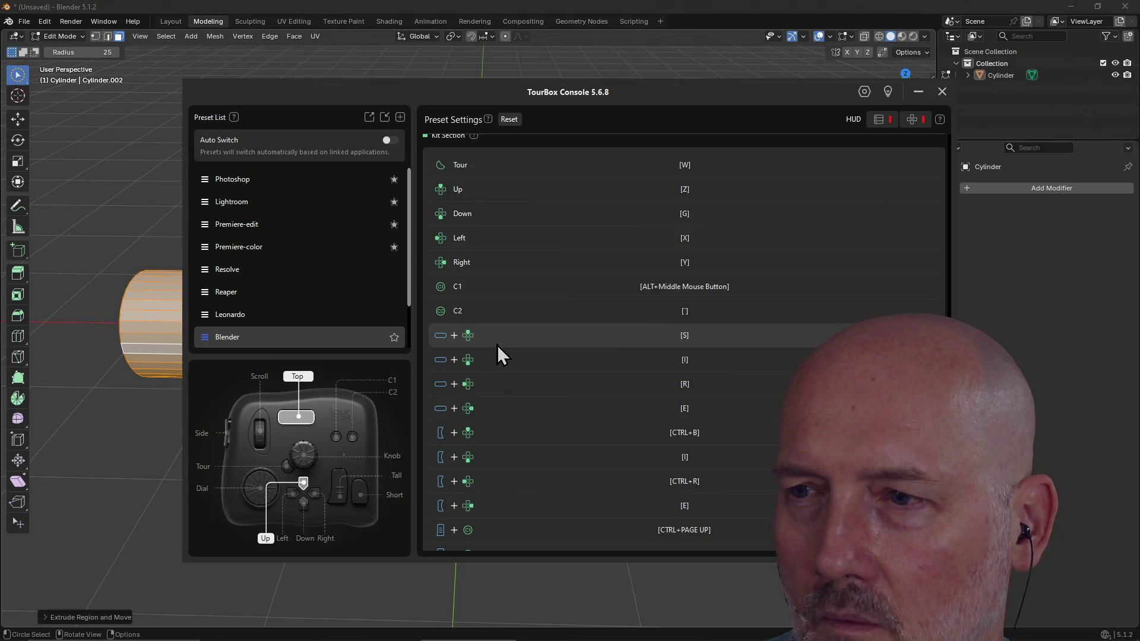
key(alt+Tab)
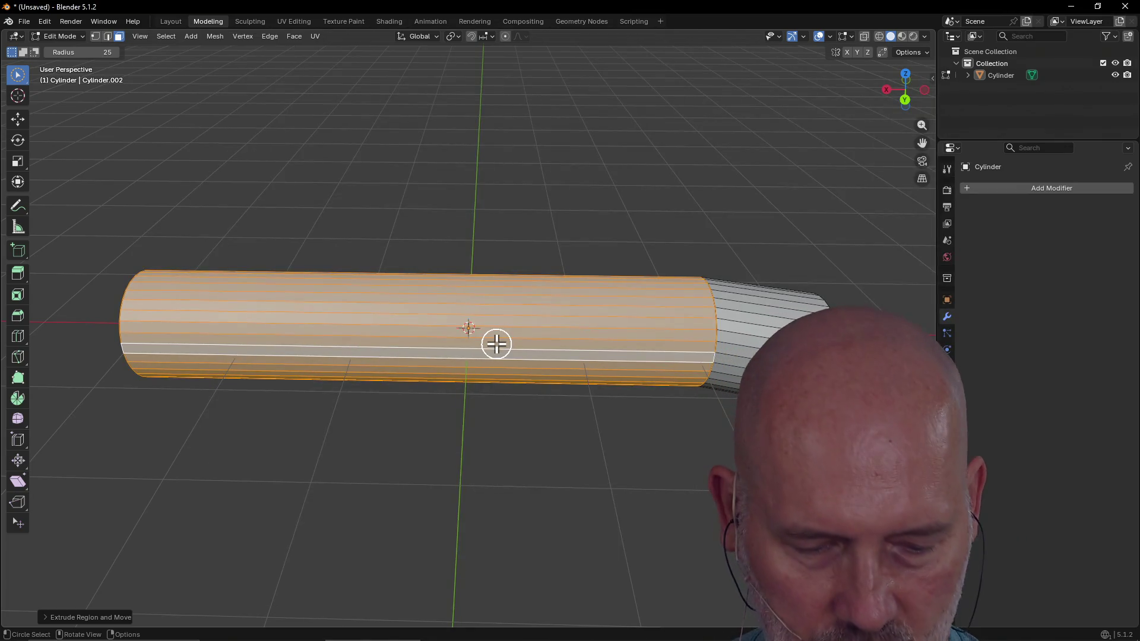
Step: Add a loop cut around the straight part of the tube, slid partway toward the bend
key(ctrl+r)
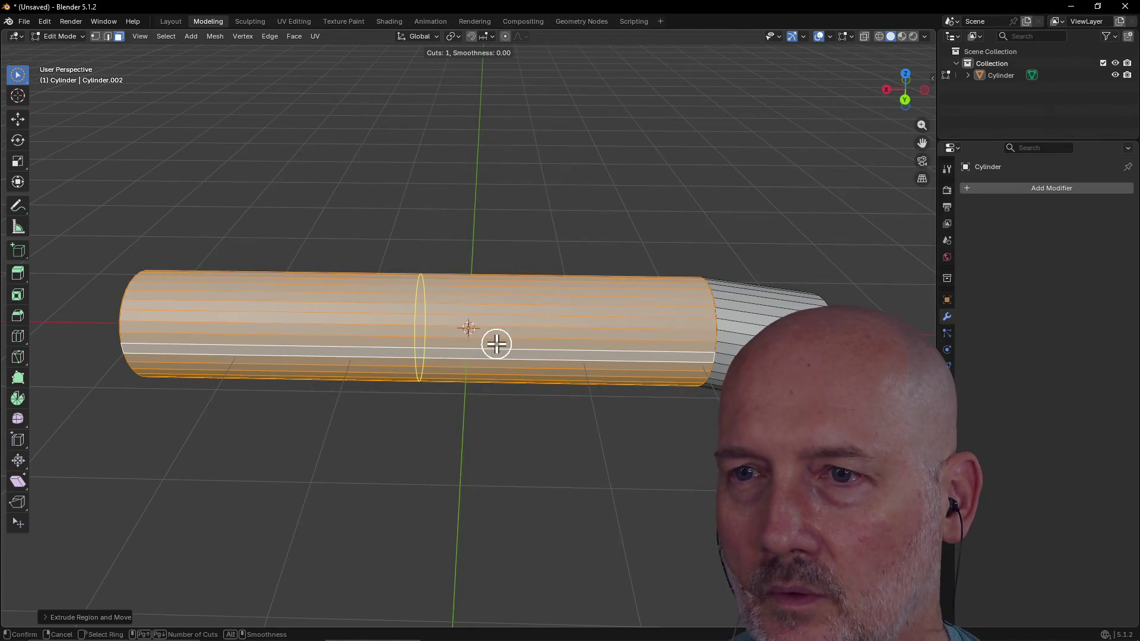
click(497, 343)
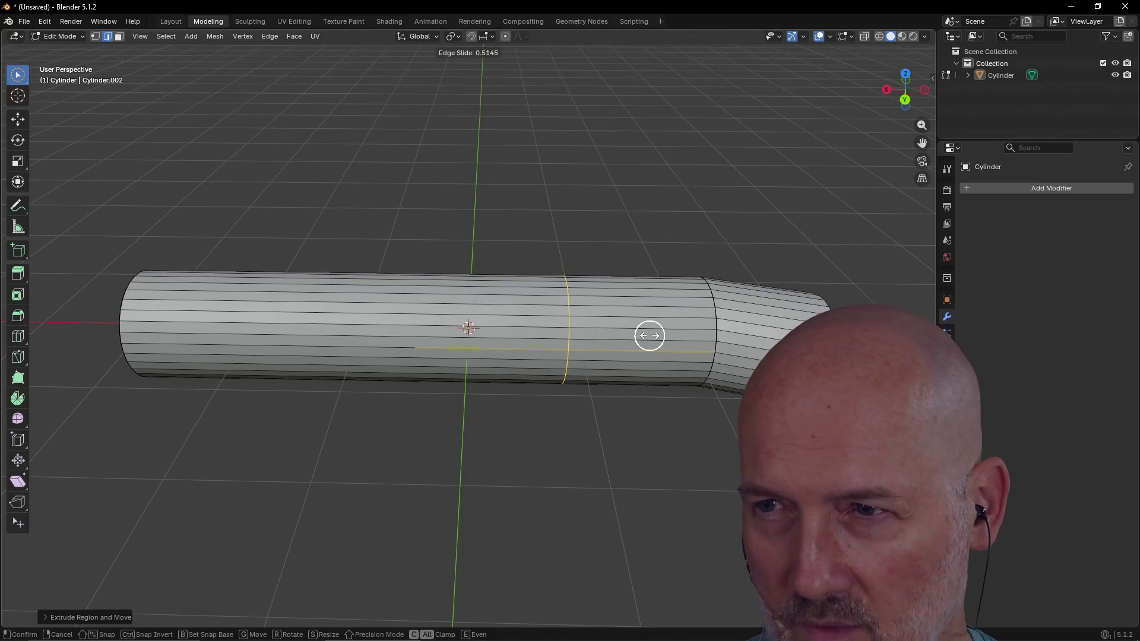
click(647, 333)
mouse_move(552, 368)
middle_down()
mouse_move(693, 466)
mouse_move(568, 401)
mouse_move(571, 433)
mouse_move(620, 411)
mouse_move(627, 285)
mouse_move(601, 258)
mouse_move(659, 300)
mouse_move(585, 273)
mouse_move(574, 240)
mouse_move(614, 301)
mouse_move(705, 222)
mouse_move(642, 213)
mouse_move(650, 275)
mouse_move(689, 321)
mouse_move(721, 326)
mouse_move(687, 318)
middle_up()
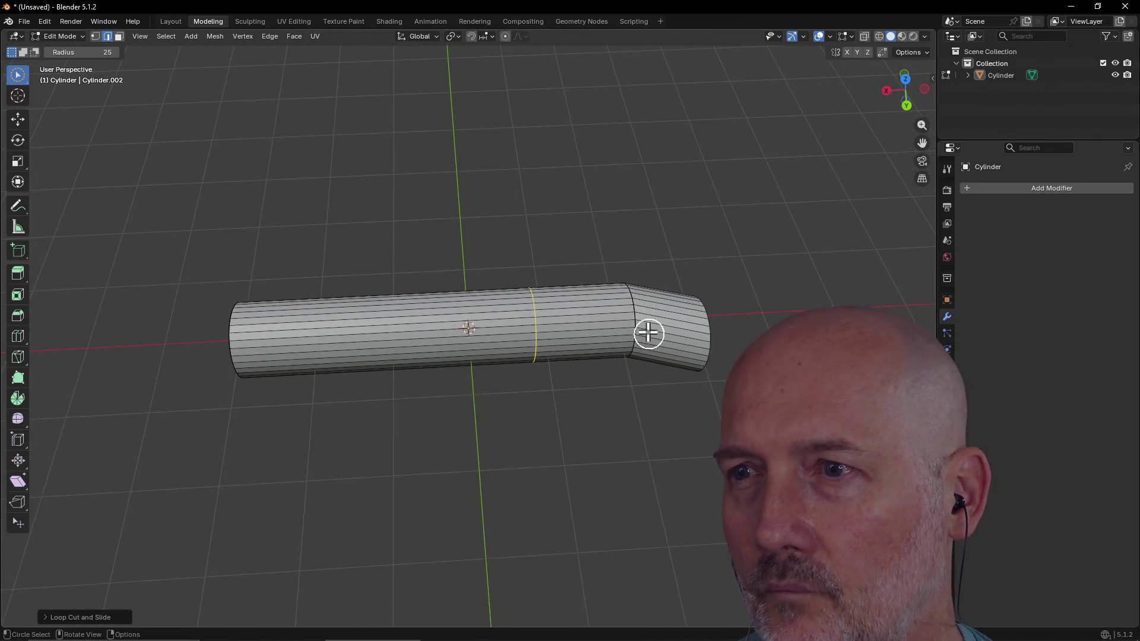
scroll(648, 332, up, 2)
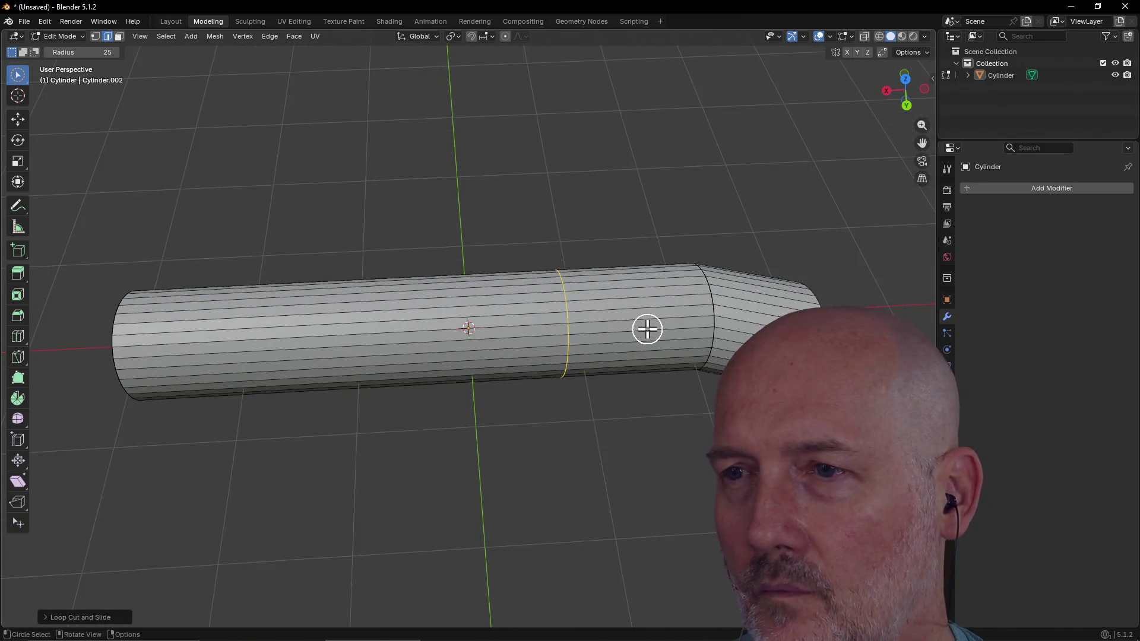
mouse_move(646, 330)
shift+middle_down()
mouse_move(535, 348)
mouse_move(456, 324)
shift+middle_up()
scroll(455, 323, up, 1)
scroll(471, 324, up, 2)
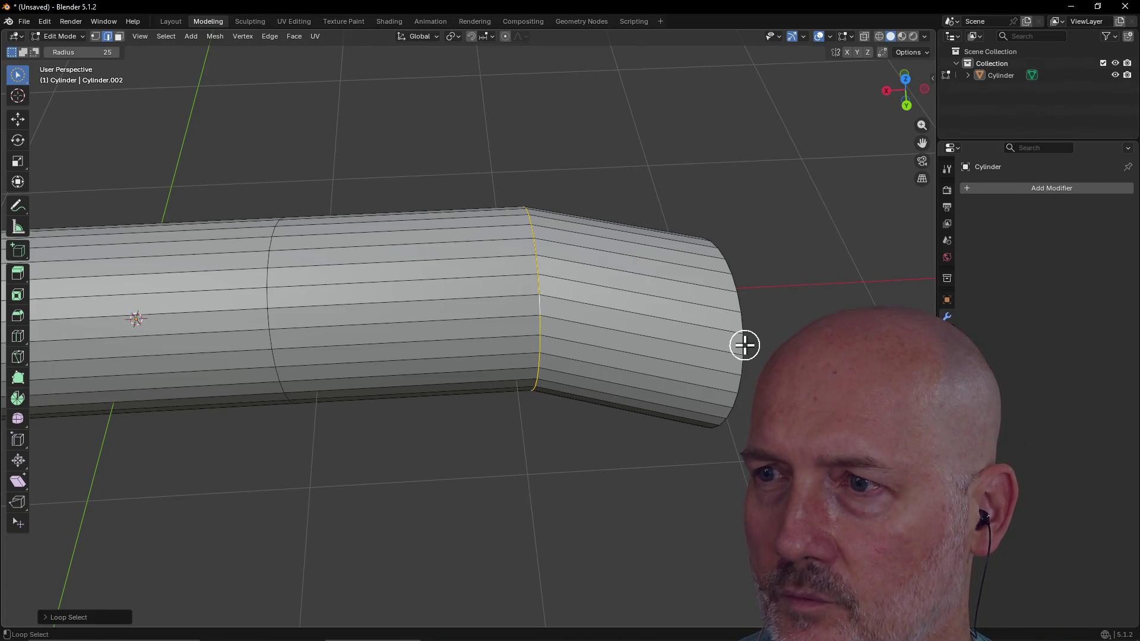
scroll(681, 320, down, 2)
scroll(682, 320, down, 1)
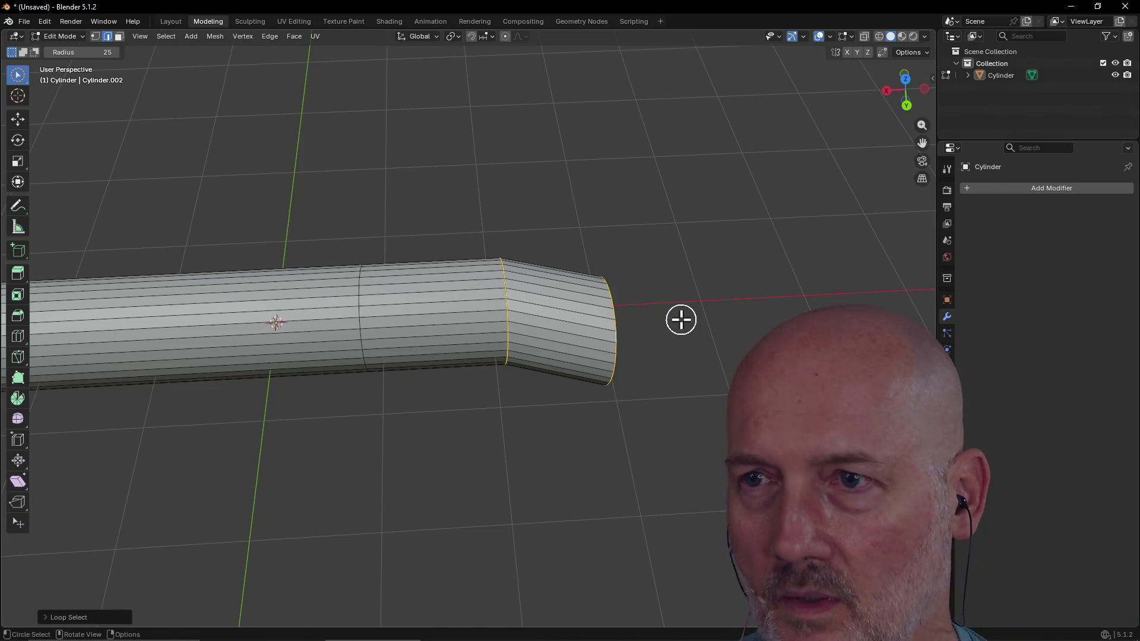
Step: Start a Y-axis move of the selected edge loop, then cancel it and orbit the tube
key(g)
key(y)
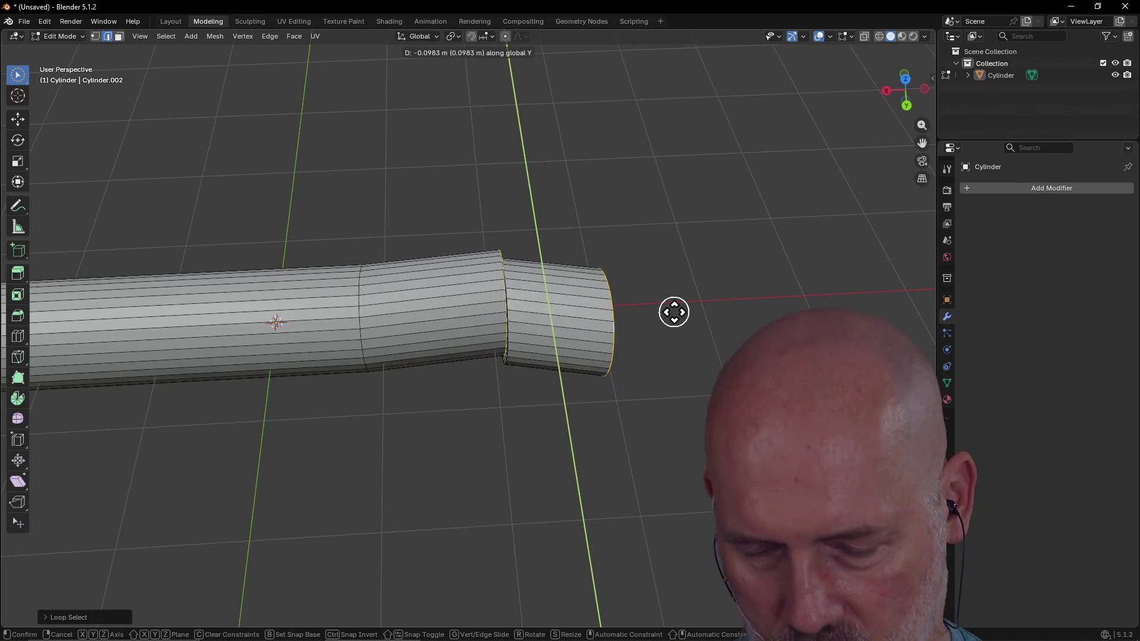
key(Escape)
scroll(579, 336, up, 2)
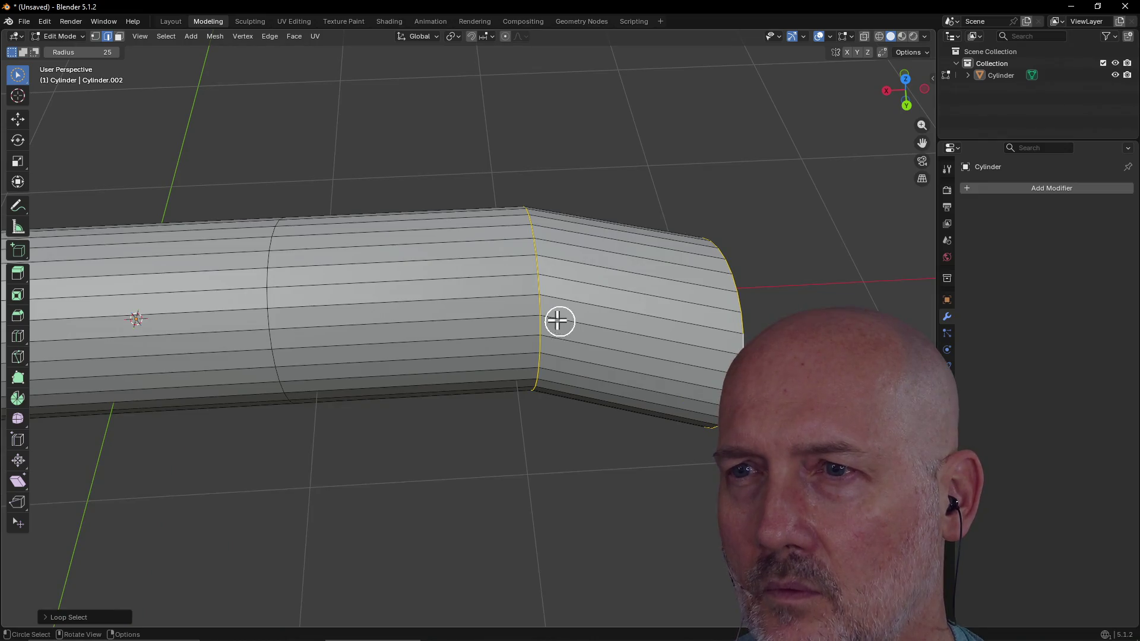
mouse_move(541, 322)
middle_down()
mouse_move(533, 302)
mouse_move(541, 337)
mouse_move(724, 300)
mouse_move(517, 209)
mouse_move(538, 349)
middle_up()
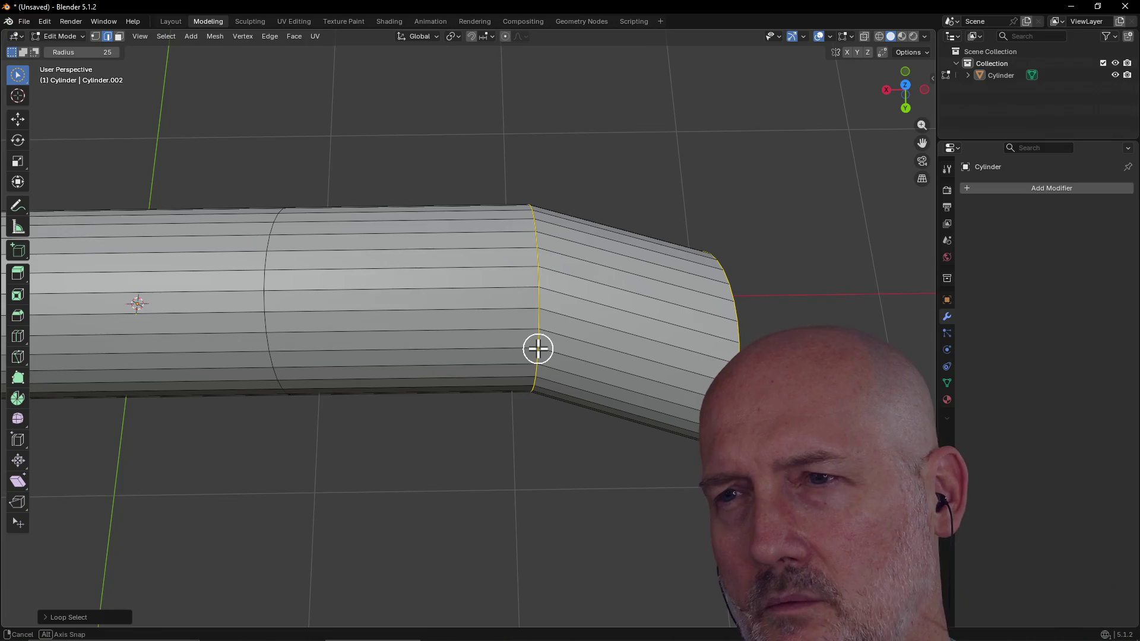
mouse_move(539, 348)
middle_down()
mouse_move(558, 323)
mouse_move(637, 304)
middle_up()
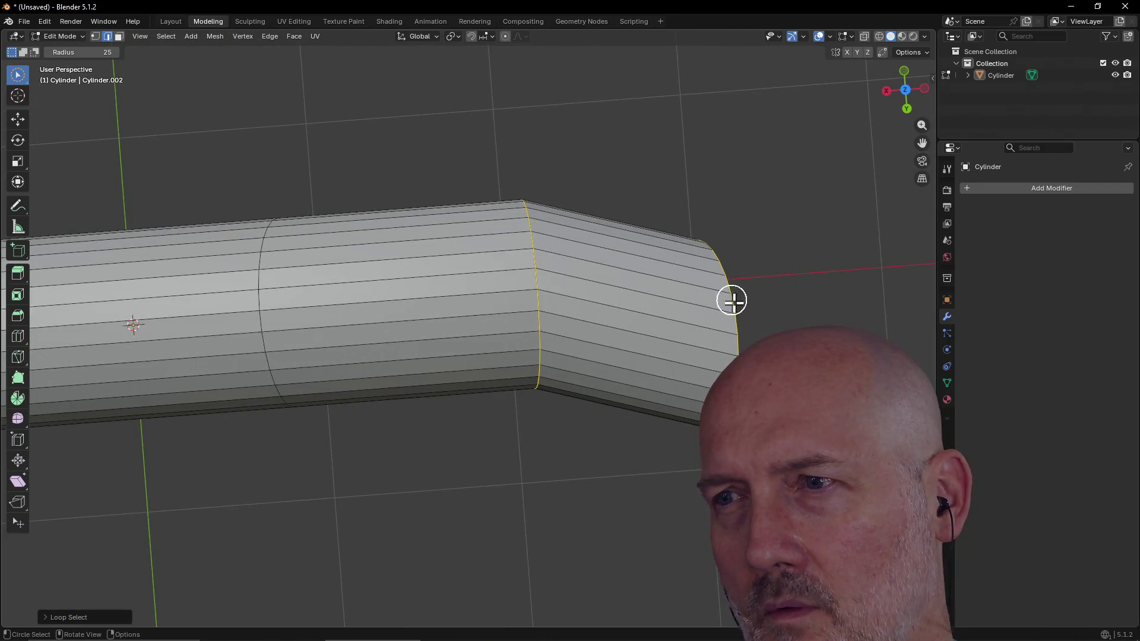
Step: Select the ring of edges at the bend and offset it along Y so it juts out
alt+click(540, 310)
alt+click(537, 281)
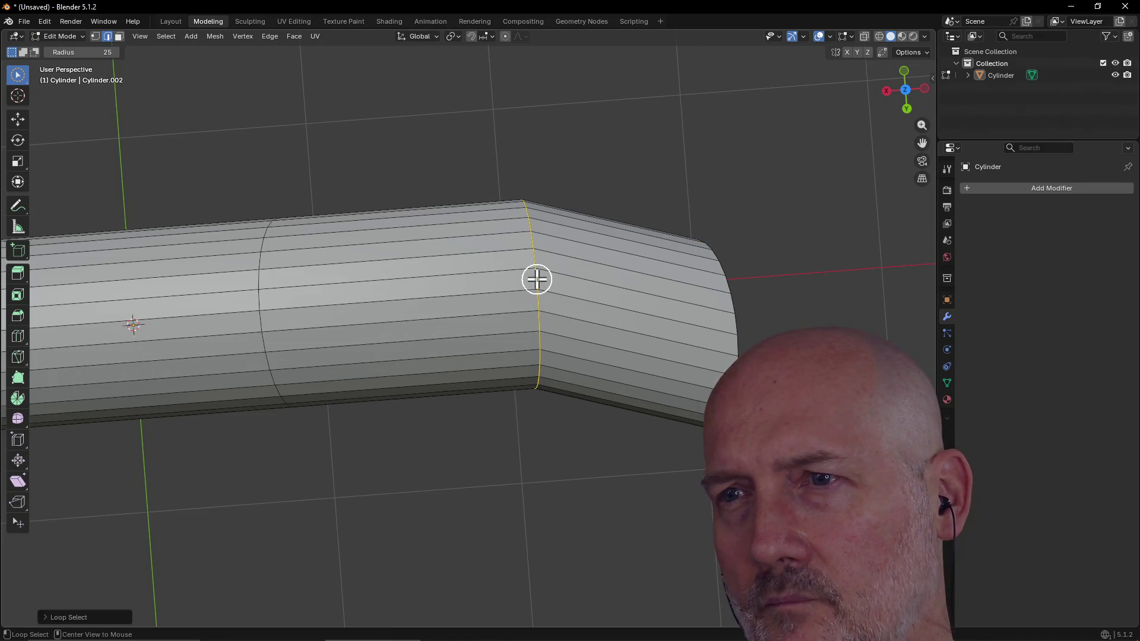
mouse_move(532, 366)
middle_down()
mouse_move(527, 273)
mouse_move(526, 401)
mouse_move(535, 349)
middle_up()
scroll(535, 350, down, 3)
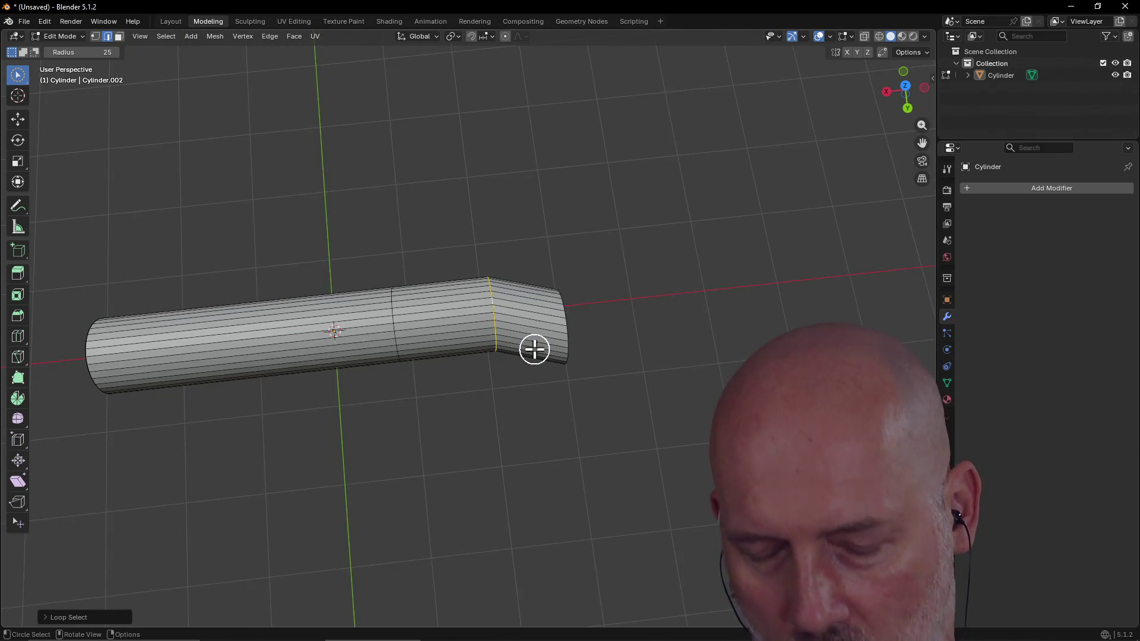
key(g)
key(y)
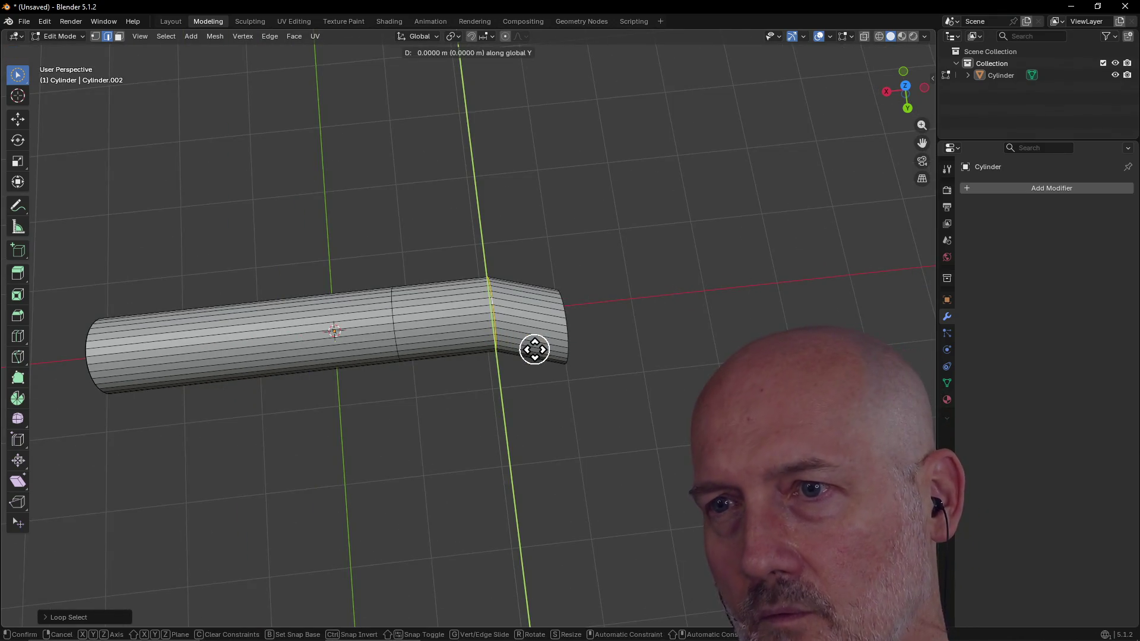
click(535, 372)
mouse_move(535, 364)
middle_down()
mouse_move(669, 313)
mouse_move(586, 279)
mouse_move(669, 247)
mouse_move(645, 249)
middle_up()
scroll(586, 280, up, 5)
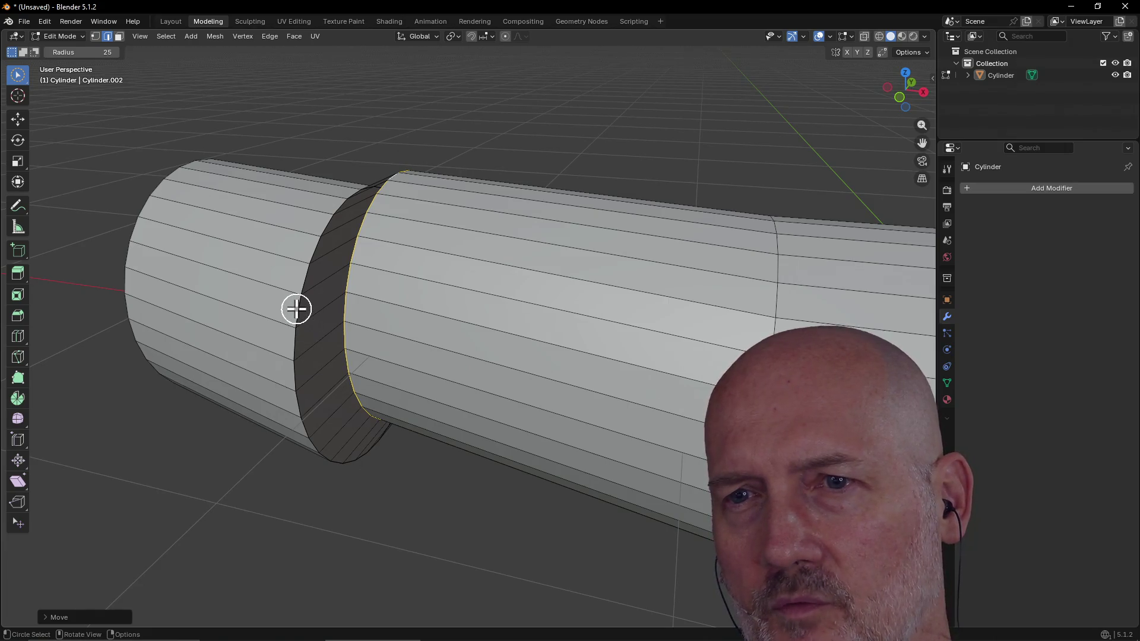
mouse_move(296, 308)
middle_down()
mouse_move(354, 308)
mouse_move(330, 347)
mouse_move(603, 311)
mouse_move(569, 343)
mouse_move(580, 300)
middle_up()
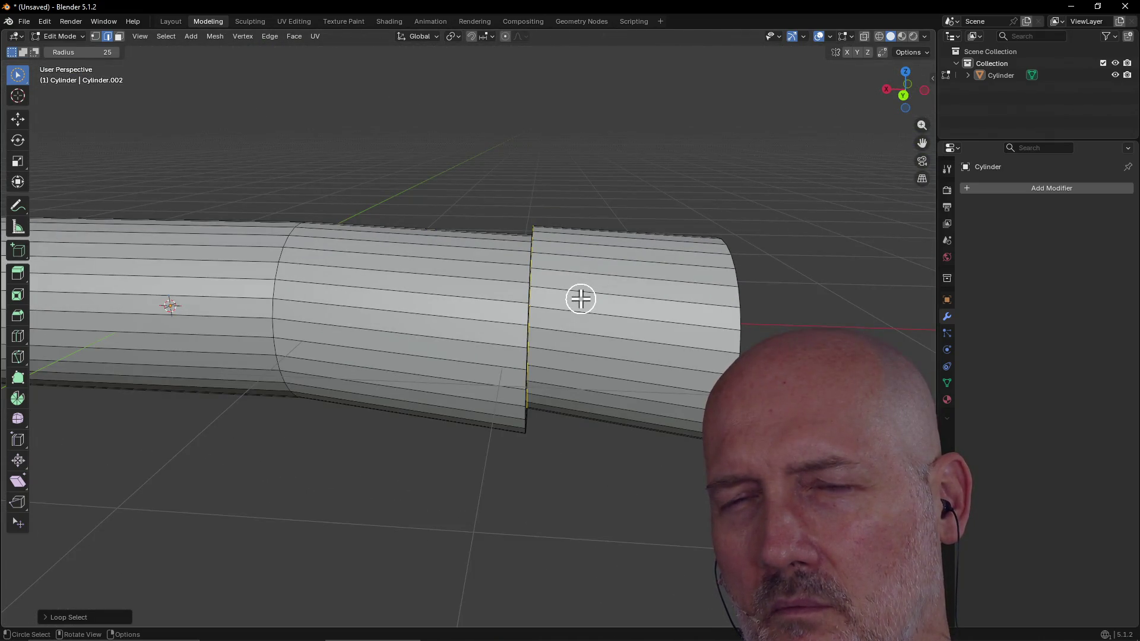
middle_drag(580, 299, 548, 333)
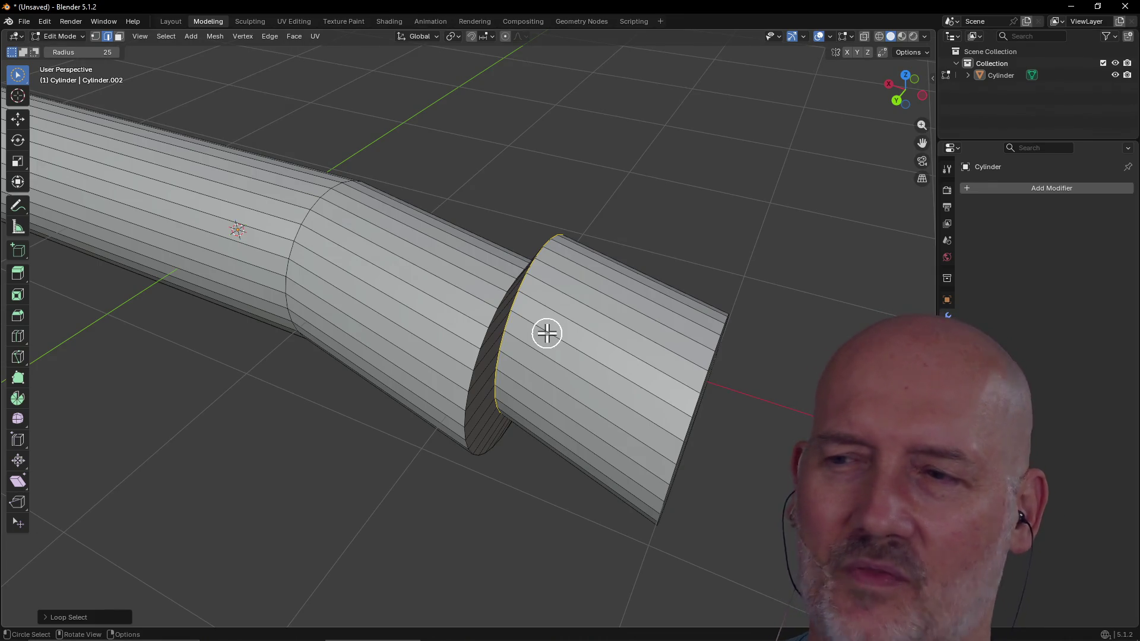
mouse_move(547, 333)
middle_down()
mouse_move(561, 323)
mouse_move(590, 377)
mouse_move(577, 321)
middle_up()
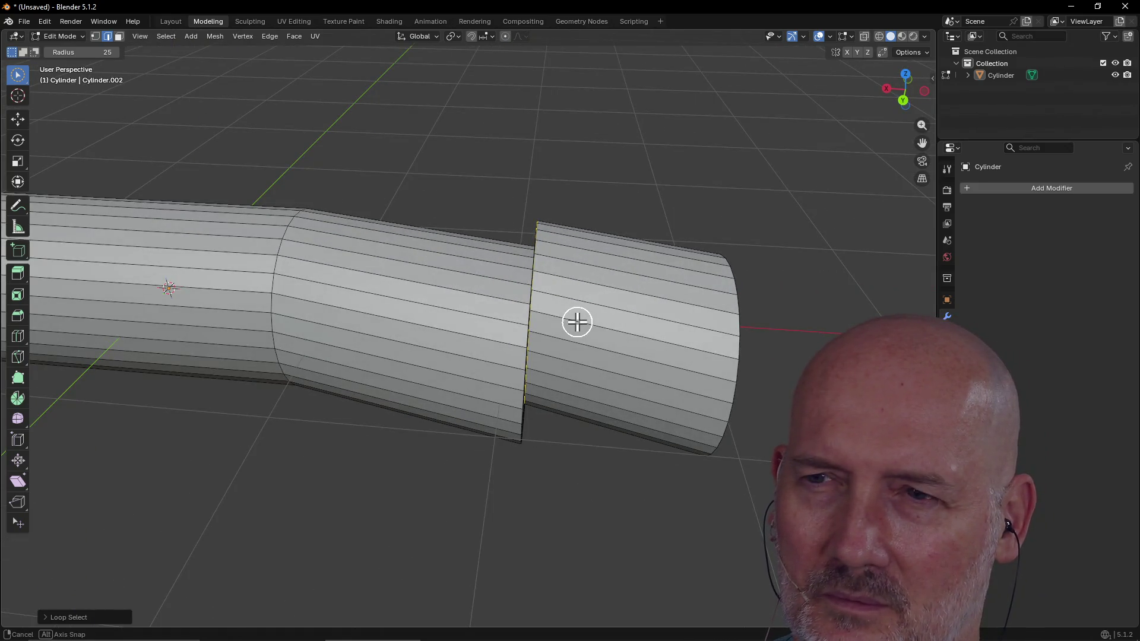
mouse_move(578, 321)
middle_down()
mouse_move(526, 304)
mouse_move(611, 326)
mouse_move(615, 376)
mouse_move(499, 333)
mouse_move(543, 247)
mouse_move(571, 309)
mouse_move(614, 293)
mouse_move(621, 348)
mouse_move(259, 294)
middle_up()
mouse_move(246, 341)
middle_down()
mouse_move(240, 243)
mouse_move(247, 289)
middle_up()
mouse_move(321, 406)
middle_down()
mouse_move(321, 436)
mouse_move(303, 330)
mouse_move(329, 441)
mouse_move(261, 382)
middle_up()
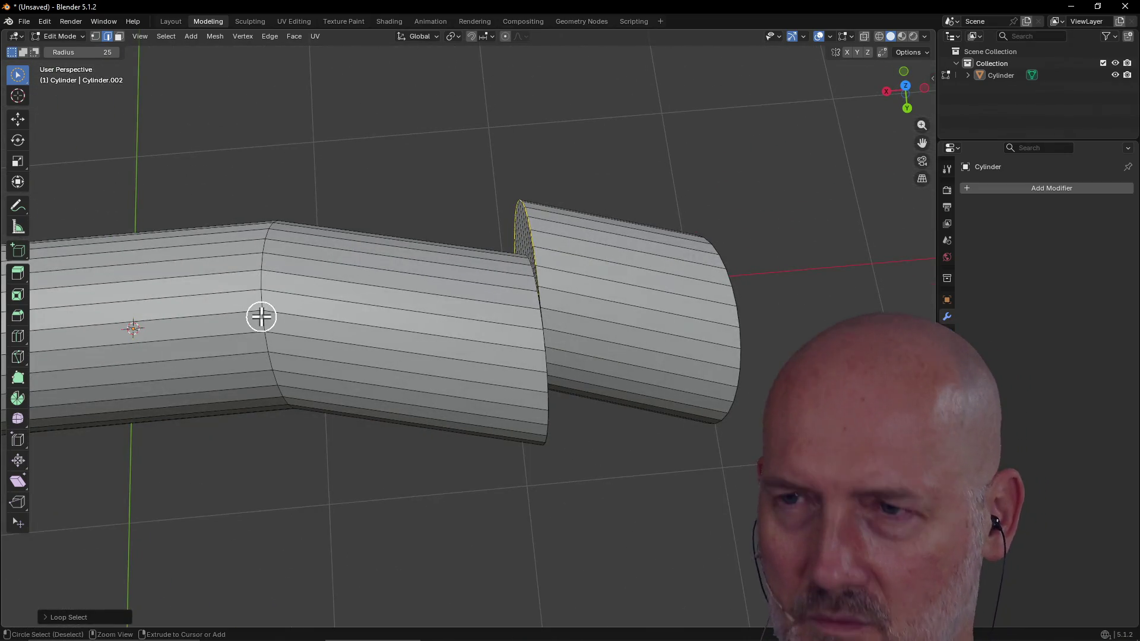
Step: Undo the ring offset and shift another edge loop along Y to form a second bend
key(ctrl+z)
key(ctrl+z)
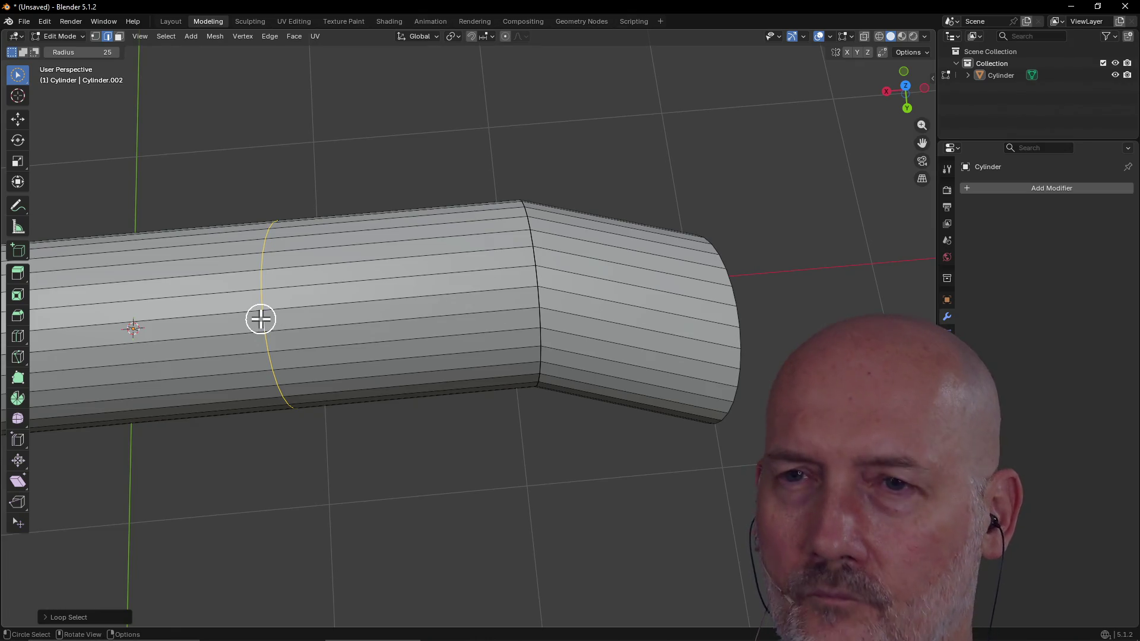
key(g)
key(y)
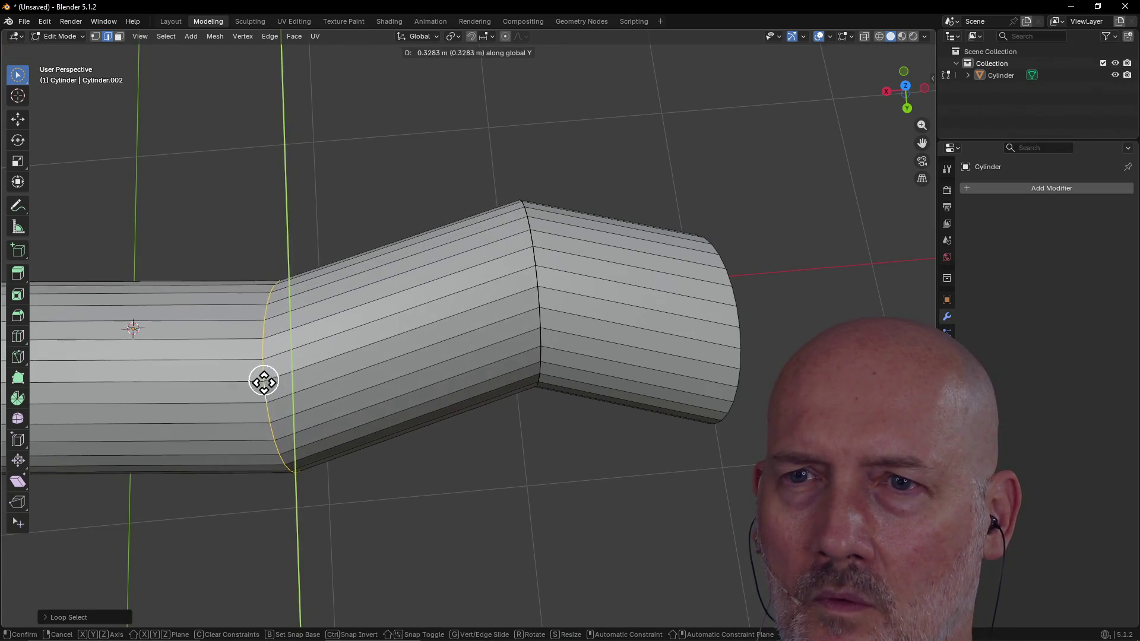
click(262, 392)
Step: Orbit around to a side-on view of the tube to check the new bend
mouse_move(288, 235)
middle_down()
mouse_move(507, 194)
mouse_move(544, 172)
middle_up()
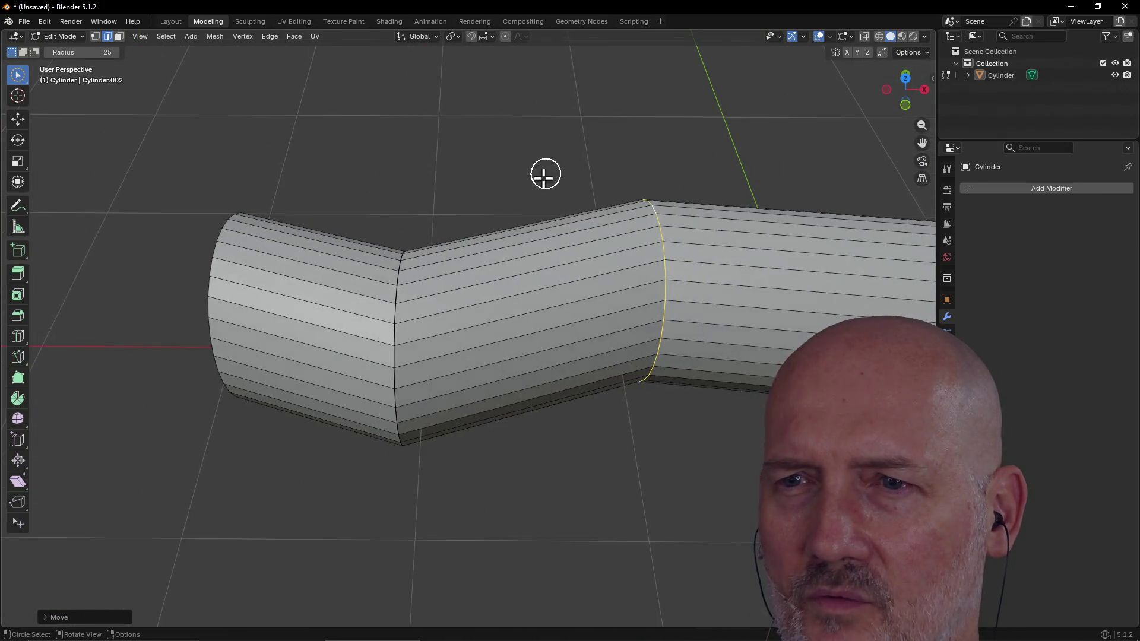
scroll(380, 319, up, 4)
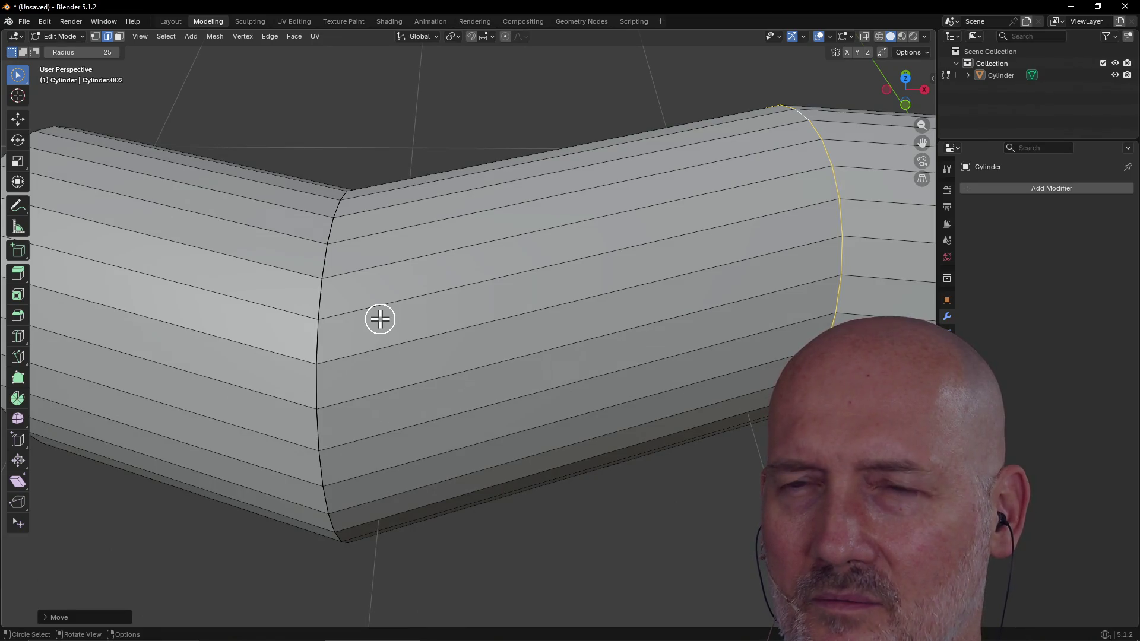
scroll(380, 319, down, 4)
scroll(379, 319, down, 2)
mouse_move(380, 319)
middle_down()
mouse_move(379, 365)
mouse_move(132, 286)
mouse_move(98, 310)
middle_up()
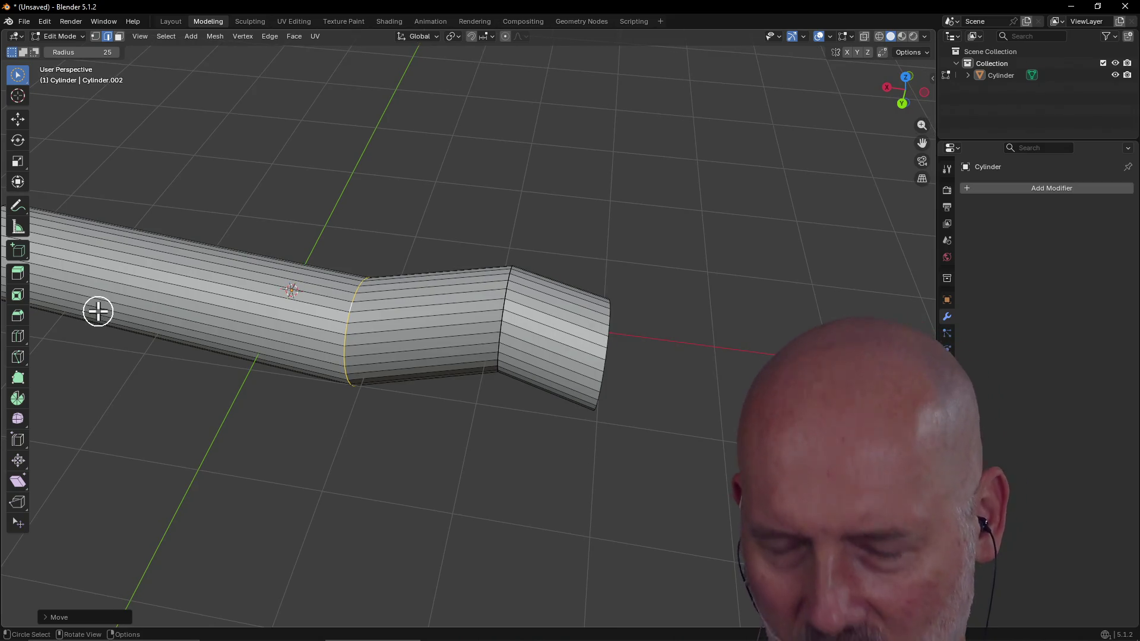
middle_drag(98, 310, 97, 311)
scroll(369, 279, up, 5)
middle_drag(454, 251, 402, 249)
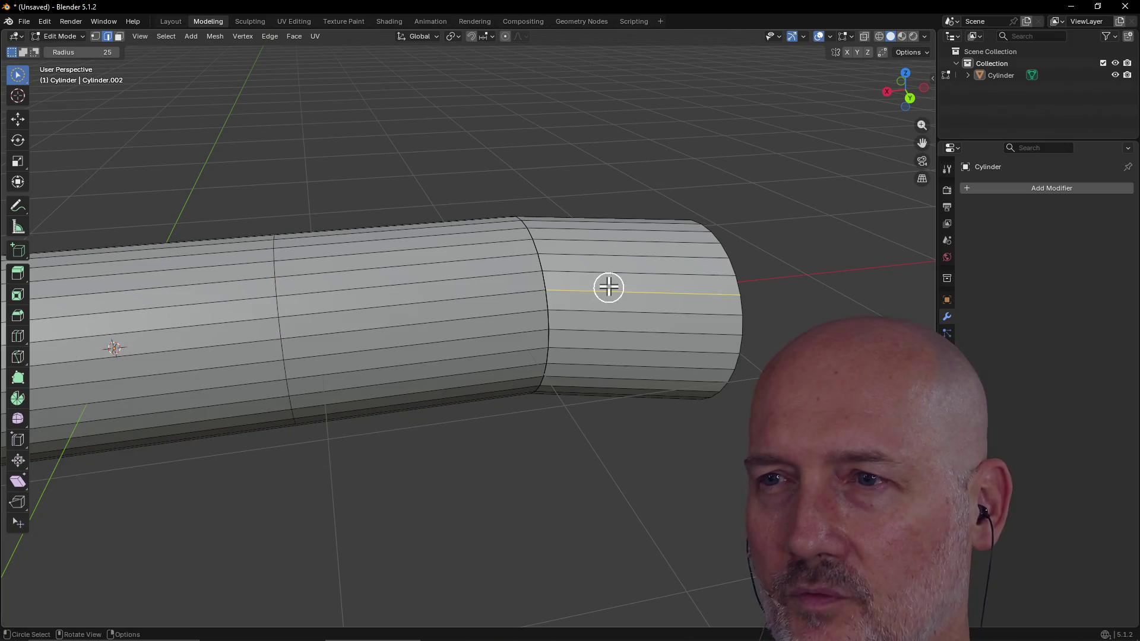
Step: In Face select, pick the end and middle section face loops and rotate them at the joint
click(118, 37)
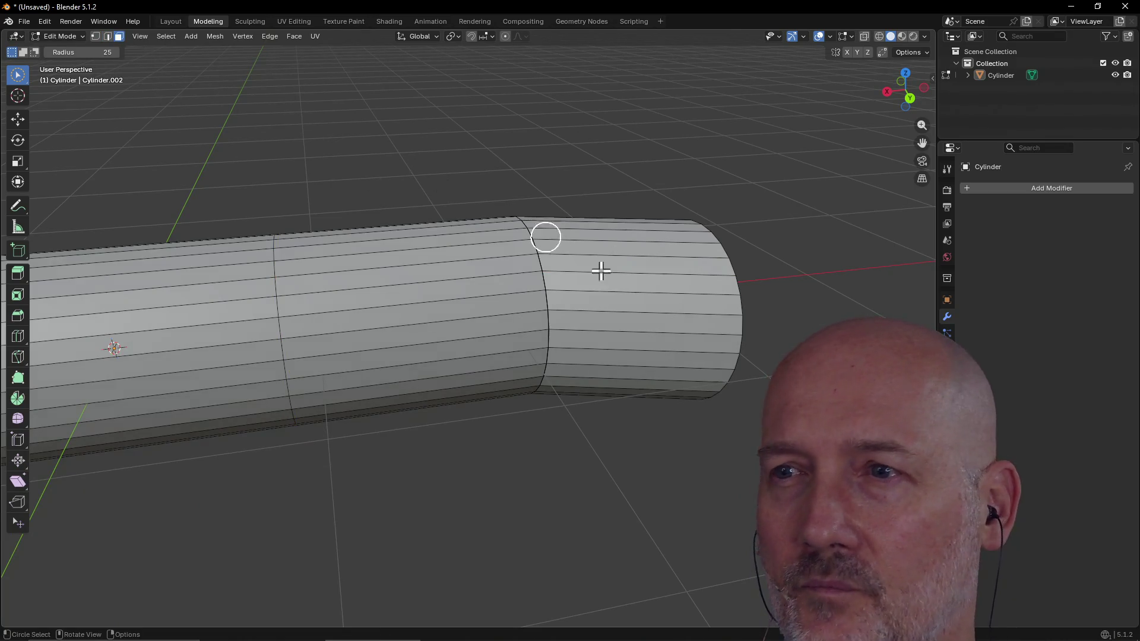
alt+click(607, 281)
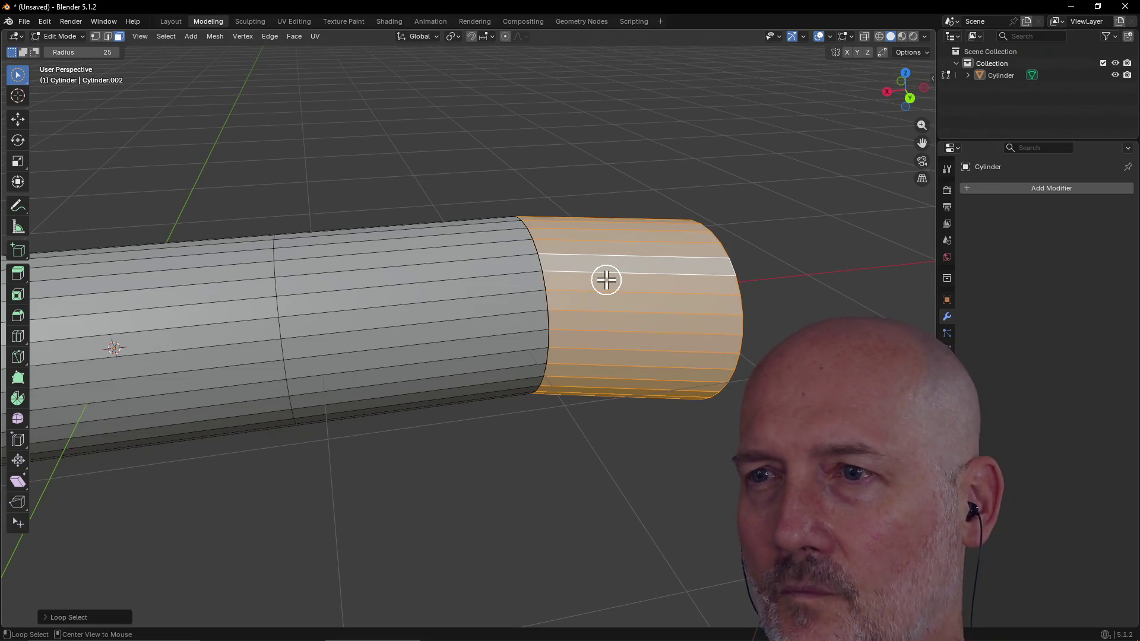
alt+click(486, 287)
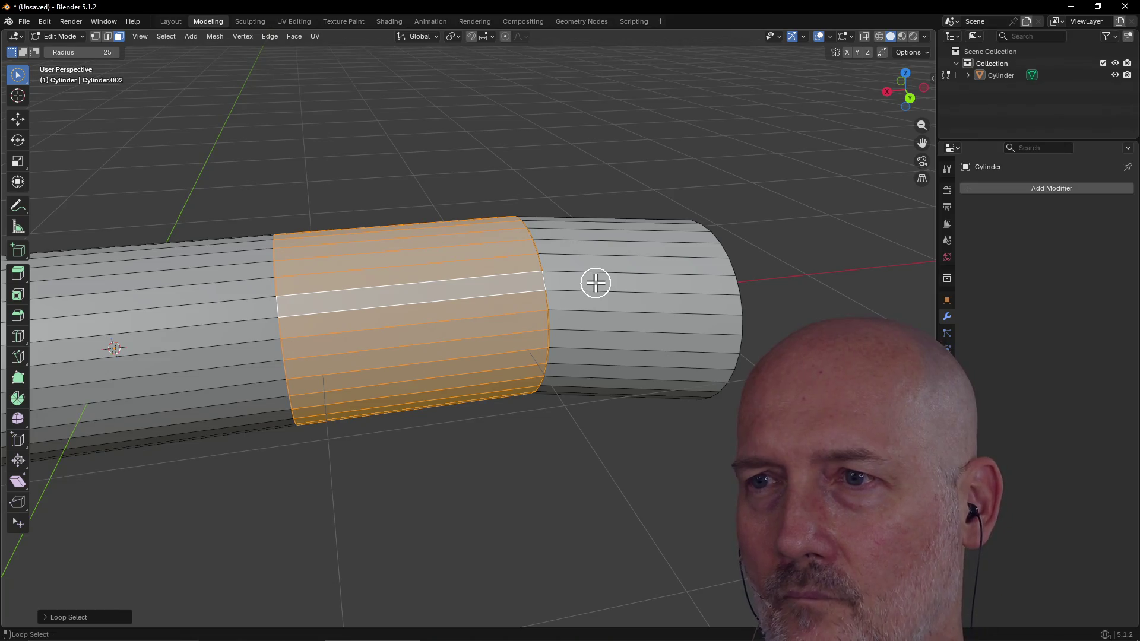
key(r)
middle_drag(595, 283, 582, 297)
middle_drag(564, 381, 562, 399)
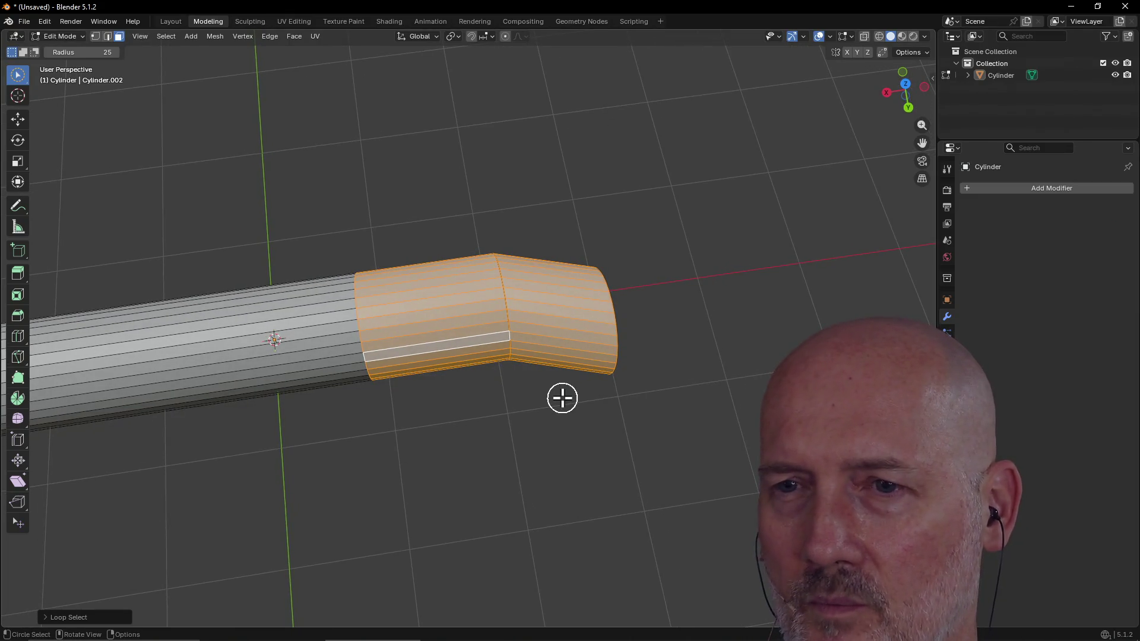
Step: After checking the TourBox Console, rotate the selected sections again and confirm
key(alt+Tab)
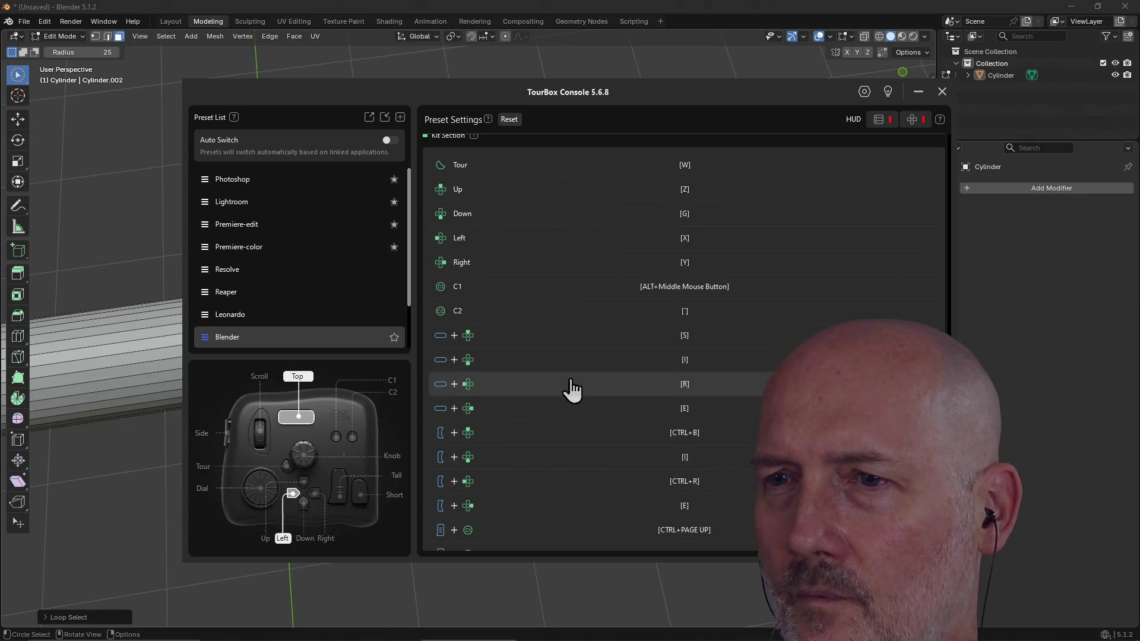
key(alt+Tab)
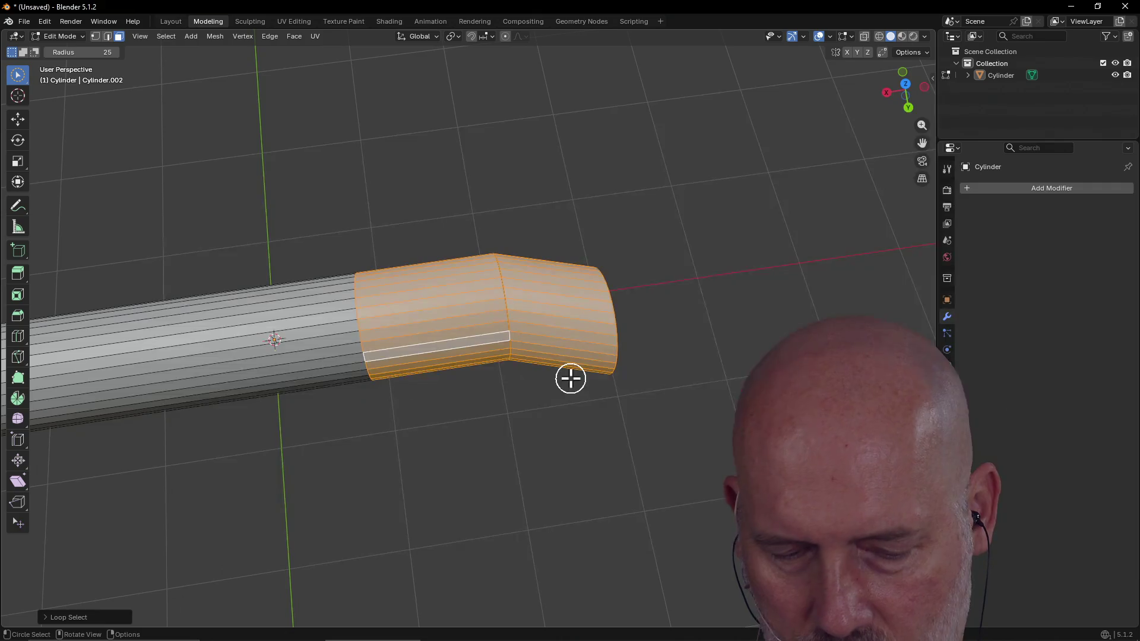
key(r)
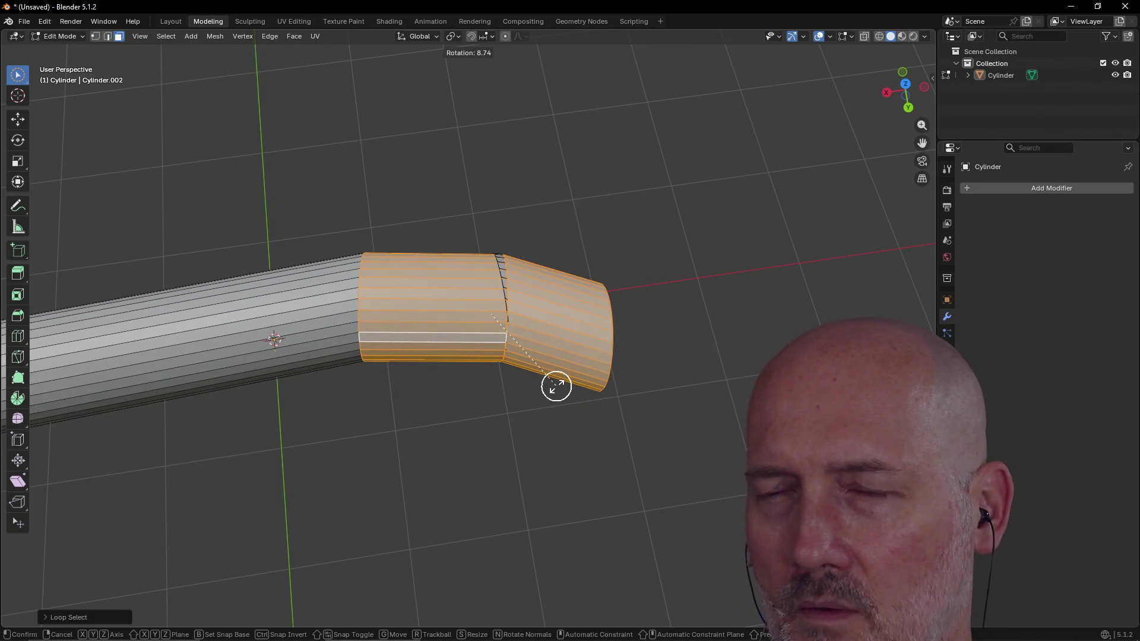
click(556, 389)
mouse_move(556, 389)
middle_down()
mouse_move(486, 351)
mouse_move(415, 440)
middle_up()
Step: Clear the selection and pick a horizontal face loop on the cylinder
key(alt+a)
scroll(430, 396, up, 5)
mouse_move(424, 396)
middle_down()
mouse_move(395, 419)
mouse_move(402, 441)
mouse_move(474, 422)
mouse_move(497, 389)
mouse_move(446, 408)
mouse_move(471, 356)
middle_up()
alt+click(472, 354)
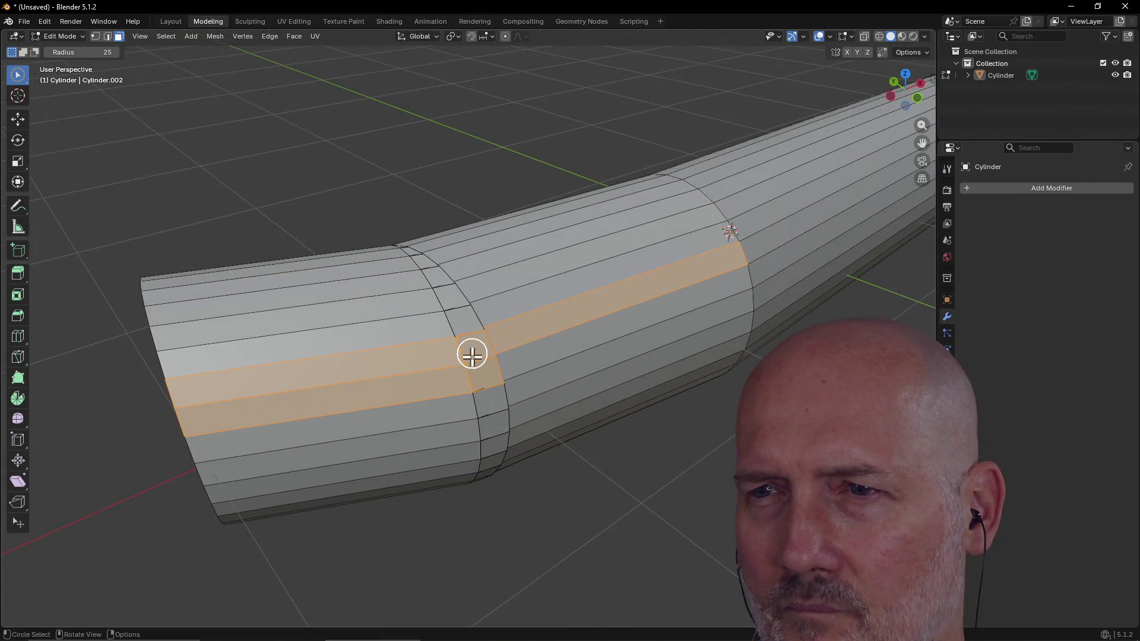
Step: Pick and then drop face loops along the cylinder while orbiting to a side view
drag(481, 395, 481, 340)
alt+click(443, 287)
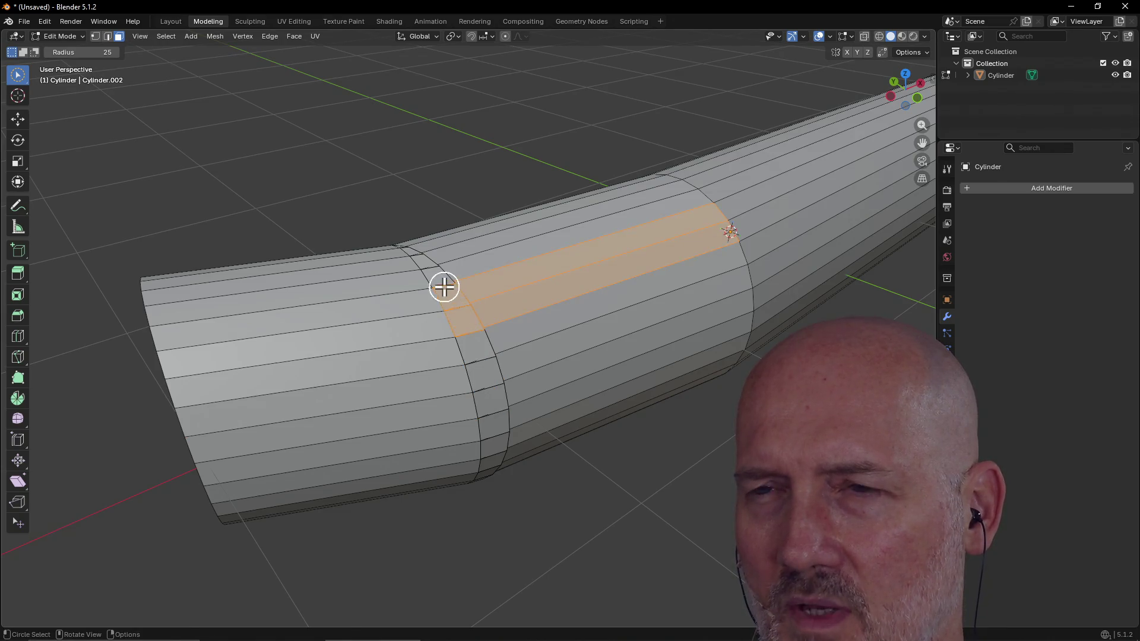
mouse_move(443, 287)
middle_down()
mouse_move(565, 199)
mouse_move(687, 287)
mouse_move(739, 374)
mouse_move(588, 316)
mouse_move(460, 303)
mouse_move(432, 284)
middle_up()
scroll(588, 316, down, 5)
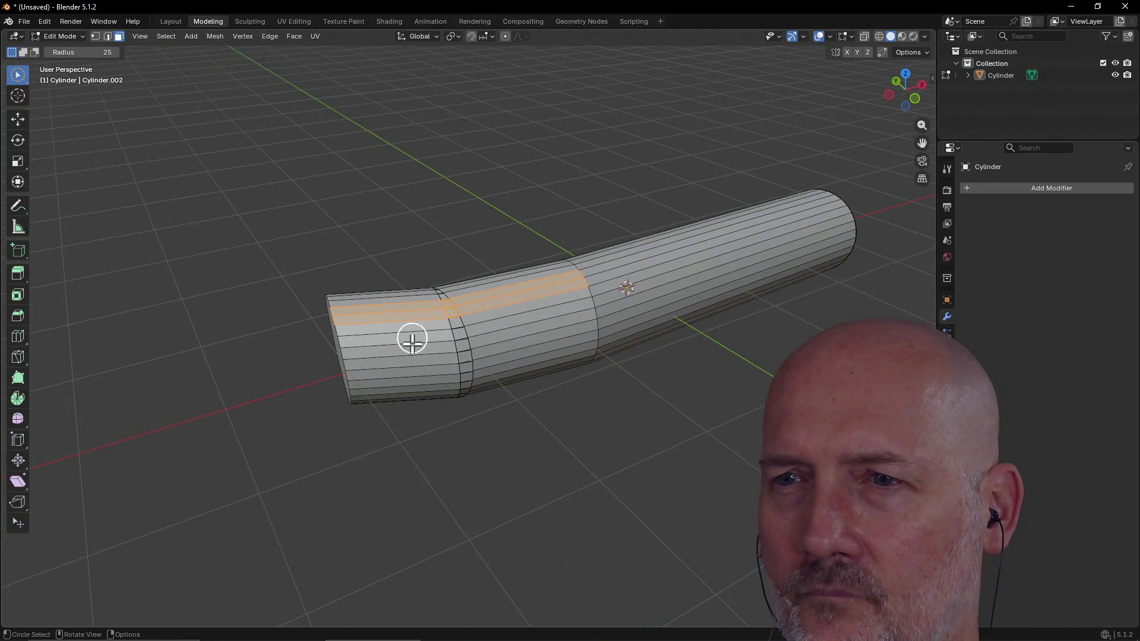
click(301, 351)
middle_drag(301, 351, 521, 380)
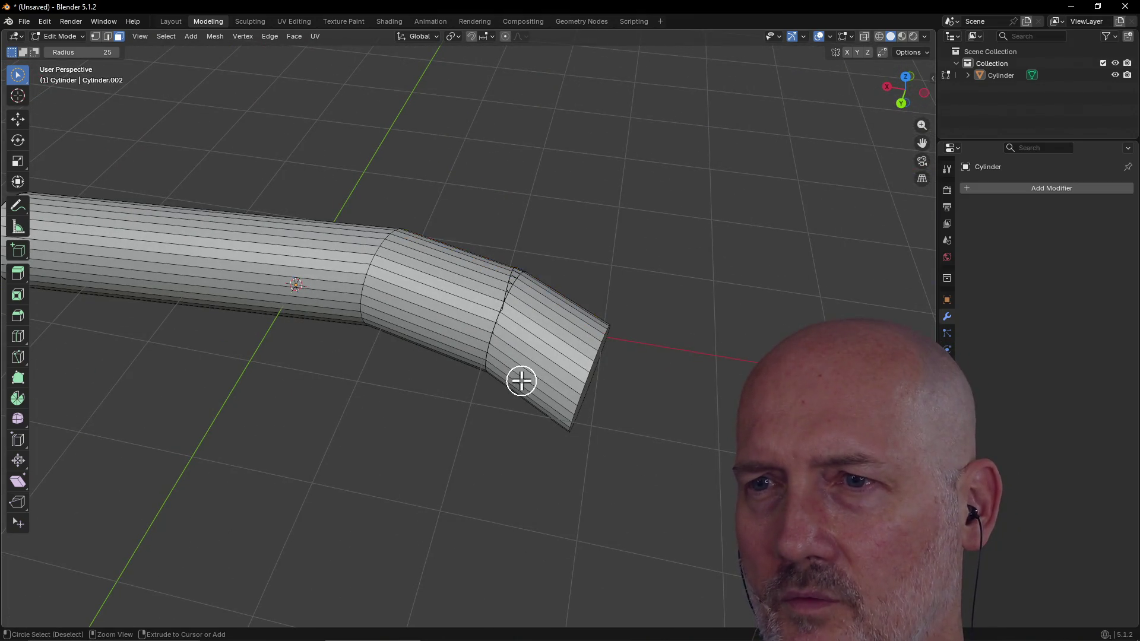
Step: Undo the middle bend and the extra loop cut so only the end bend remains
key(ctrl+z)
key(ctrl+z)
key(ctrl+z)
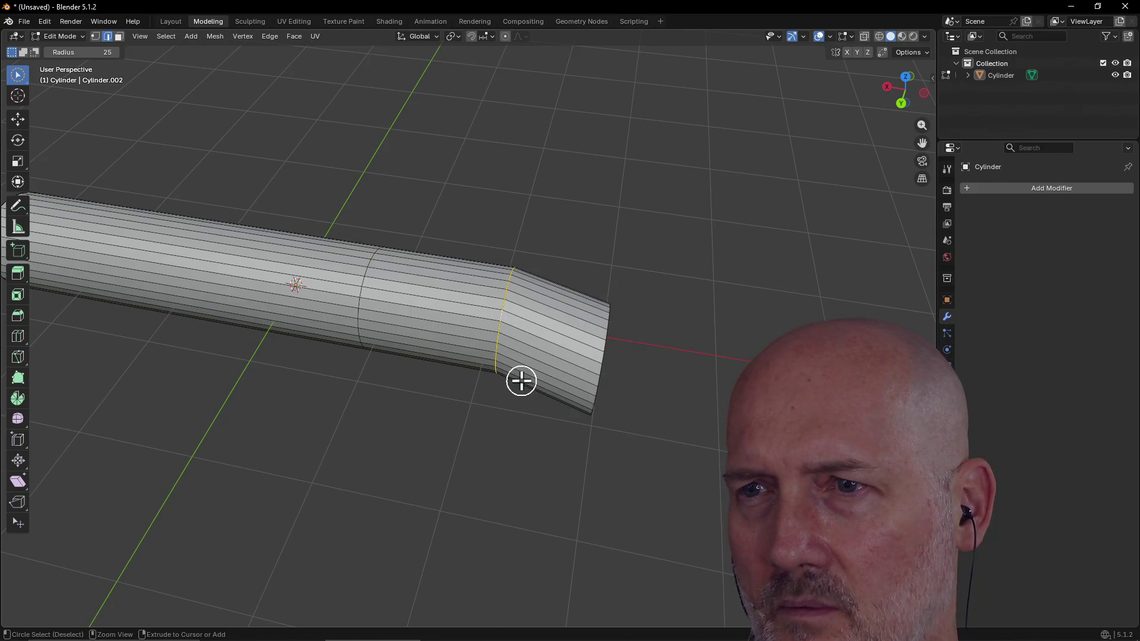
key(ctrl+z)
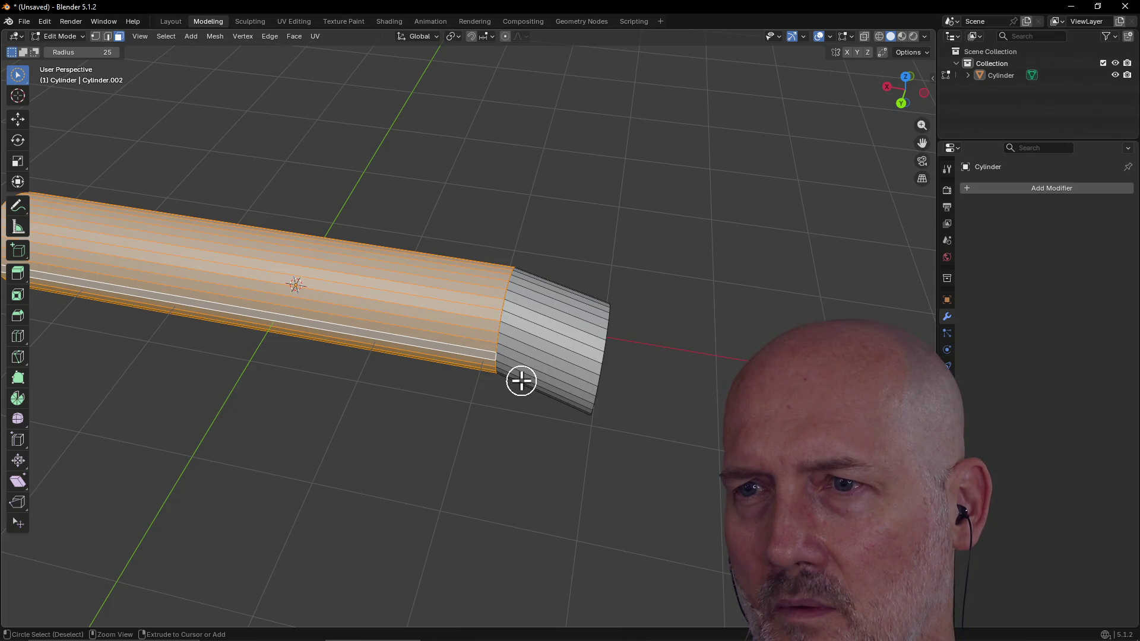
key(ctrl+z)
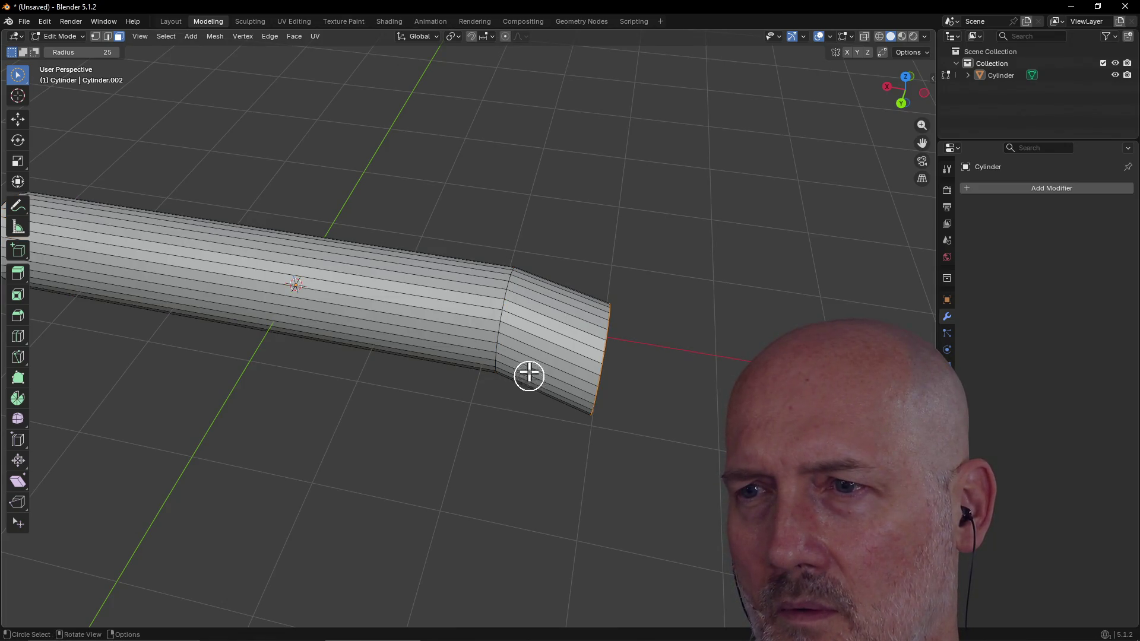
scroll(529, 377, up, 4)
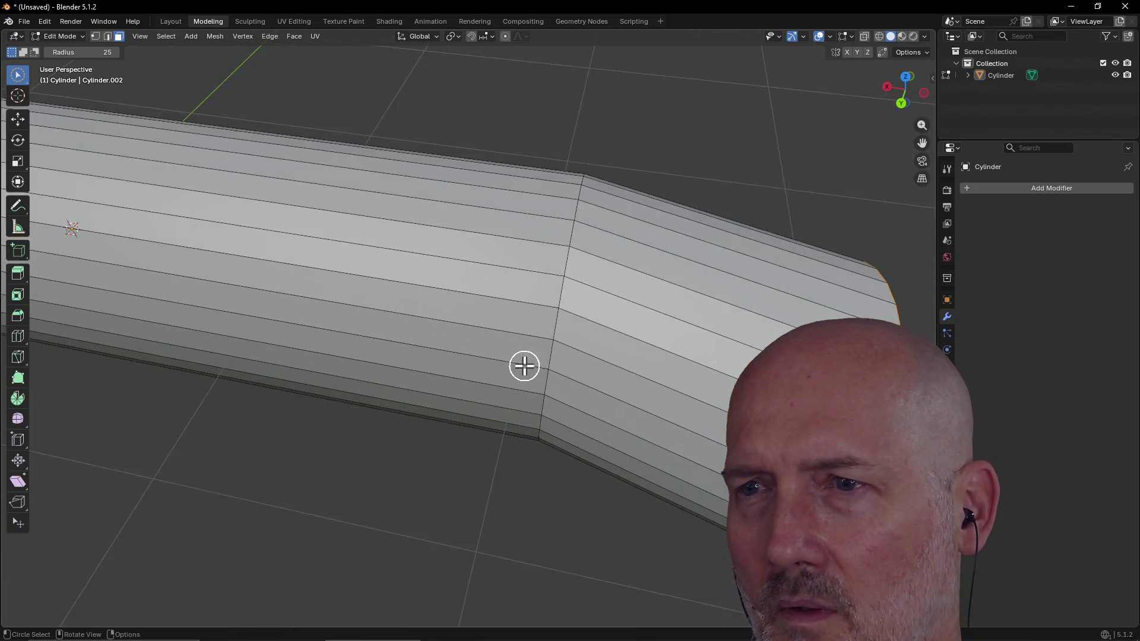
Step: Pick face loops, switch to Edge select and select the edge loop at the bend
alt+click(556, 323)
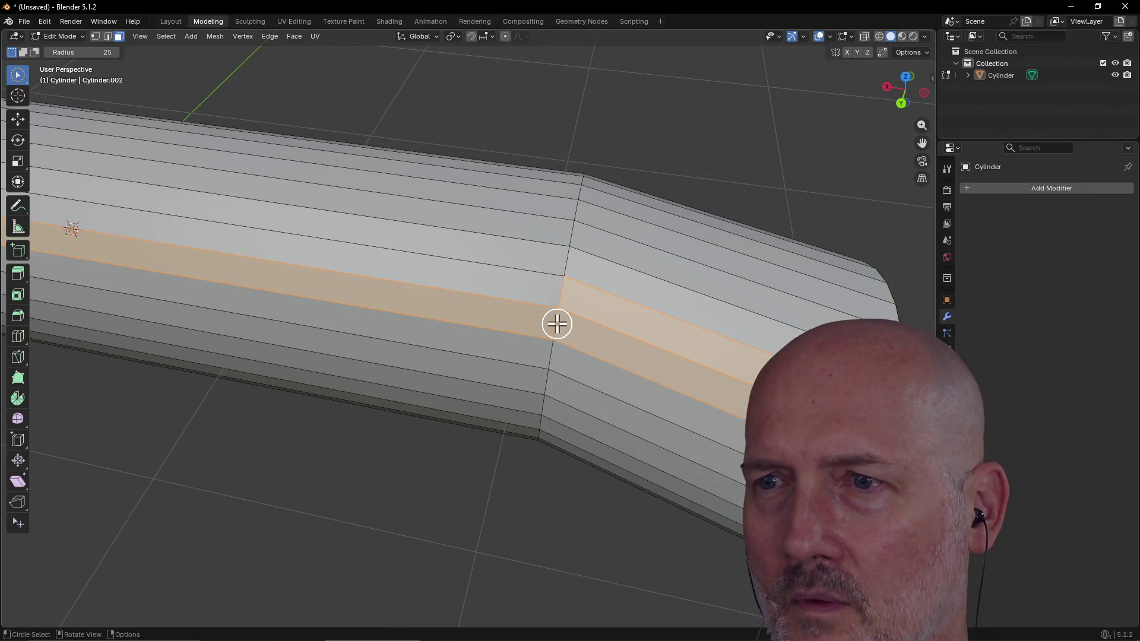
alt+click(568, 260)
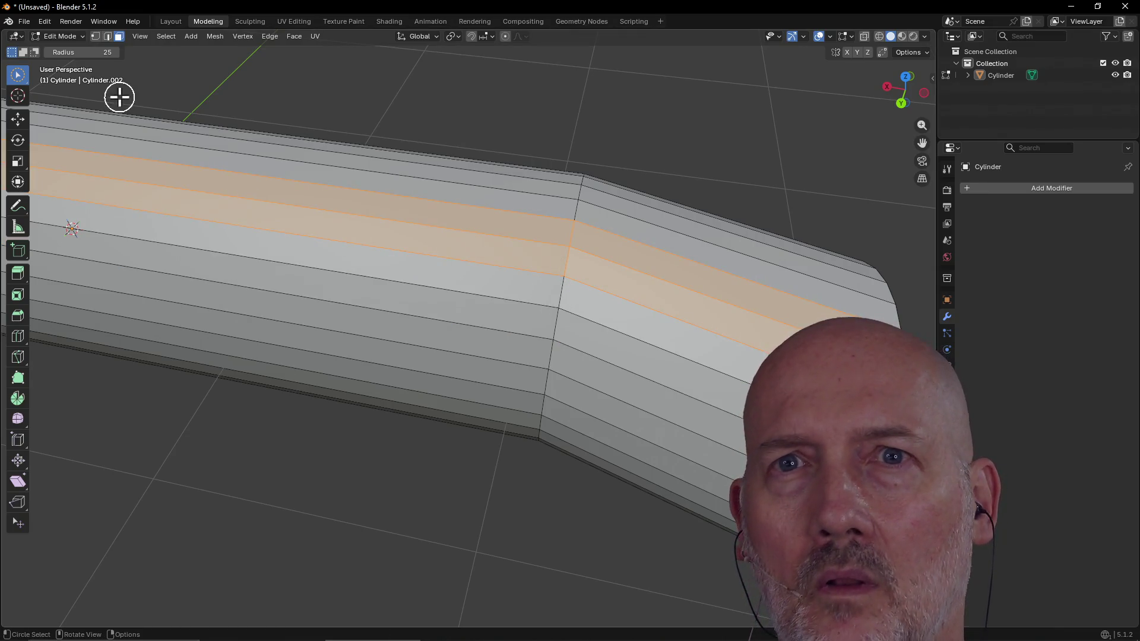
click(107, 37)
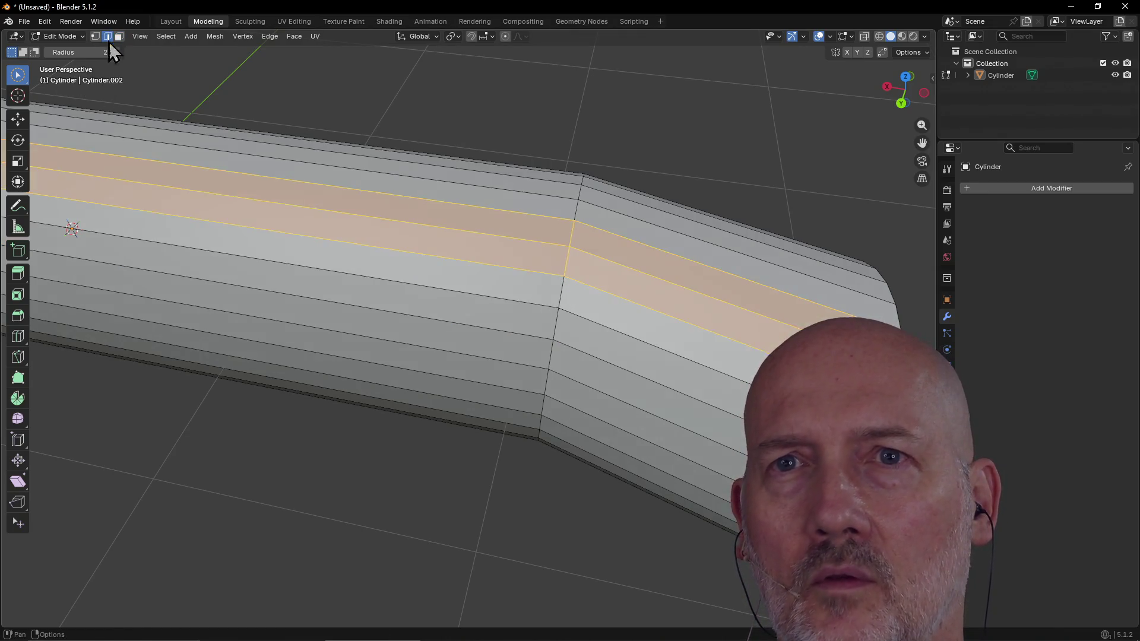
alt+click(560, 288)
middle_drag(555, 288, 509, 323)
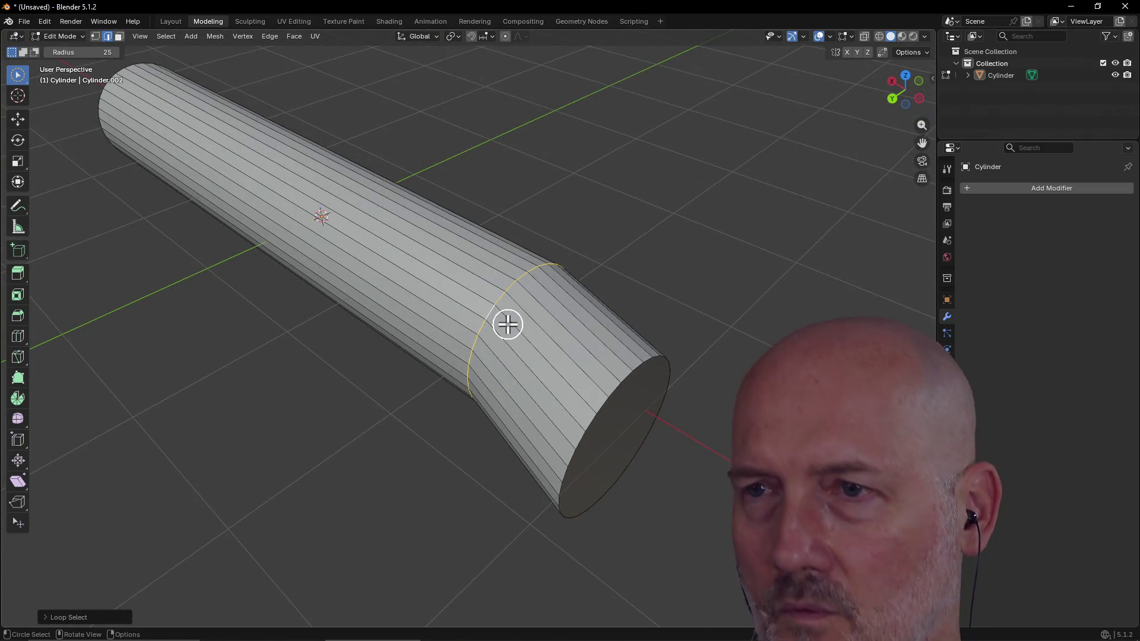
Step: Grab the bend's edge loop, shift it slightly, confirm and deselect it
key(g)
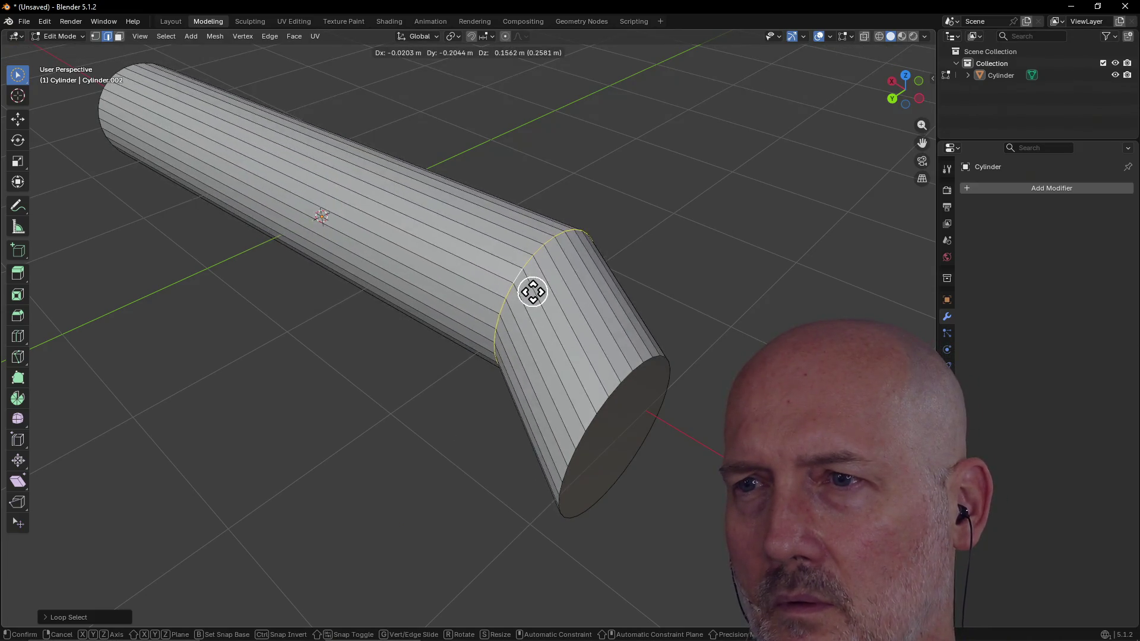
click(506, 319)
middle_drag(508, 318, 506, 350)
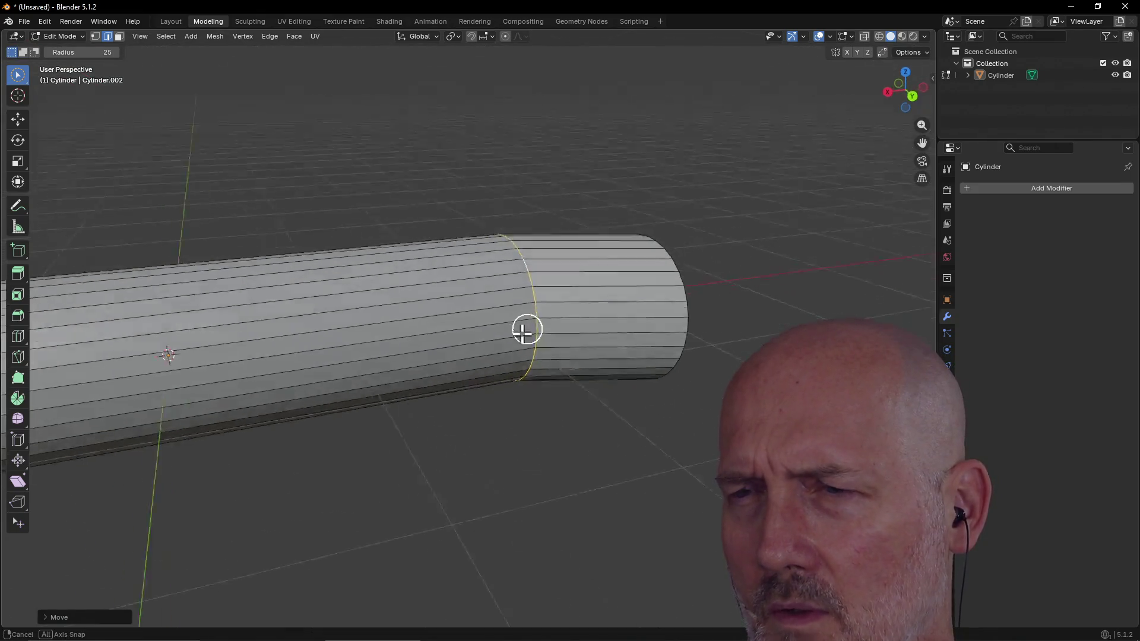
scroll(506, 350, down, 2)
click(472, 396)
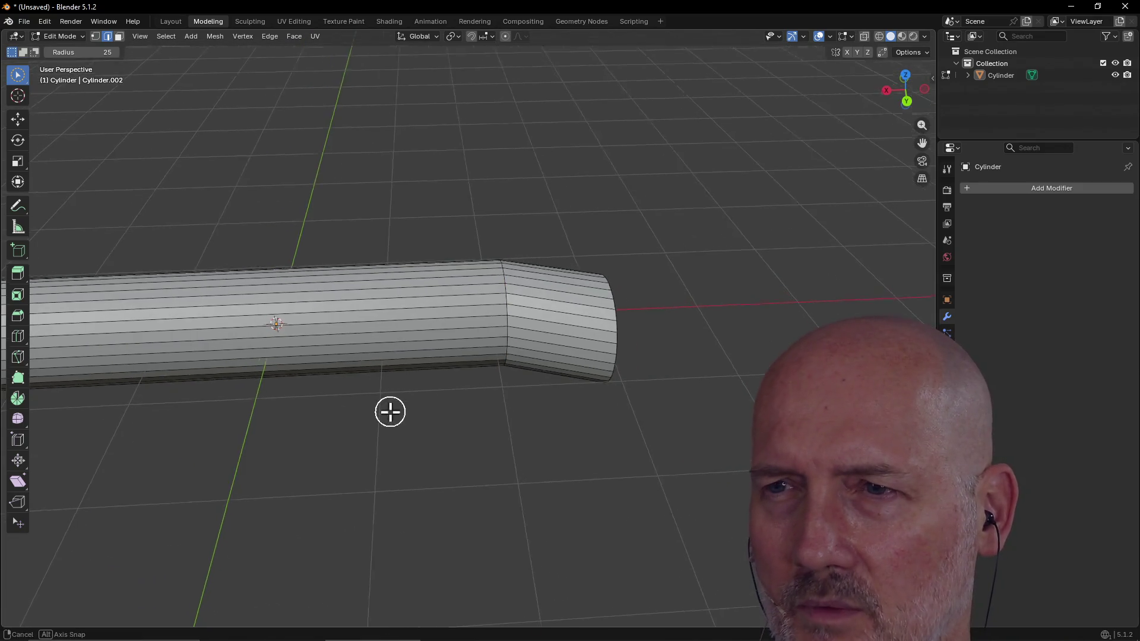
middle_drag(389, 410, 374, 458)
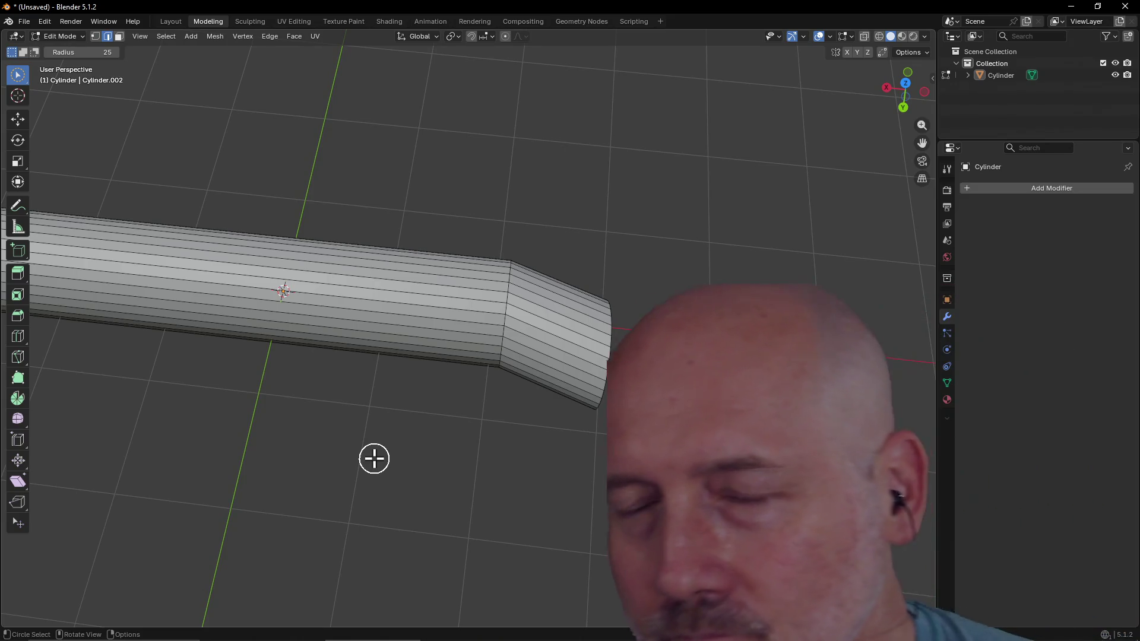
scroll(375, 441, down, 5)
middle_drag(374, 433, 395, 437)
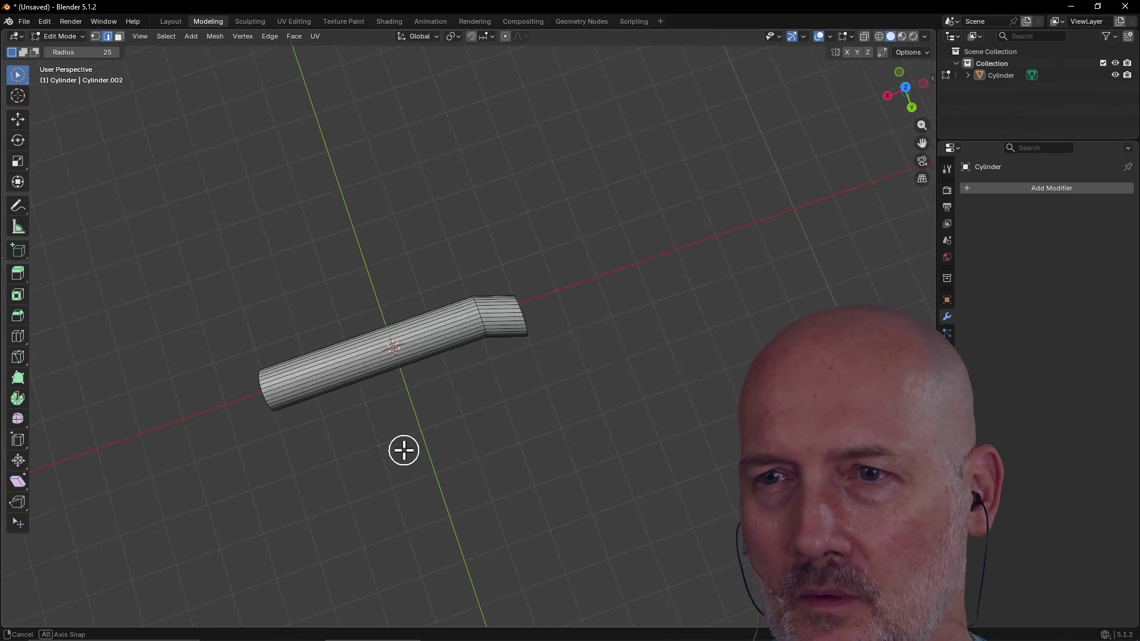
scroll(421, 401, up, 2)
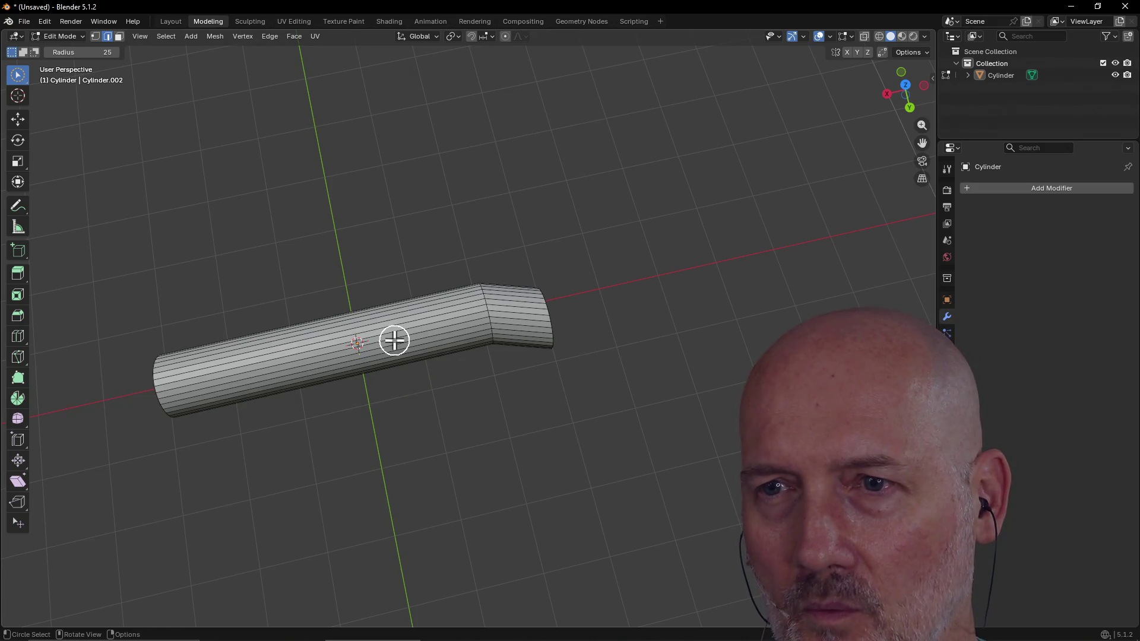
middle_drag(394, 343, 389, 309)
scroll(501, 306, up, 3)
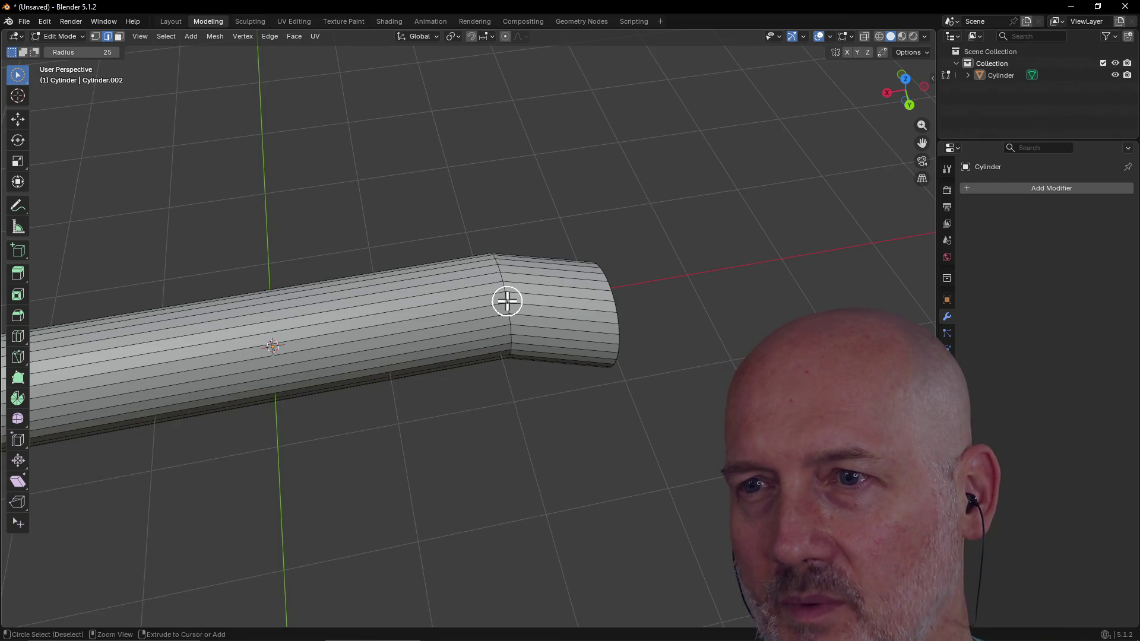
ctrl+middle_drag(507, 296, 508, 299)
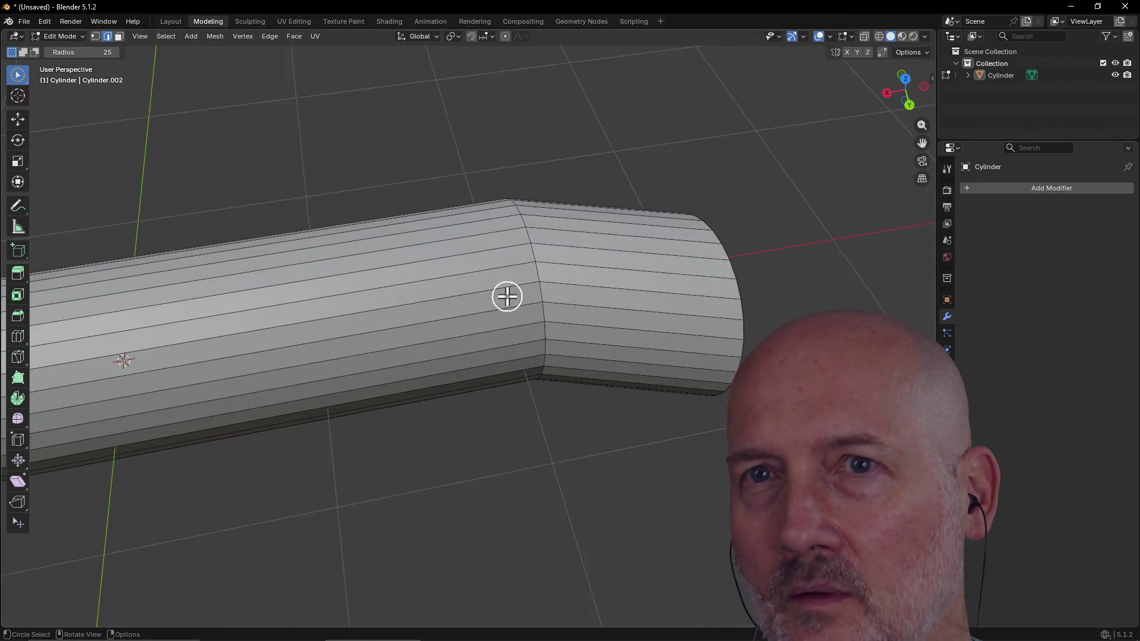
Step: Select the bend's edge loop and nudge it along the global Y axis
alt+click(541, 290)
scroll(539, 306, down, 3)
scroll(533, 315, down, 1)
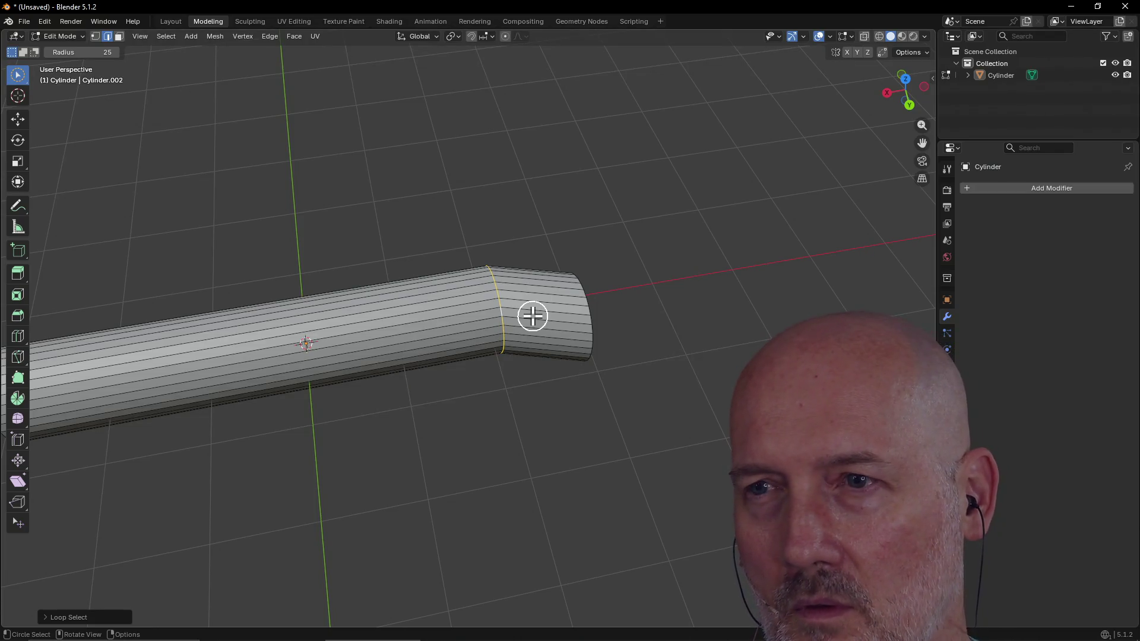
key(g)
key(y)
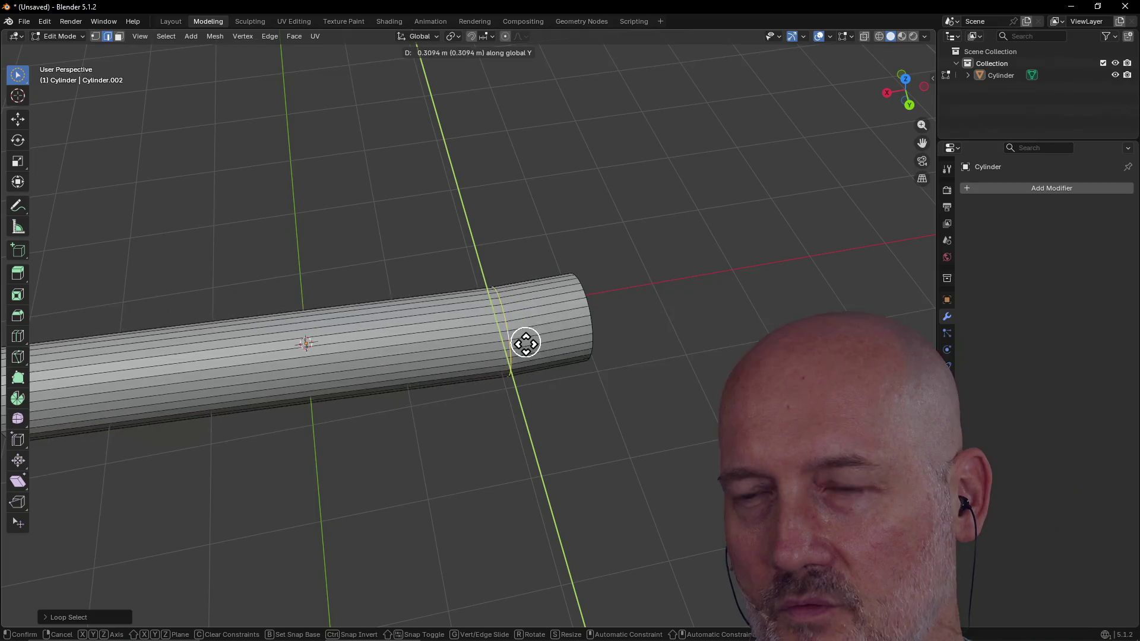
click(524, 319)
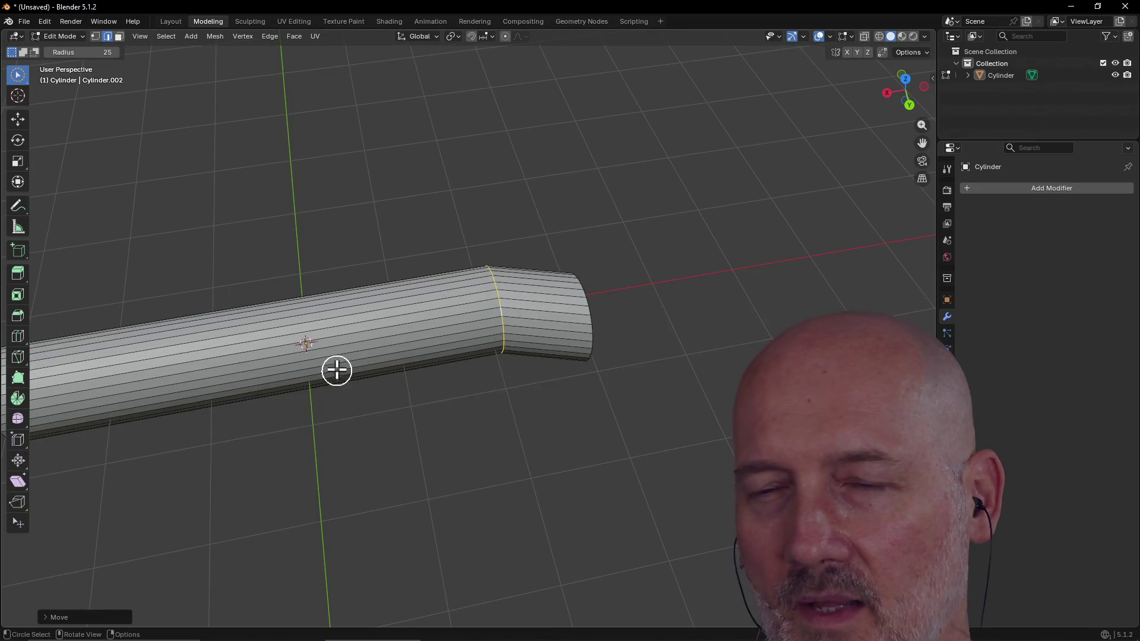
Step: Switch to Face select and select a face loop on the long straight section
click(342, 340)
drag(353, 316, 351, 298)
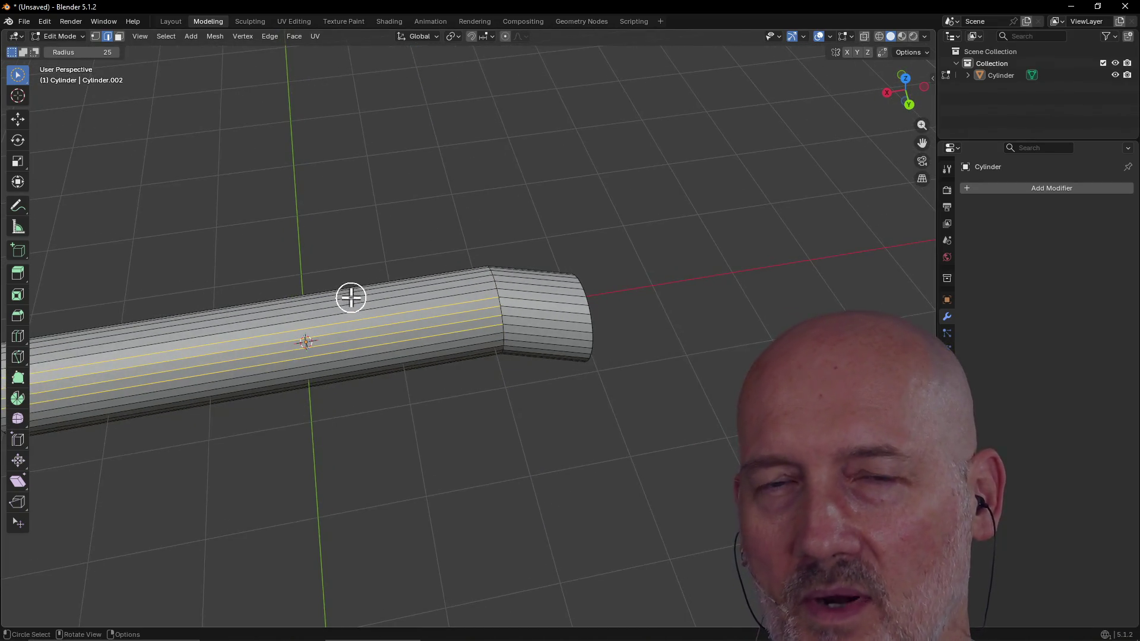
click(117, 40)
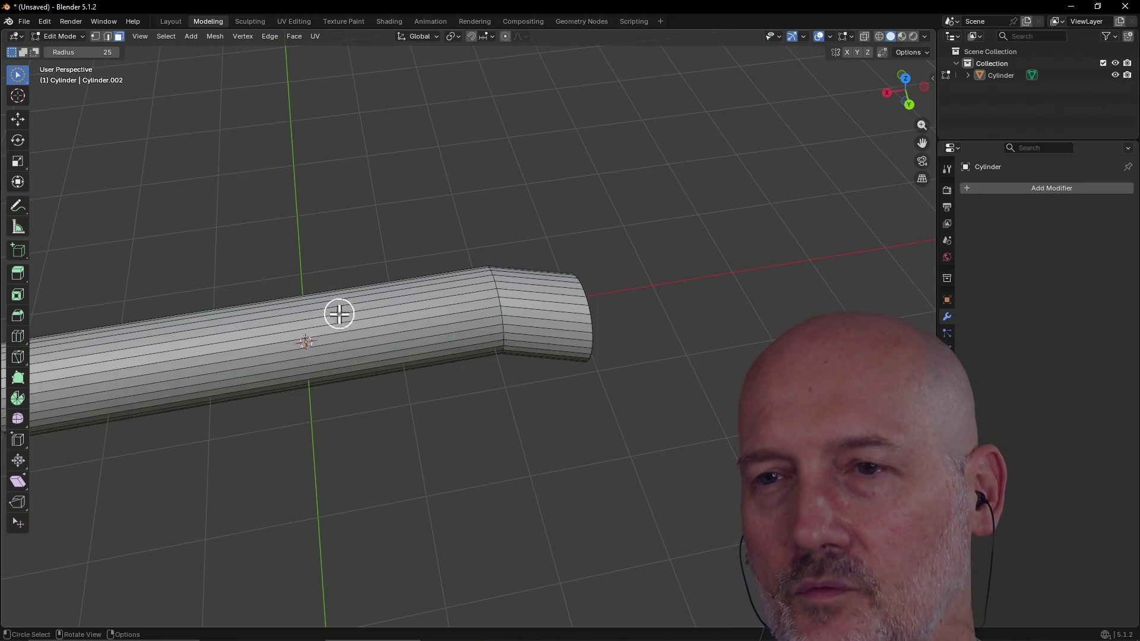
alt+click(364, 334)
middle_drag(364, 371, 349, 324)
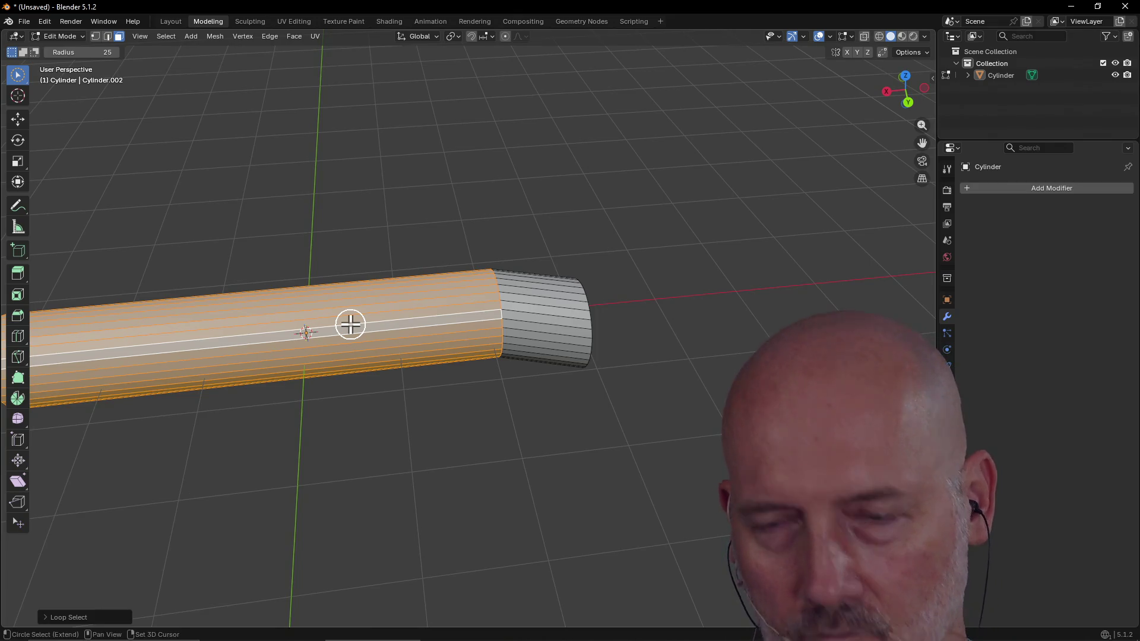
Step: Add a loop cut across the straight section with Ctrl+R and fix its slide position
key(ctrl+r)
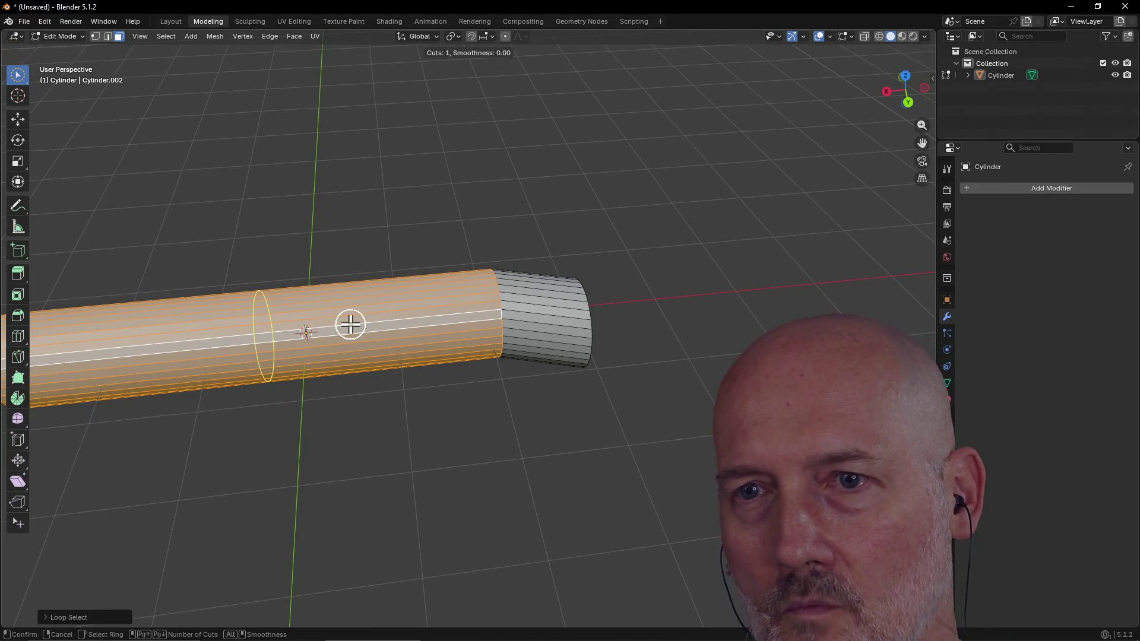
click(376, 321)
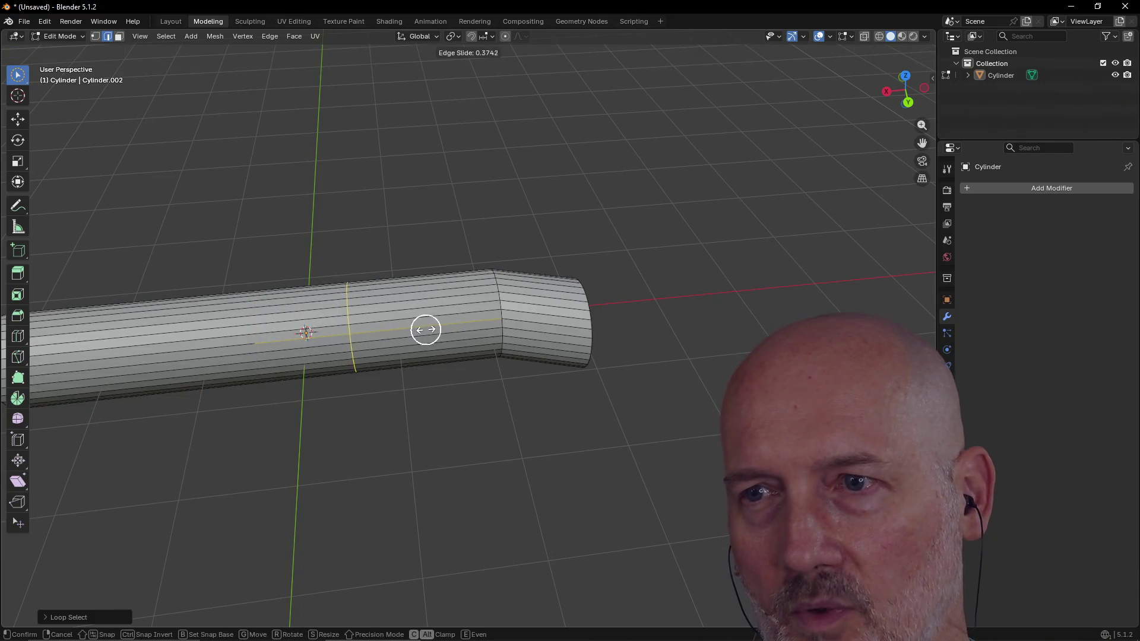
click(454, 327)
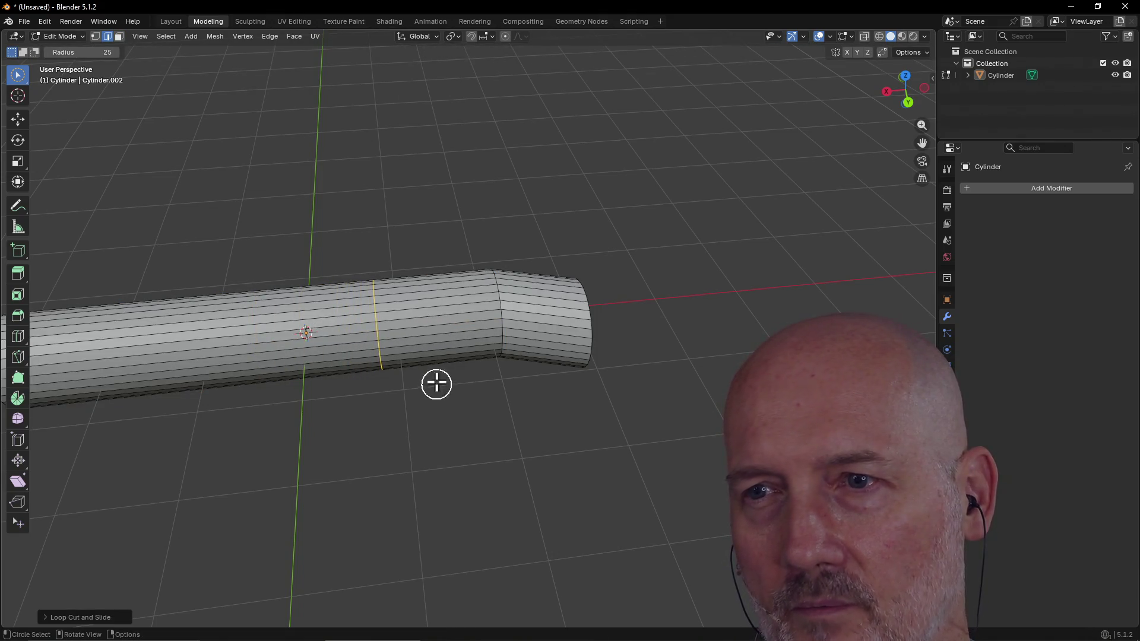
middle_drag(436, 384, 502, 355)
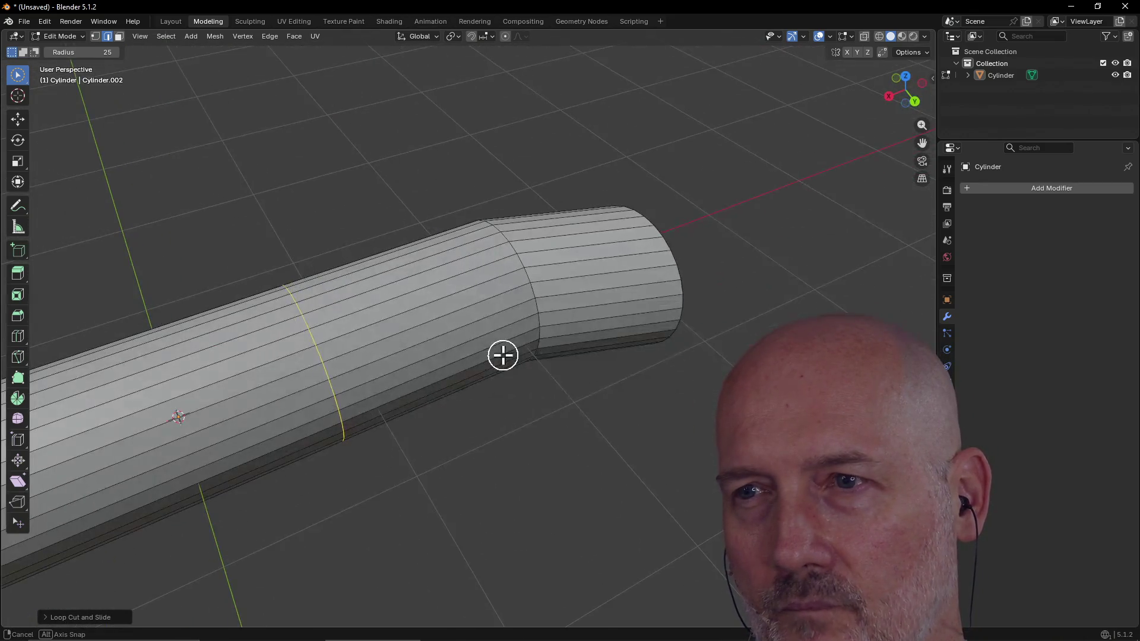
middle_drag(503, 355, 501, 308)
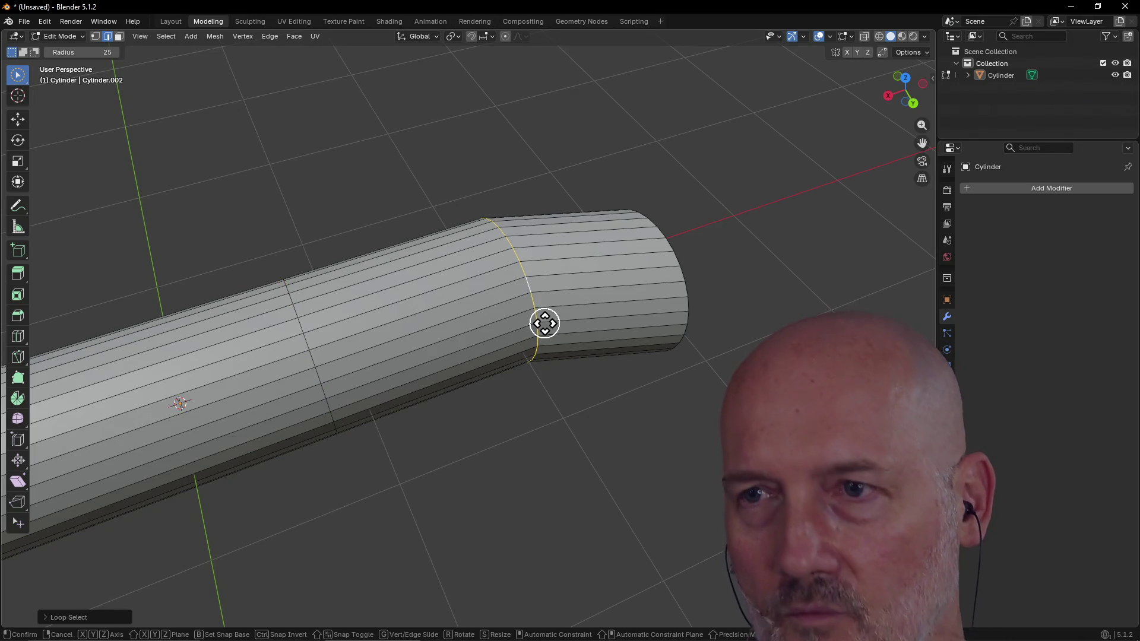
Step: Move the edge loop near the end so the tip section bends off at an angle
key(g)
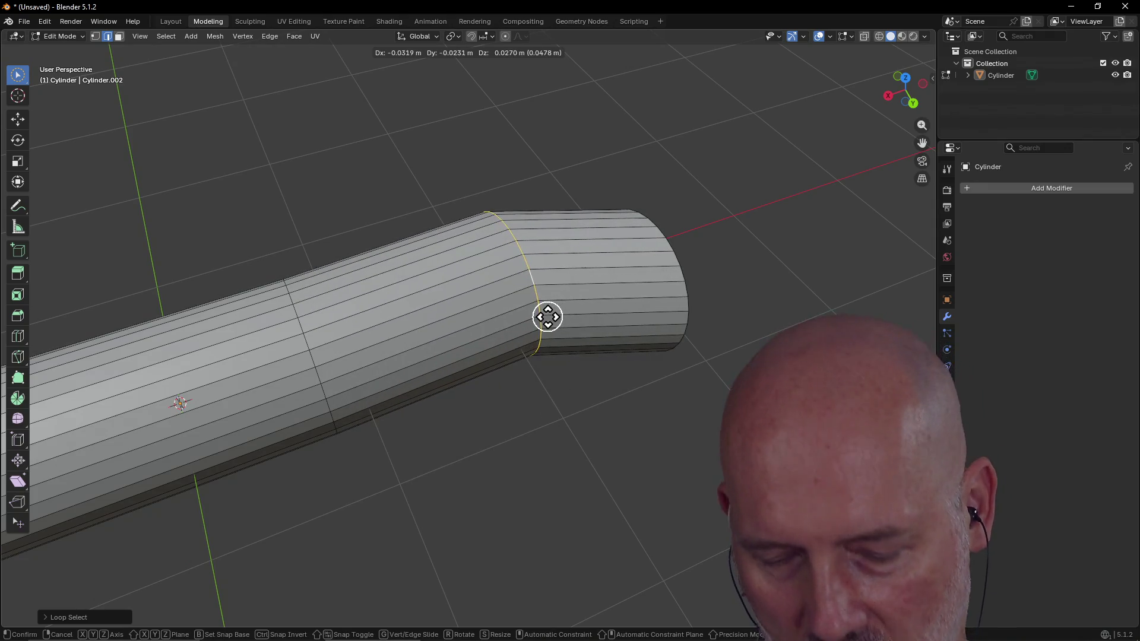
click(545, 316)
mouse_move(437, 356)
middle_down()
mouse_move(376, 311)
mouse_move(474, 374)
middle_up()
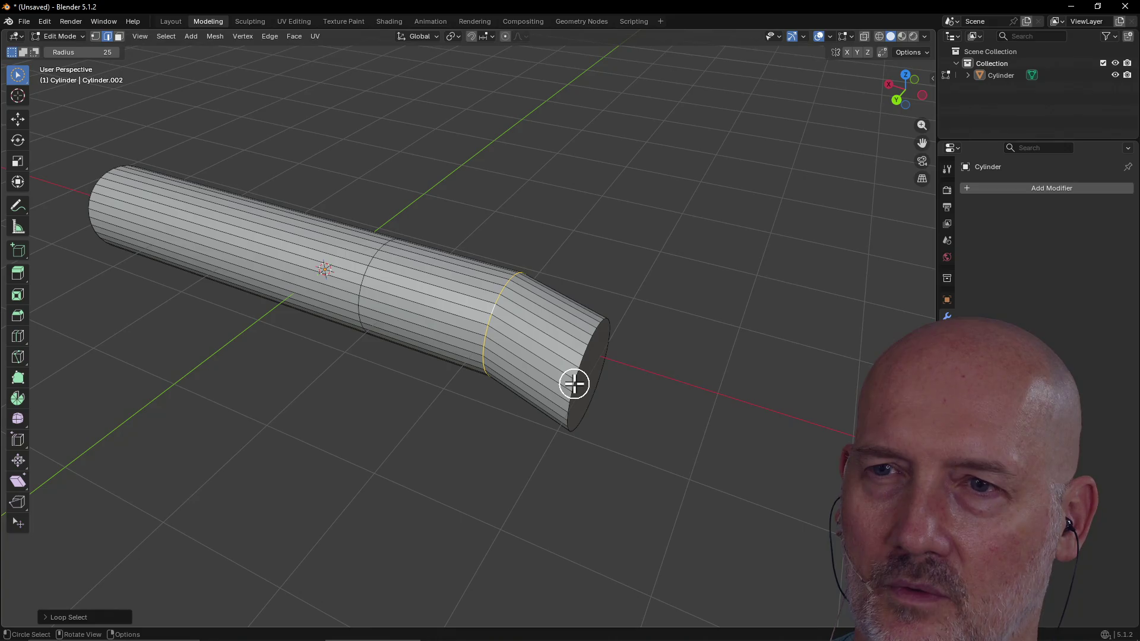
scroll(574, 383, up, 1)
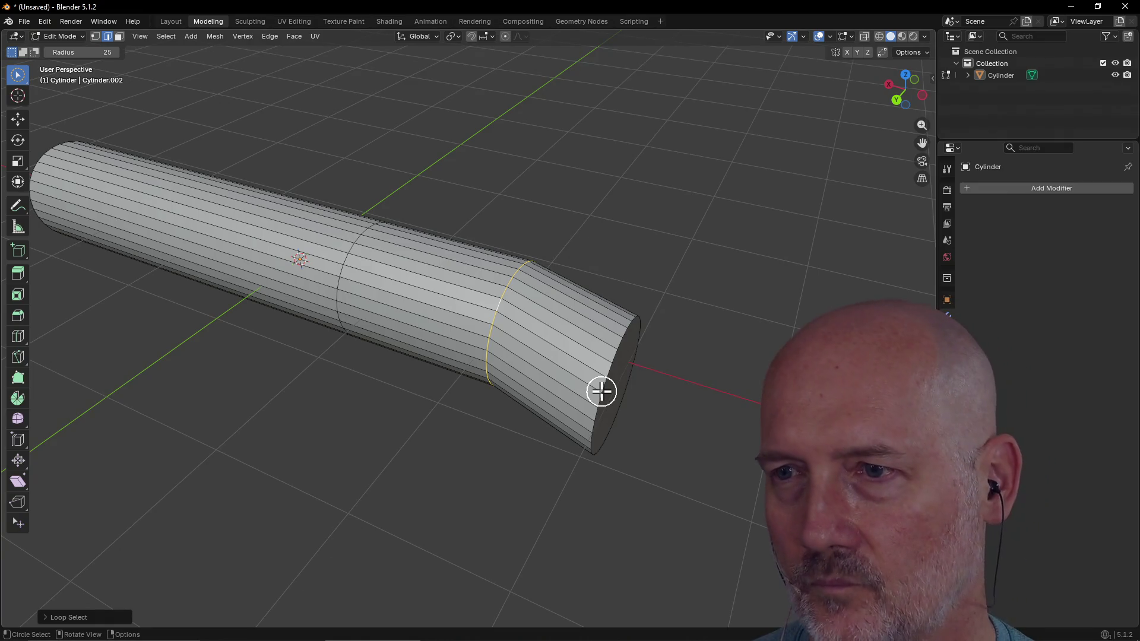
alt+click(602, 392)
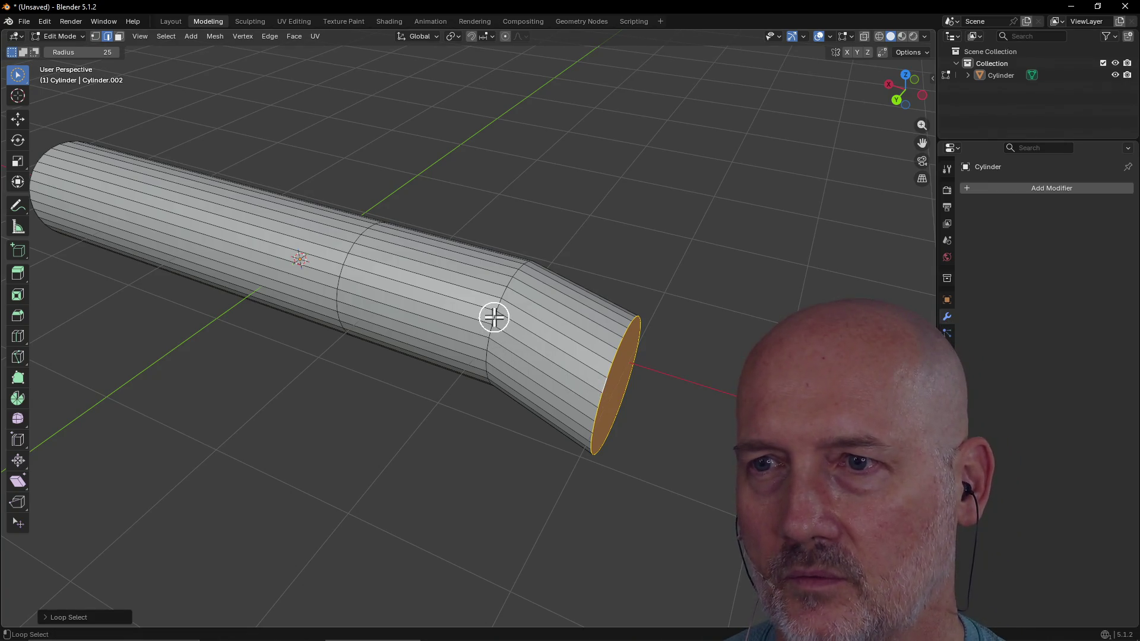
middle_drag(565, 382, 581, 405)
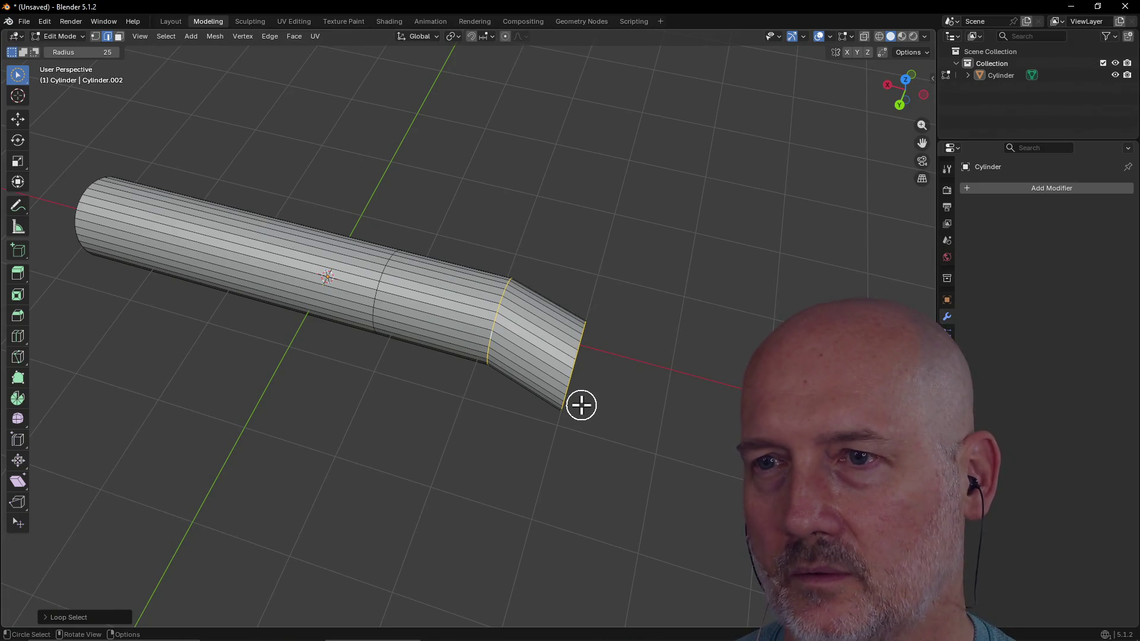
key(g)
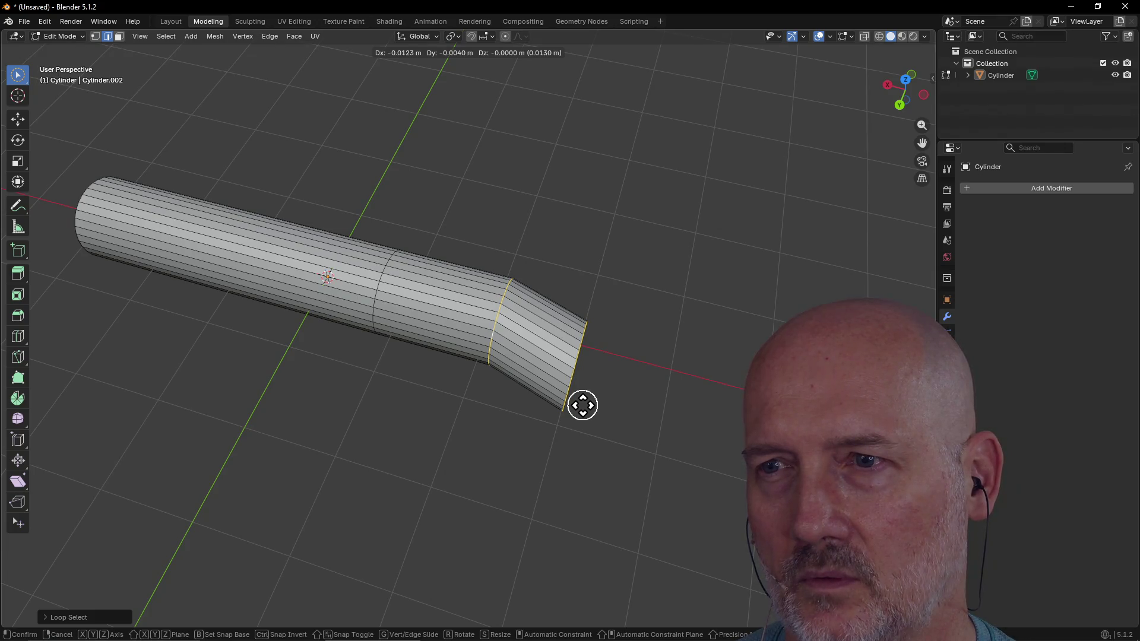
key(y)
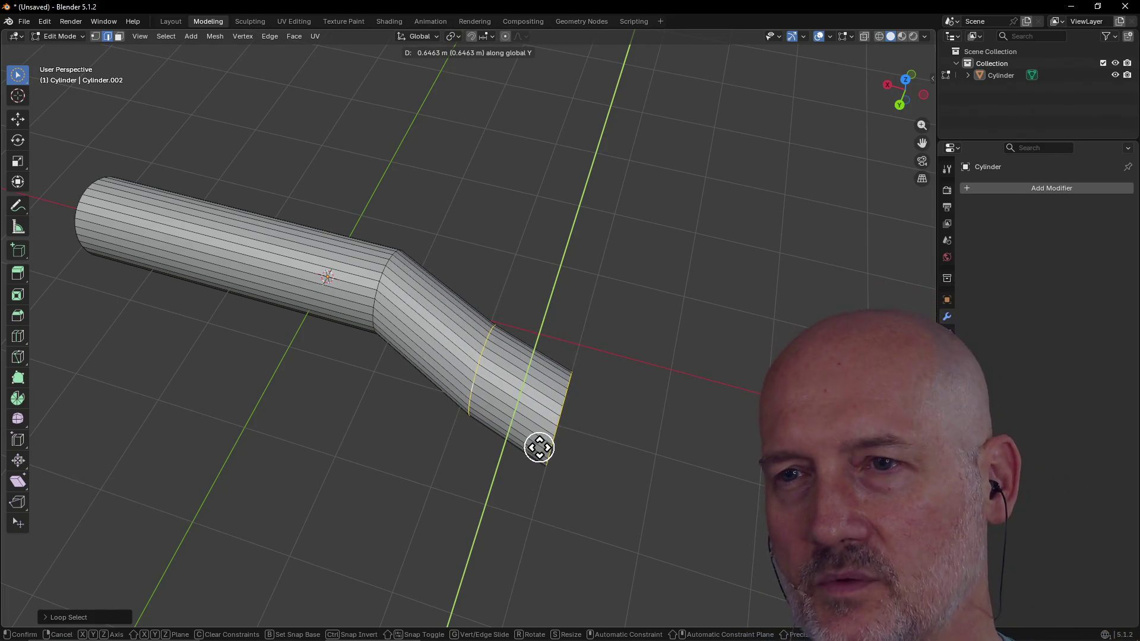
click(540, 449)
middle_drag(541, 445, 516, 441)
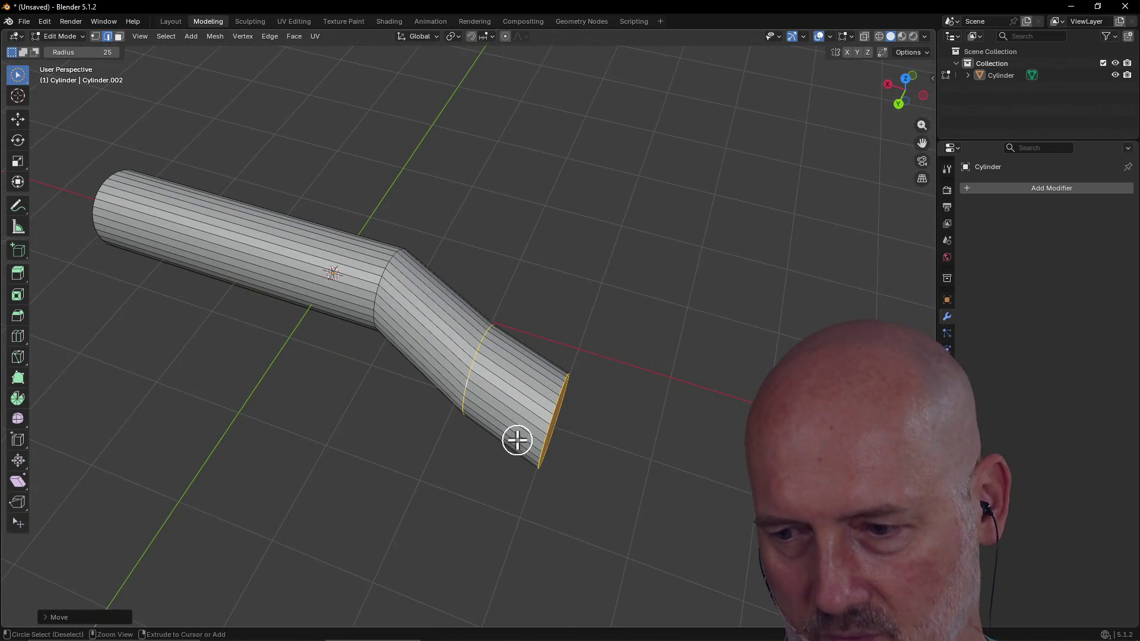
key(ctrl+z)
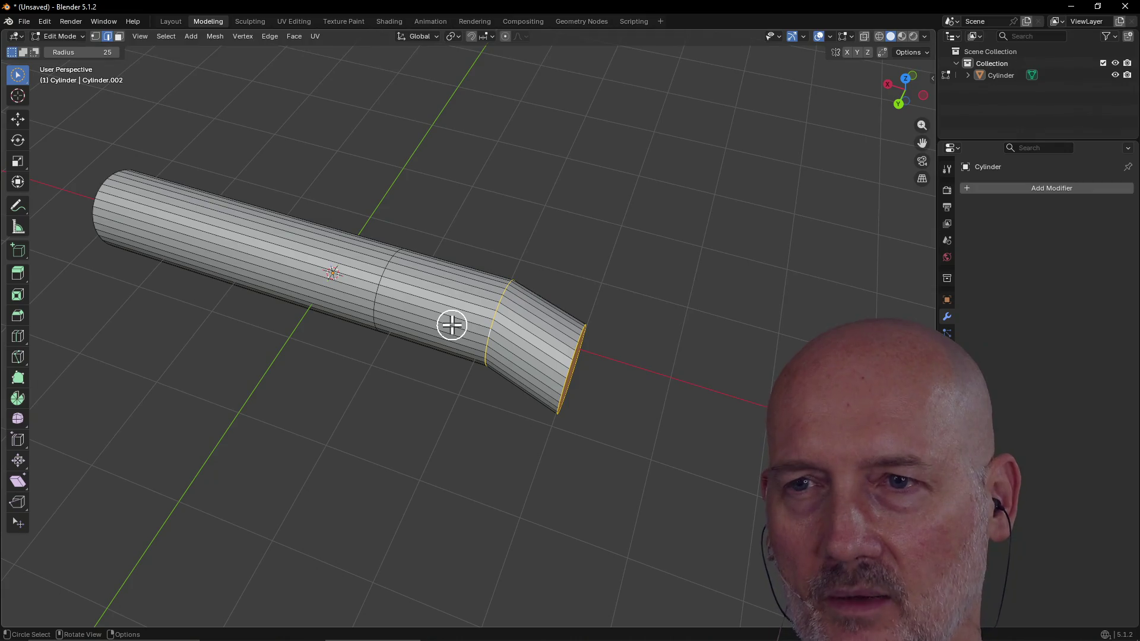
middle_drag(452, 374, 537, 395)
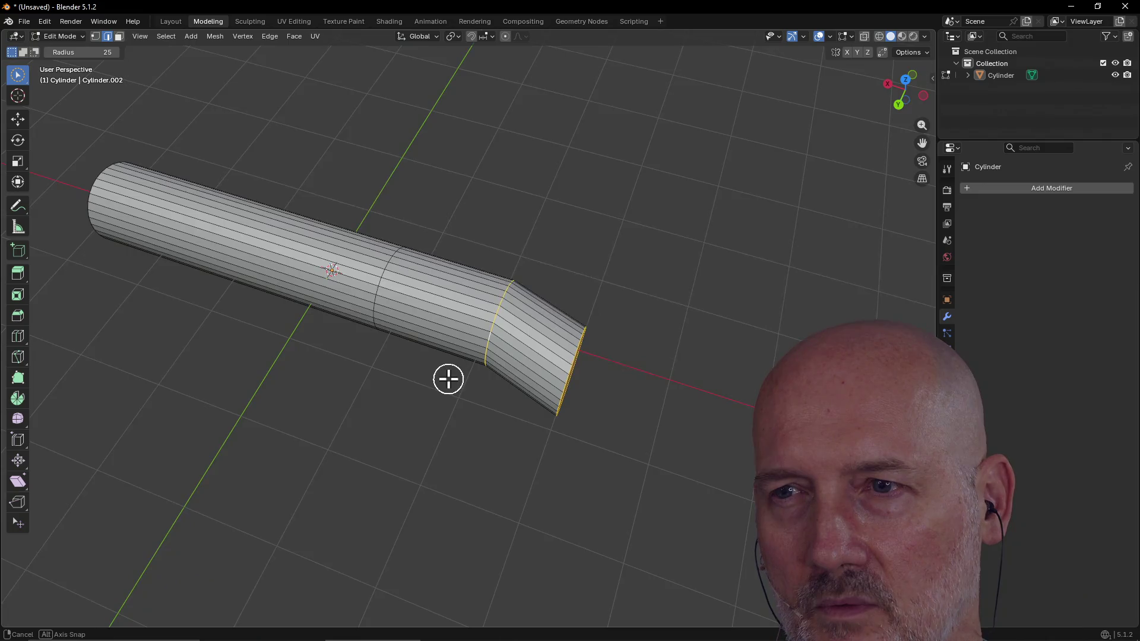
middle_drag(536, 393, 533, 379)
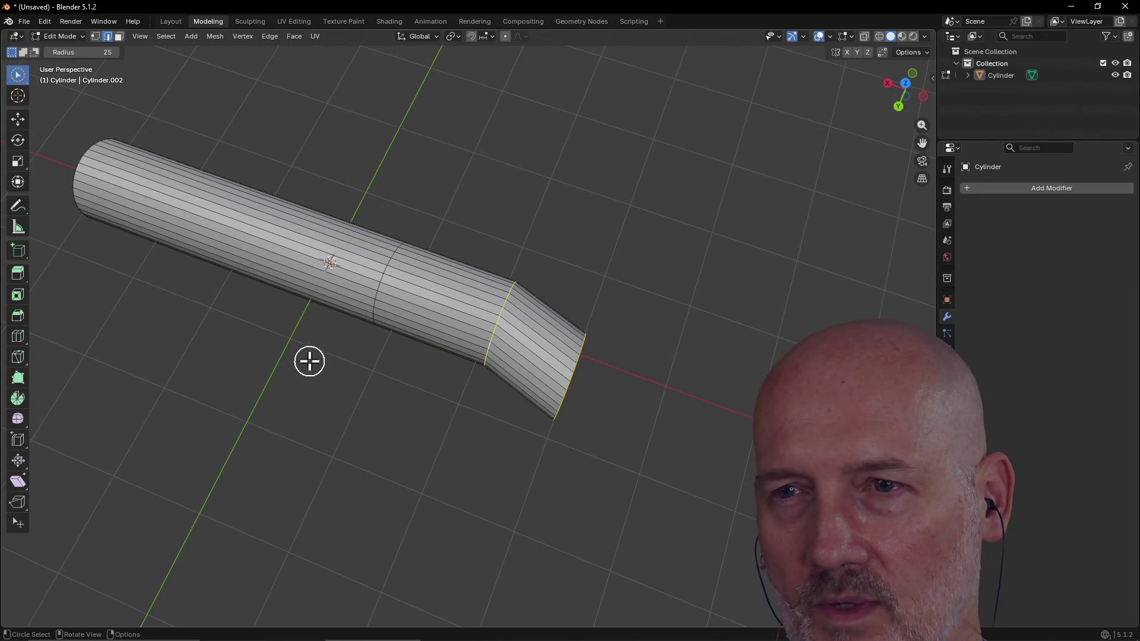
alt+click(402, 382)
key(ctrl+x)
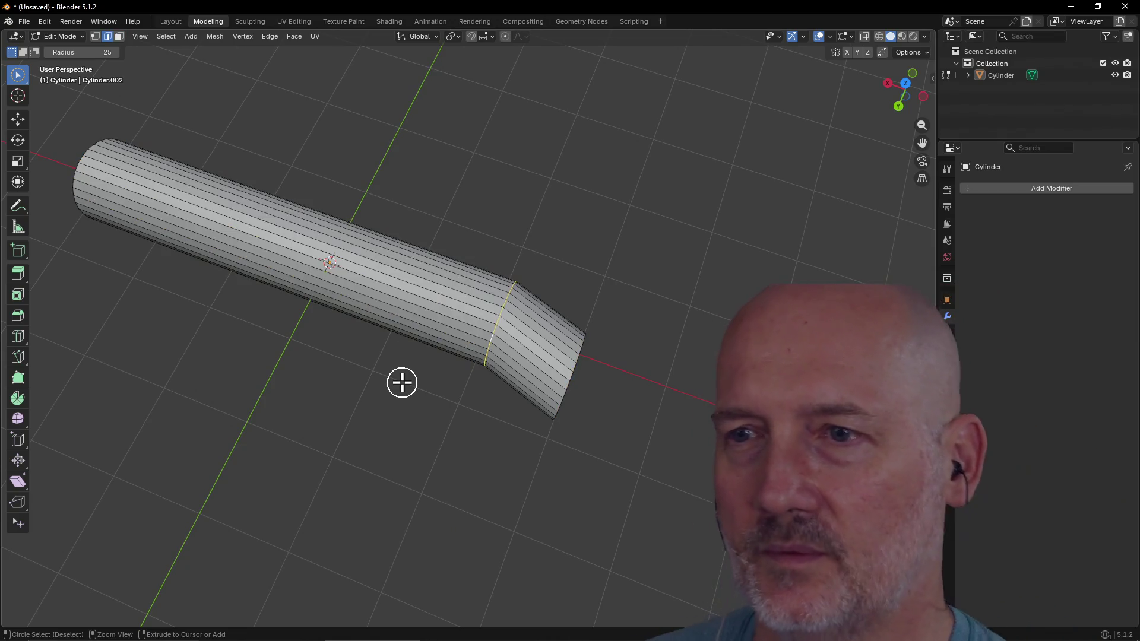
Step: Deselect, undo the bend until the tube is straight, and check it from Object Mode
key(alt+a)
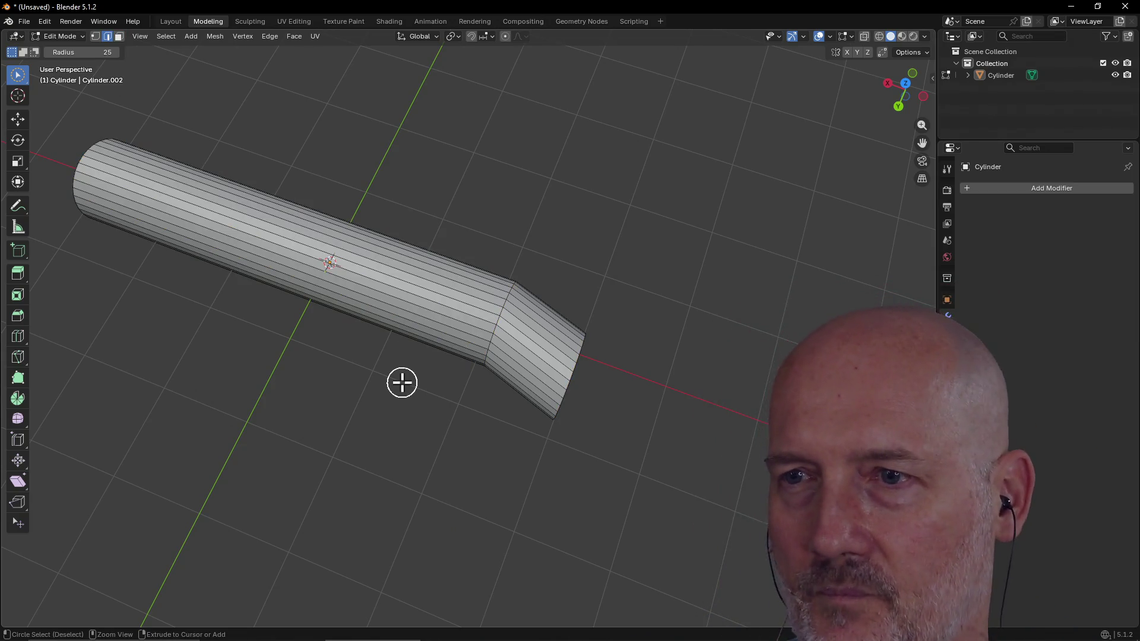
key(ctrl+z)
key(ctrl+z)
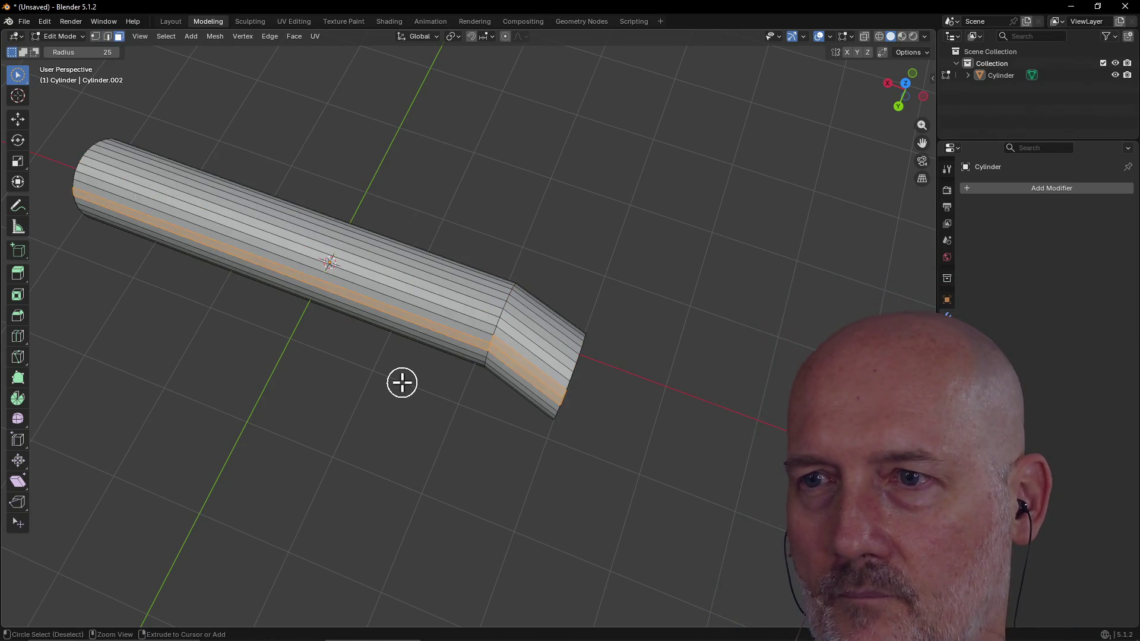
key(ctrl+z)
key(Tab)
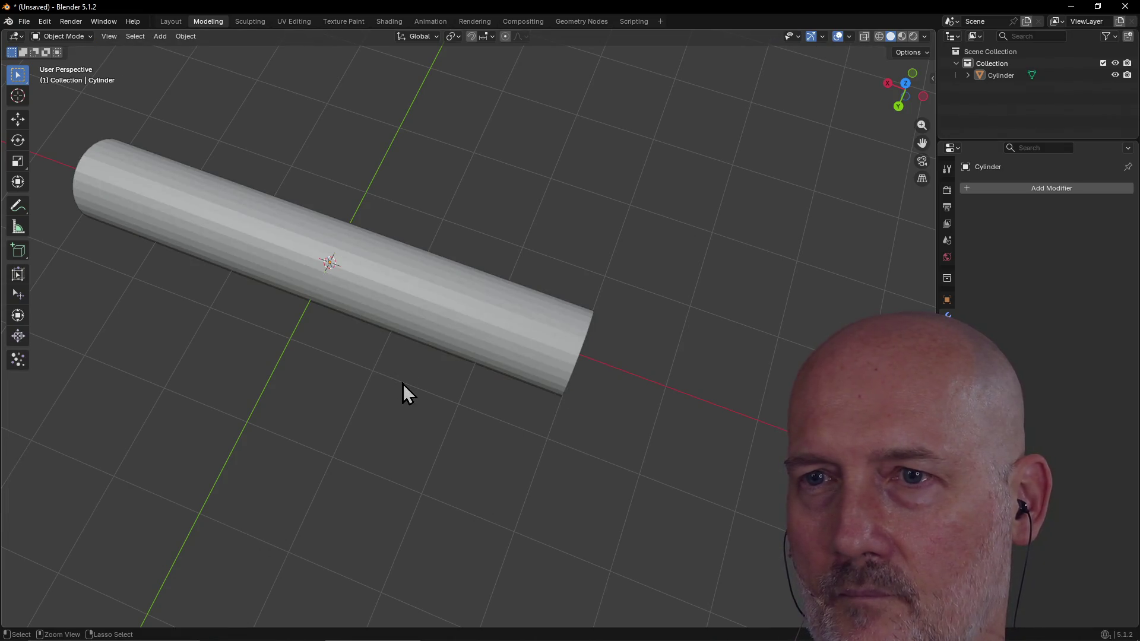
middle_drag(364, 296, 403, 241)
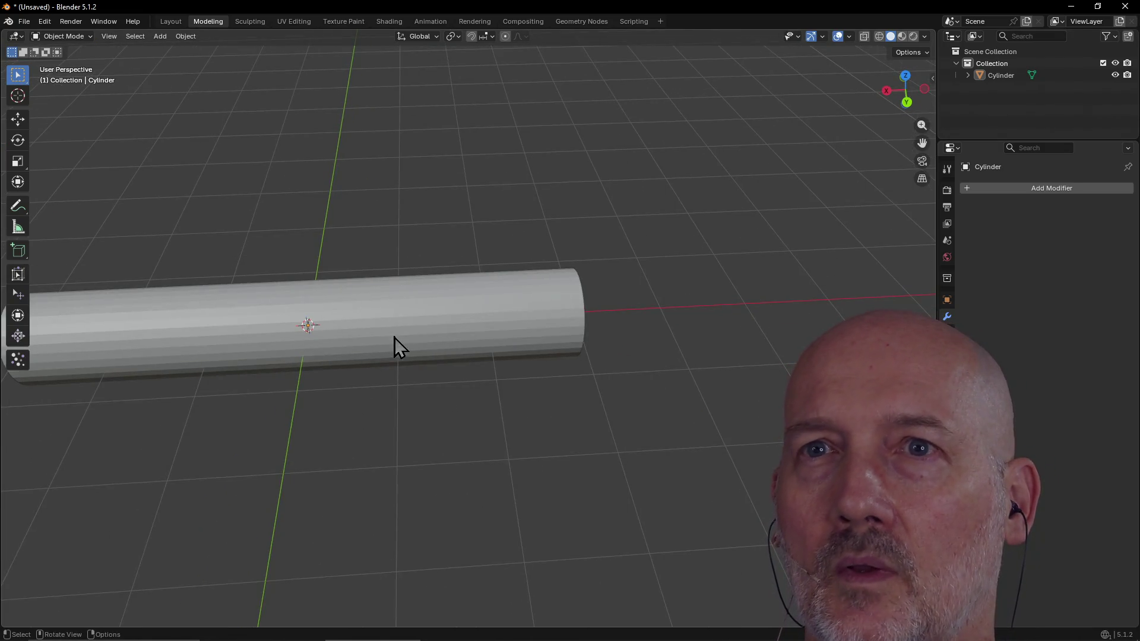
click(170, 21)
click(208, 21)
mouse_move(219, 191)
middle_down()
mouse_move(306, 290)
mouse_move(296, 306)
middle_up()
Step: Rotate the cylinder 90° about Z so it lies along Y, then return to Edit Mode
key(Tab)
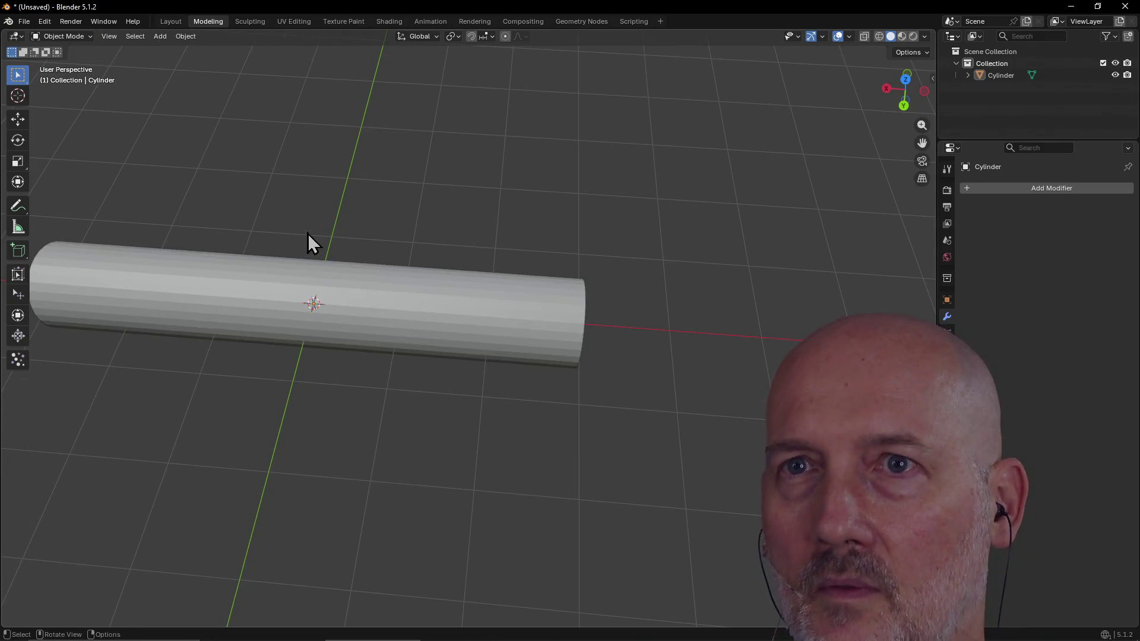
key(a)
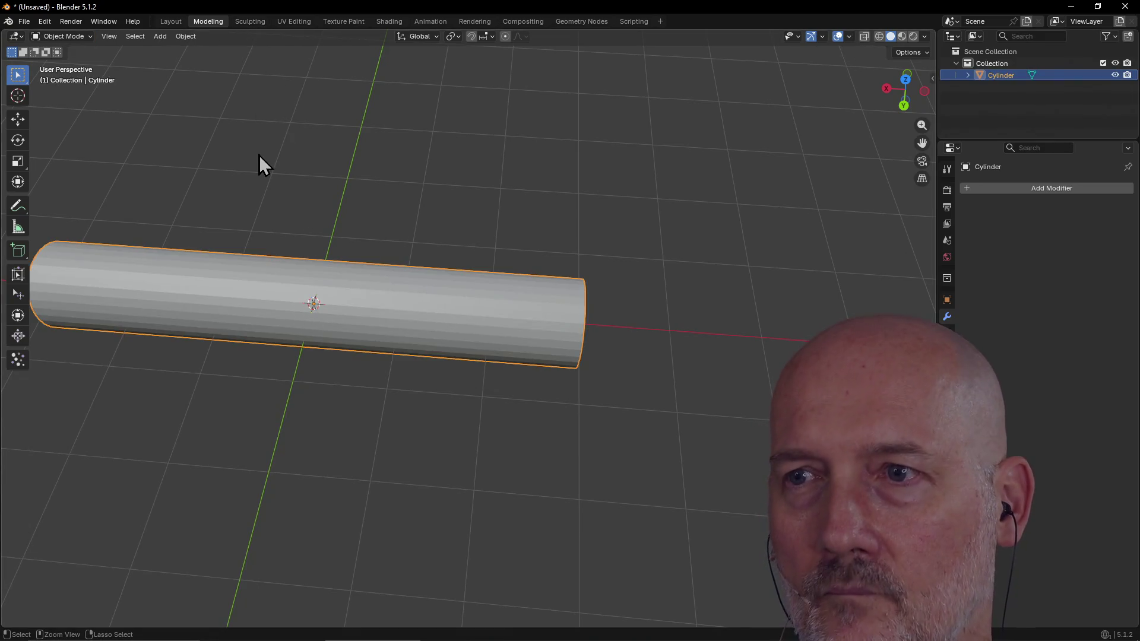
key(r)
key(z)
key(9)
key(0)
key(Return)
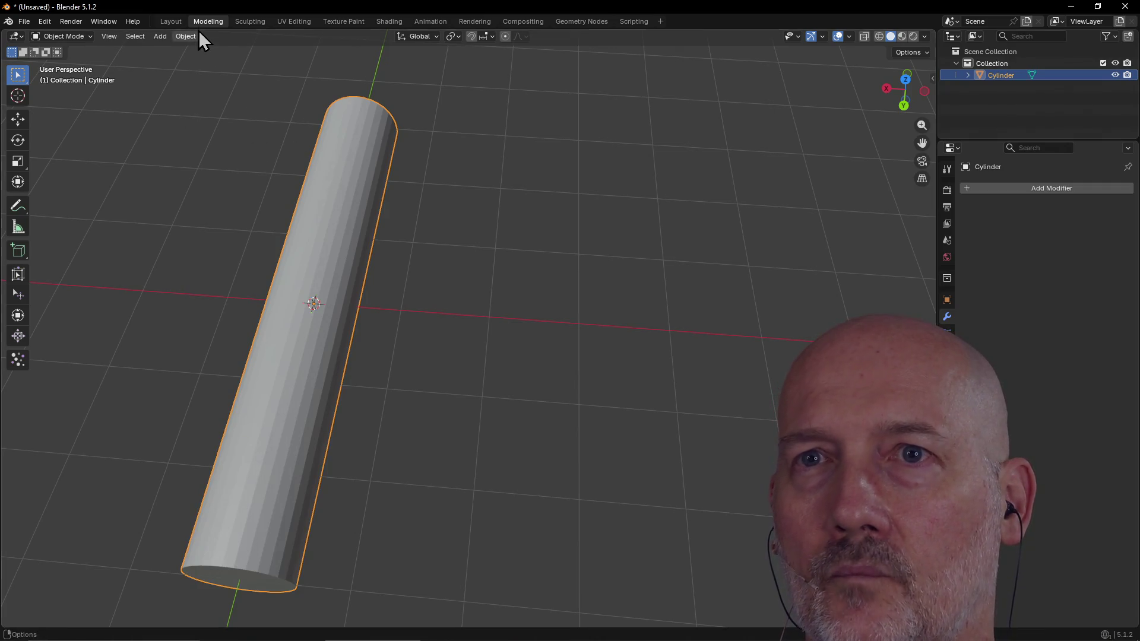
key(Tab)
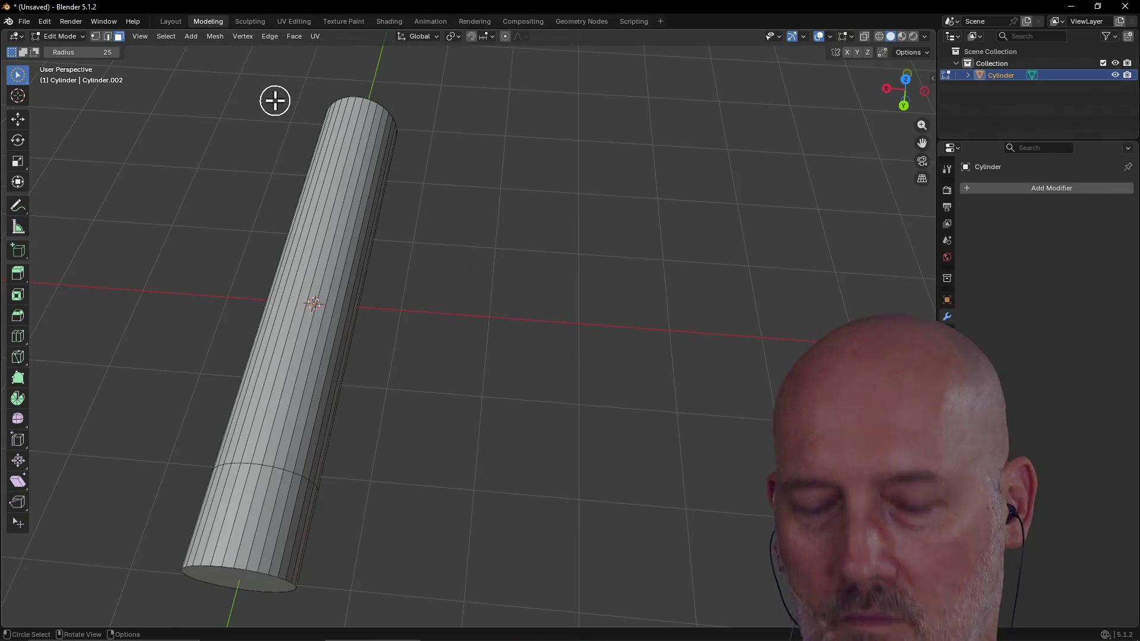
Step: Try a Ctrl+R loop cut and review Edit > Undo History while orbiting the cylinder
key(Tab)
key(Tab)
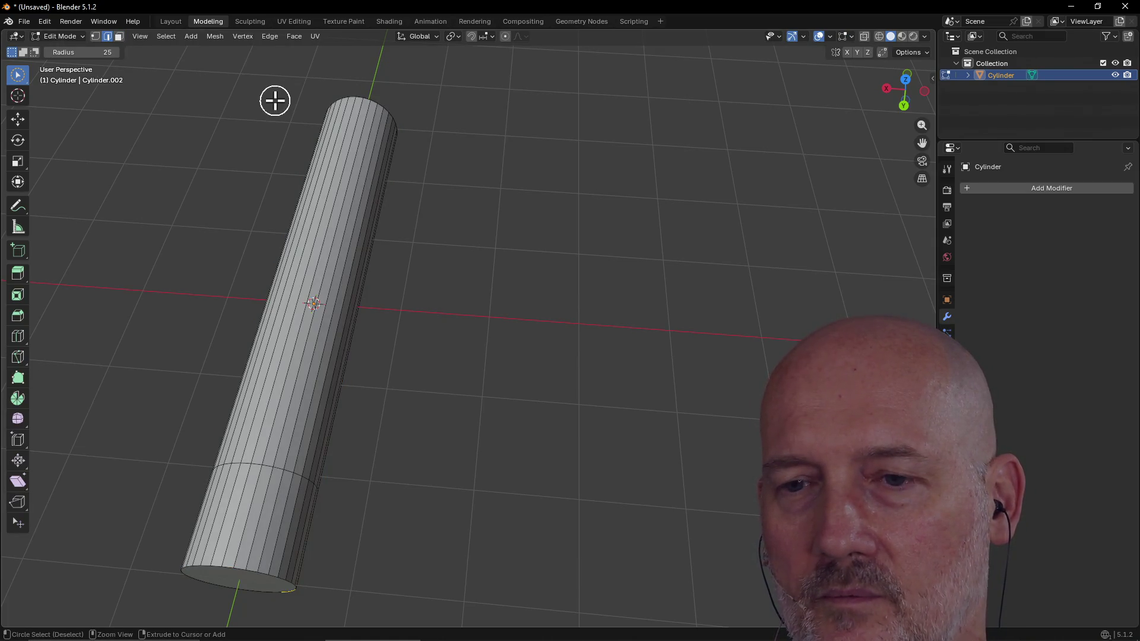
mouse_move(298, 263)
middle_down()
mouse_move(199, 172)
mouse_move(207, 238)
mouse_move(197, 181)
middle_up()
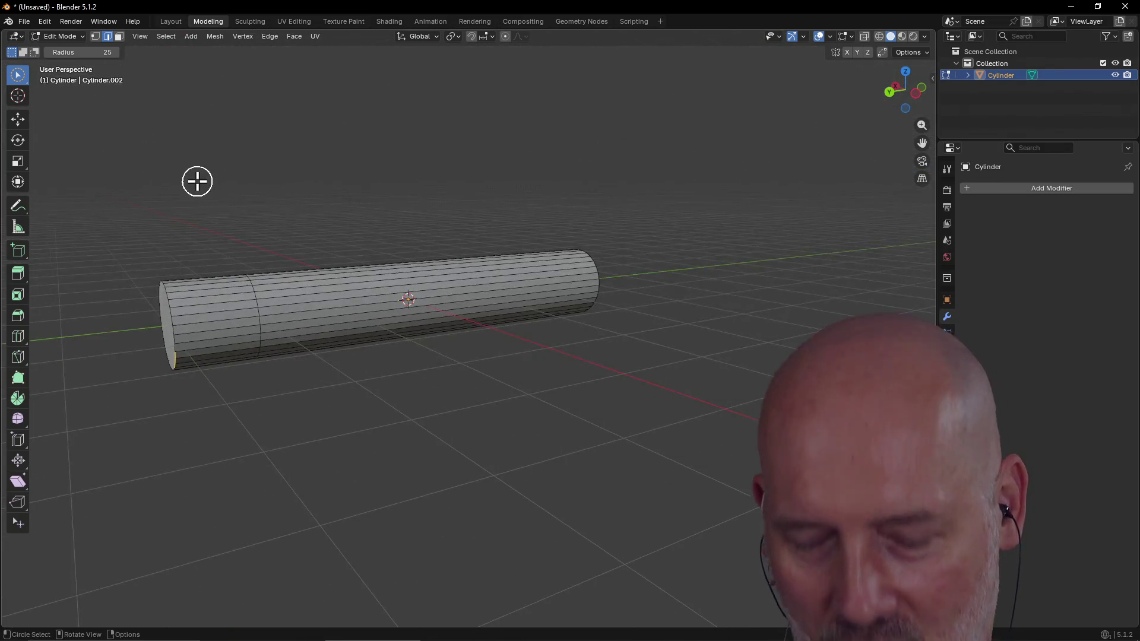
key(ctrl+r)
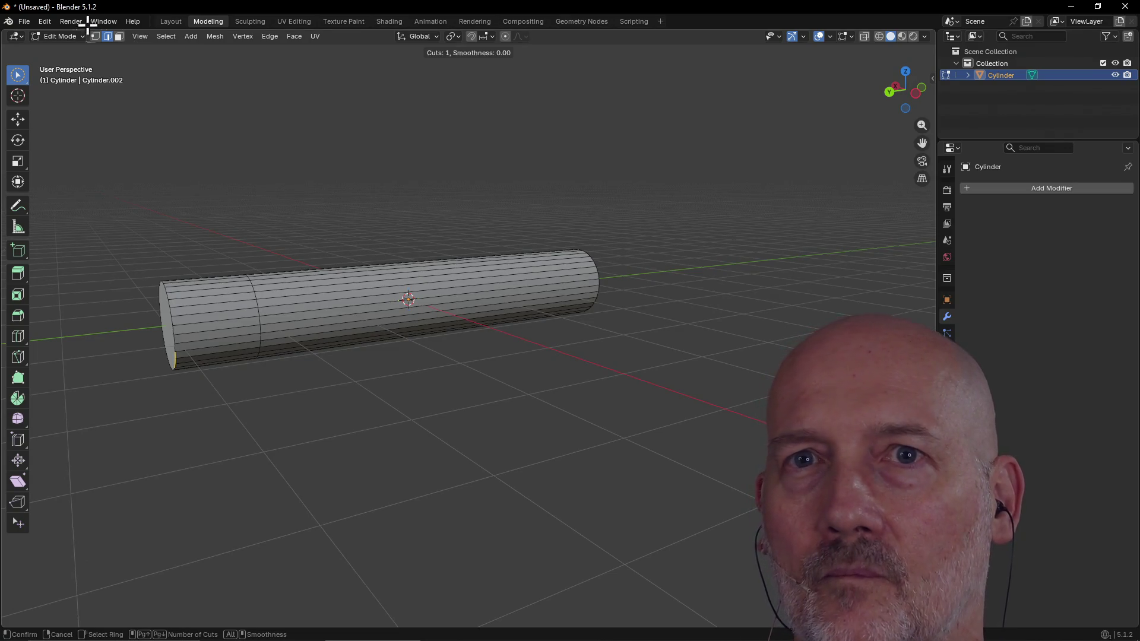
click(49, 24)
mouse_move(74, 58)
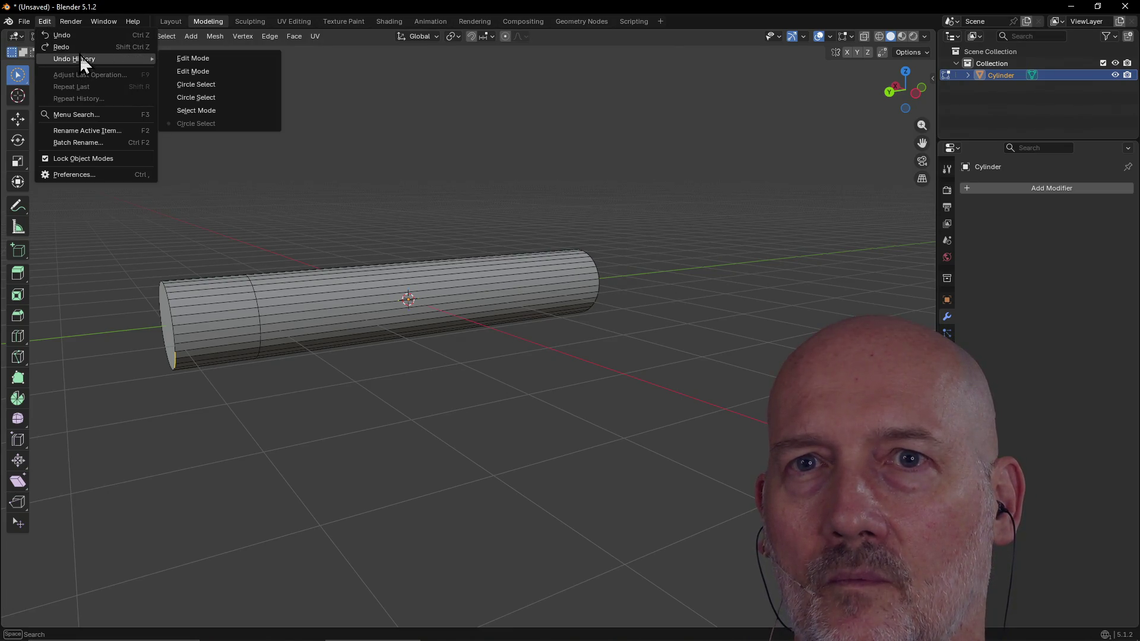
key(c)
middle_drag(264, 205, 262, 255)
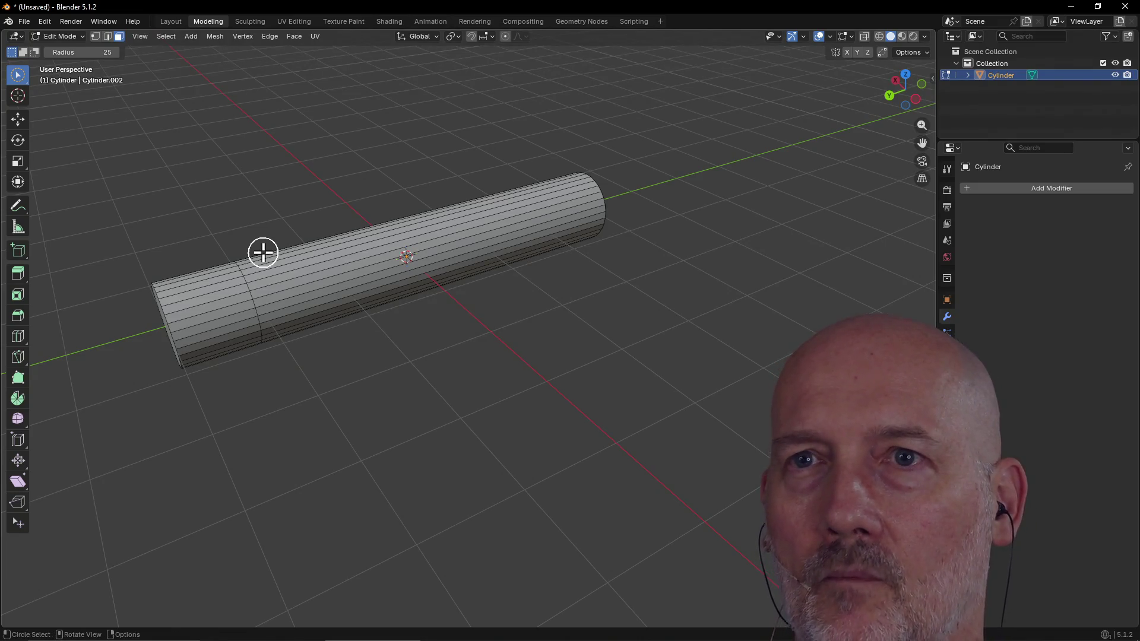
Step: Circle-select face strips, switch to the Layout workspace and delete the cylinder
drag(379, 272, 296, 247)
middle_drag(295, 247, 275, 185)
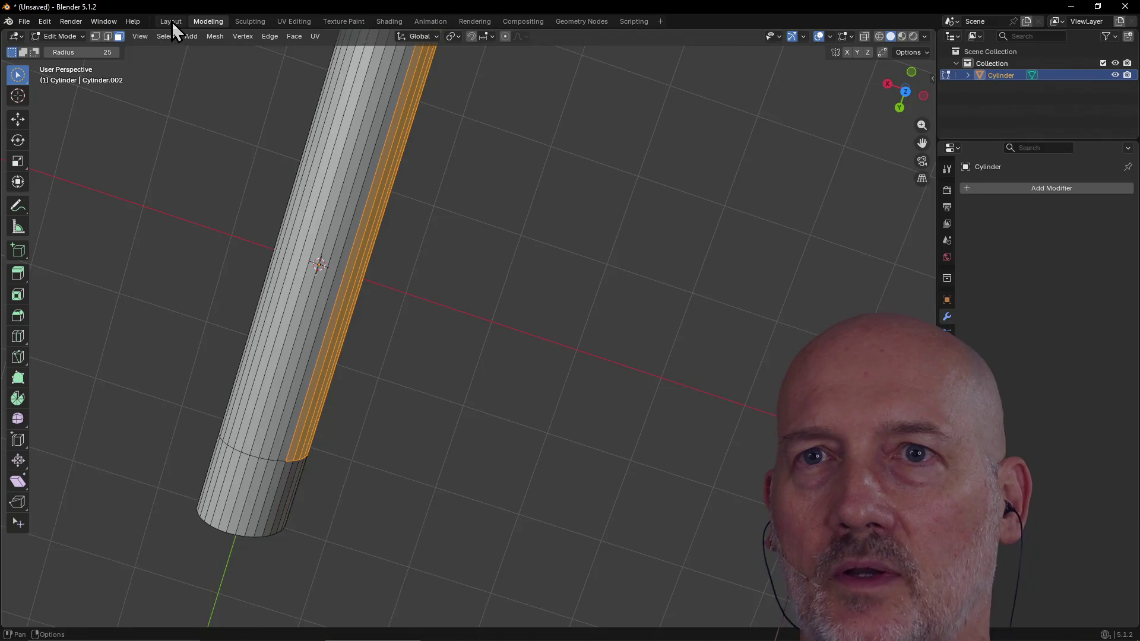
click(170, 20)
key(Delete)
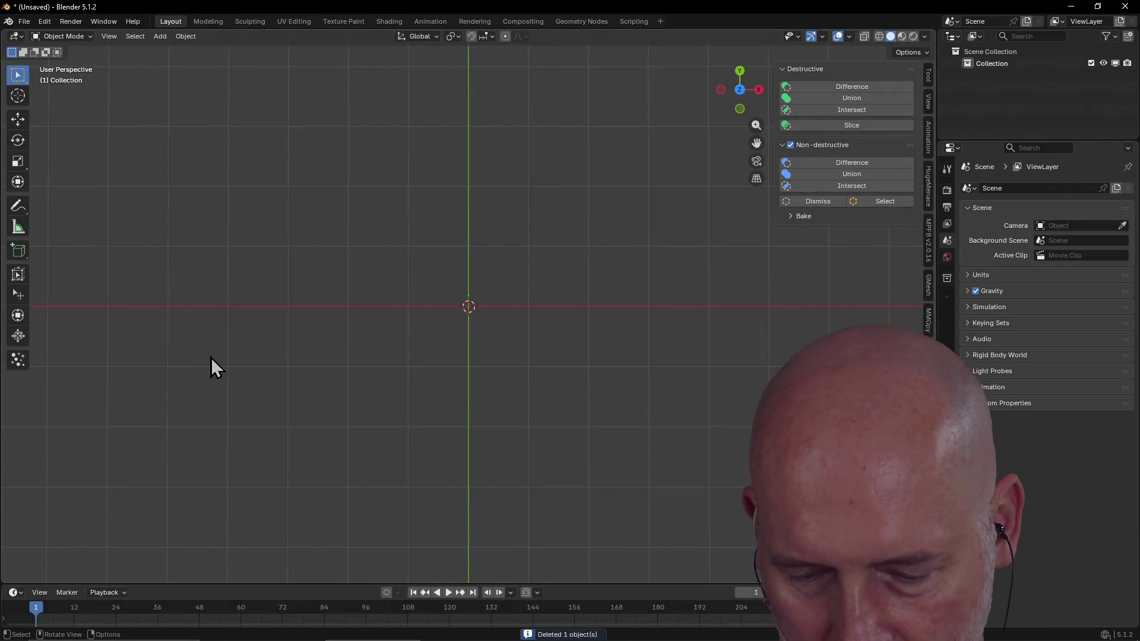
Step: Add a new 32-vertex cylinder with 0.5 m radius and 6 m depth at the origin
key(shift+a)
mouse_move(152, 356)
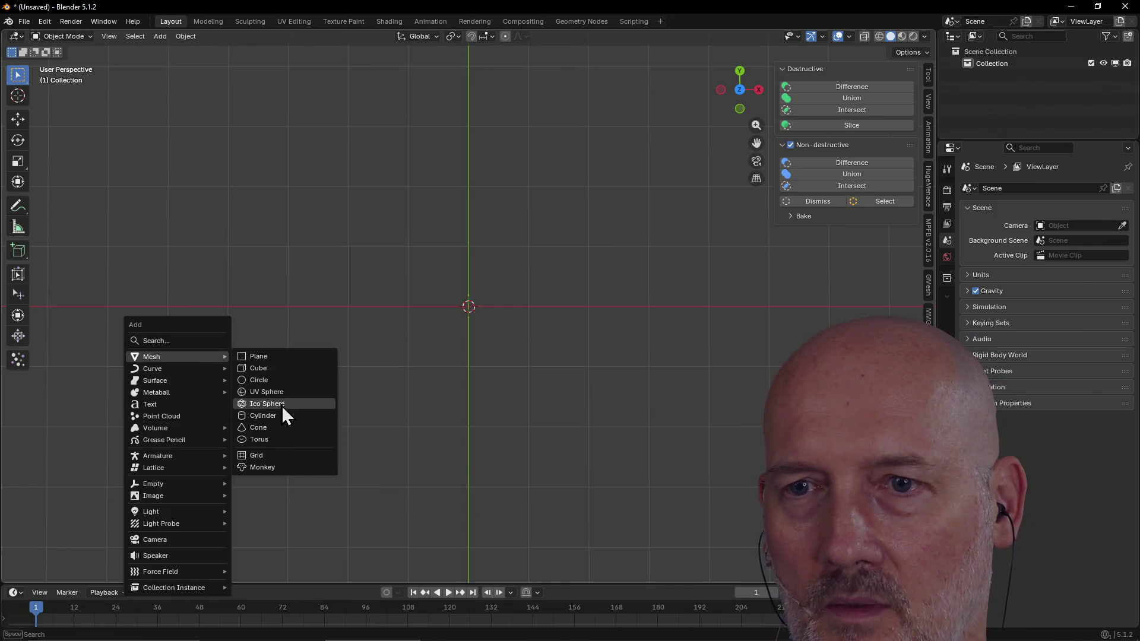
click(282, 416)
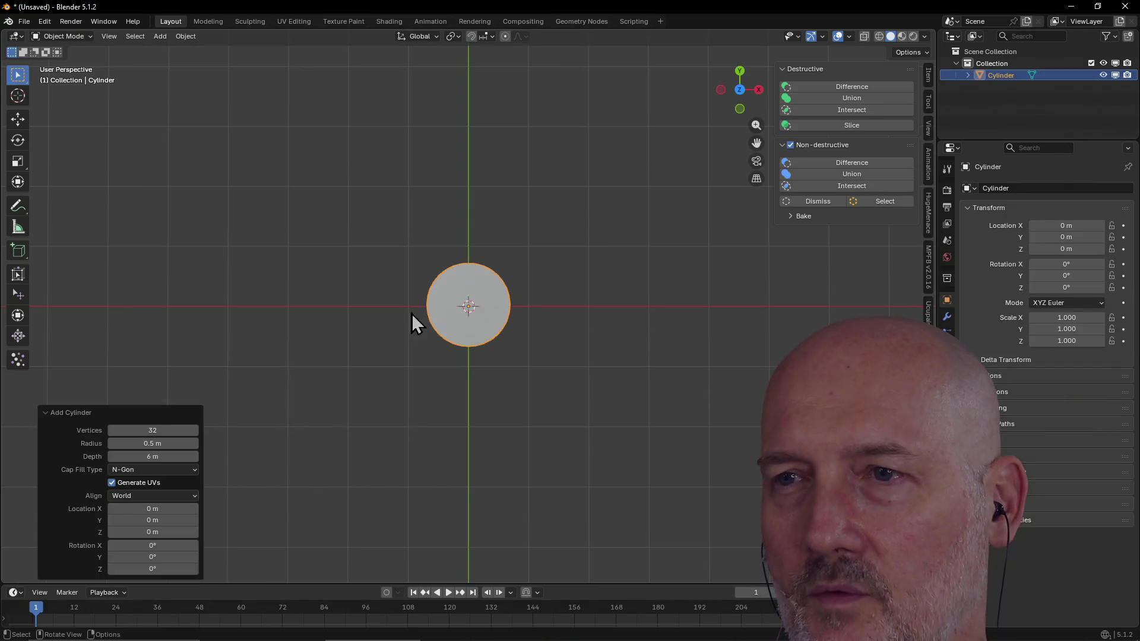
middle_drag(528, 348, 509, 230)
scroll(509, 230, down, 3)
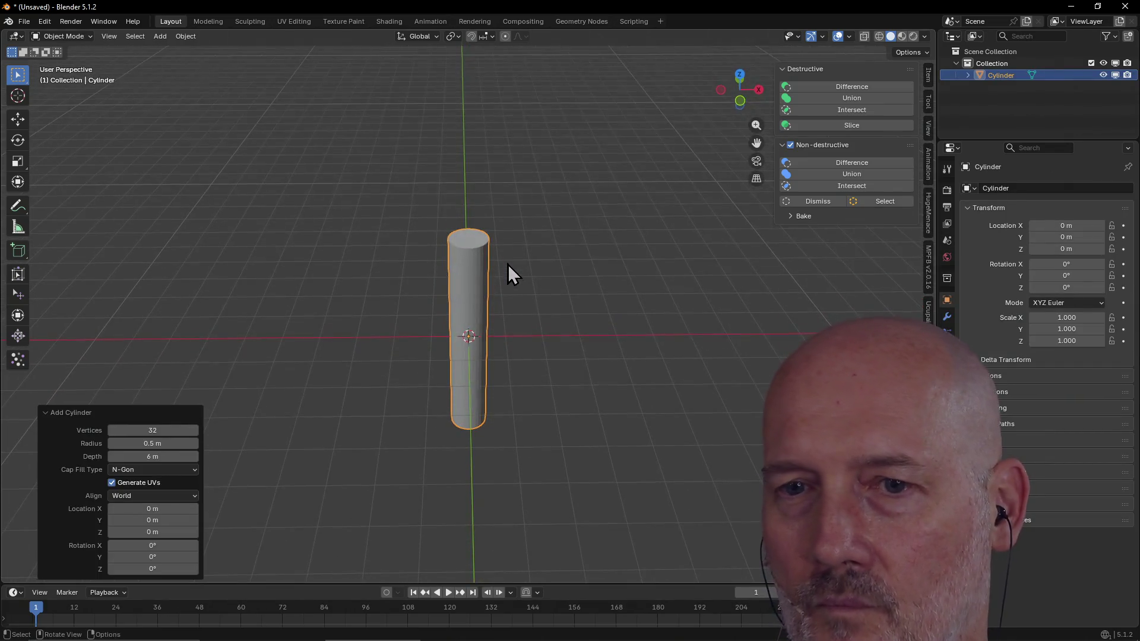
Step: Set the cylinder's Rotation X to 90° in the Add Cylinder panel and pick a preset view
click(165, 547)
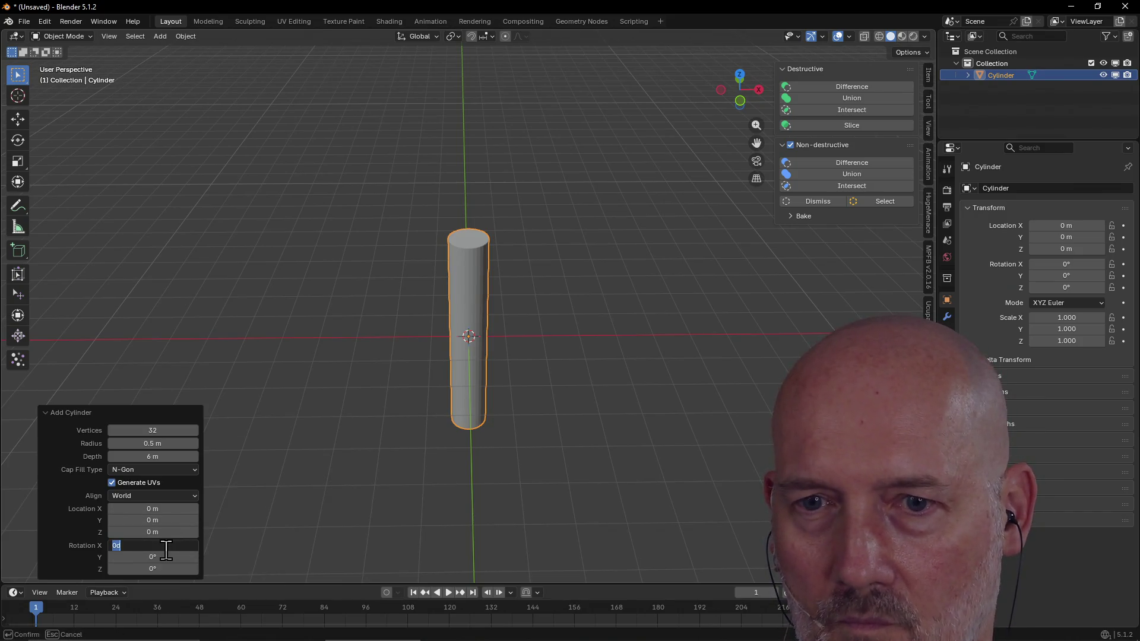
text(90)
key(Return)
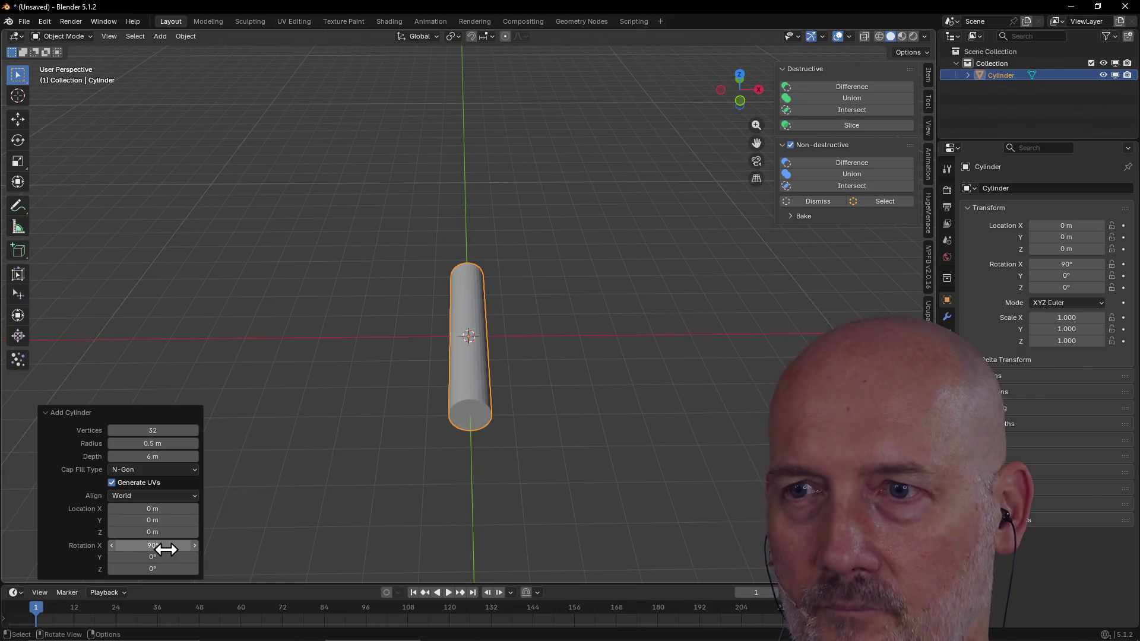
right_click(396, 370)
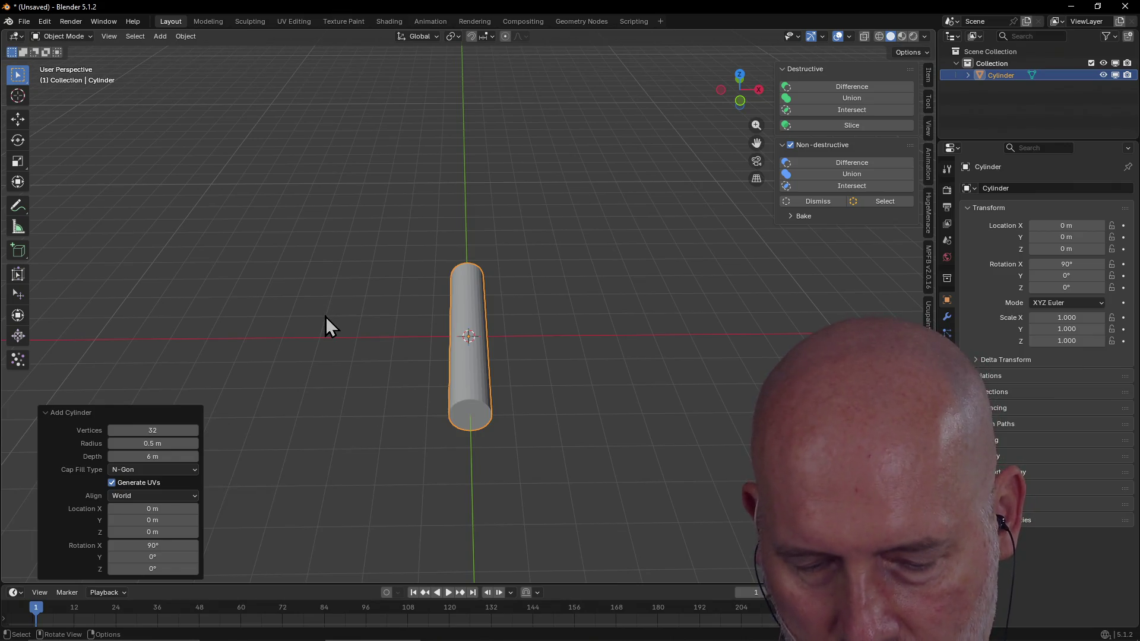
key(grave)
Step: Rotate the new cylinder Y 90° and X 180° so it lies flat along the X axis
click(325, 253)
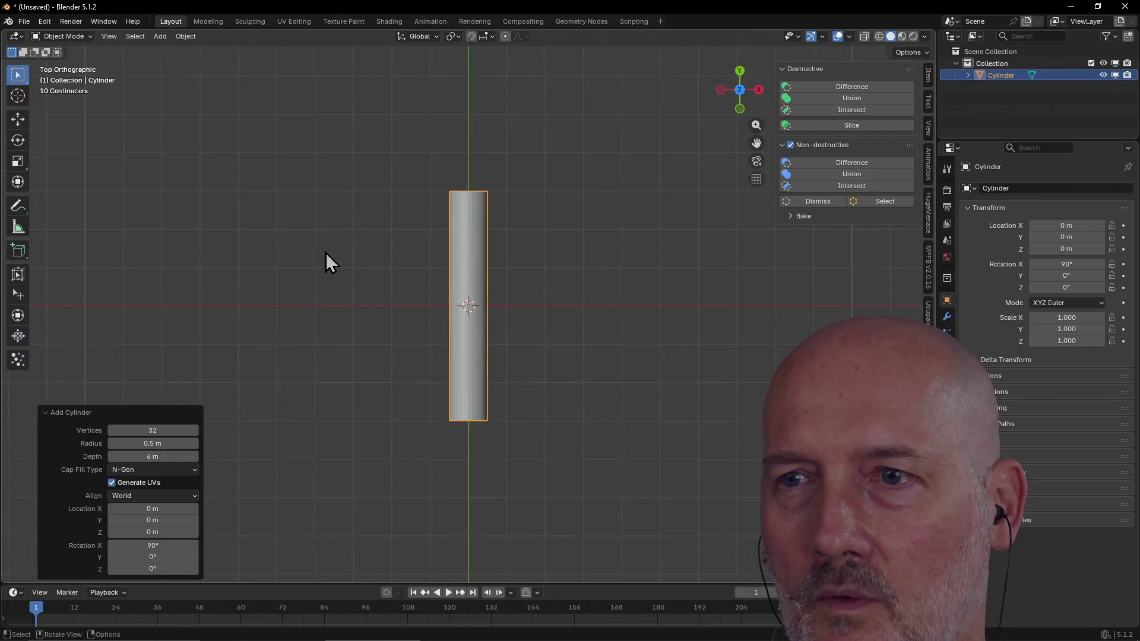
click(153, 557)
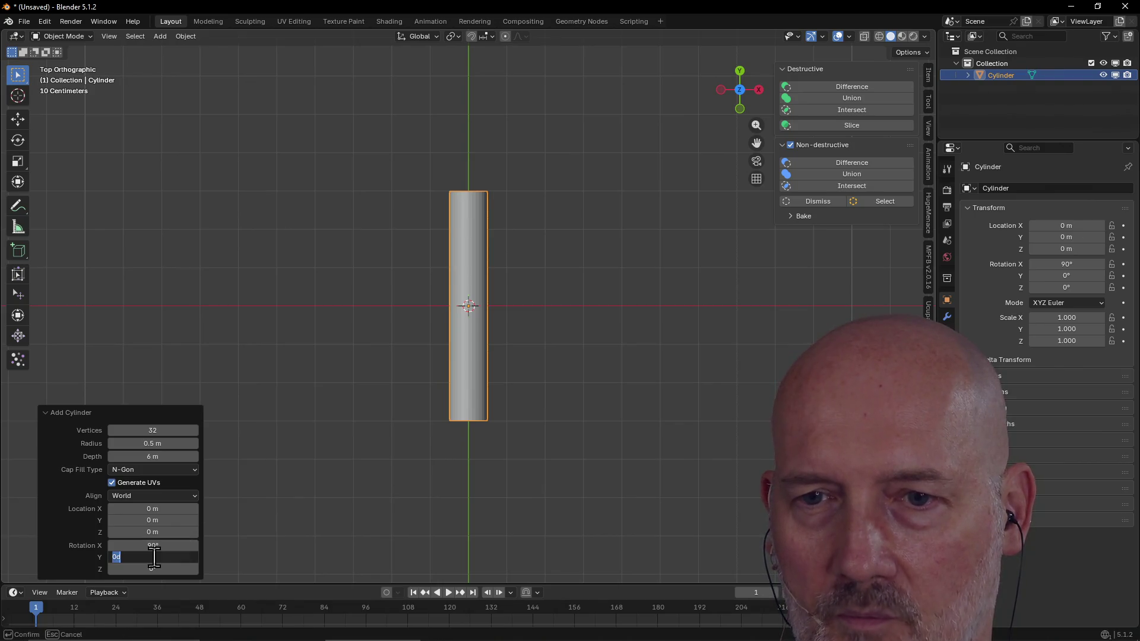
text(90)
key(Return)
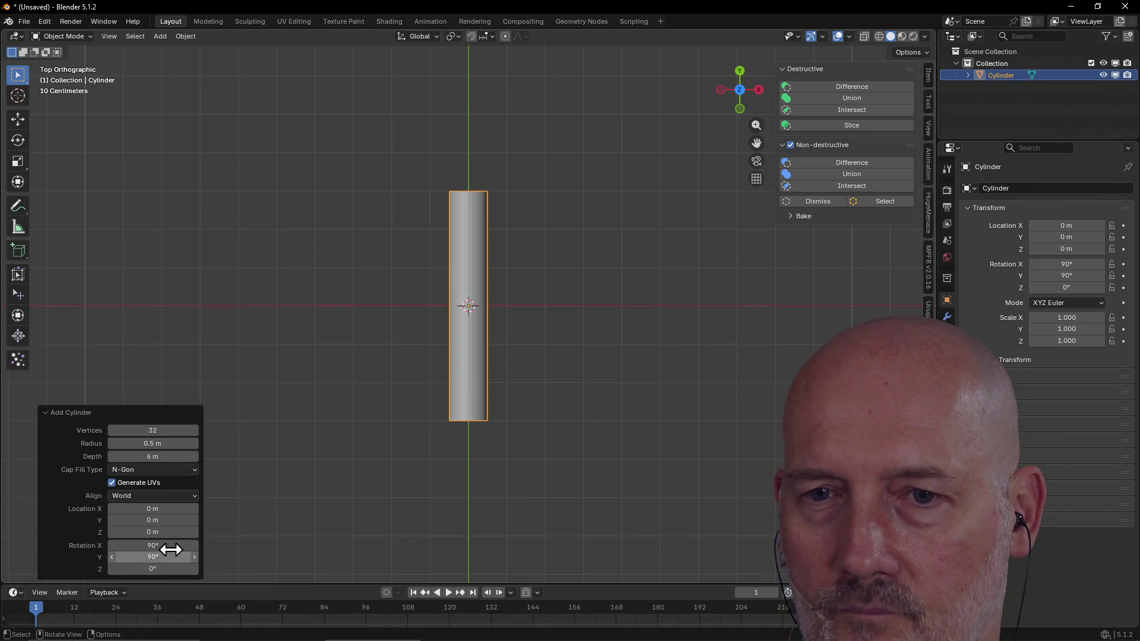
double_click(170, 547)
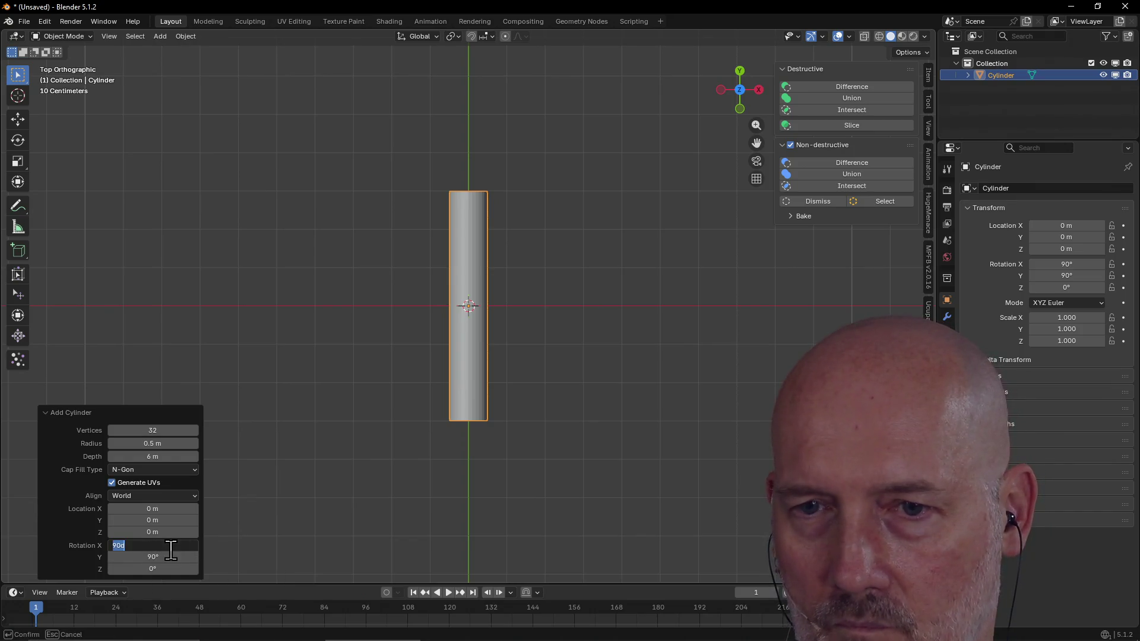
text(9)
key(Return)
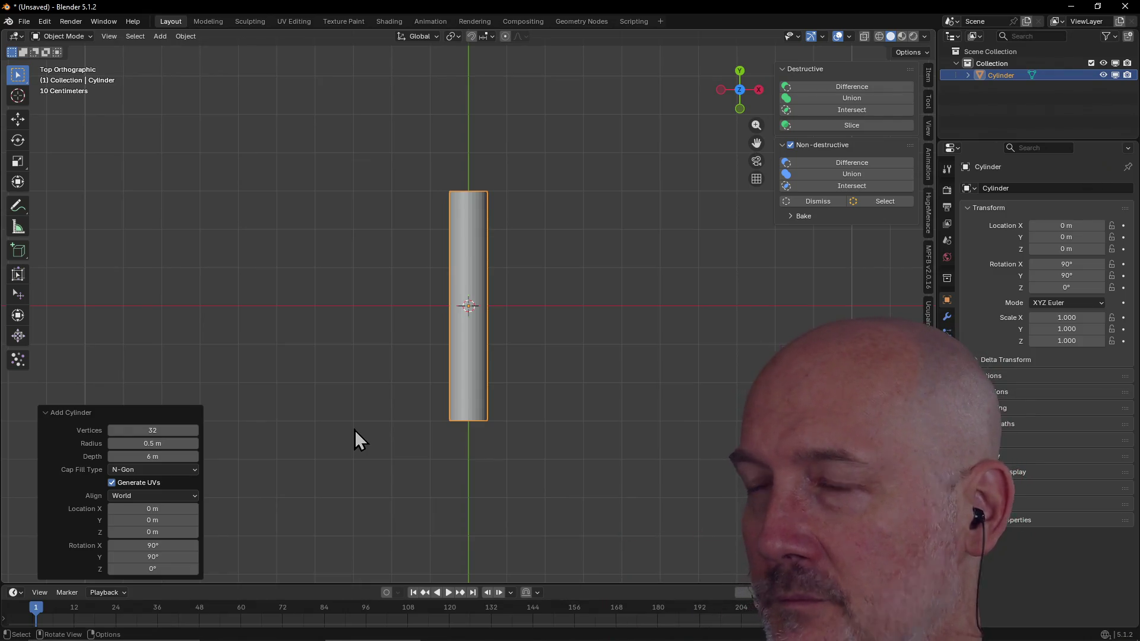
mouse_move(358, 495)
middle_down()
mouse_move(379, 360)
mouse_move(366, 392)
middle_up()
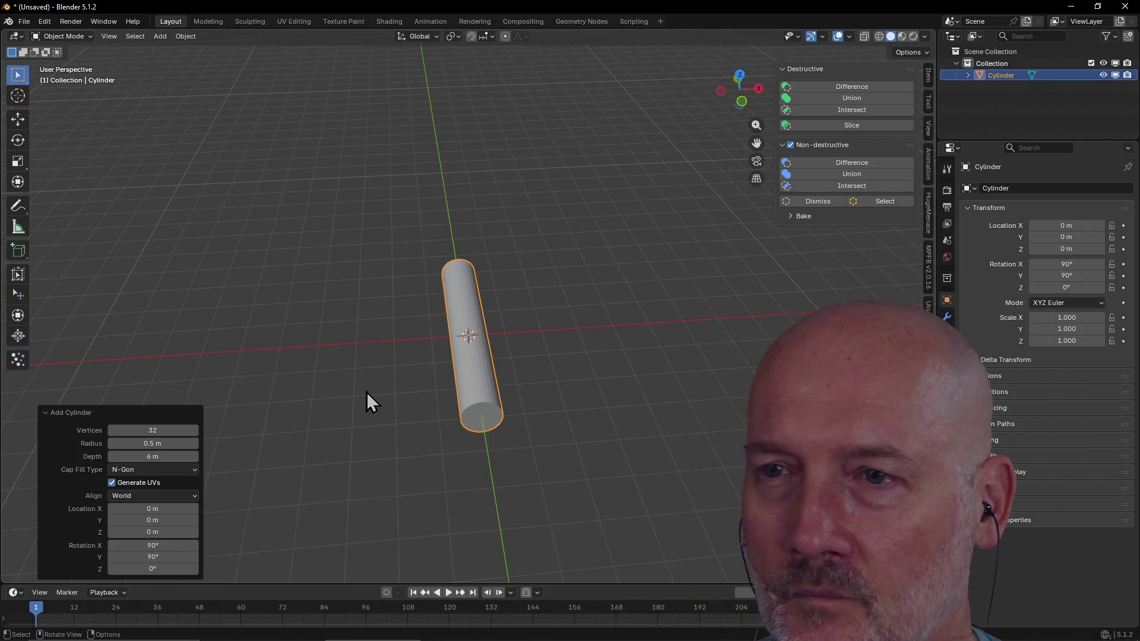
drag(136, 546, 156, 545)
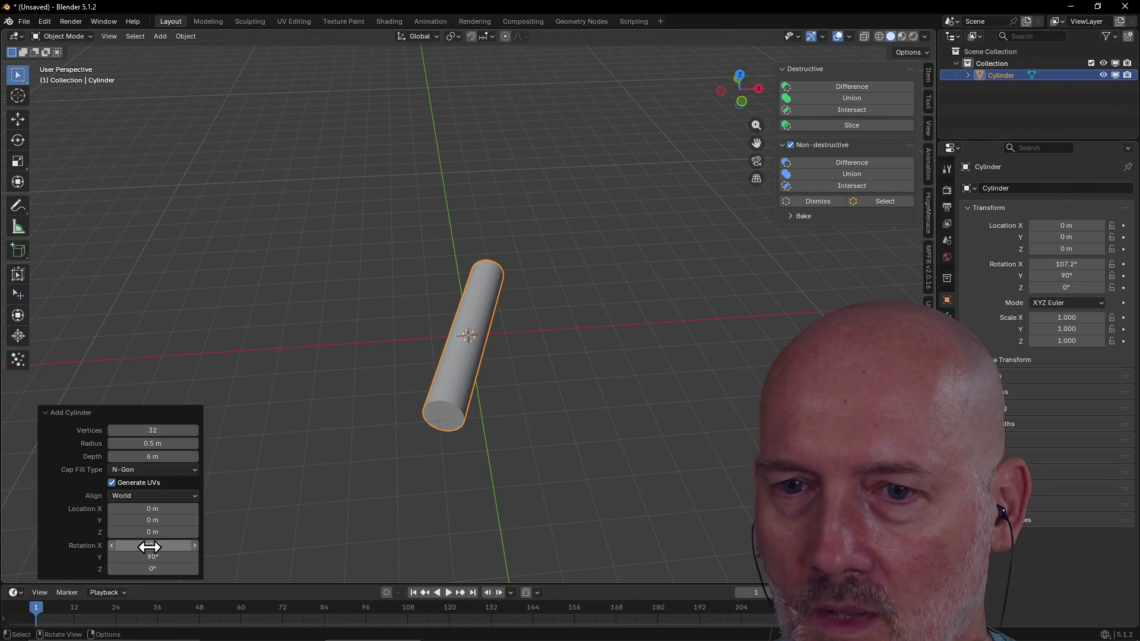
text(180)
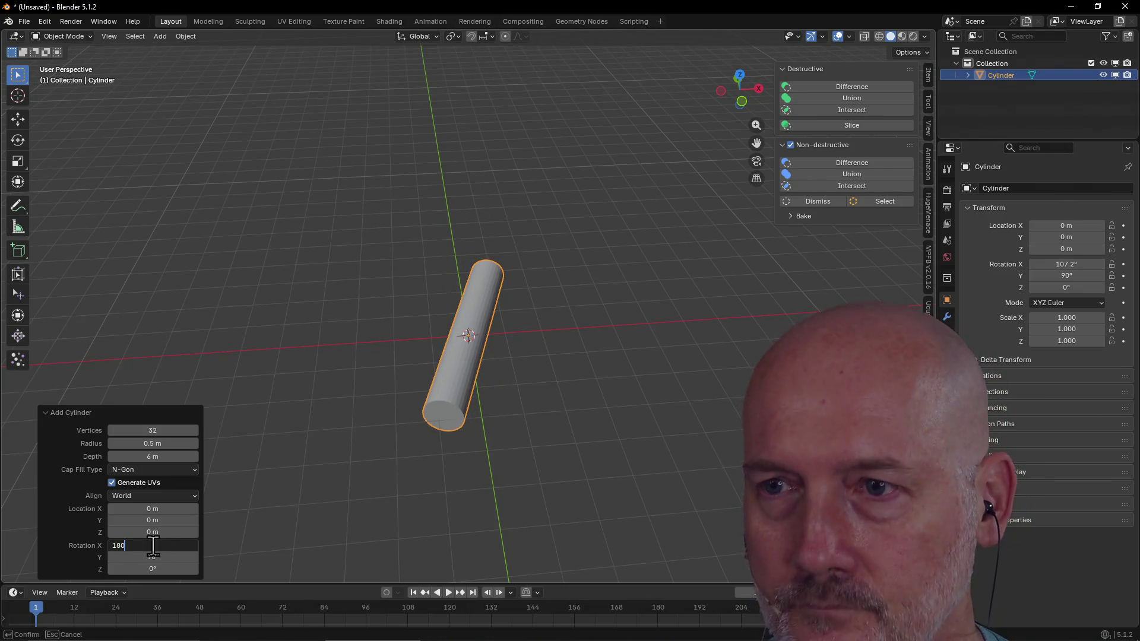
key(Return)
Step: From top view, deselect and enter the Modeling workspace to edit the cylinder's mesh
key(grave)
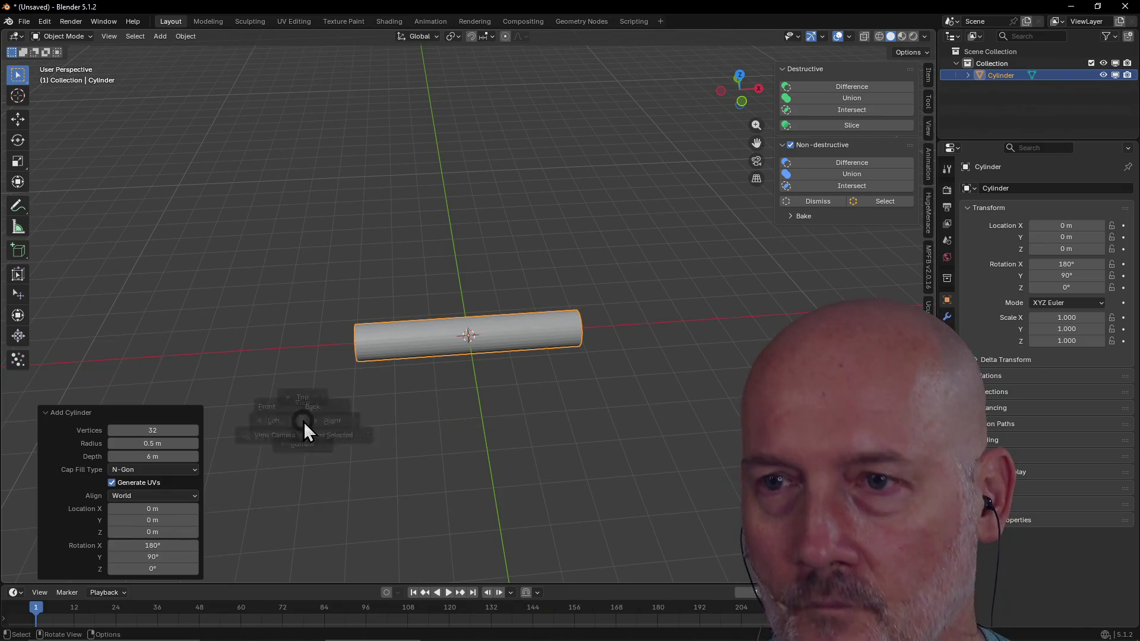
click(313, 349)
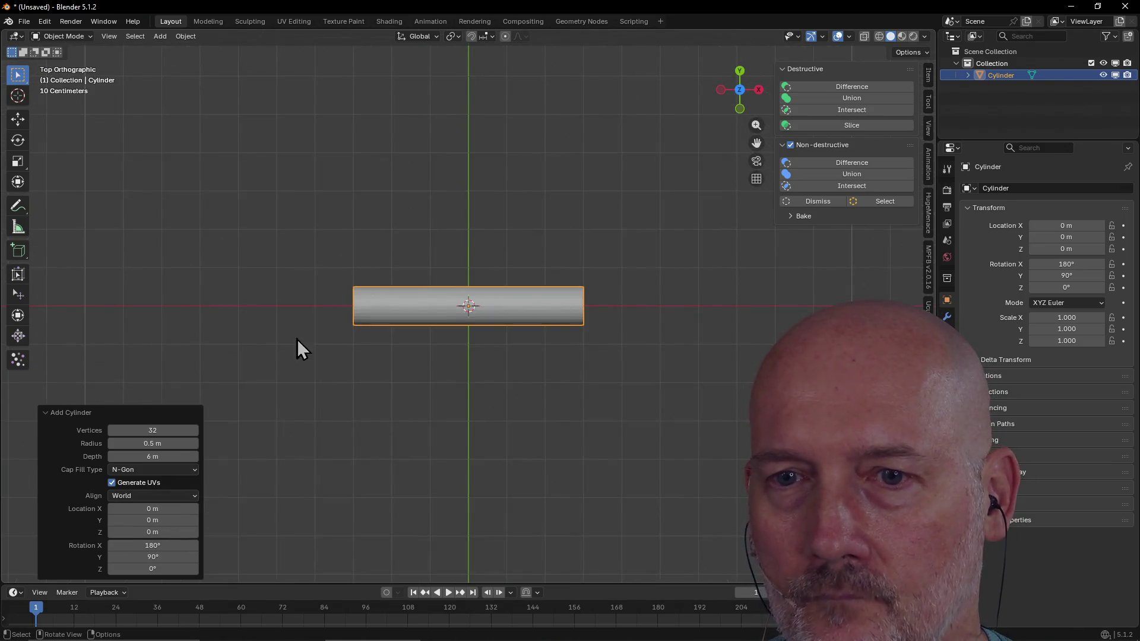
click(267, 430)
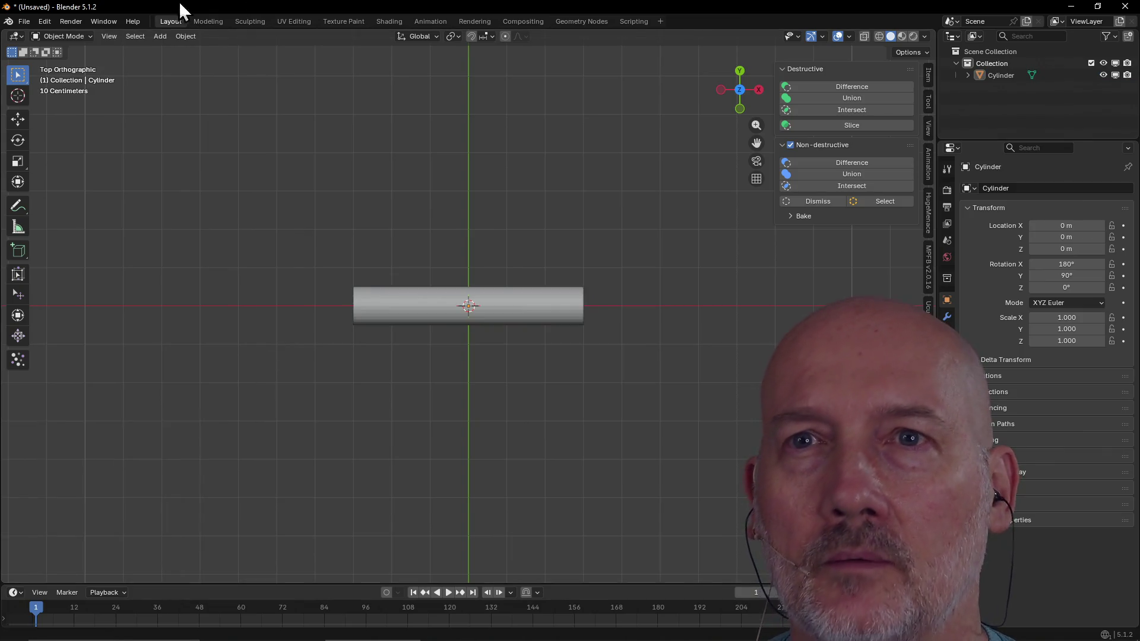
click(212, 21)
scroll(344, 204, down, 3)
mouse_move(369, 298)
middle_down()
mouse_move(349, 349)
mouse_move(371, 188)
mouse_move(382, 248)
middle_up()
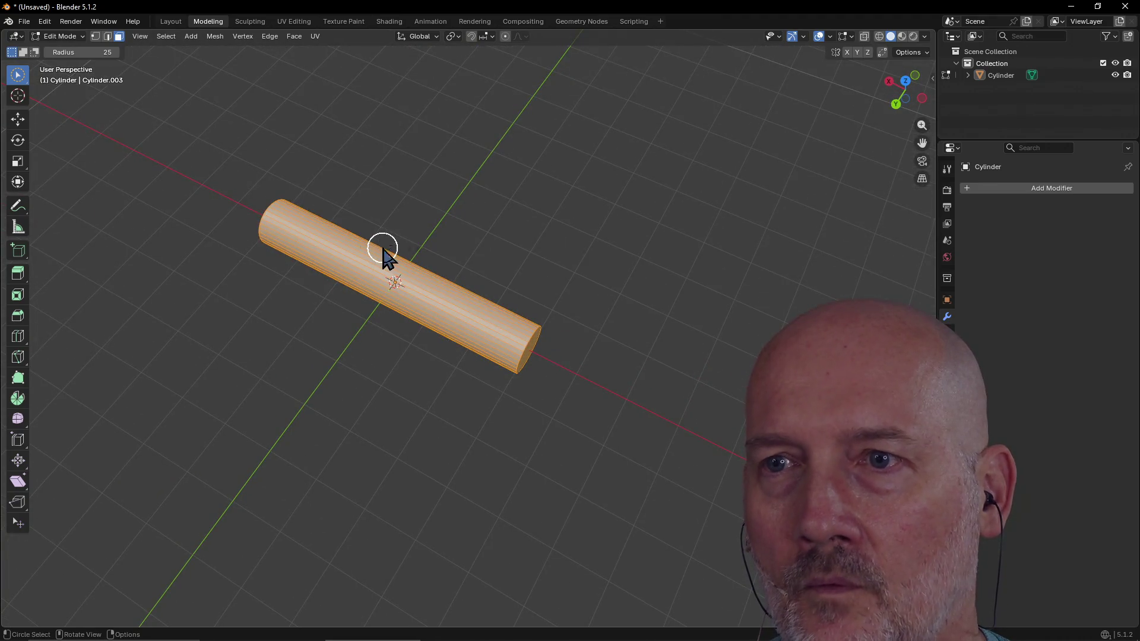
Step: Frame the cylinder from the top and loop-select its ring of side faces
key(grave)
click(386, 194)
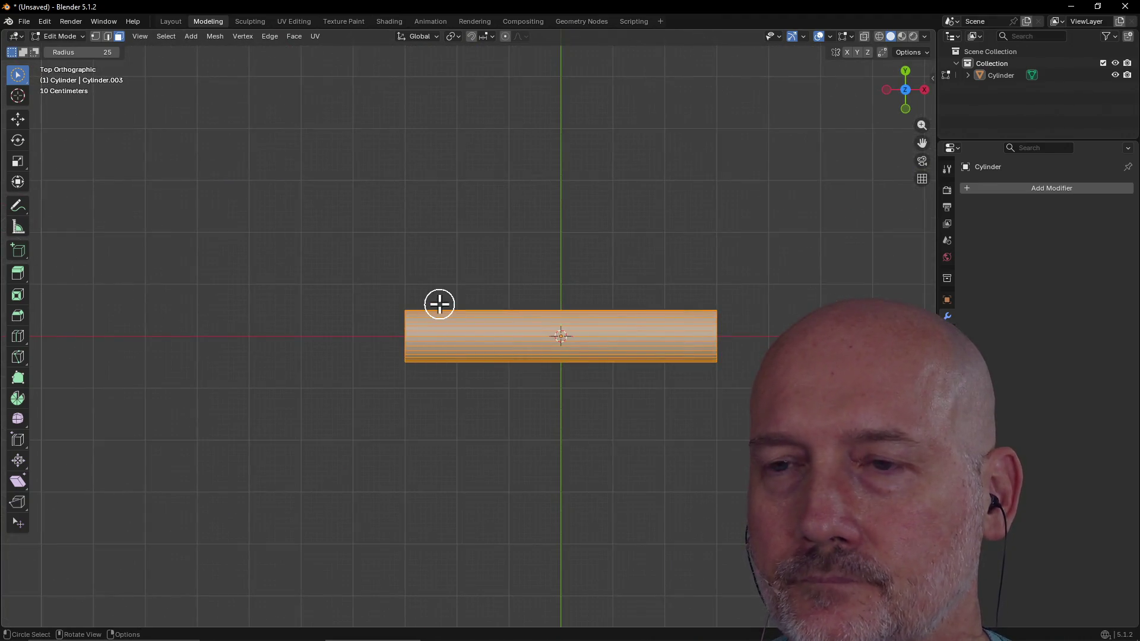
scroll(440, 304, down, 5)
mouse_move(437, 304)
middle_down()
mouse_move(580, 299)
mouse_move(508, 273)
middle_up()
key(grave)
click(580, 319)
key(grave)
click(518, 216)
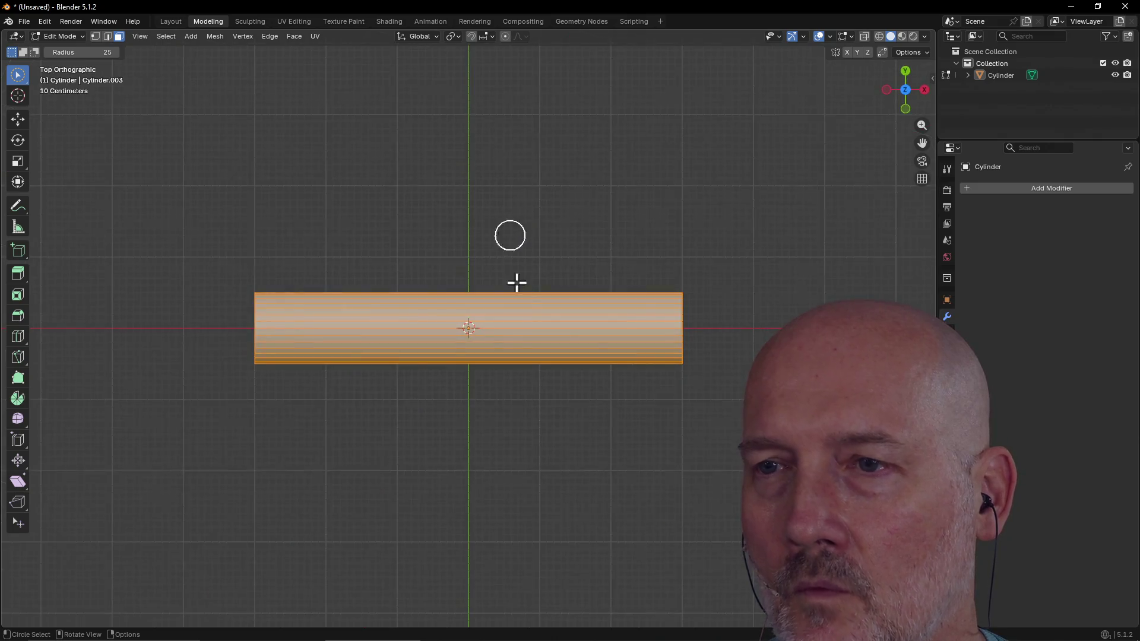
click(417, 346)
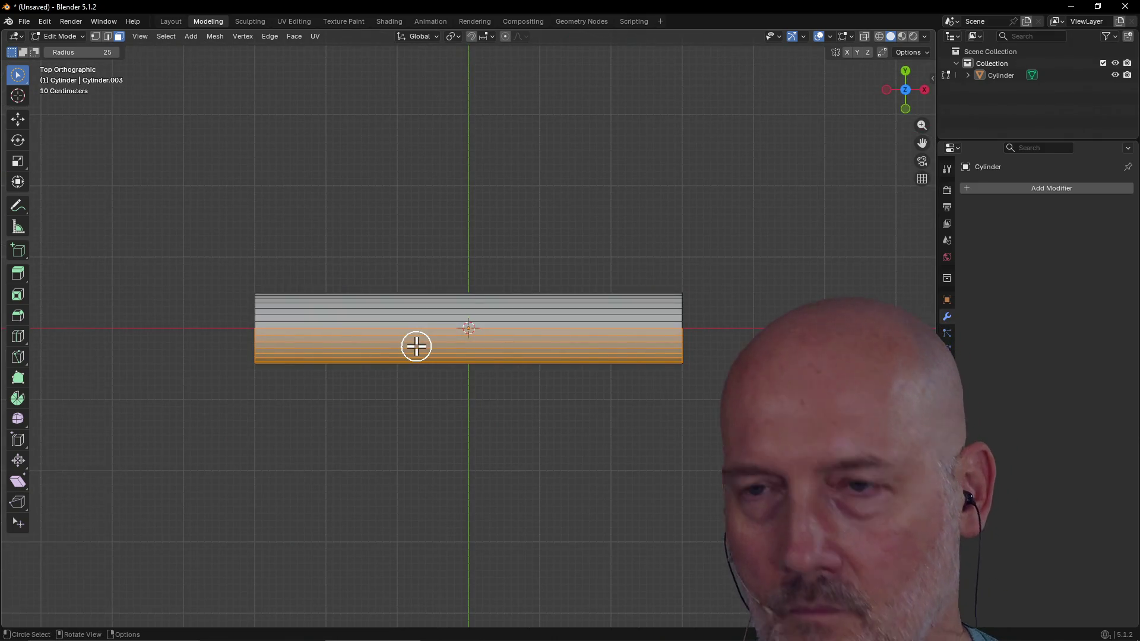
alt+click(415, 345)
Step: Begin moving the selected faces along Z, then cancel so nothing shifts
middle_drag(417, 348, 418, 355)
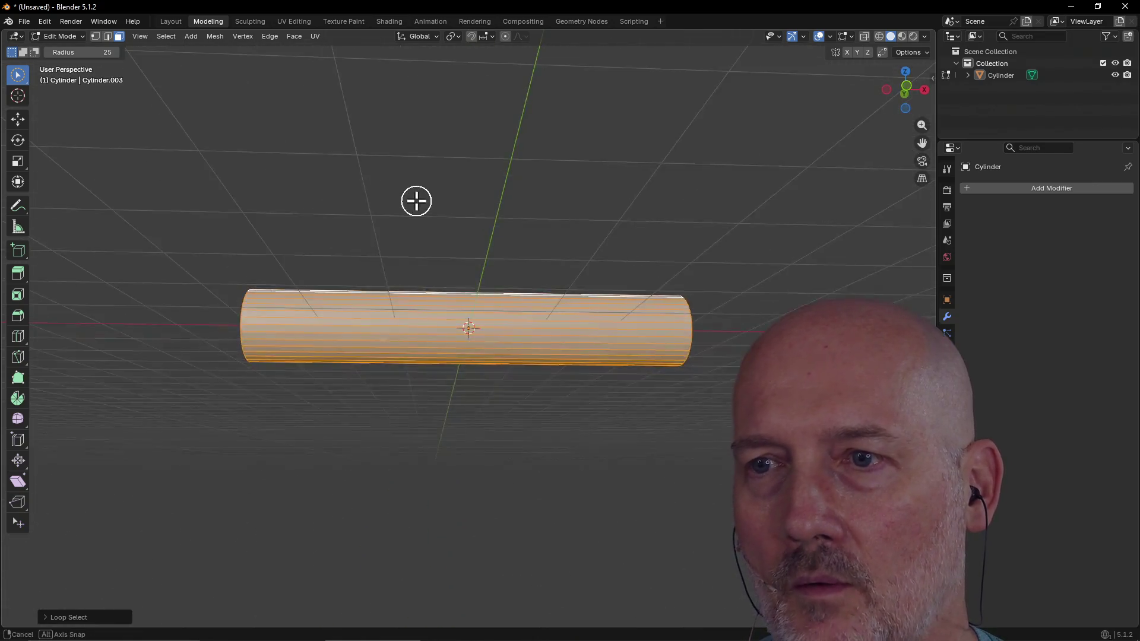
middle_drag(401, 308, 390, 264)
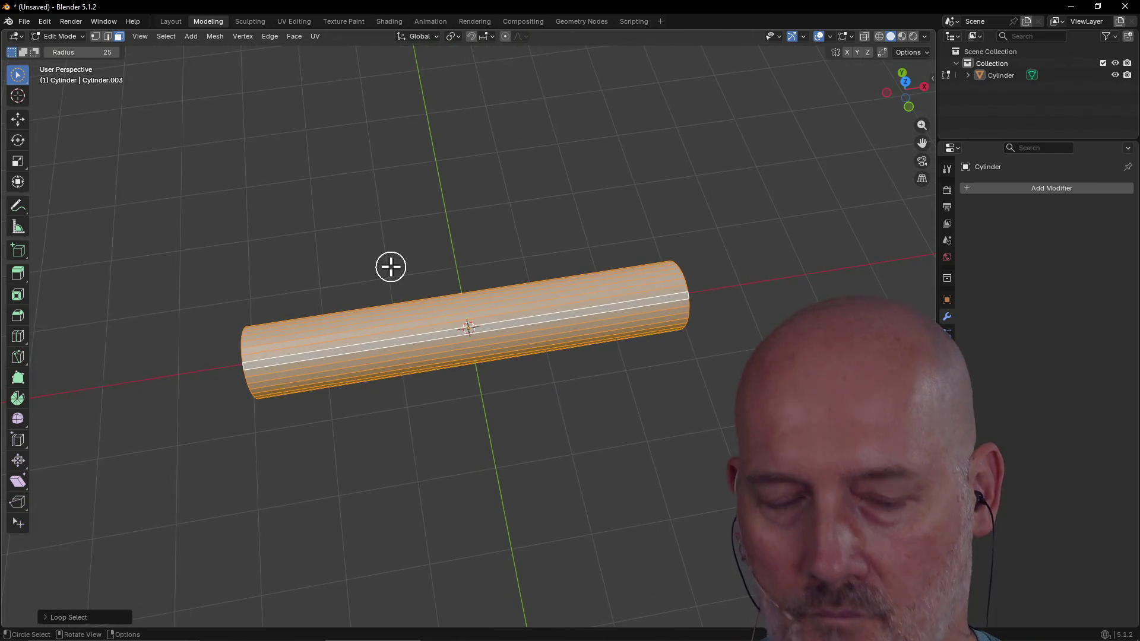
key(g)
key(z)
key(z)
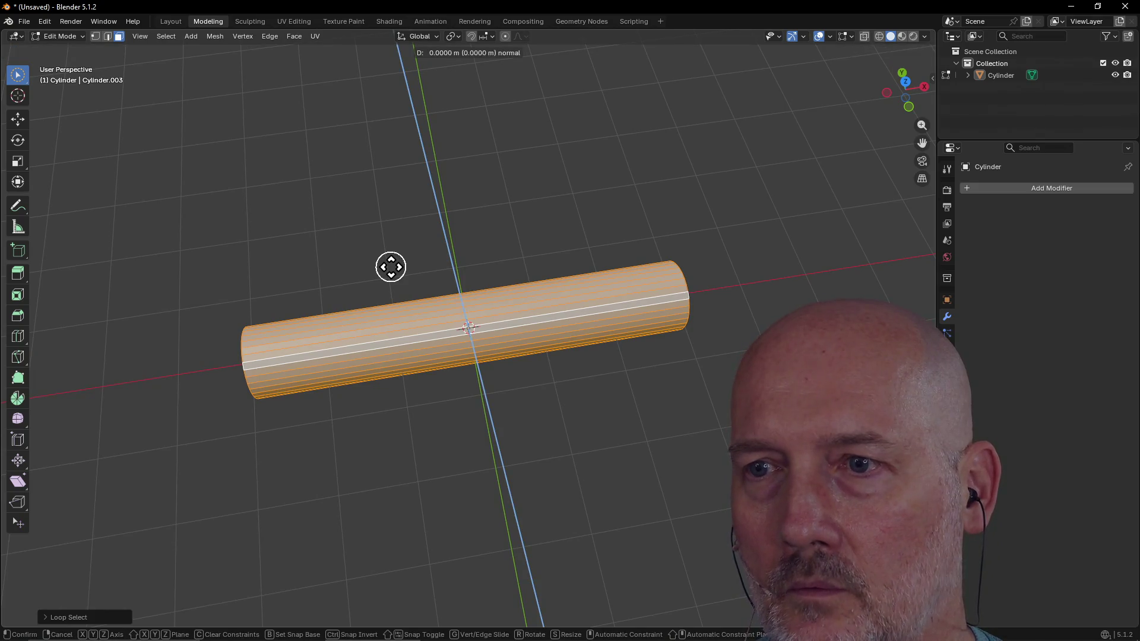
right_click(395, 265)
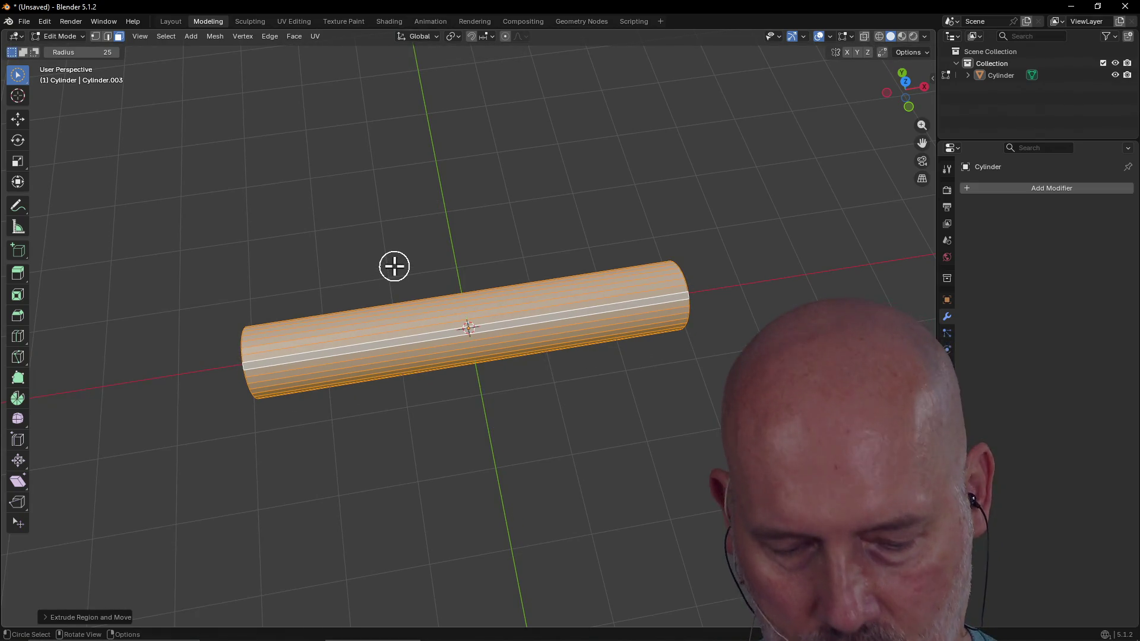
key(ctrl+r)
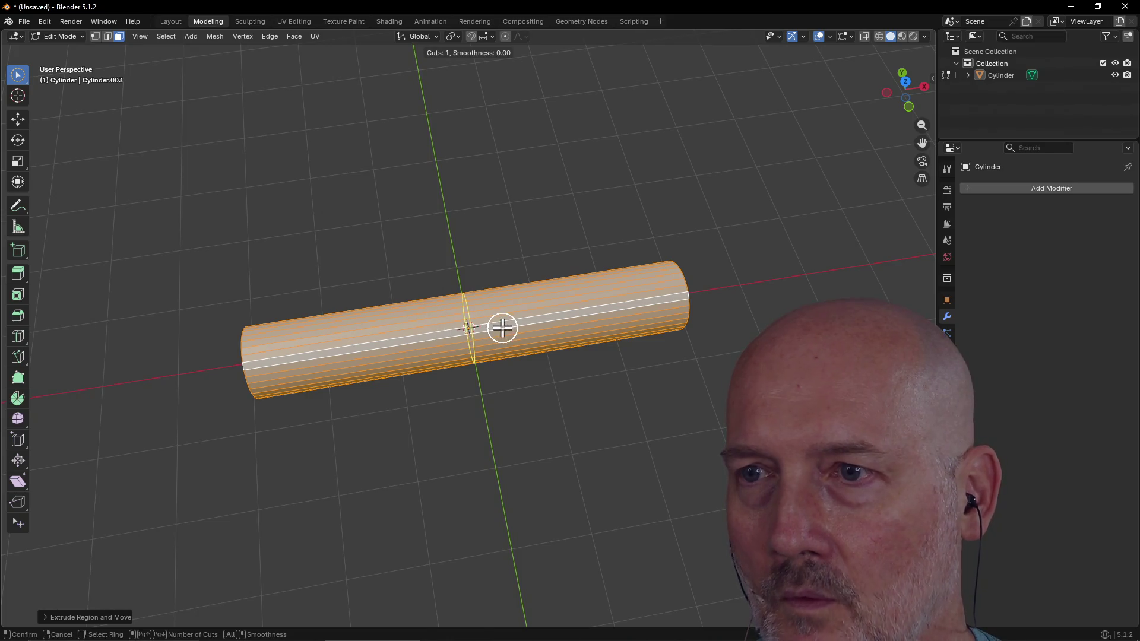
Step: Place one loop cut around the cylinder's middle and keep it centred
click(502, 327)
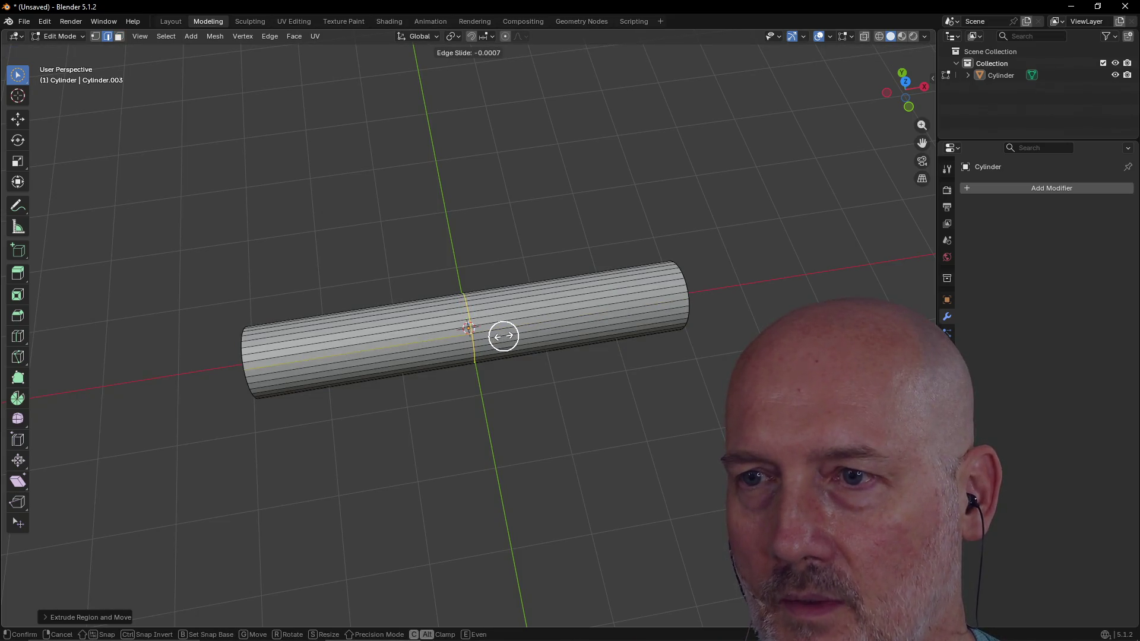
right_click(501, 334)
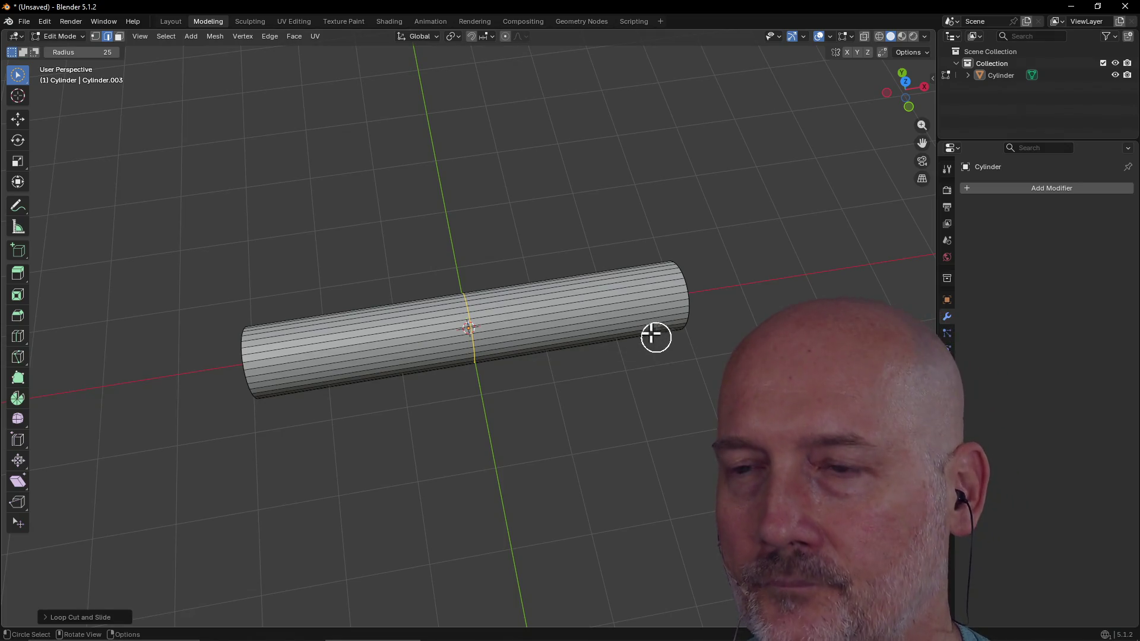
mouse_move(642, 324)
middle_down()
mouse_move(612, 291)
mouse_move(626, 316)
mouse_move(678, 318)
mouse_move(656, 290)
mouse_move(654, 369)
middle_up()
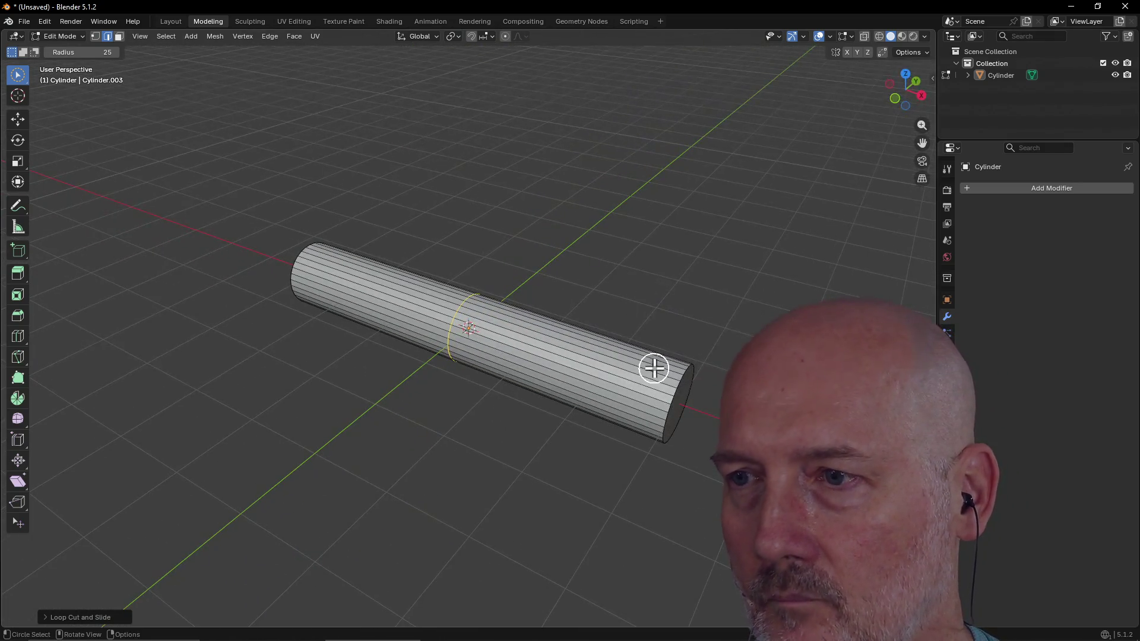
Step: Select the edge loop around the cylinder's end cap
alt+click(677, 390)
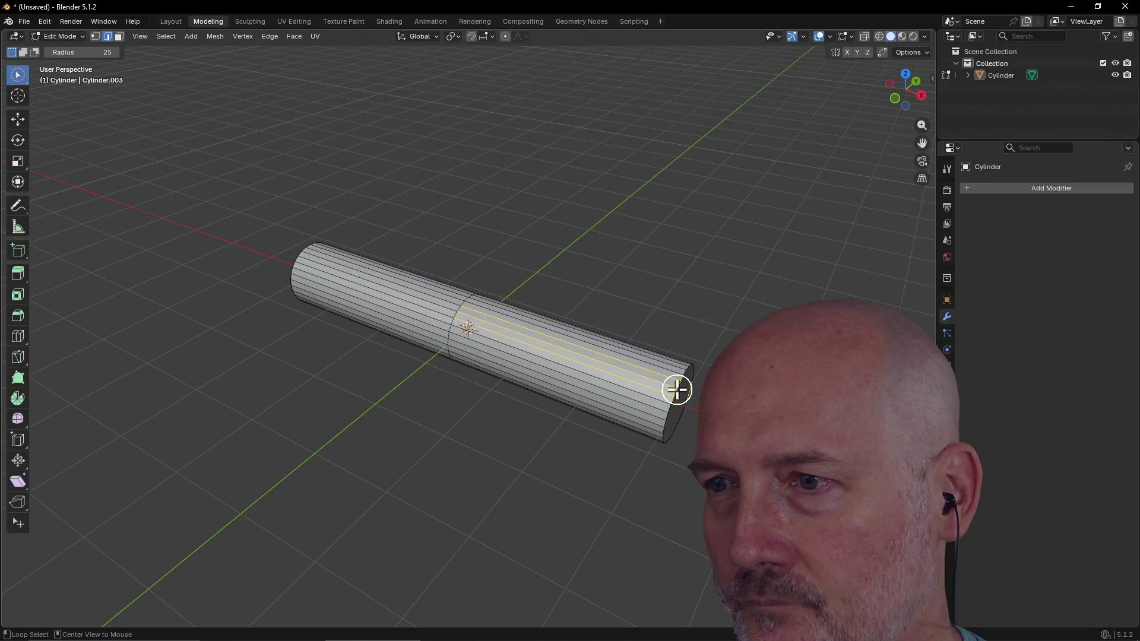
alt+click(677, 389)
mouse_move(677, 389)
middle_down()
mouse_move(585, 415)
mouse_move(622, 437)
mouse_move(612, 462)
middle_up()
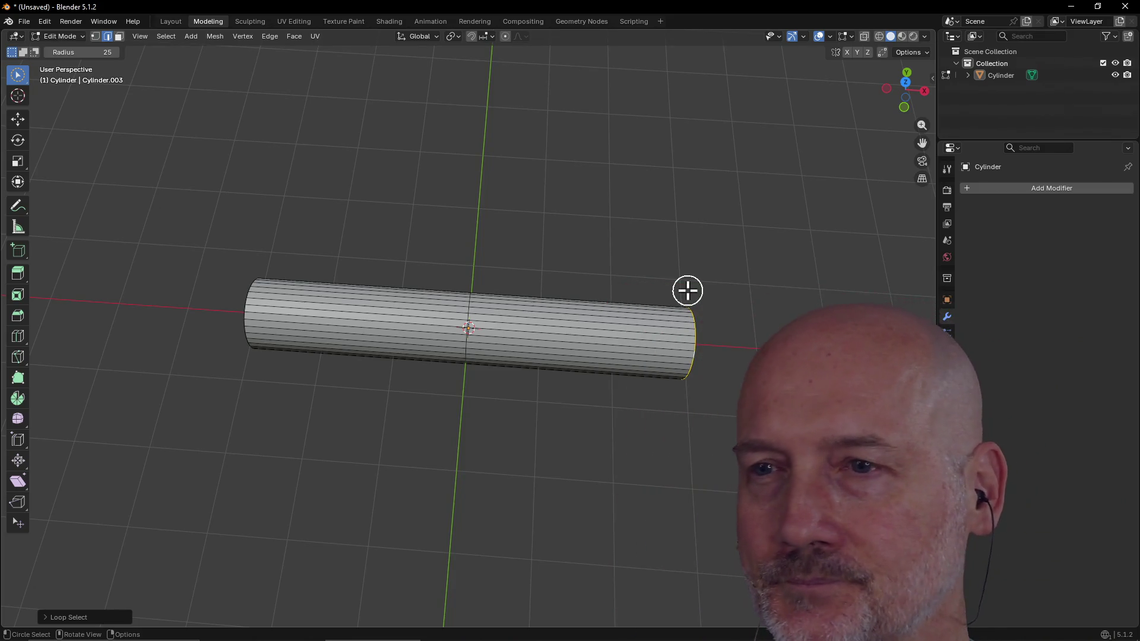
mouse_move(723, 327)
middle_down()
mouse_move(594, 256)
mouse_move(669, 253)
mouse_move(669, 264)
middle_up()
key(g)
key(y)
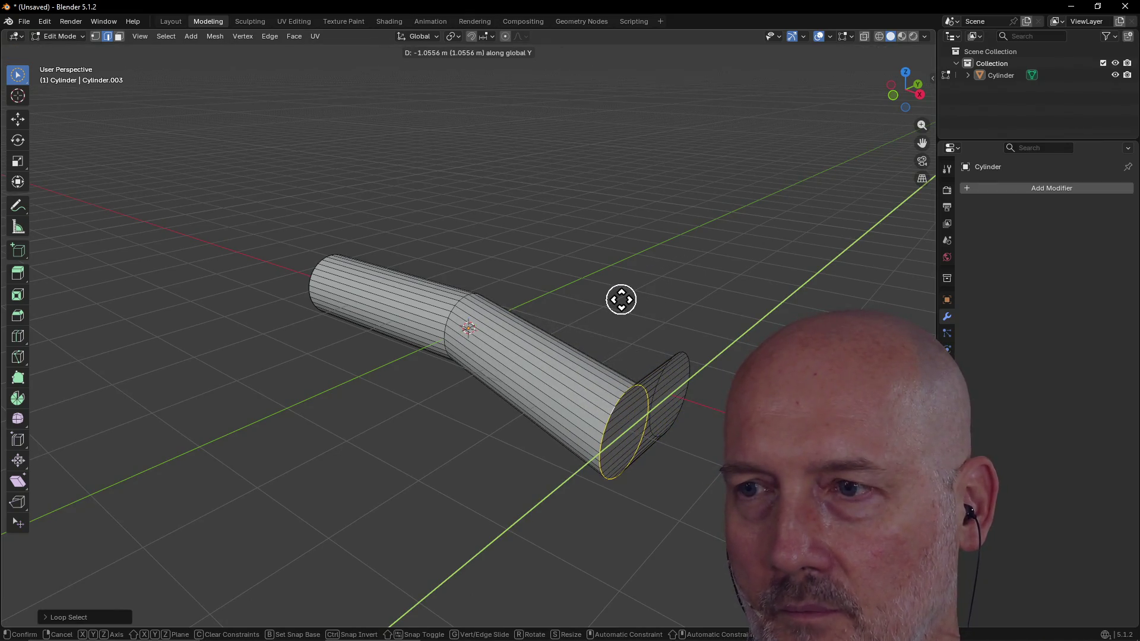
click(620, 300)
middle_drag(618, 297, 580, 306)
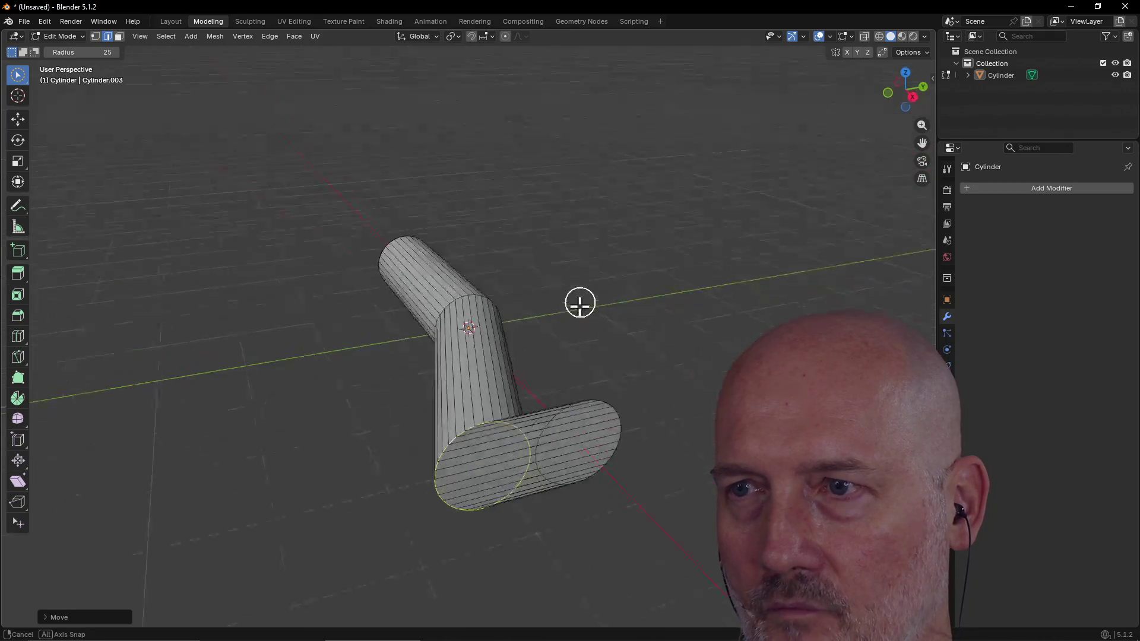
key(ctrl+z)
mouse_move(580, 448)
middle_down()
mouse_move(580, 397)
mouse_move(579, 419)
middle_up()
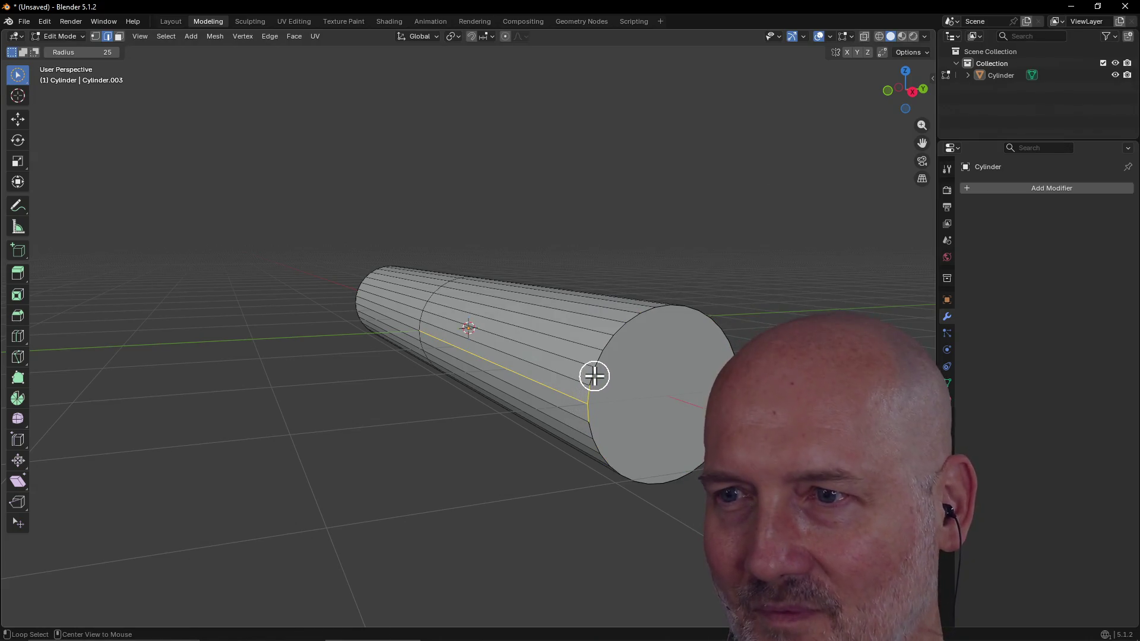
Step: Move the end loop along Y to lengthen the cylinder's end and inspect the bend
mouse_move(607, 391)
middle_down()
mouse_move(605, 435)
mouse_move(690, 410)
mouse_move(642, 410)
mouse_move(545, 320)
mouse_move(577, 344)
mouse_move(540, 360)
mouse_move(488, 409)
mouse_move(466, 399)
mouse_move(484, 427)
mouse_move(385, 438)
mouse_move(441, 392)
mouse_move(450, 415)
mouse_move(388, 448)
mouse_move(445, 420)
middle_up()
key(g)
key(y)
click(593, 437)
alt+click(449, 407)
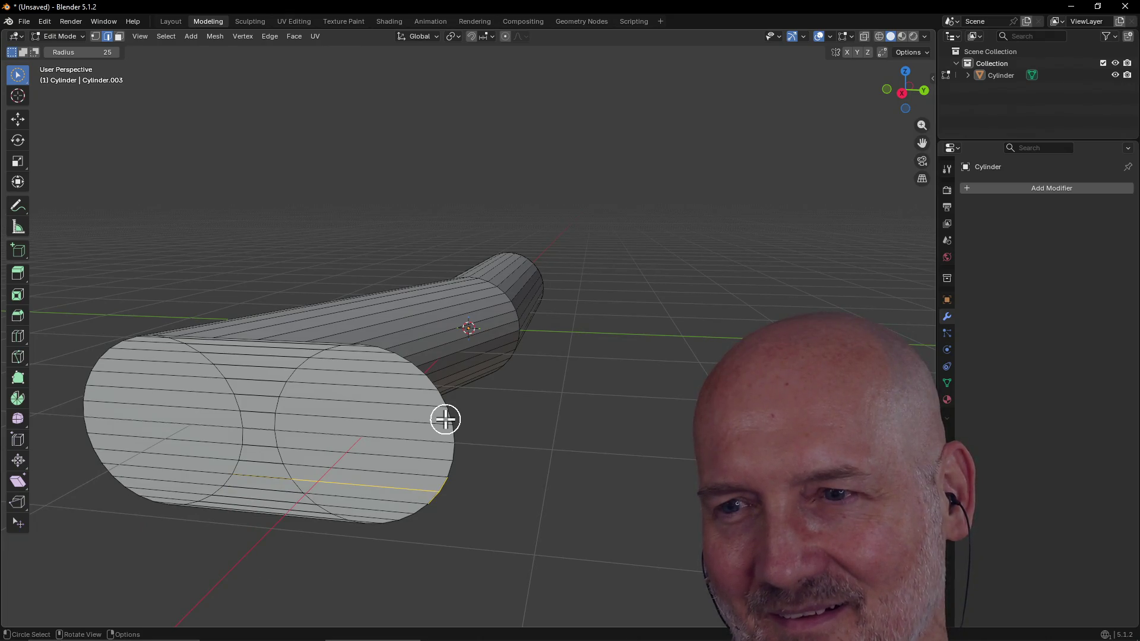
mouse_move(446, 412)
middle_down()
mouse_move(446, 442)
mouse_move(427, 412)
middle_up()
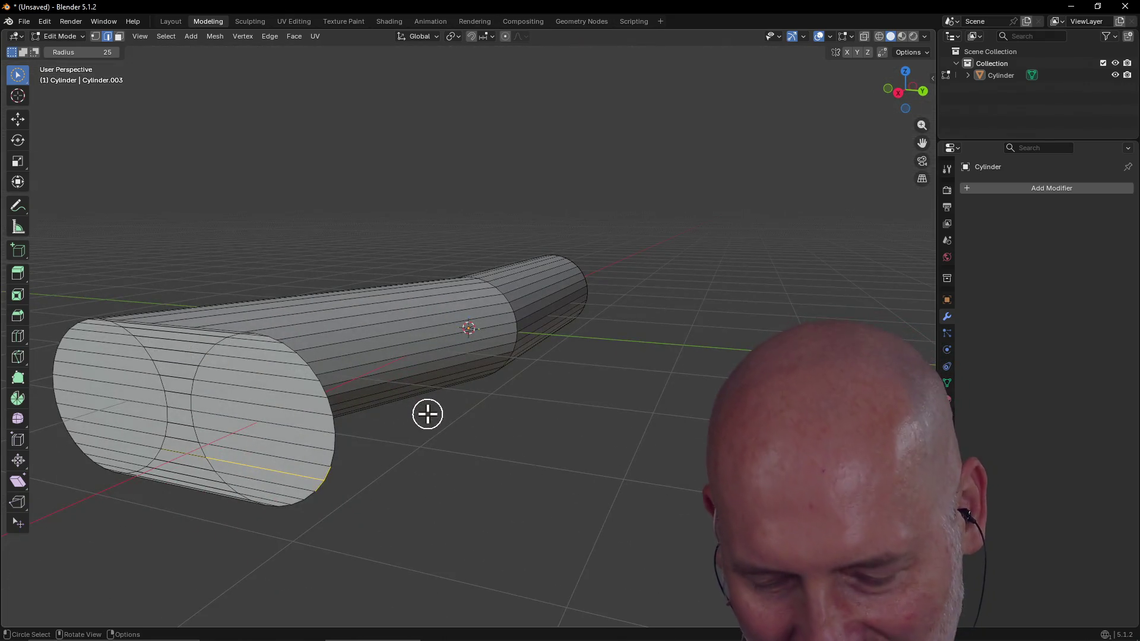
Step: Undo back to a straight tube and select its flat end-cap face
key(ctrl+z)
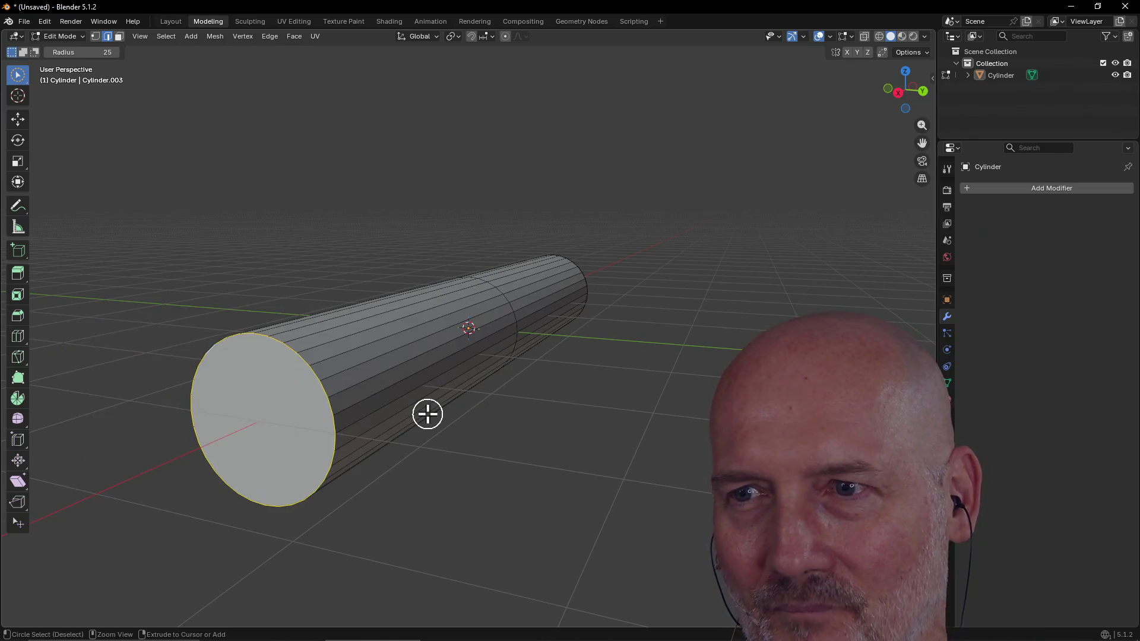
key(ctrl+z)
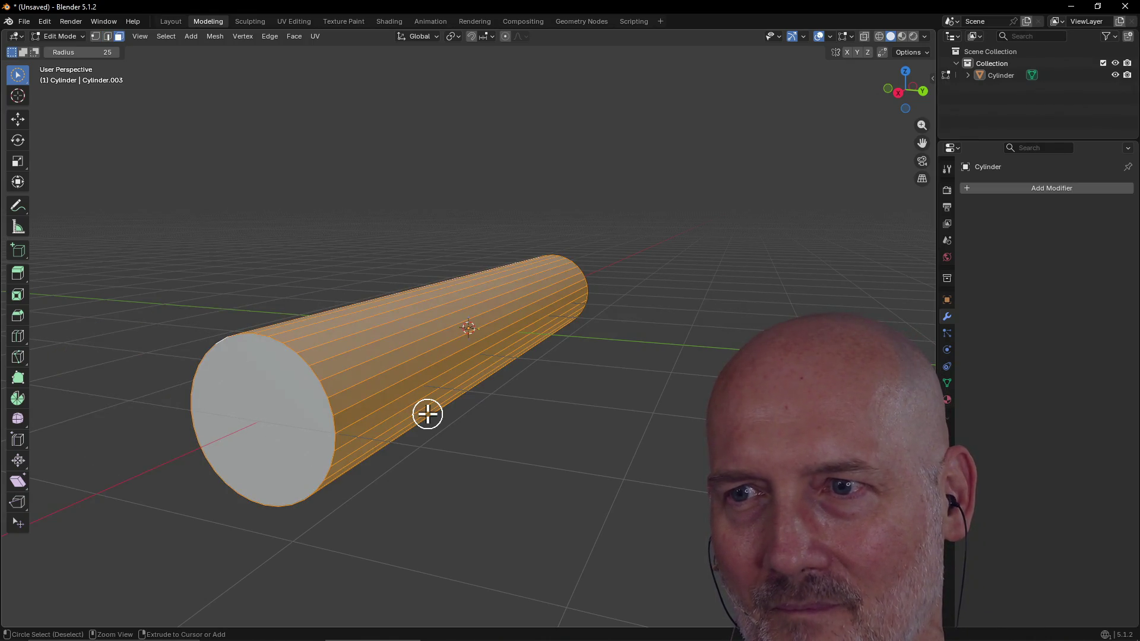
click(297, 436)
mouse_move(295, 438)
middle_down()
mouse_move(483, 428)
mouse_move(469, 447)
mouse_move(438, 433)
middle_up()
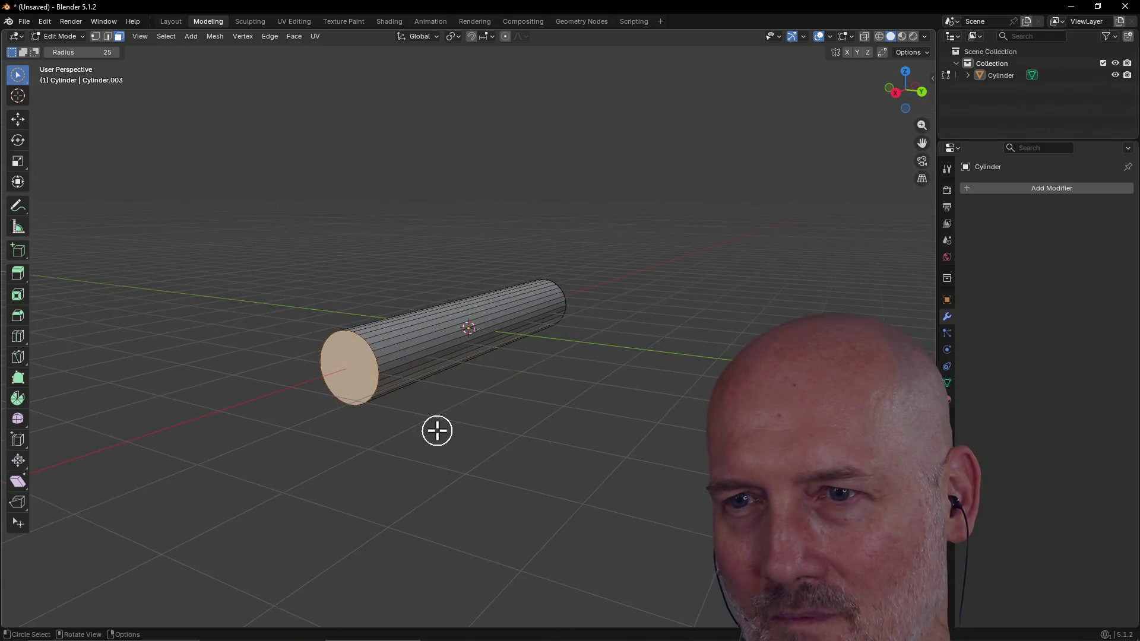
scroll(354, 419, up, 3)
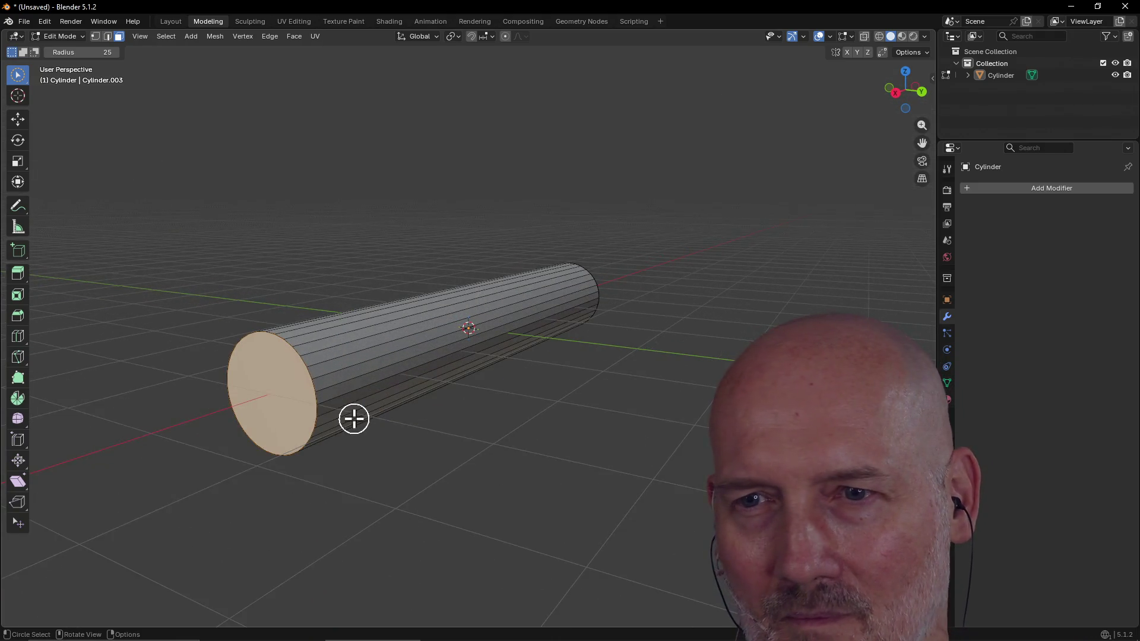
click(108, 37)
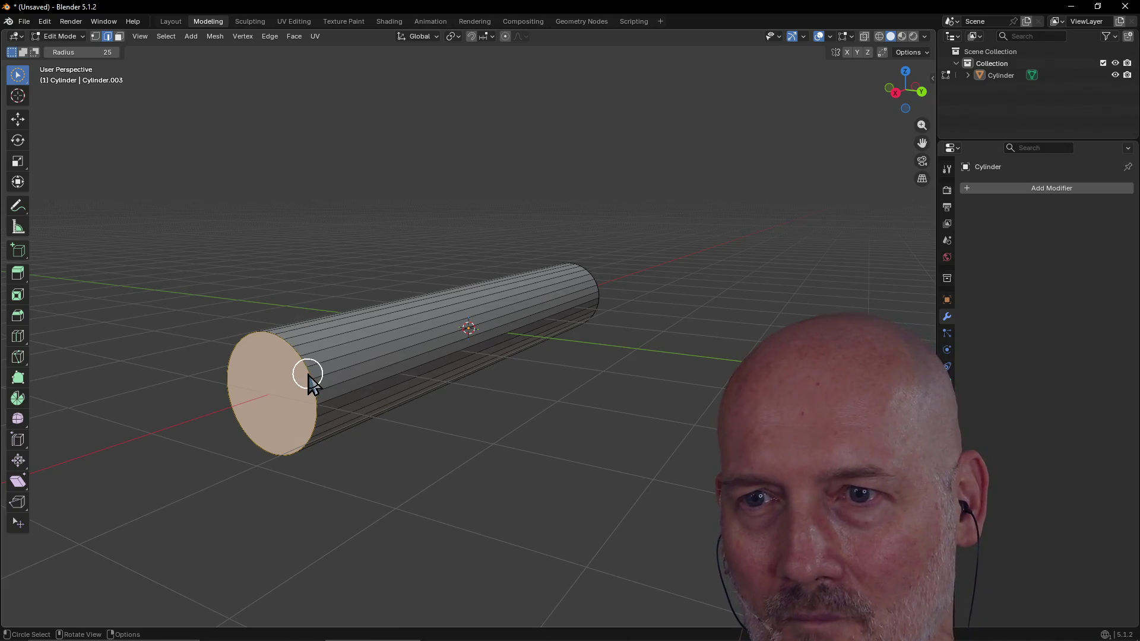
drag(309, 374, 325, 369)
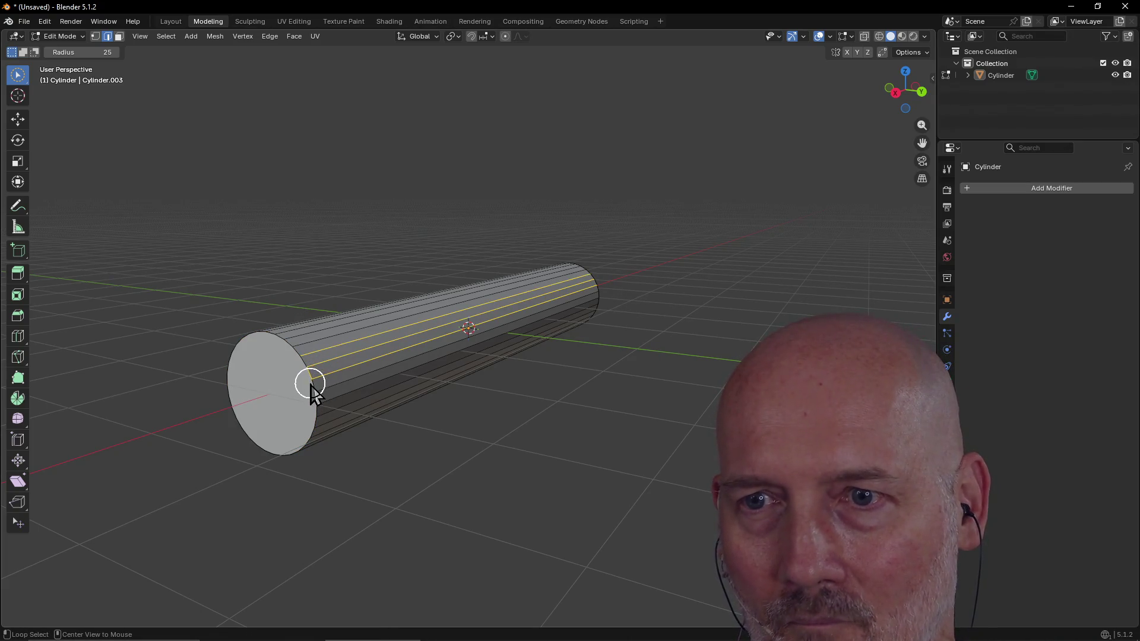
alt+click(314, 388)
middle_drag(314, 386, 364, 445)
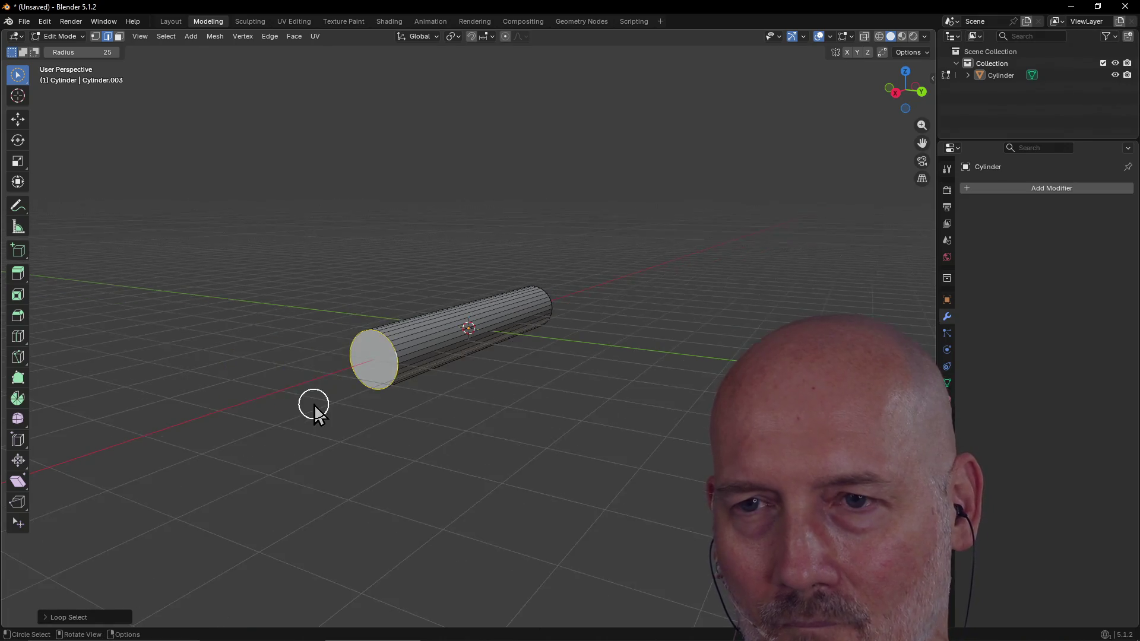
key(g)
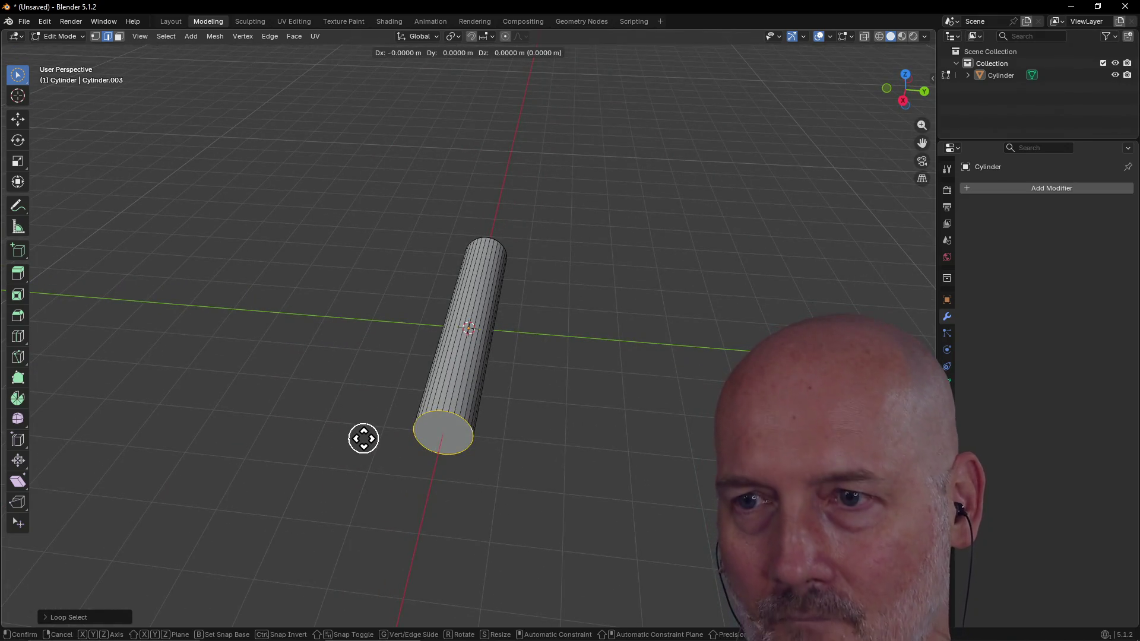
key(y)
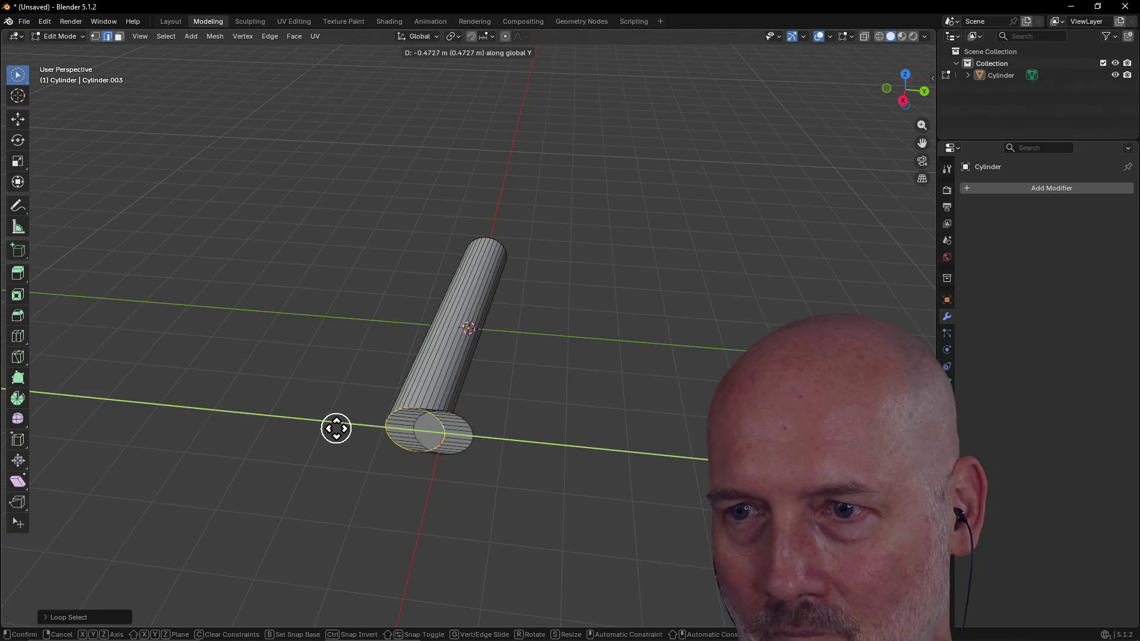
click(336, 429)
mouse_move(528, 477)
middle_down()
mouse_move(501, 375)
mouse_move(450, 405)
middle_up()
scroll(502, 395, up, 3)
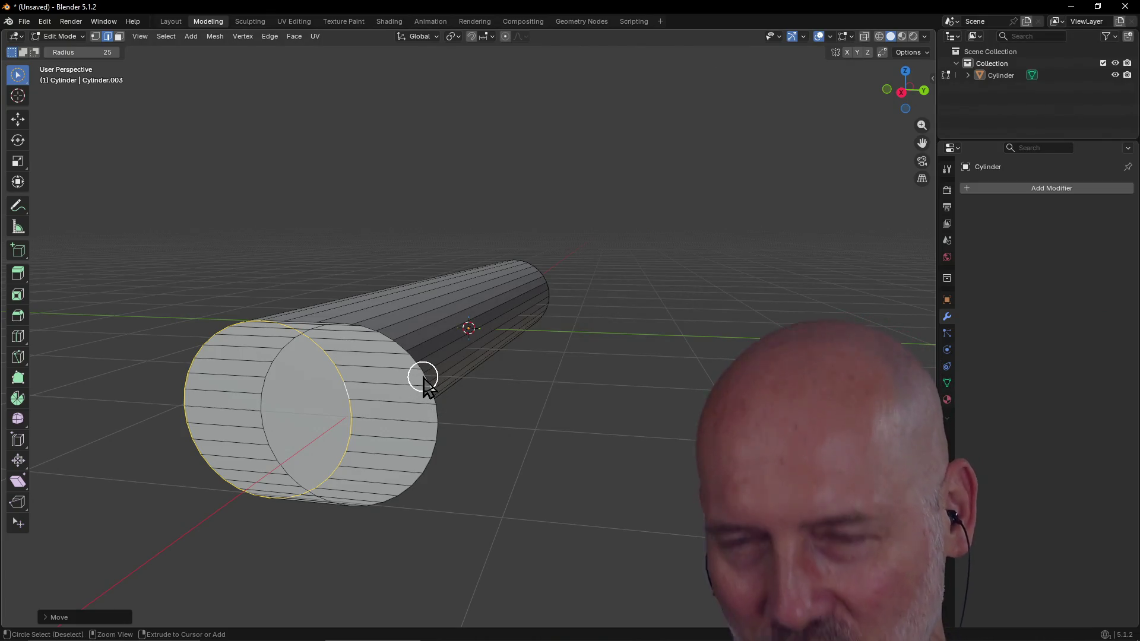
key(ctrl+z)
scroll(370, 418, up, 5)
mouse_move(365, 410)
middle_down()
mouse_move(317, 398)
mouse_move(343, 415)
middle_up()
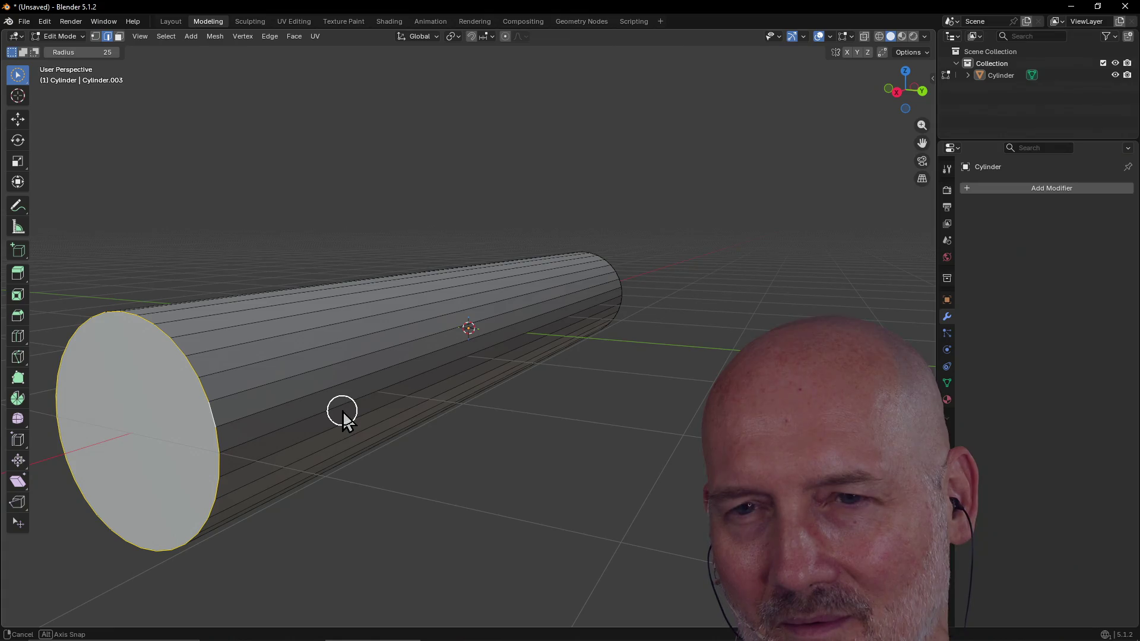
middle_drag(343, 414, 257, 427)
mouse_move(191, 427)
mouse_down()
mouse_move(225, 417)
mouse_move(107, 342)
mouse_up()
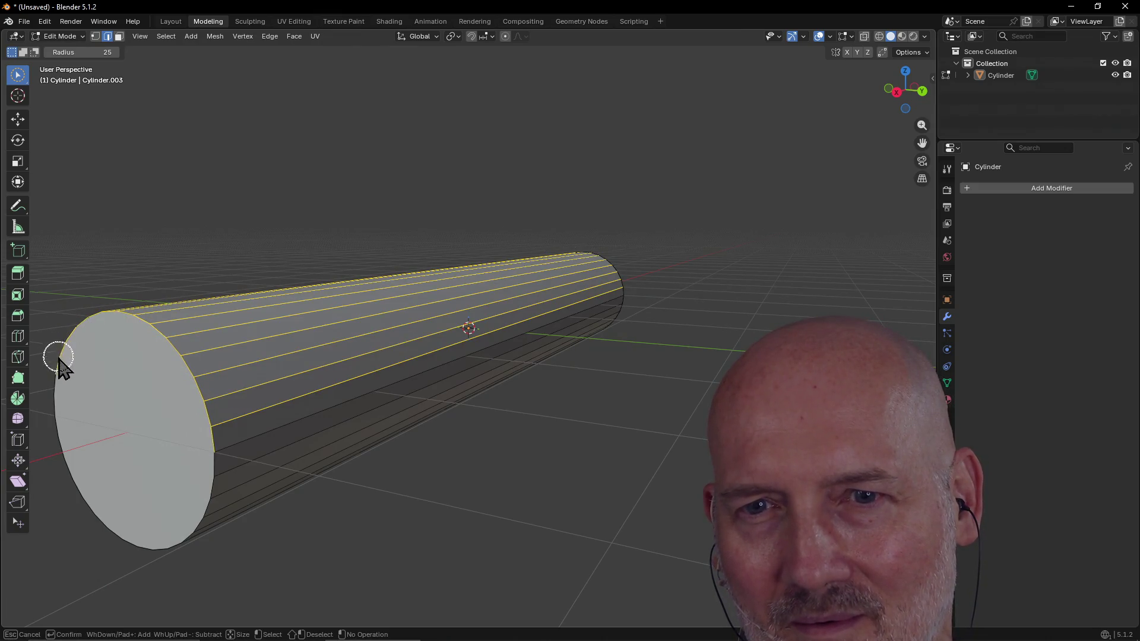
drag(159, 547, 210, 506)
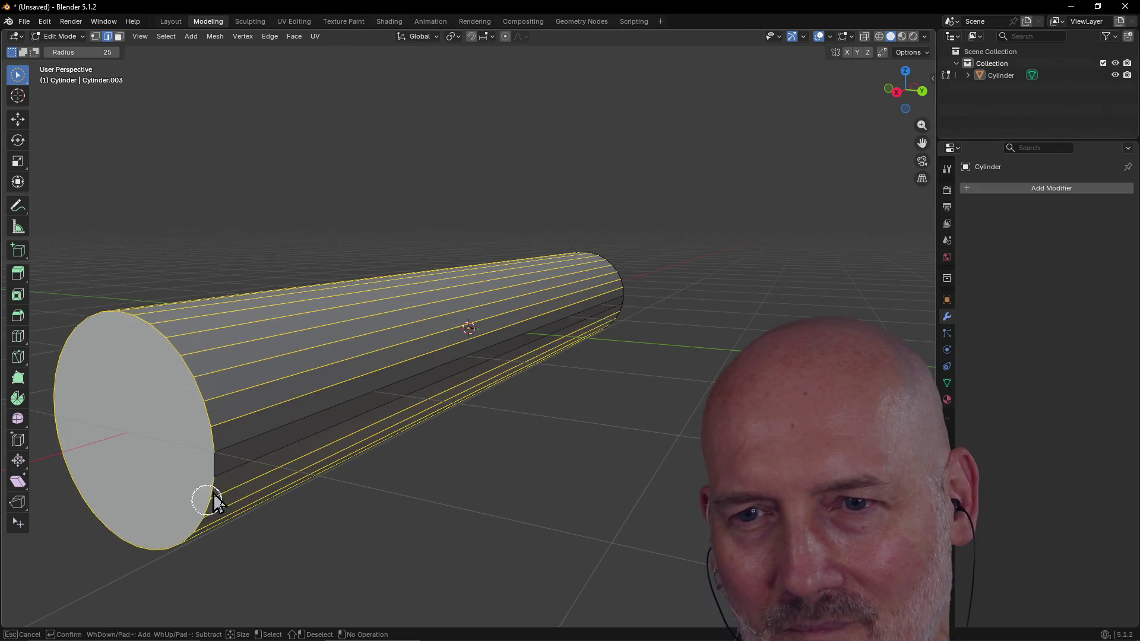
middle_drag(324, 545, 354, 562)
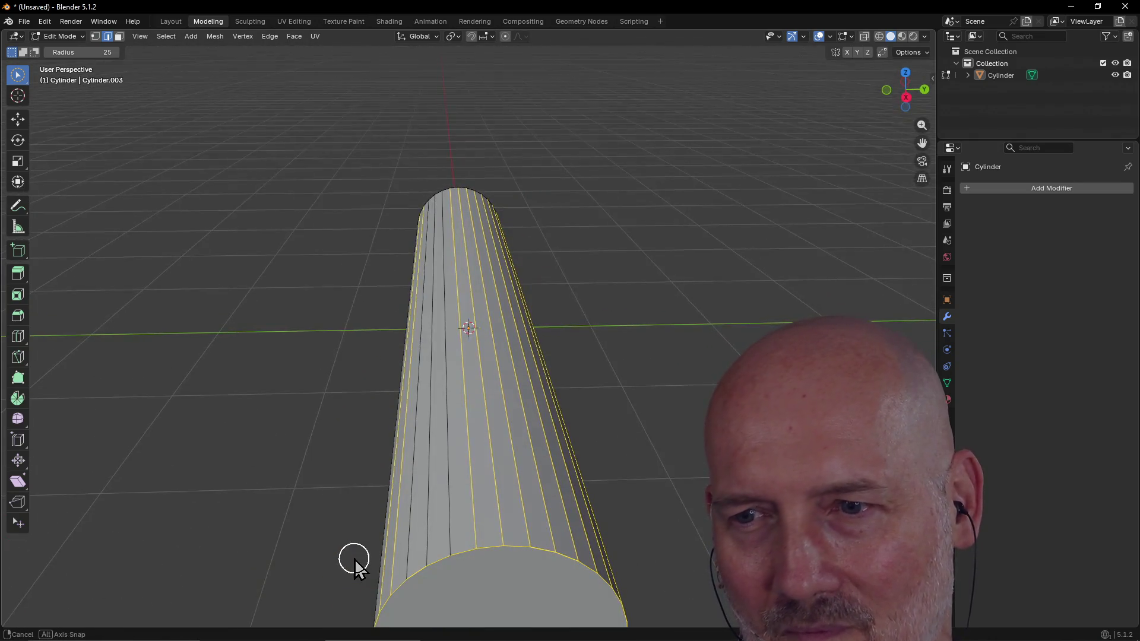
mouse_move(446, 513)
middle_down()
mouse_move(344, 478)
mouse_move(495, 470)
mouse_move(491, 413)
mouse_move(484, 419)
mouse_move(500, 370)
middle_up()
key(ctrl+z)
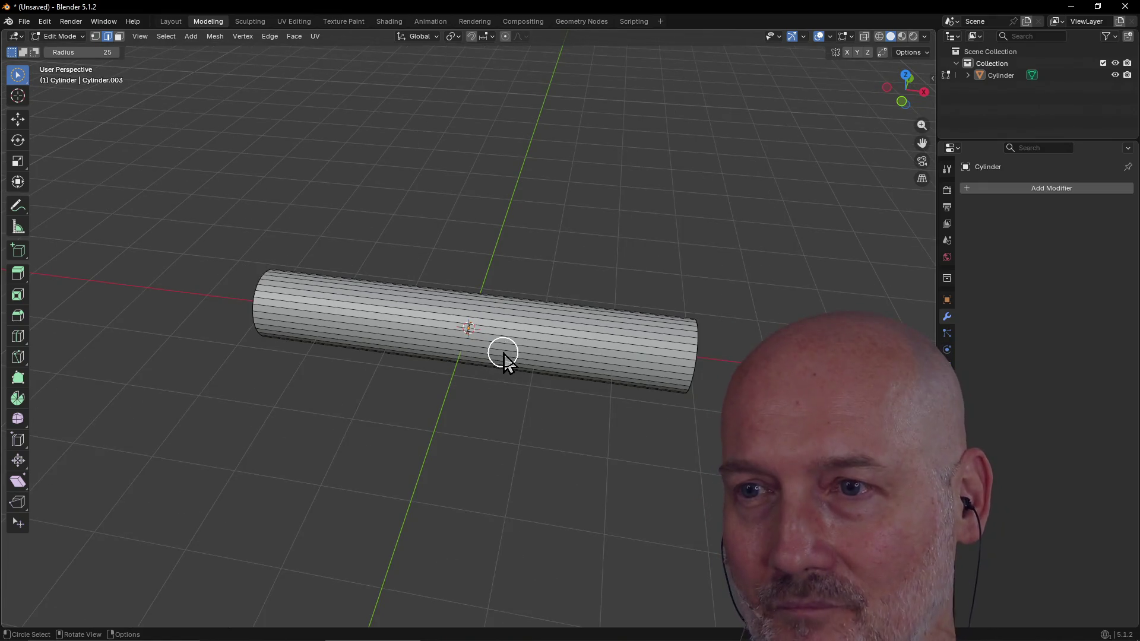
Step: In Face select, loop-select the full ring of side faces and extrude them at zero offset
ctrl+alt+click(499, 348)
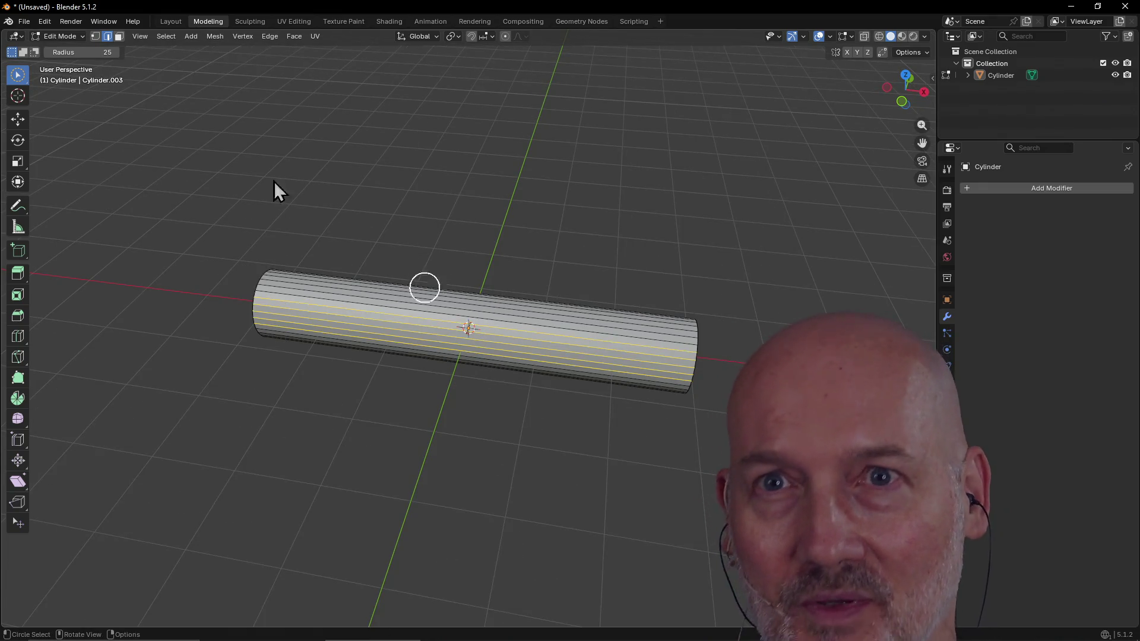
click(119, 36)
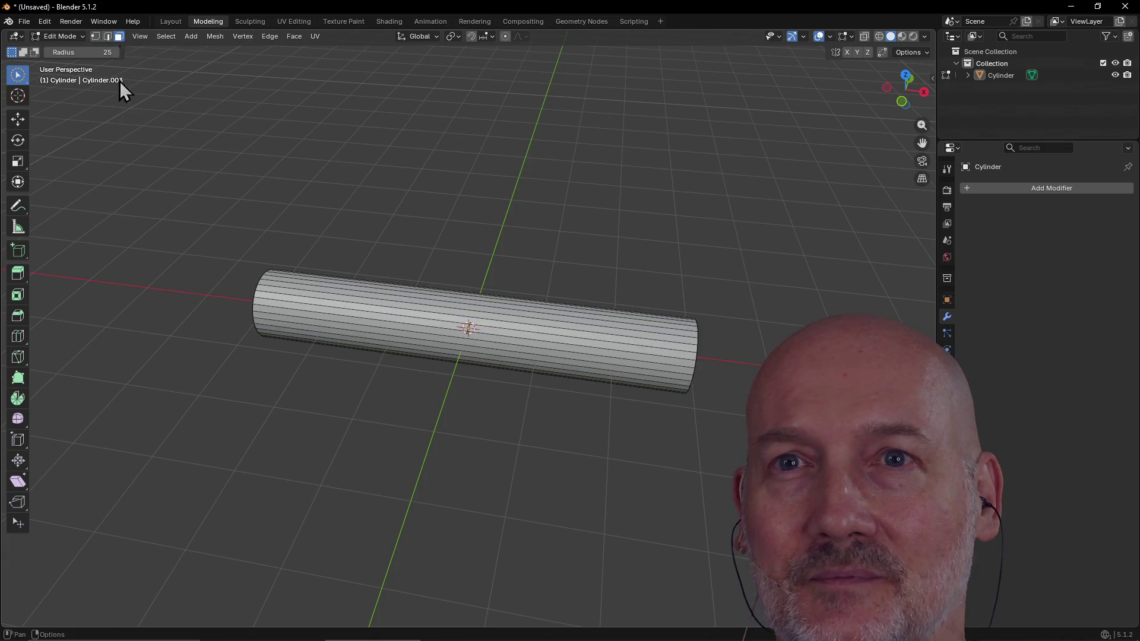
alt+click(528, 358)
middle_drag(484, 382, 495, 341)
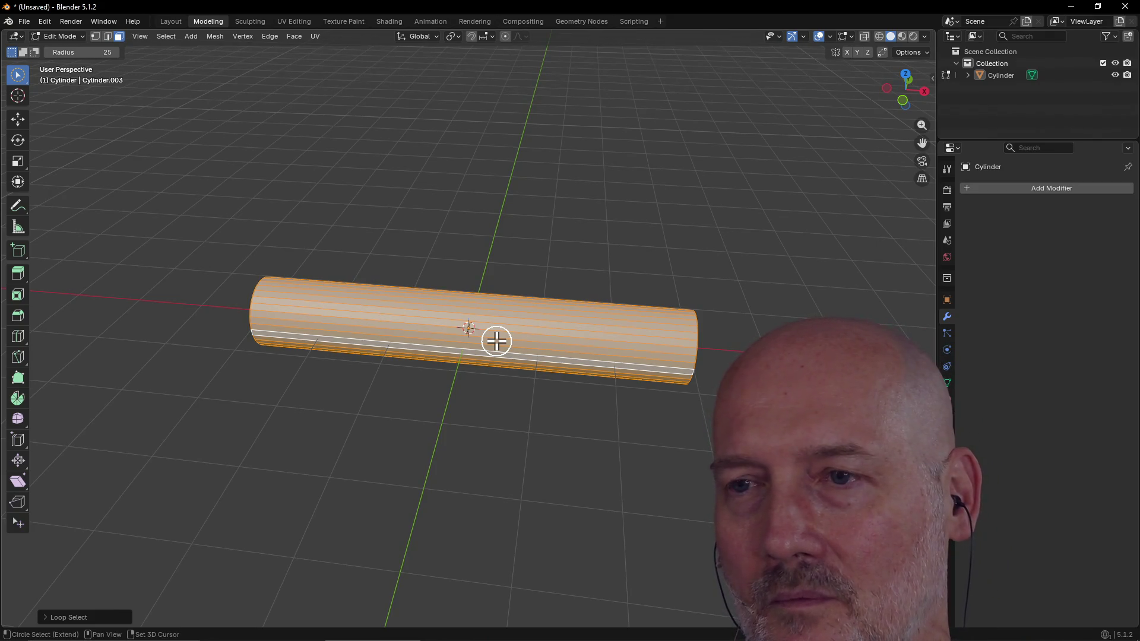
key(e)
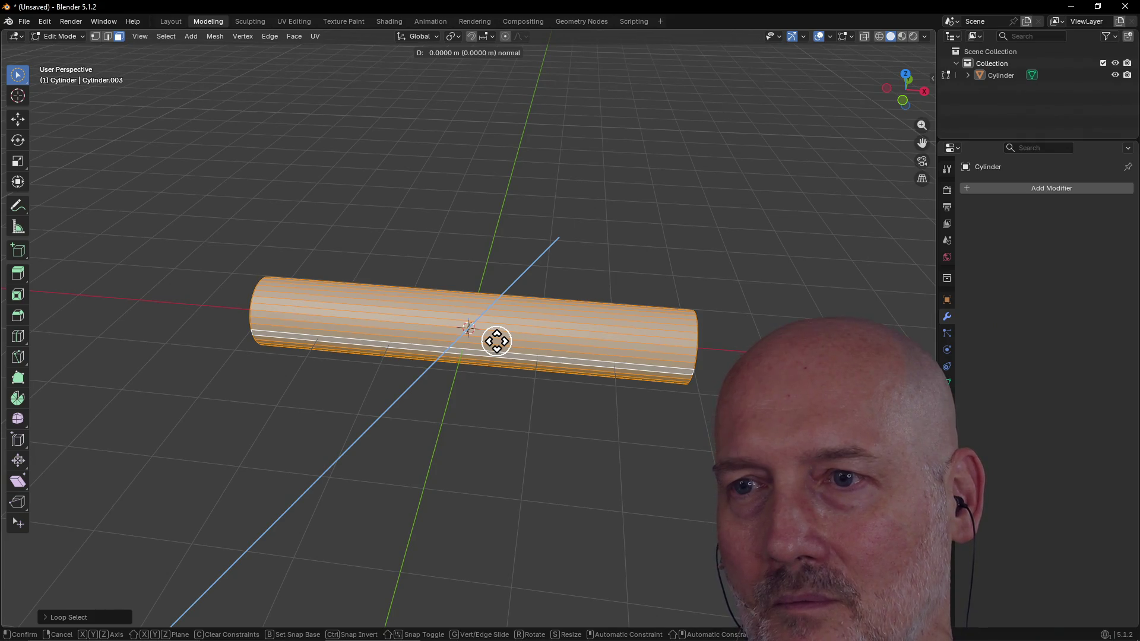
key(Escape)
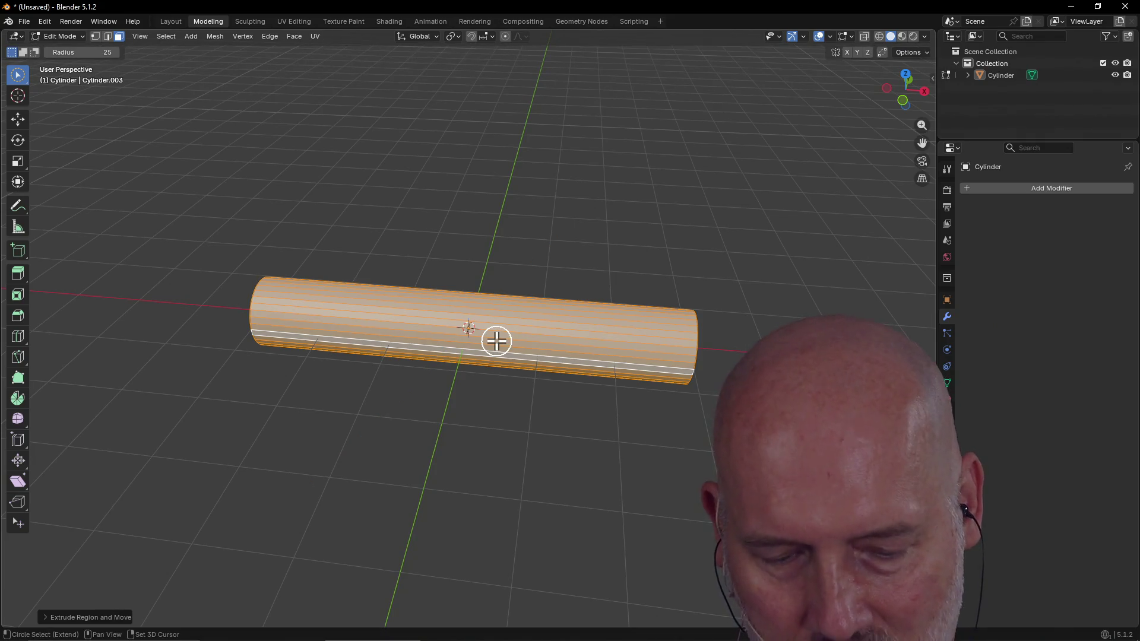
Step: Cut a new edge loop around the cylinder's middle and fix it in place
key(ctrl+r)
click(496, 340)
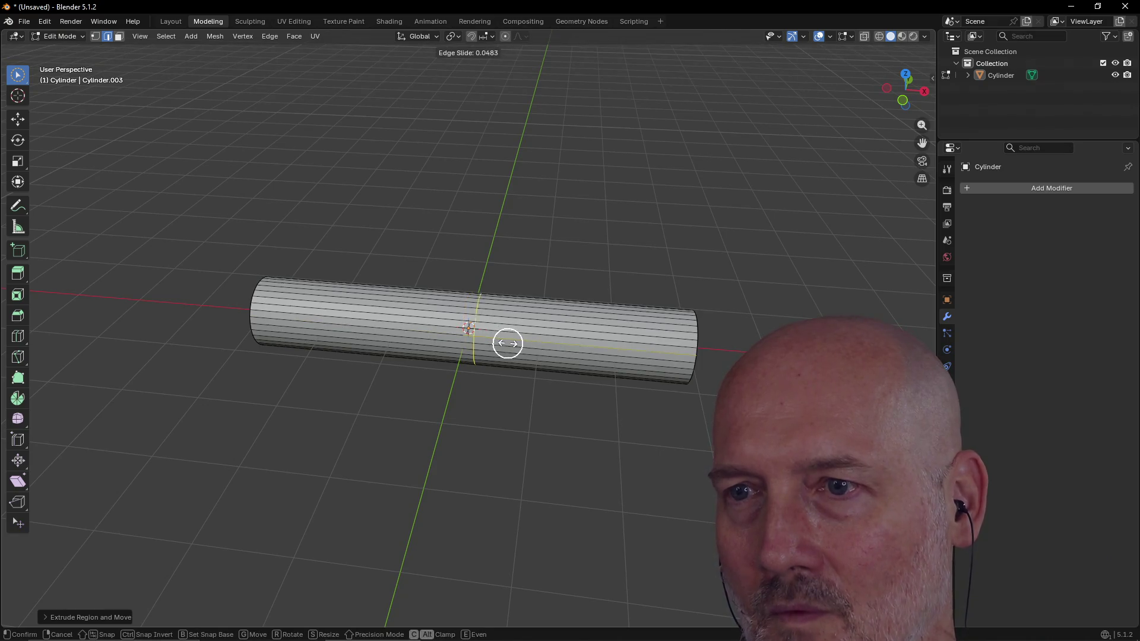
click(504, 344)
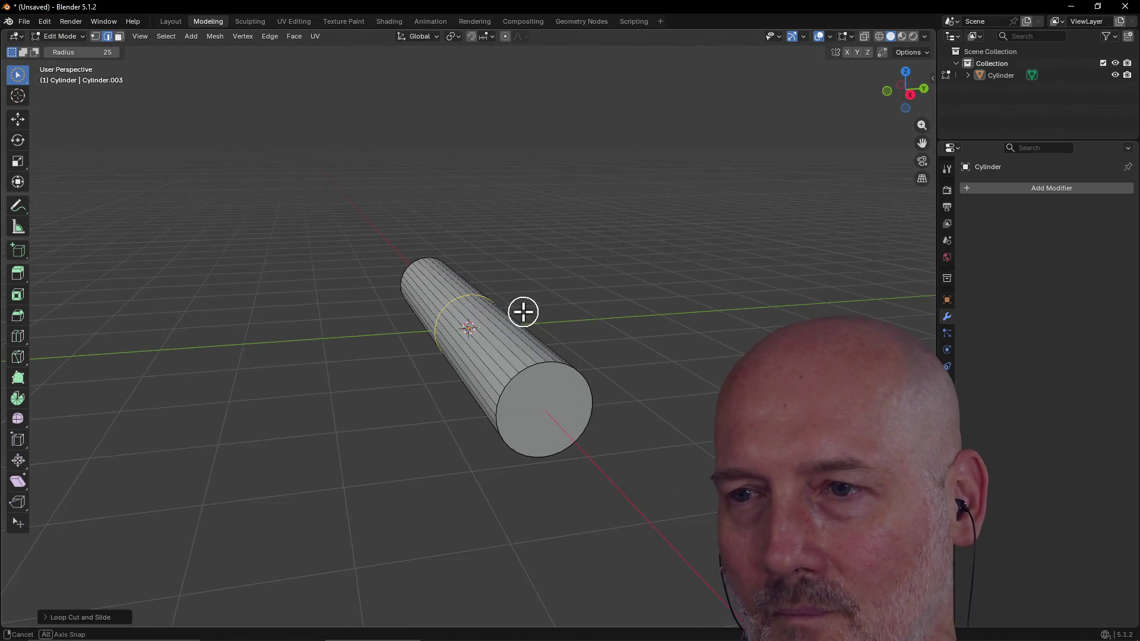
middle_drag(524, 310, 522, 314)
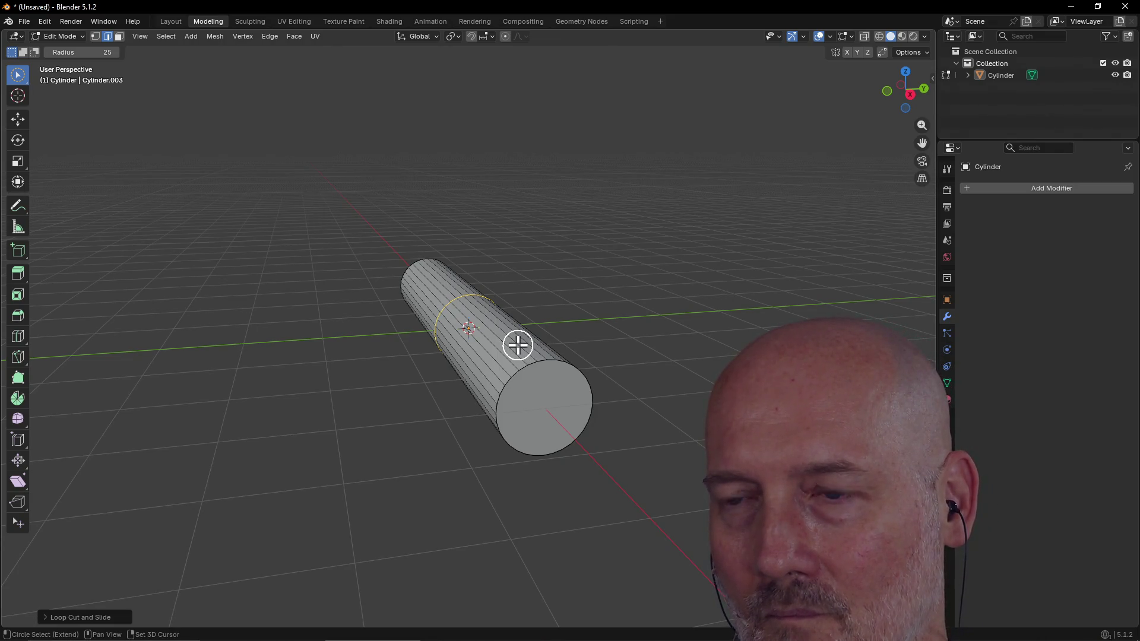
Step: Circle-select all the faces on one half of the cylinder
drag(531, 348, 501, 376)
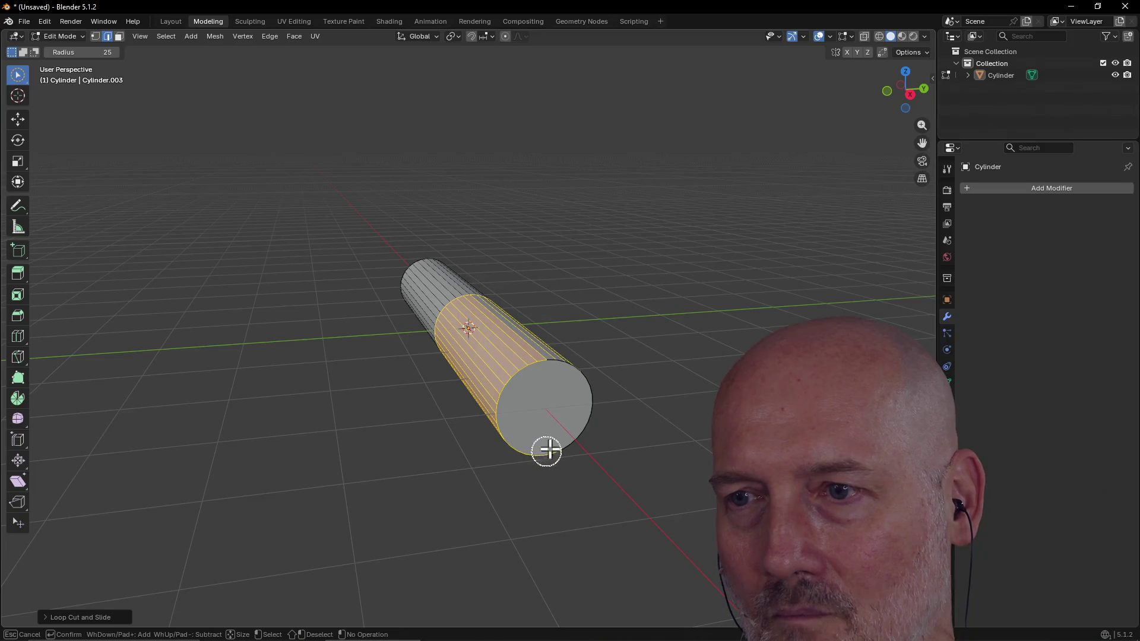
key(Escape)
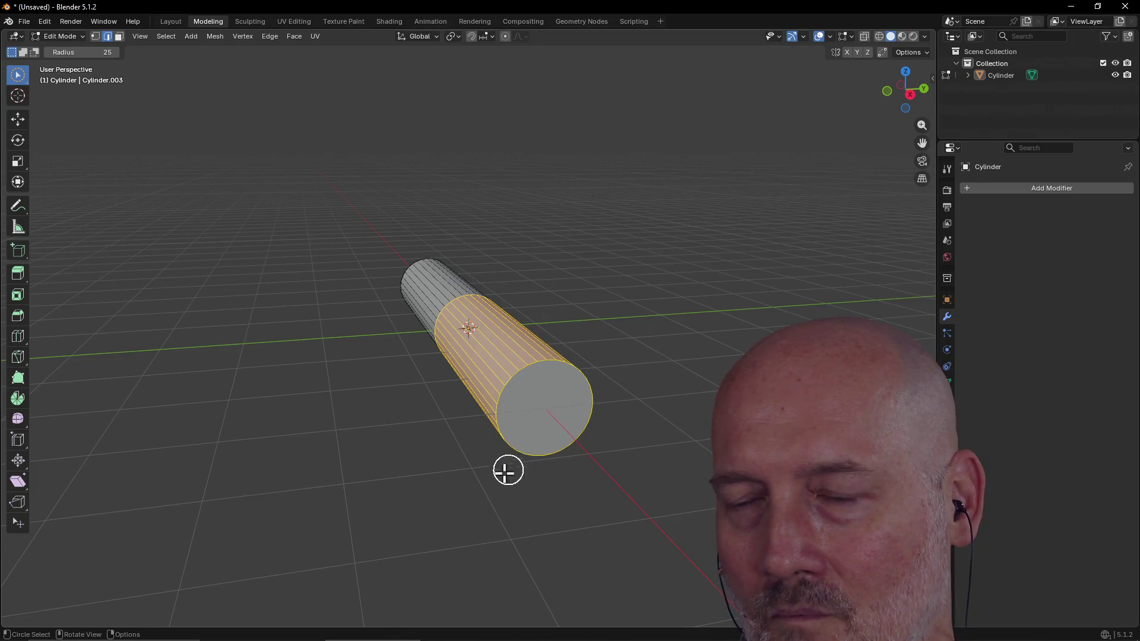
middle_drag(509, 466, 516, 298)
drag(516, 299, 501, 255)
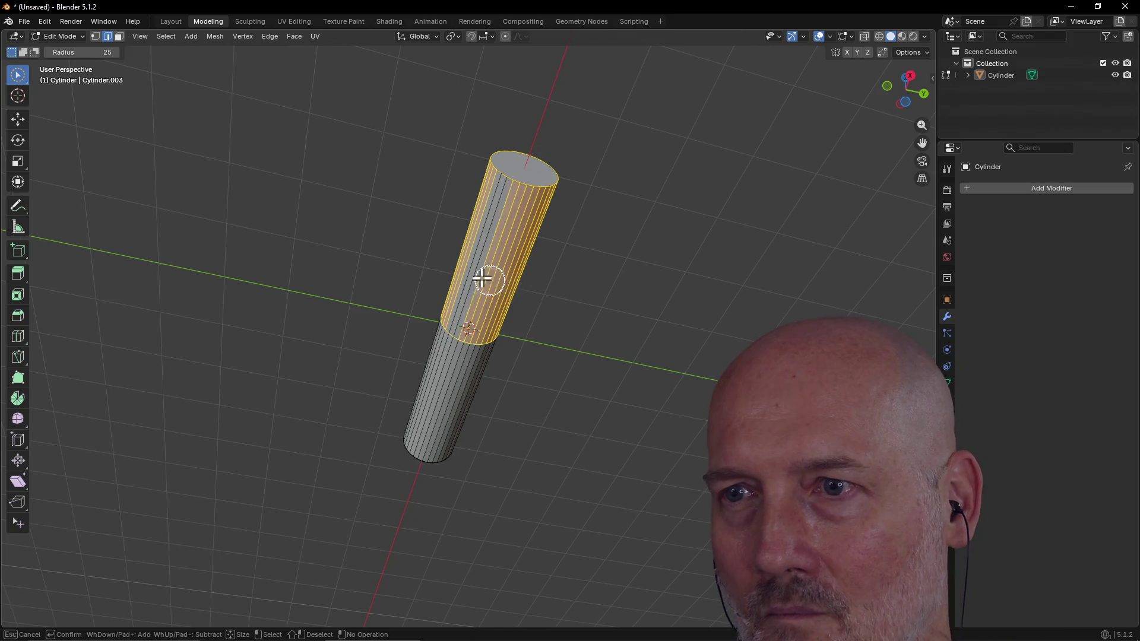
middle_drag(502, 255, 468, 335)
mouse_move(468, 336)
mouse_down()
mouse_move(401, 341)
mouse_move(389, 378)
mouse_move(316, 415)
mouse_up()
mouse_move(316, 415)
middle_down()
mouse_move(390, 420)
mouse_move(359, 433)
mouse_move(487, 467)
mouse_move(594, 465)
mouse_move(608, 451)
middle_up()
key(g)
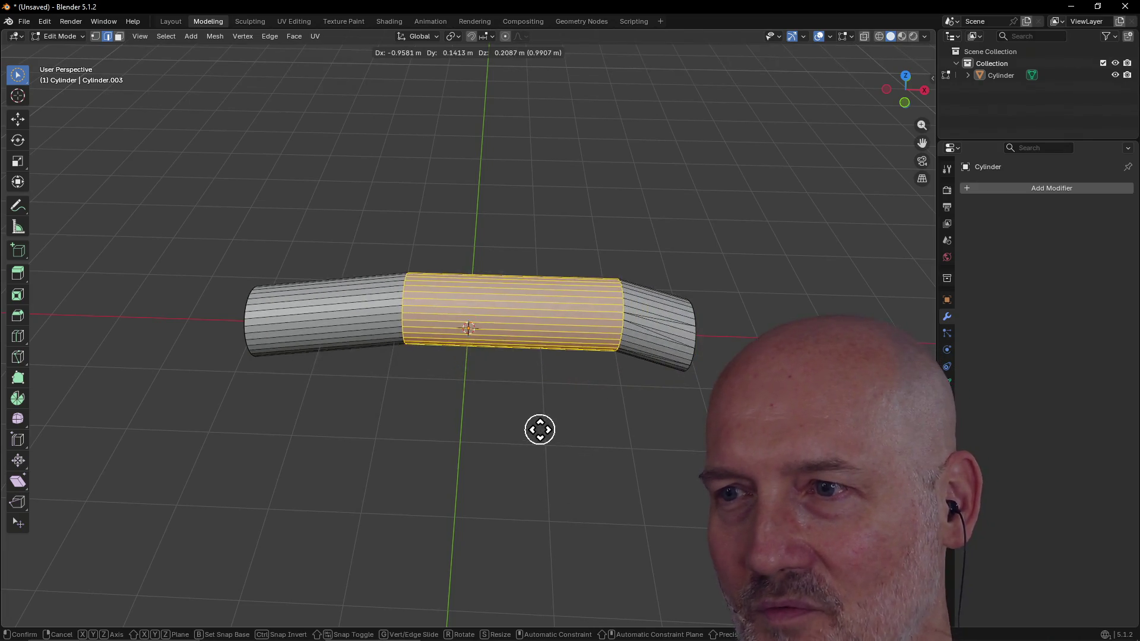
Step: Confirm the shifted middle band so the tube bends gently, and select an end-rim edge
click(522, 458)
mouse_move(713, 361)
middle_down()
mouse_move(630, 333)
mouse_move(634, 308)
mouse_move(596, 273)
middle_up()
scroll(626, 298, down, 2)
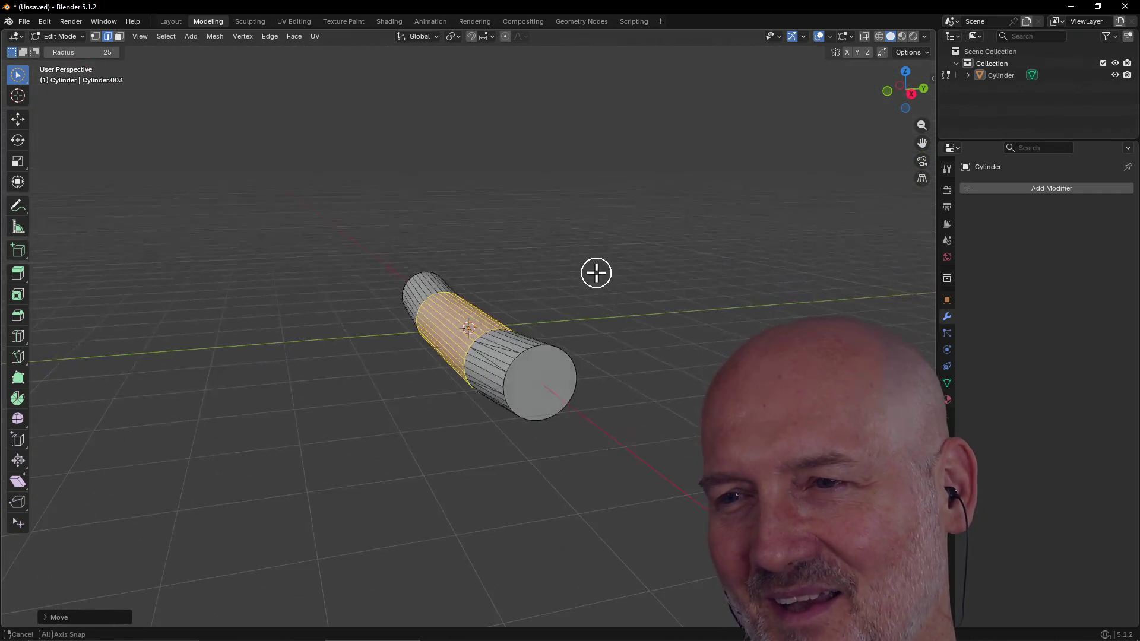
click(560, 349)
middle_drag(560, 349, 477, 380)
scroll(534, 359, up, 2)
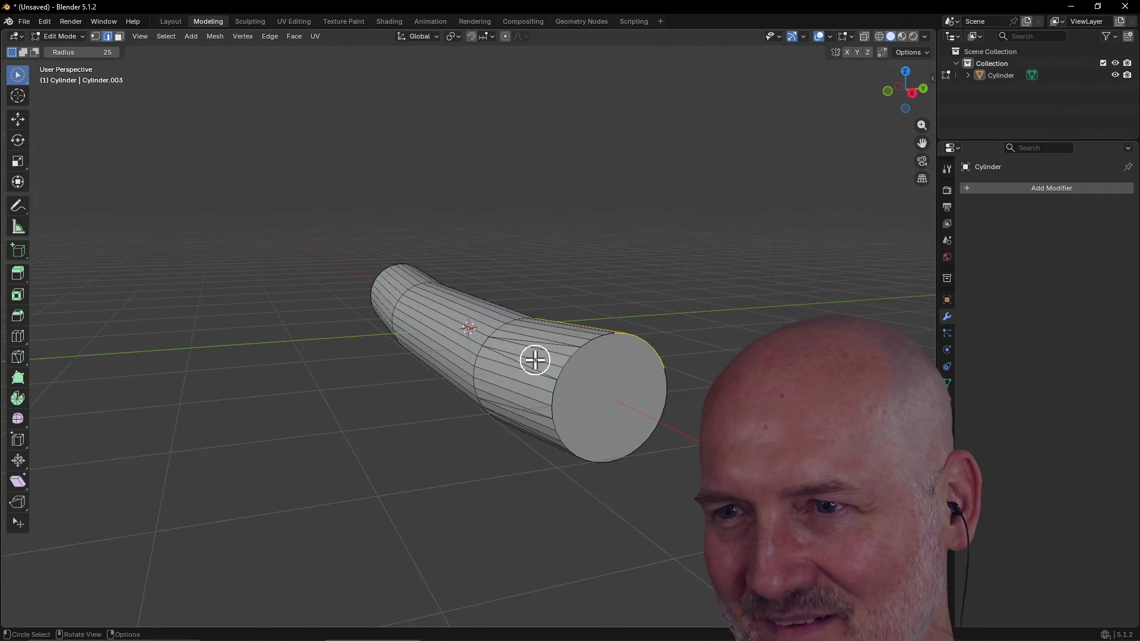
Step: Orbit around the bent tube to check it from the side and cap end
middle_drag(555, 376, 596, 386)
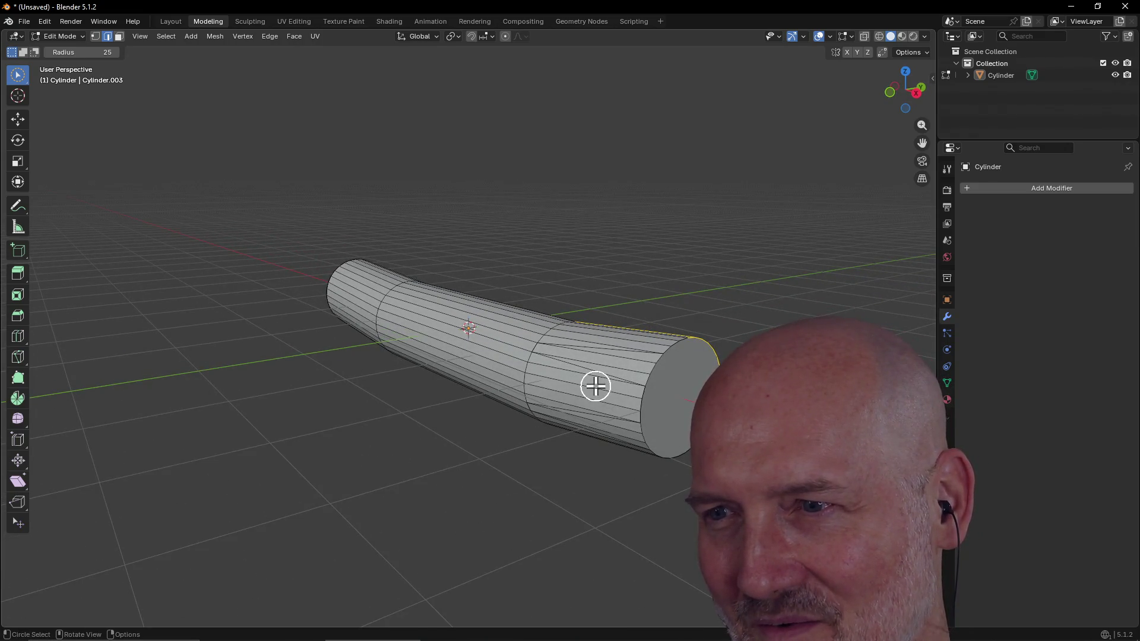
mouse_move(581, 404)
middle_down()
mouse_move(639, 382)
mouse_move(579, 404)
middle_up()
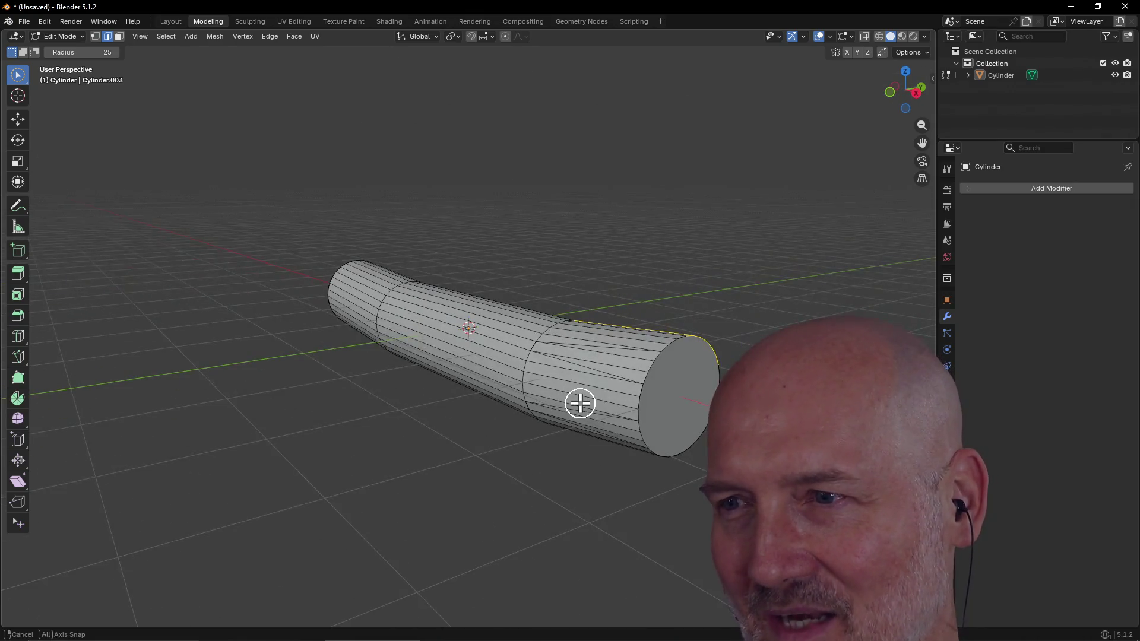
mouse_move(648, 398)
middle_down()
mouse_move(743, 398)
mouse_move(377, 443)
middle_up()
middle_drag(329, 401, 319, 434)
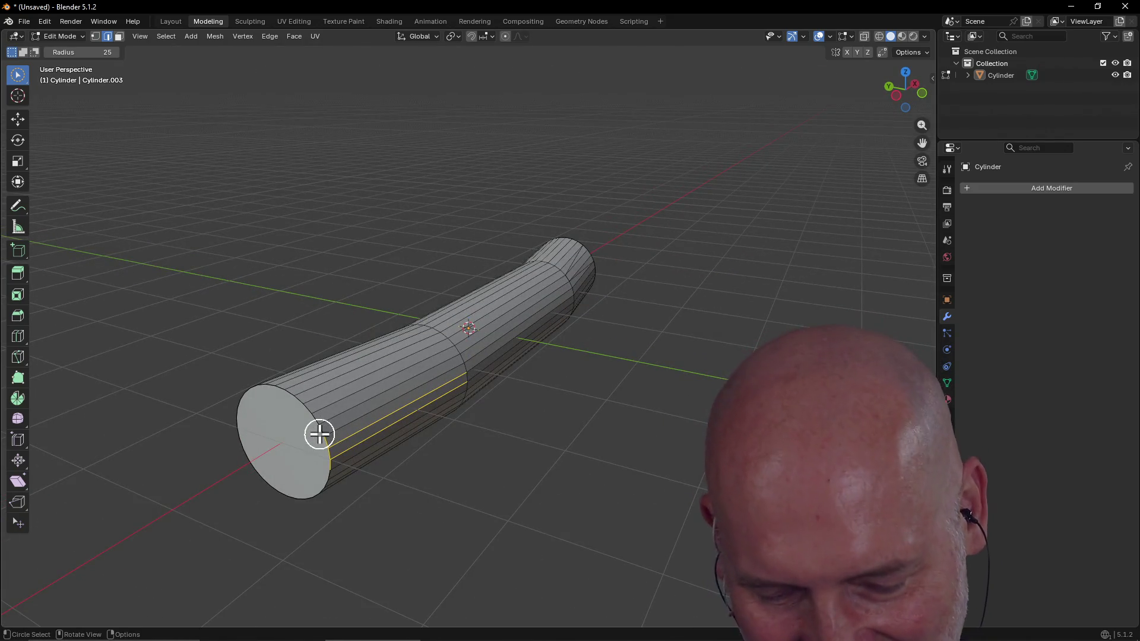
Step: Move the end-cap edge loop along Y, giving the tube a sideways kink
alt+click(322, 431)
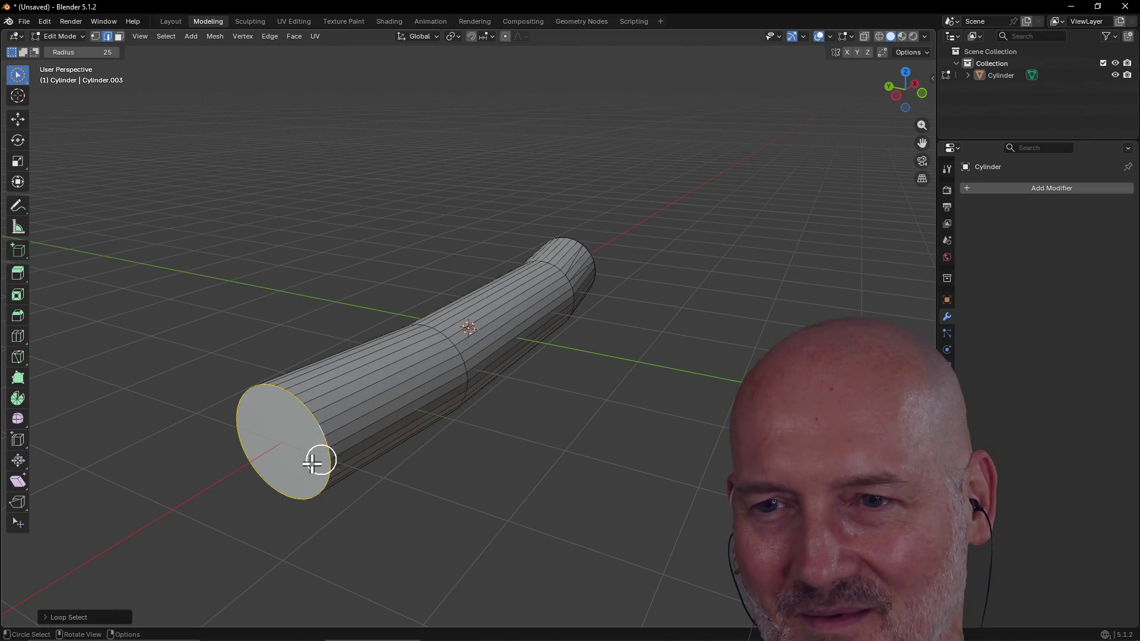
key(g)
key(y)
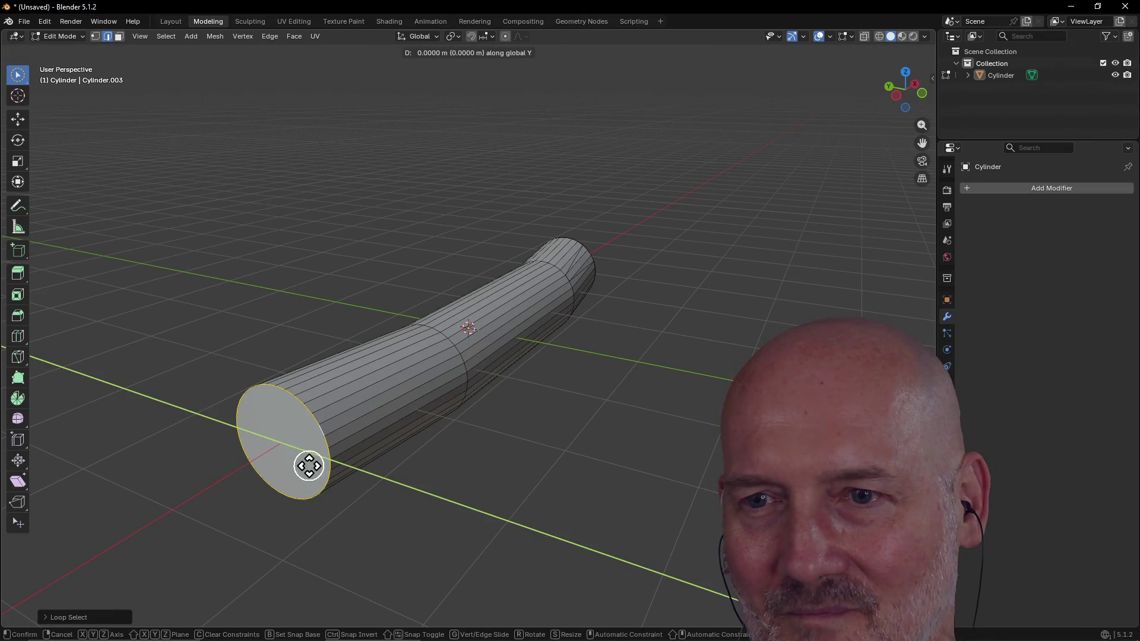
click(395, 491)
mouse_move(395, 491)
middle_down()
mouse_move(286, 389)
mouse_move(587, 349)
middle_up()
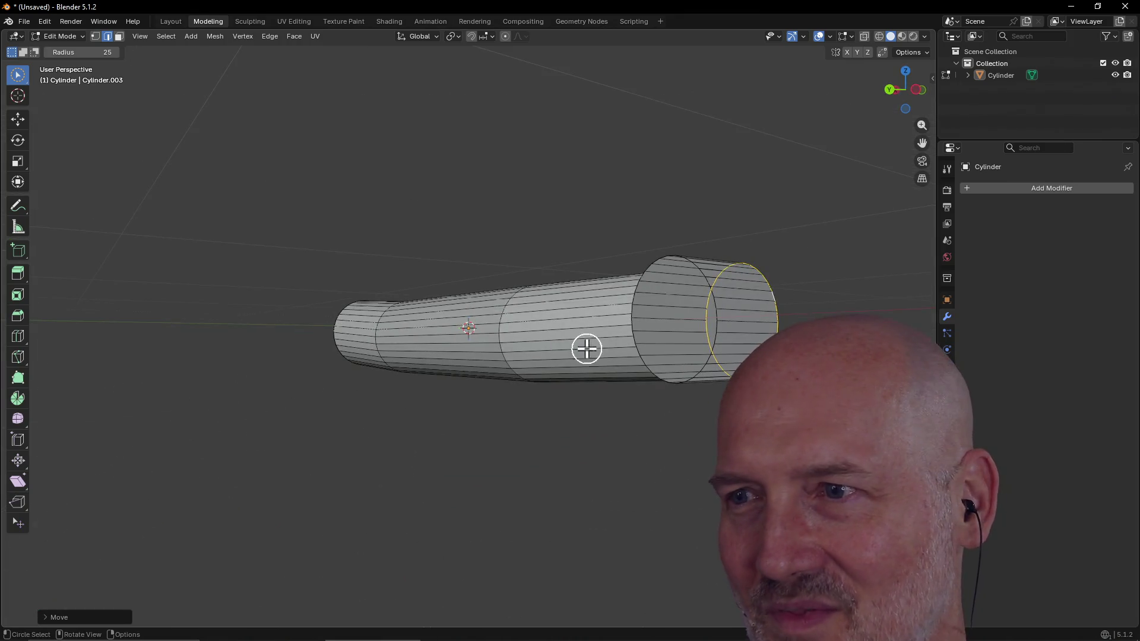
Step: Select edge loops along the tube's top and across both sections, inspecting the S-curve
click(642, 303)
click(644, 270)
click(681, 265)
middle_drag(682, 264, 522, 407)
click(493, 401)
click(489, 430)
click(489, 468)
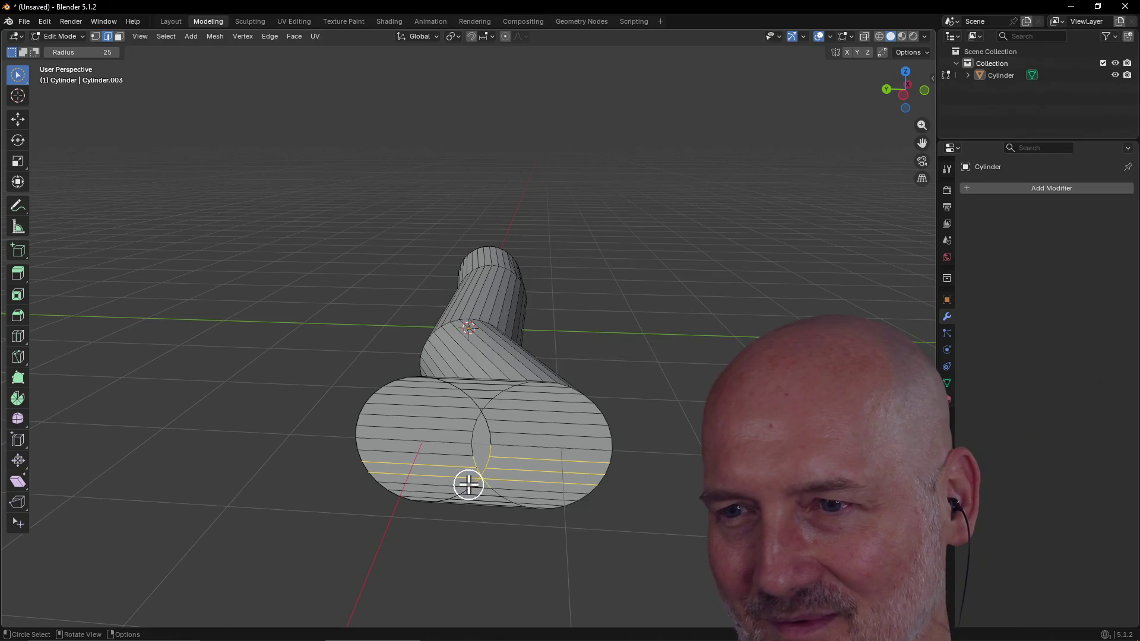
middle_drag(518, 433, 374, 420)
mouse_move(493, 413)
middle_down()
mouse_move(404, 395)
mouse_move(448, 403)
middle_up()
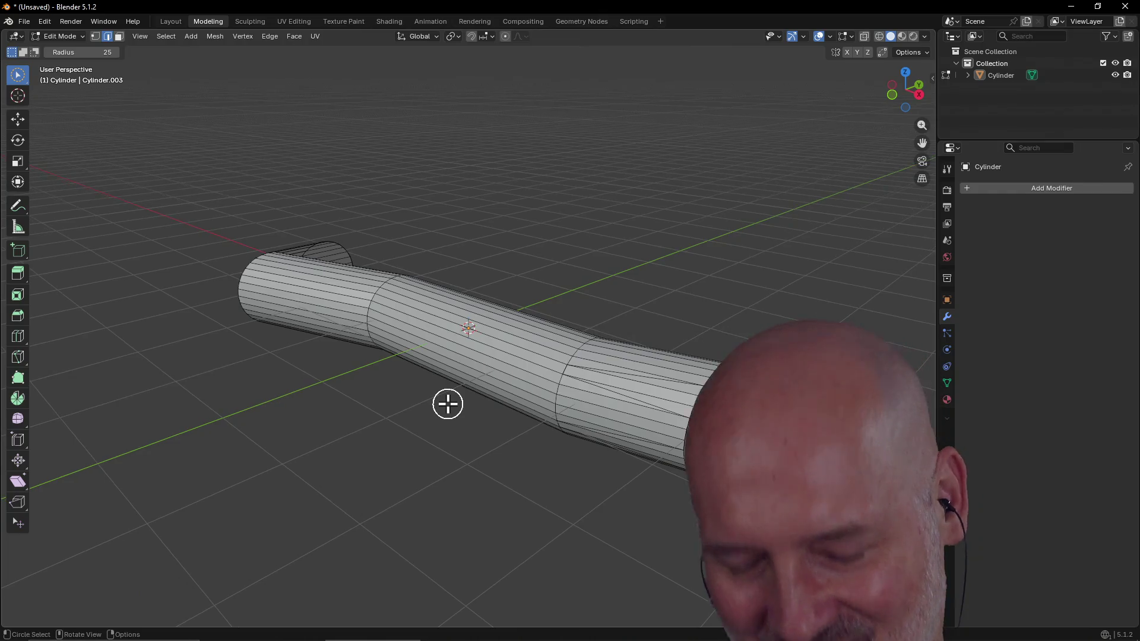
Step: Undo the bending and extrusions back to one straight cylinder
key(ctrl+z)
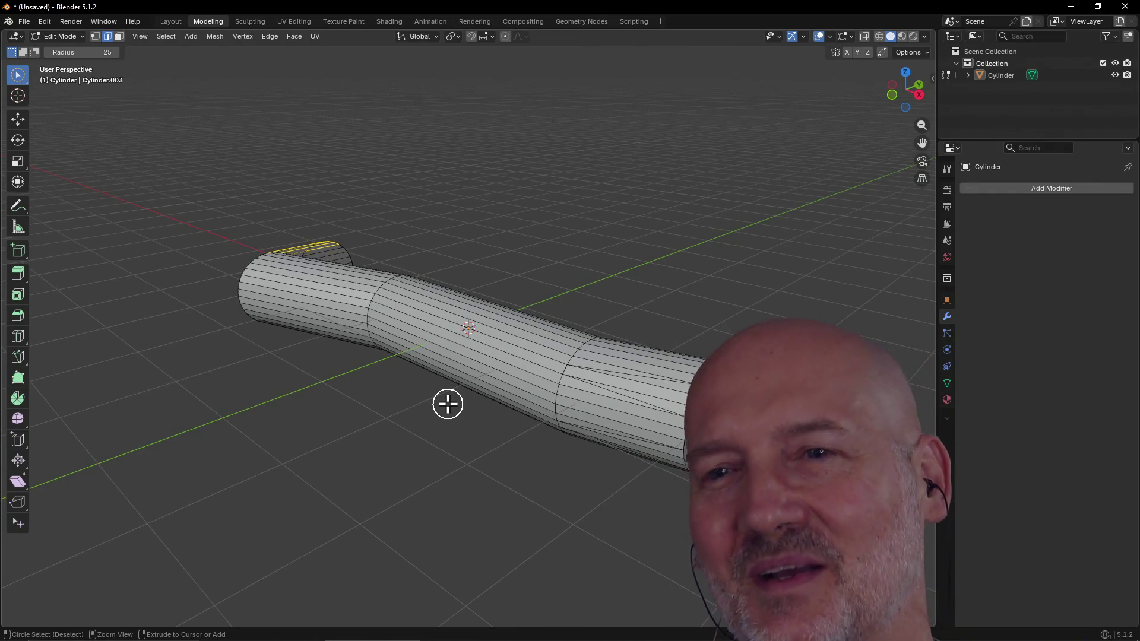
key(ctrl+z)
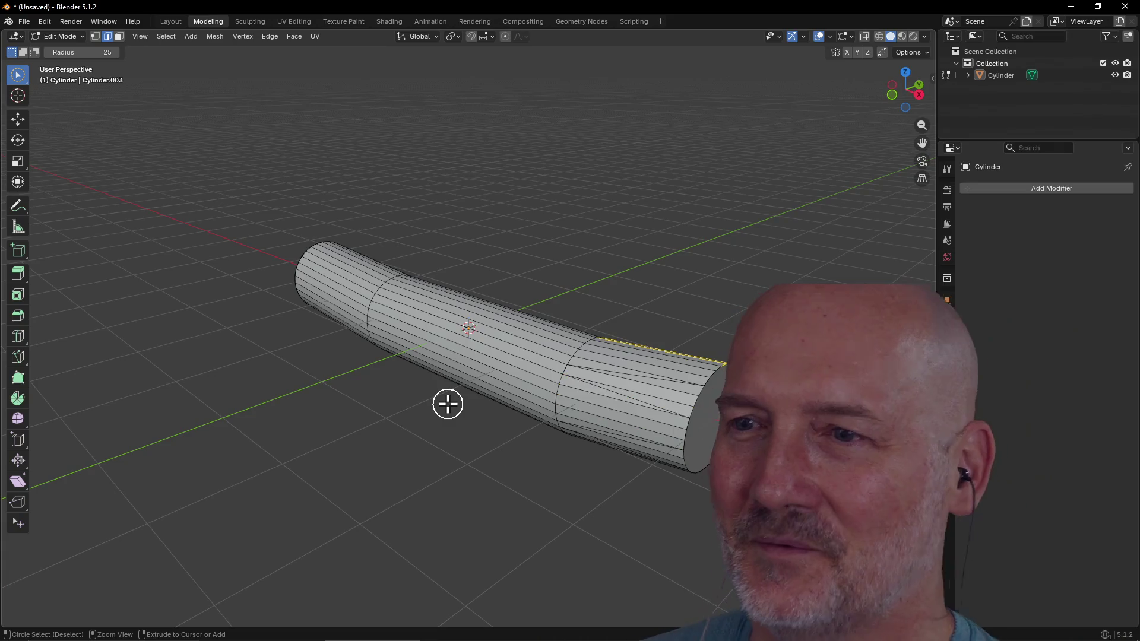
key(ctrl+z)
key(ctrl+z)
key(ctrl+z)
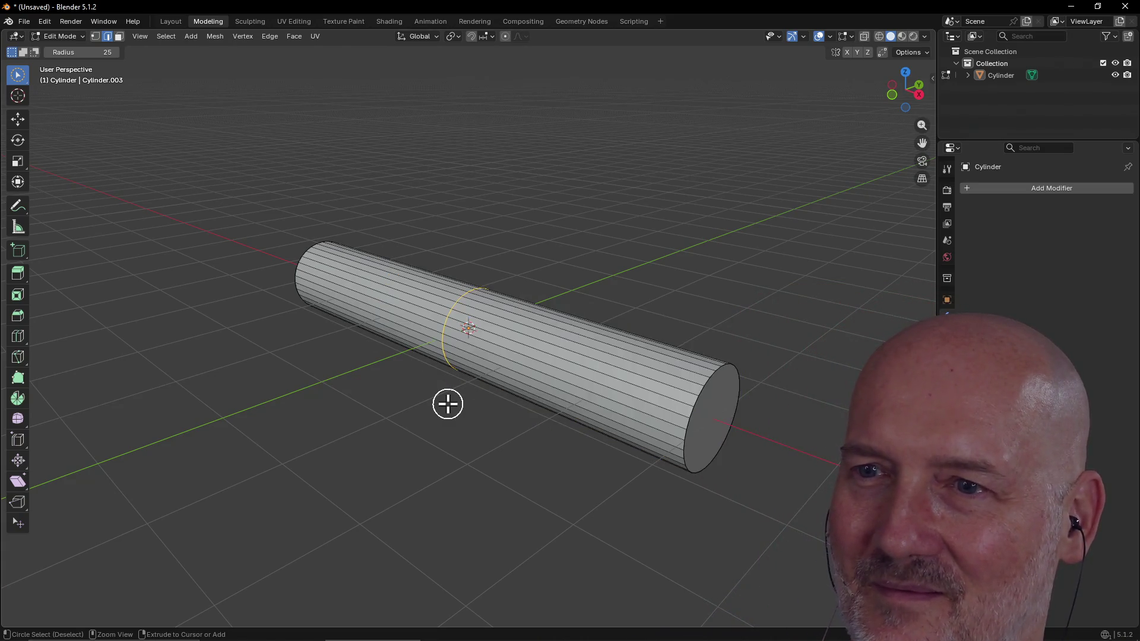
key(a)
key(alt+a)
mouse_move(501, 449)
middle_down()
mouse_move(477, 436)
mouse_move(664, 415)
mouse_move(454, 405)
mouse_move(519, 443)
mouse_move(527, 407)
mouse_move(597, 393)
mouse_move(528, 429)
middle_up()
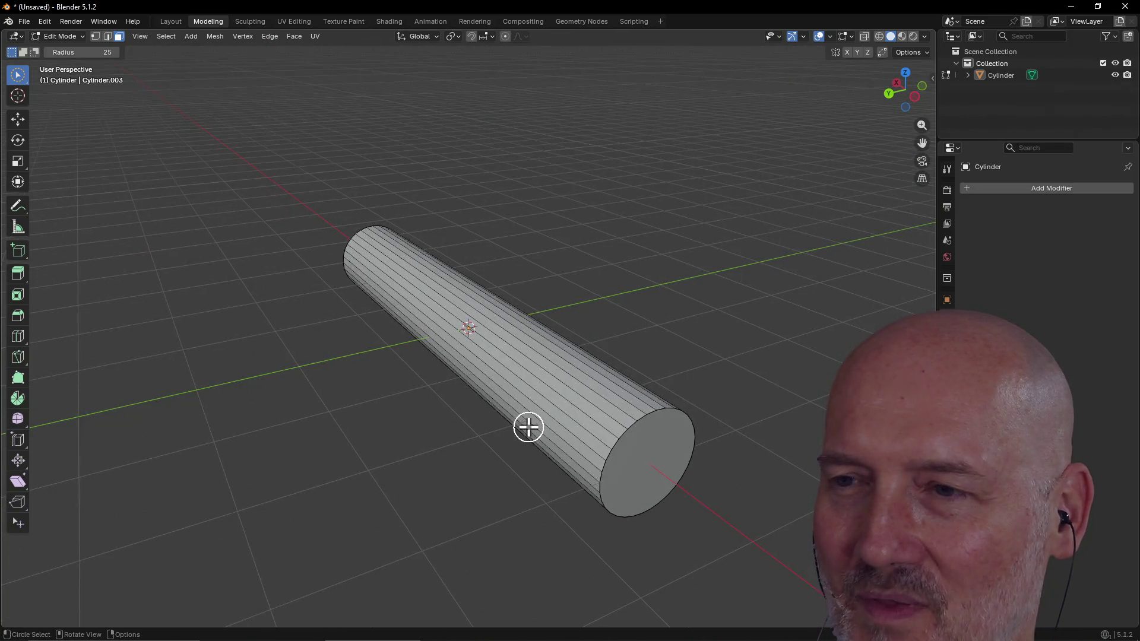
Step: Deselect the mesh, return to the Layout workspace and select the cylinder object
key(a)
key(alt+a)
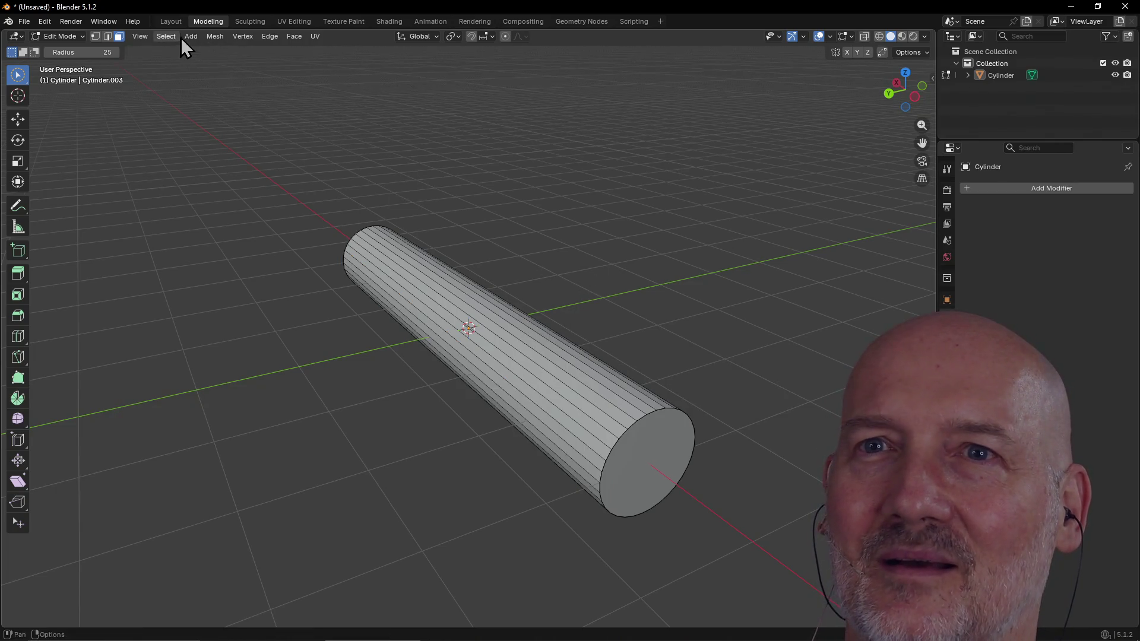
click(169, 22)
click(384, 314)
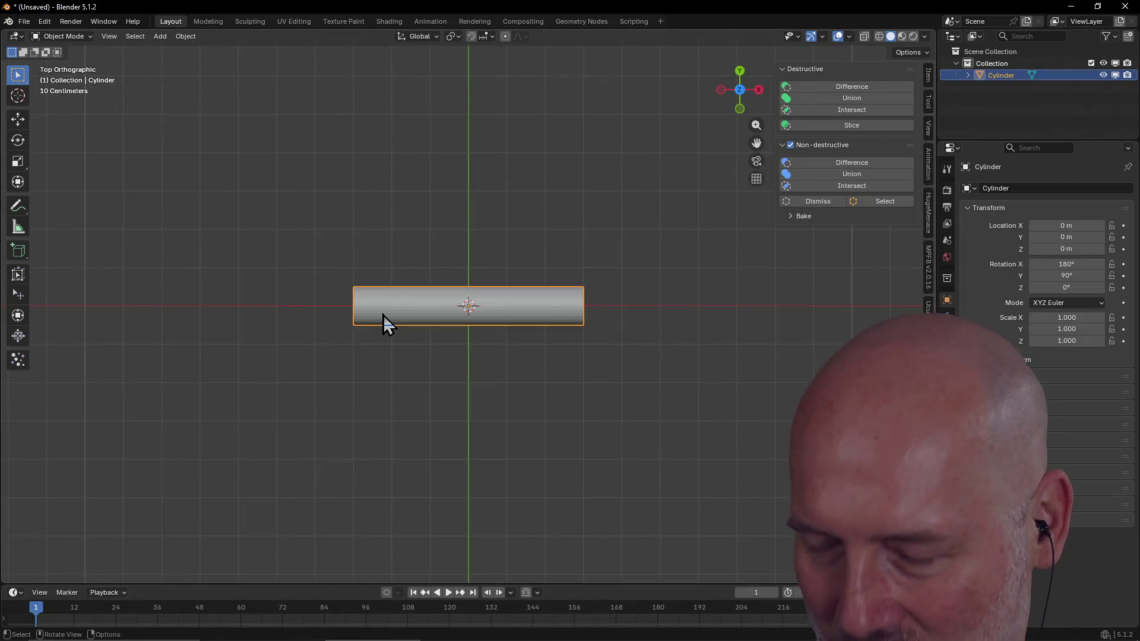
Step: Delete the old cylinder and add a fresh standard cylinder mesh at the origin
key(Delete)
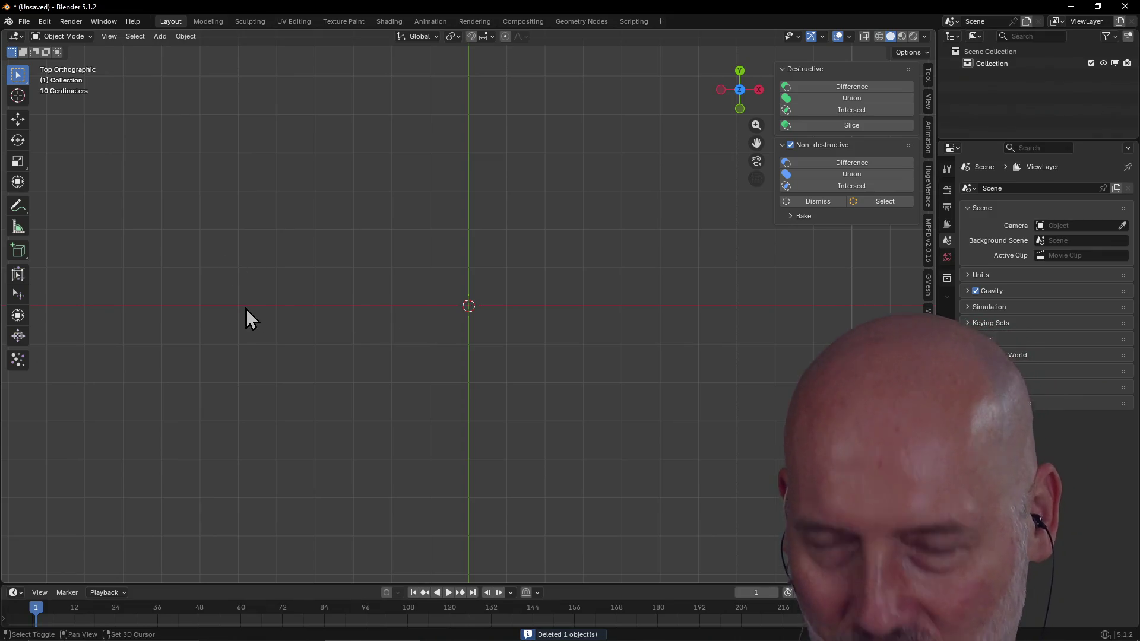
key(shift+a)
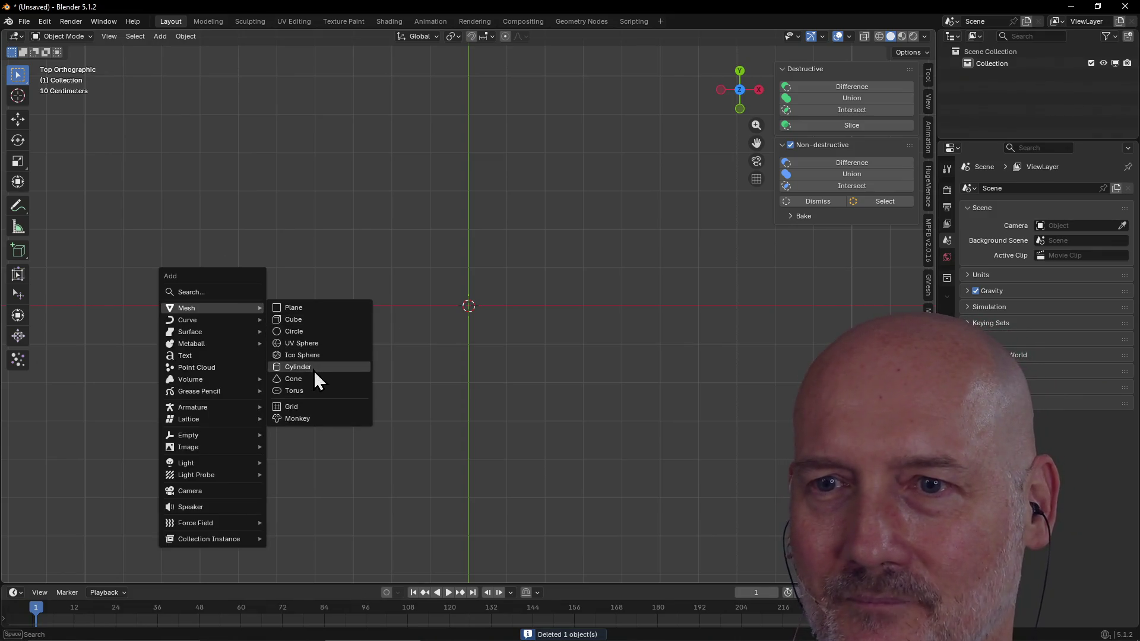
click(314, 372)
middle_drag(407, 364, 452, 250)
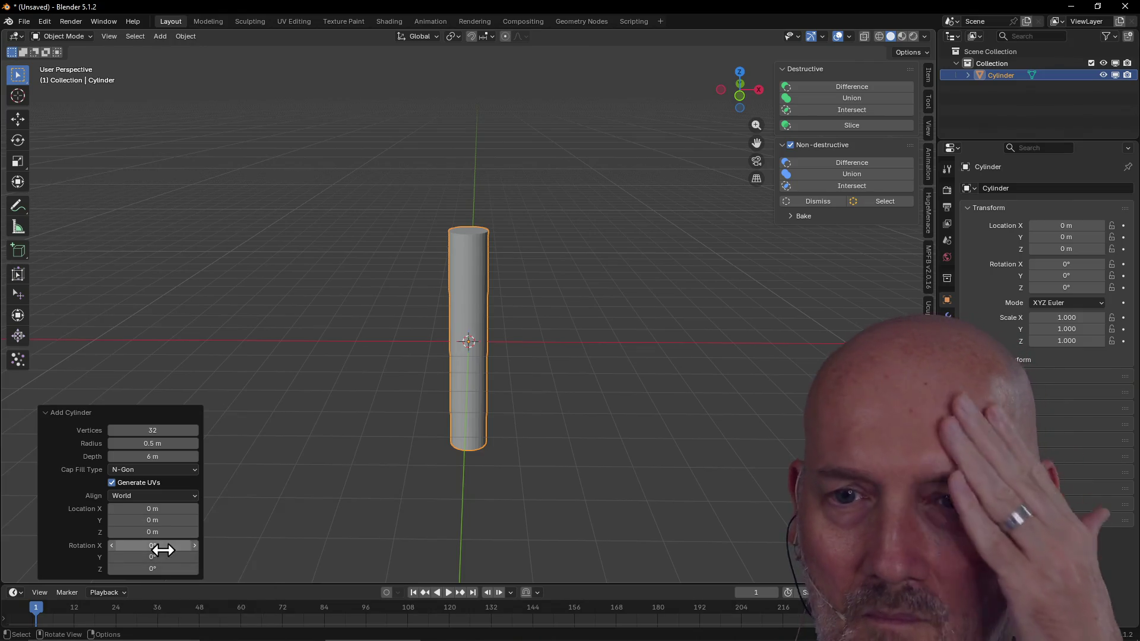
Step: Set the cylinder's rotation to Y 90°, X 180° and its vertex count to 6
click(163, 557)
text(90)
key(Return)
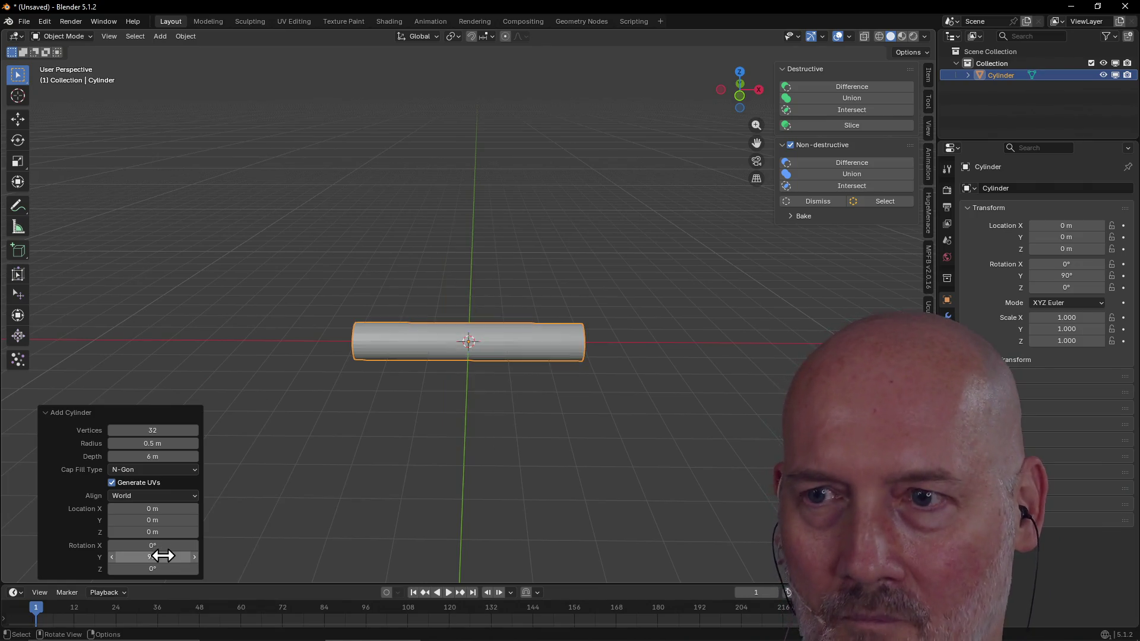
click(157, 545)
text(180)
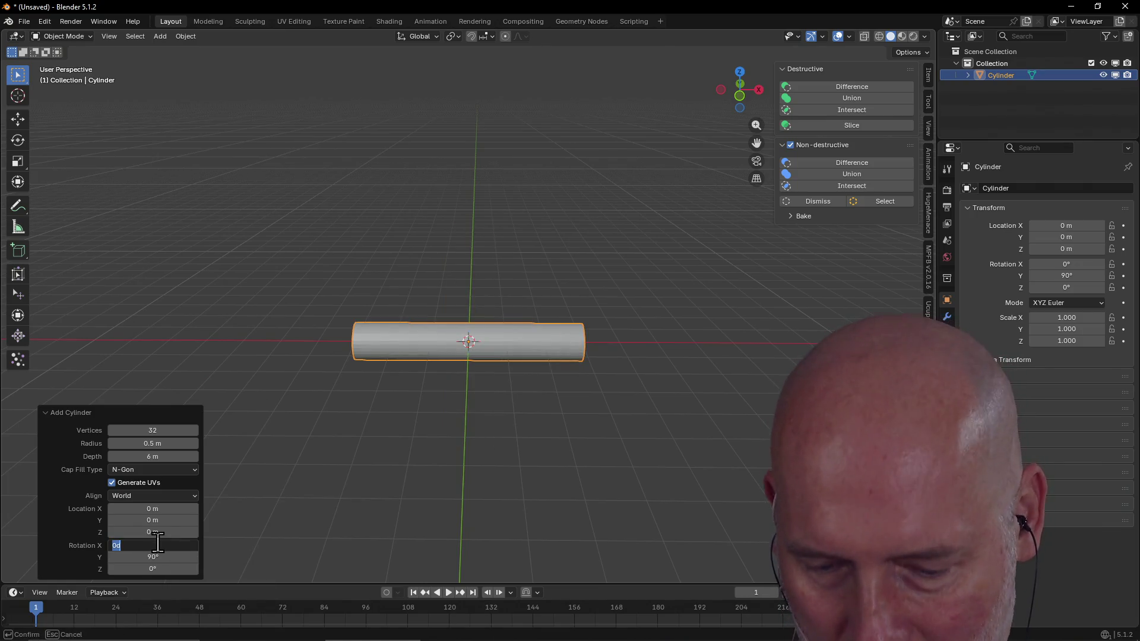
key(Return)
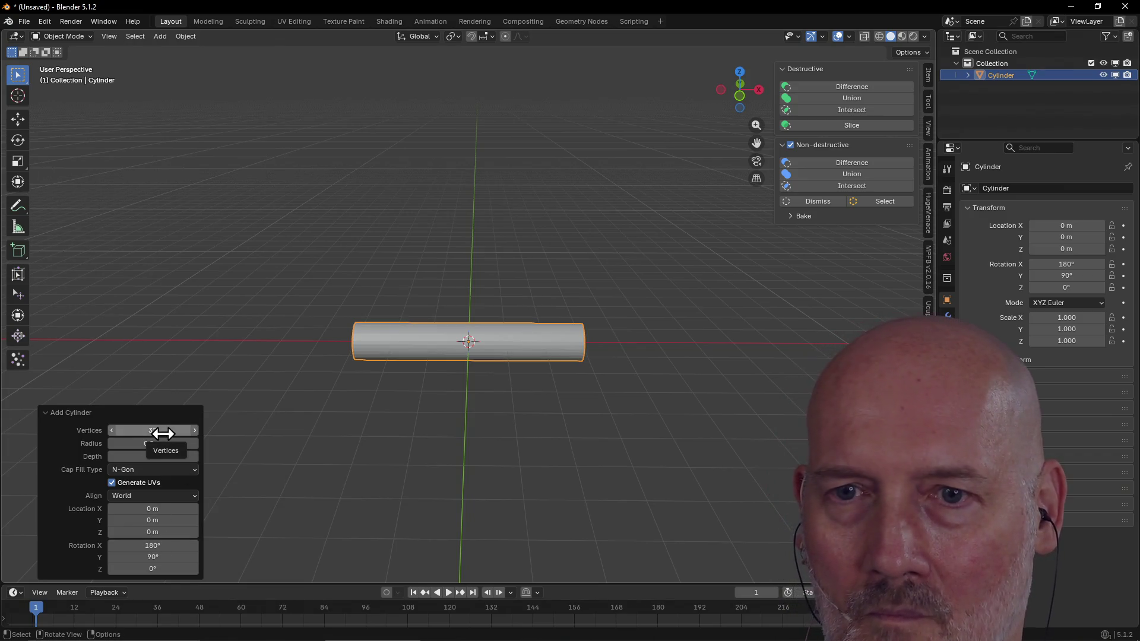
click(161, 431)
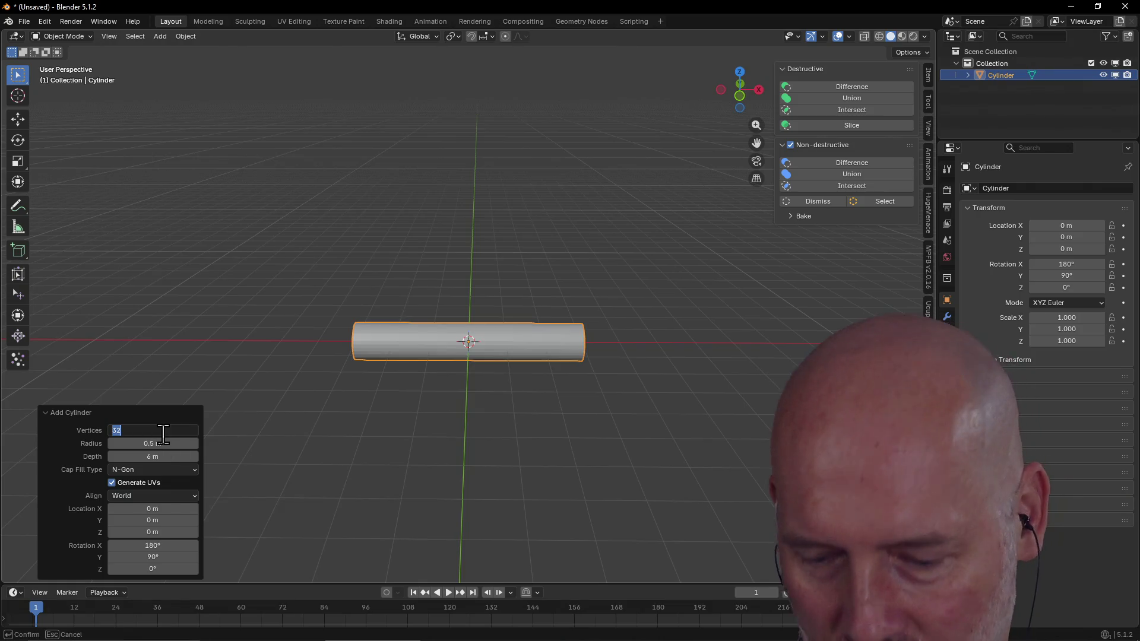
text(6)
key(Return)
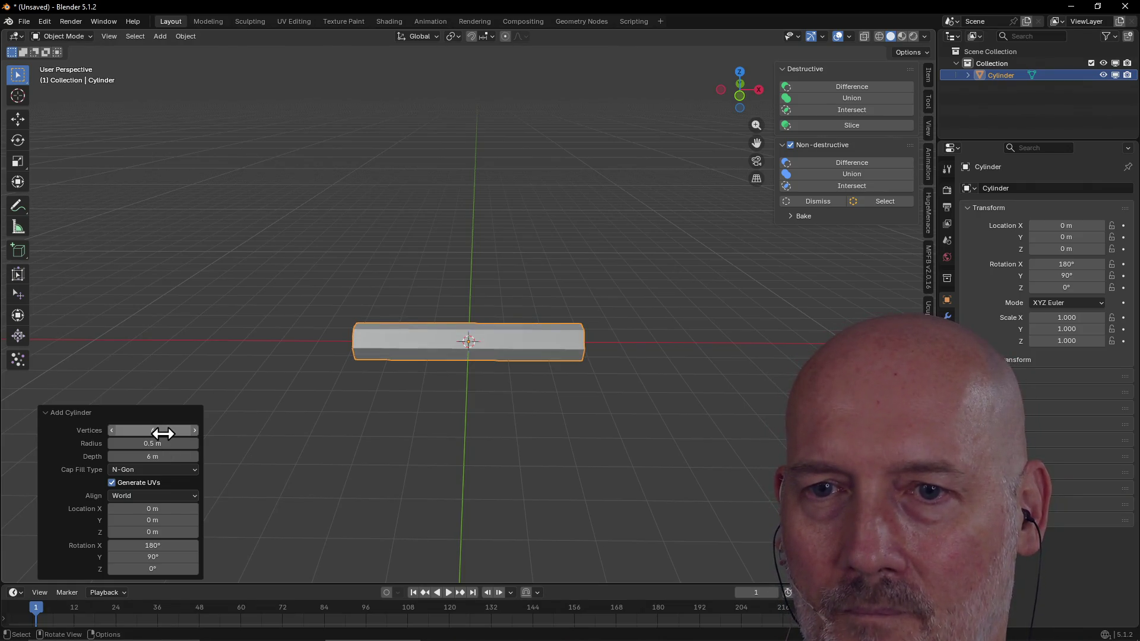
Step: Finish adding the hexagonal cylinder and inspect it in the Modeling workspace
click(363, 415)
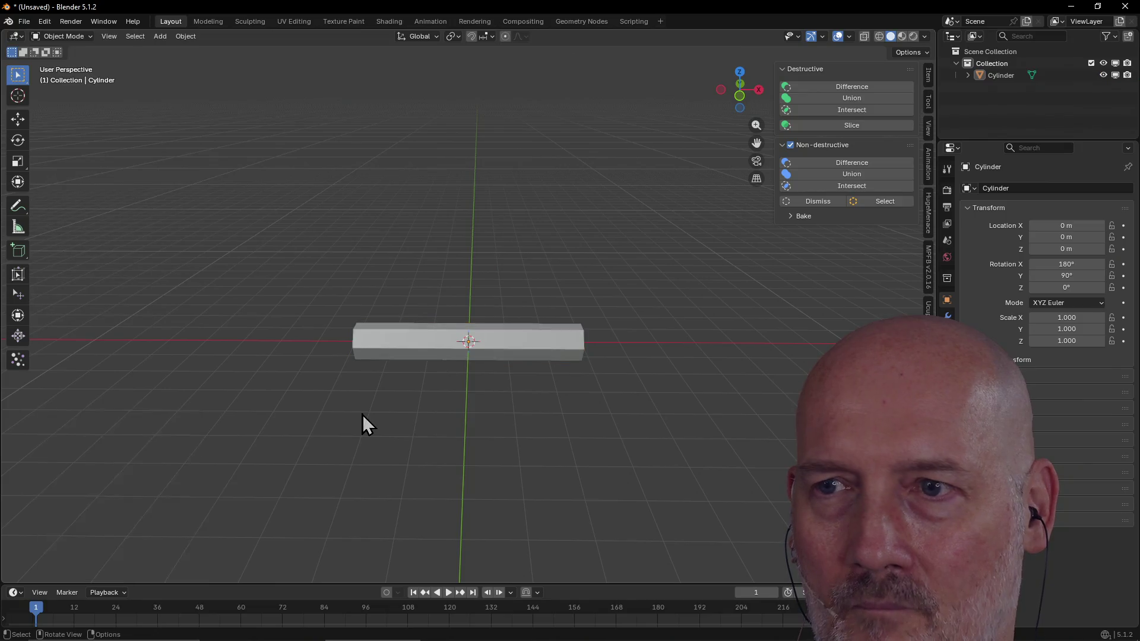
mouse_move(532, 384)
middle_down()
mouse_move(391, 378)
mouse_move(493, 382)
middle_up()
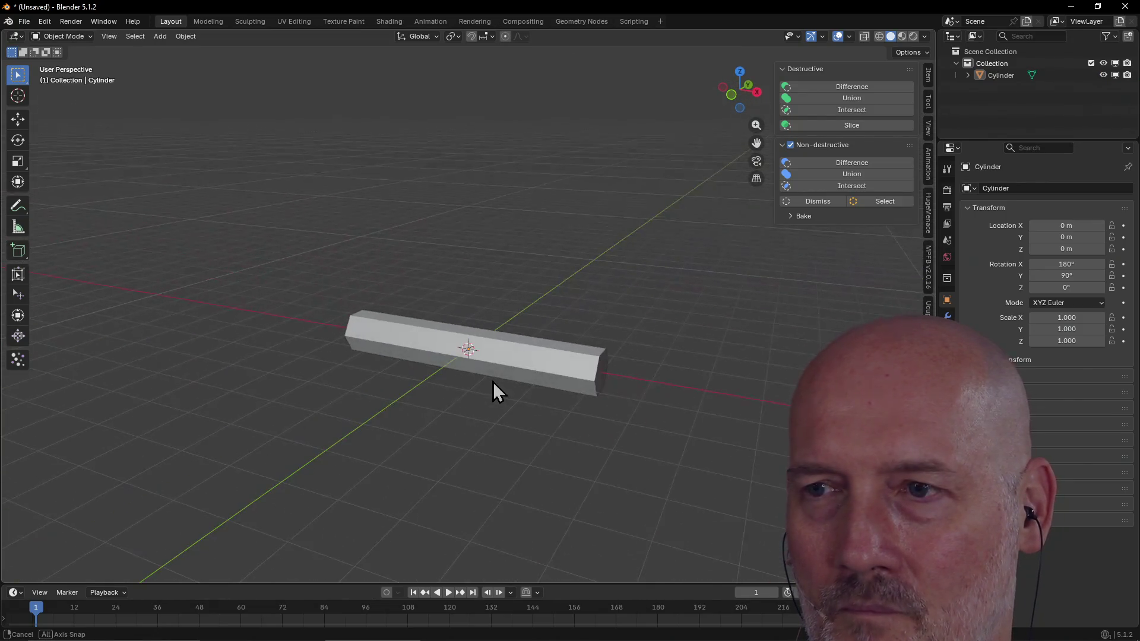
scroll(493, 383, up, 1)
scroll(493, 383, up, 2)
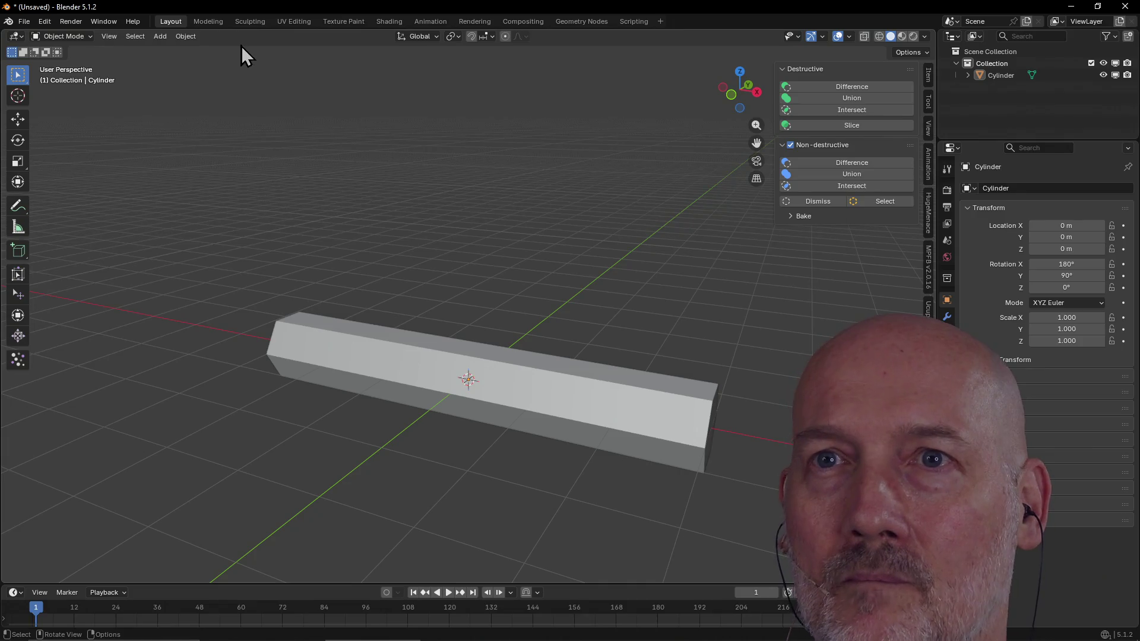
click(212, 25)
mouse_move(362, 196)
middle_down()
mouse_move(418, 286)
mouse_move(471, 280)
middle_up()
Step: Save the scene as banana.blend in the learn-blender projects folder
key(ctrl+s)
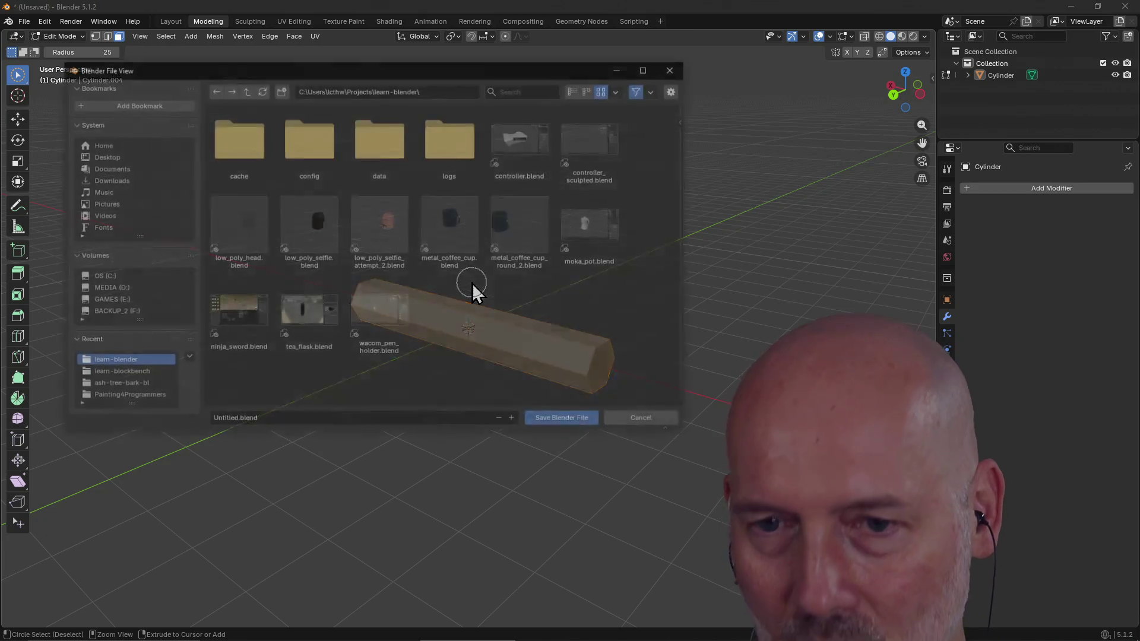
click(267, 419)
text(bana)
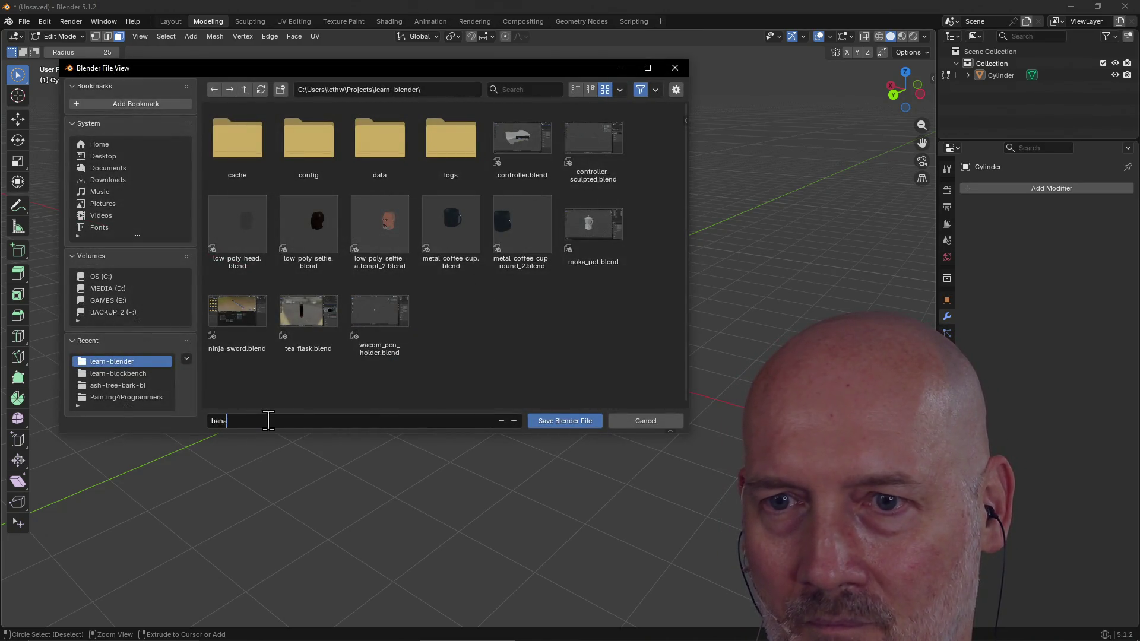
text(na.blend)
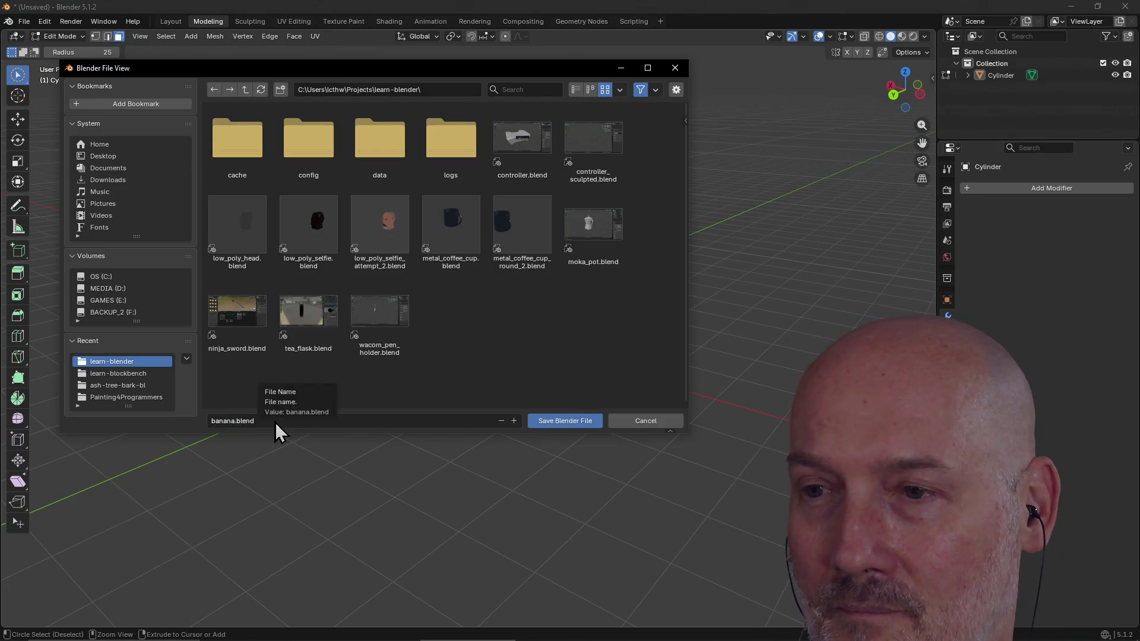
click(560, 422)
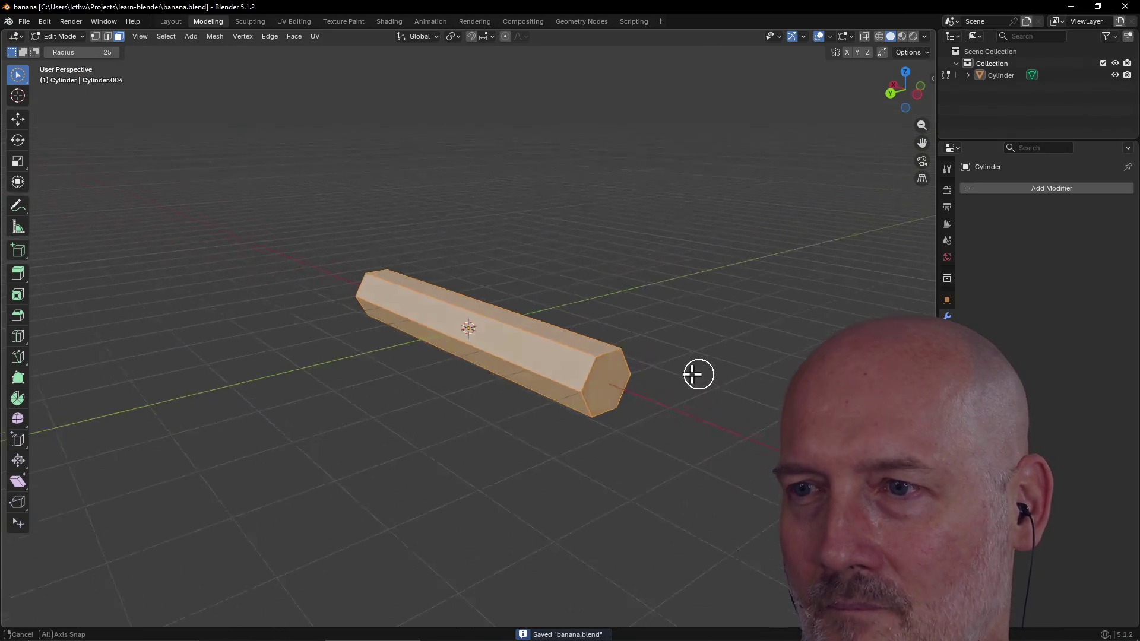
scroll(703, 375, up, 3)
click(616, 408)
mouse_move(611, 403)
middle_down()
mouse_move(594, 394)
mouse_move(659, 410)
middle_up()
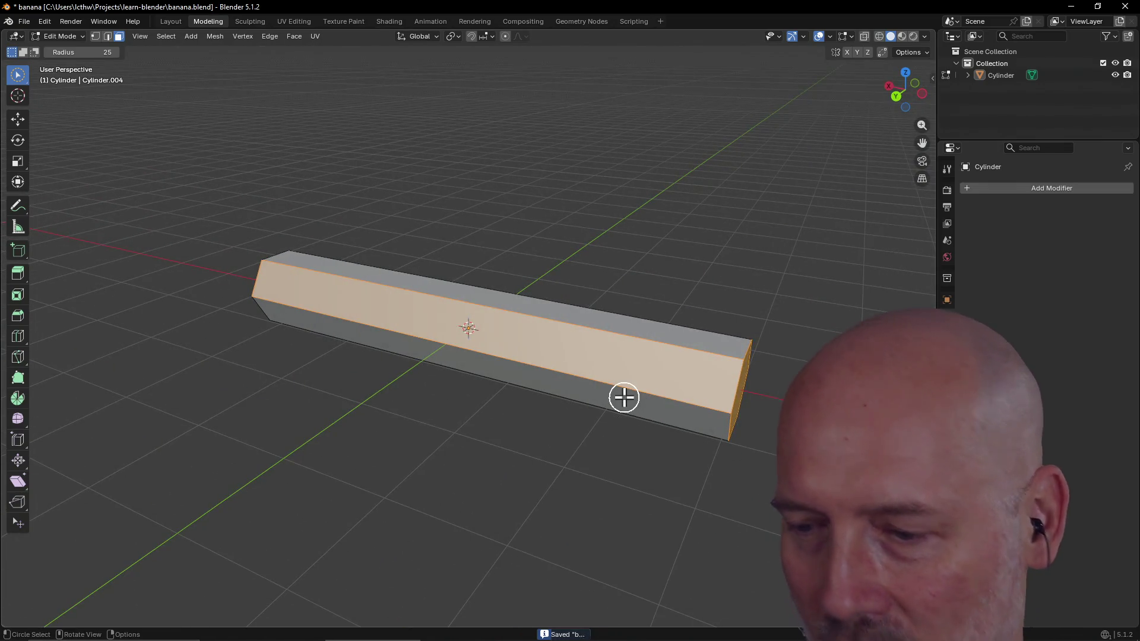
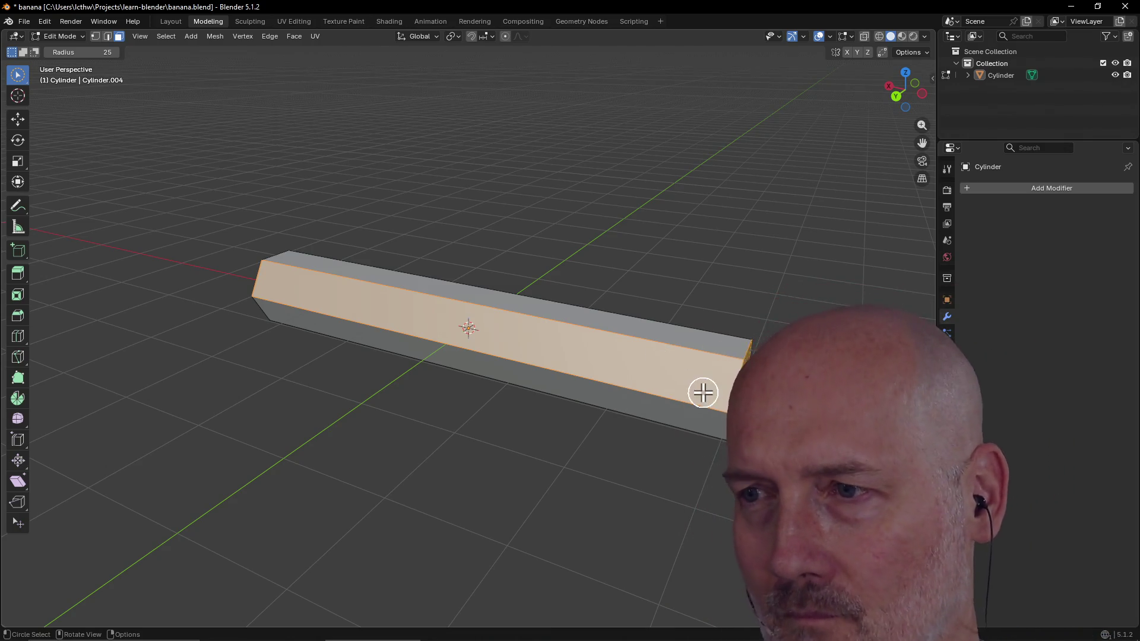
Step: Try shrinking the bar and undo it, then select the whole mesh from a side view
key(s)
click(702, 392)
middle_drag(702, 392, 665, 392)
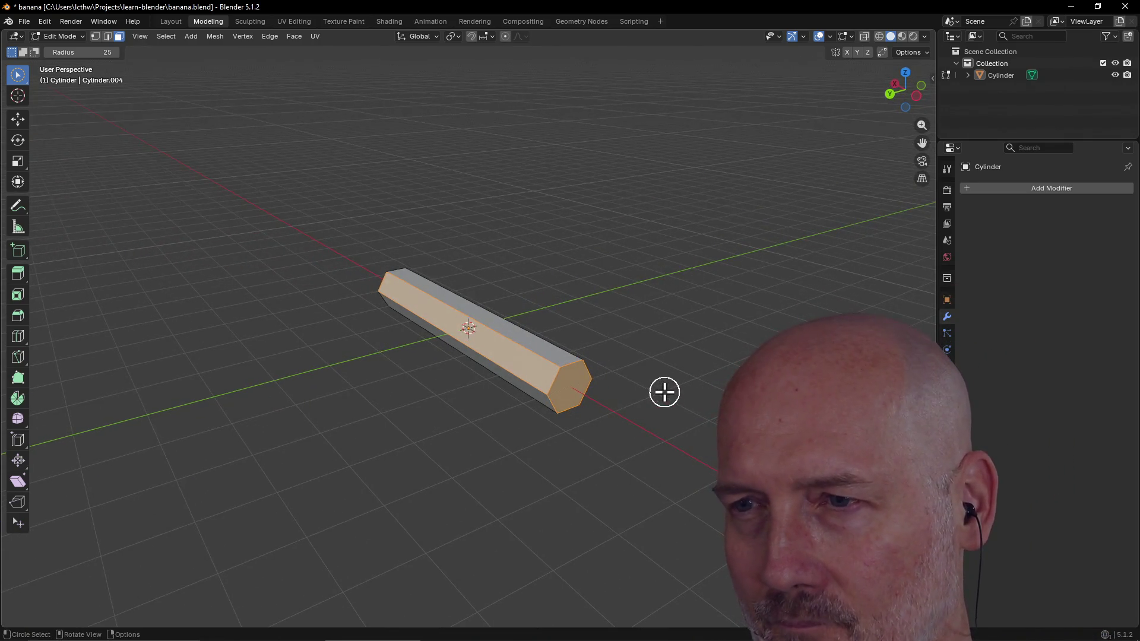
key(ctrl+z)
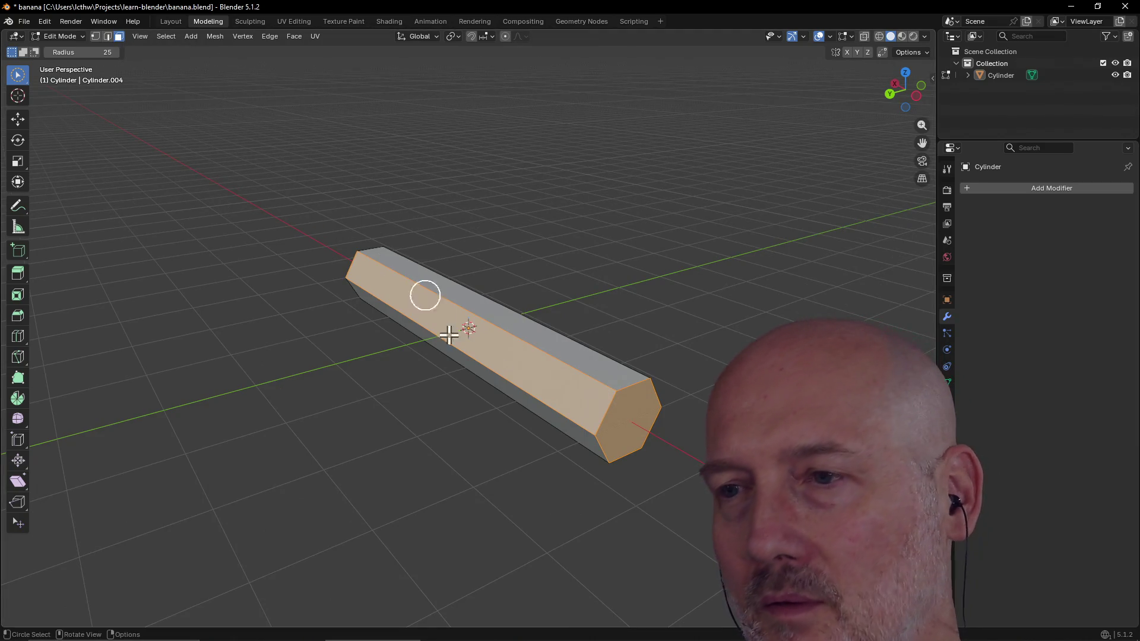
click(657, 431)
middle_drag(657, 431, 685, 449)
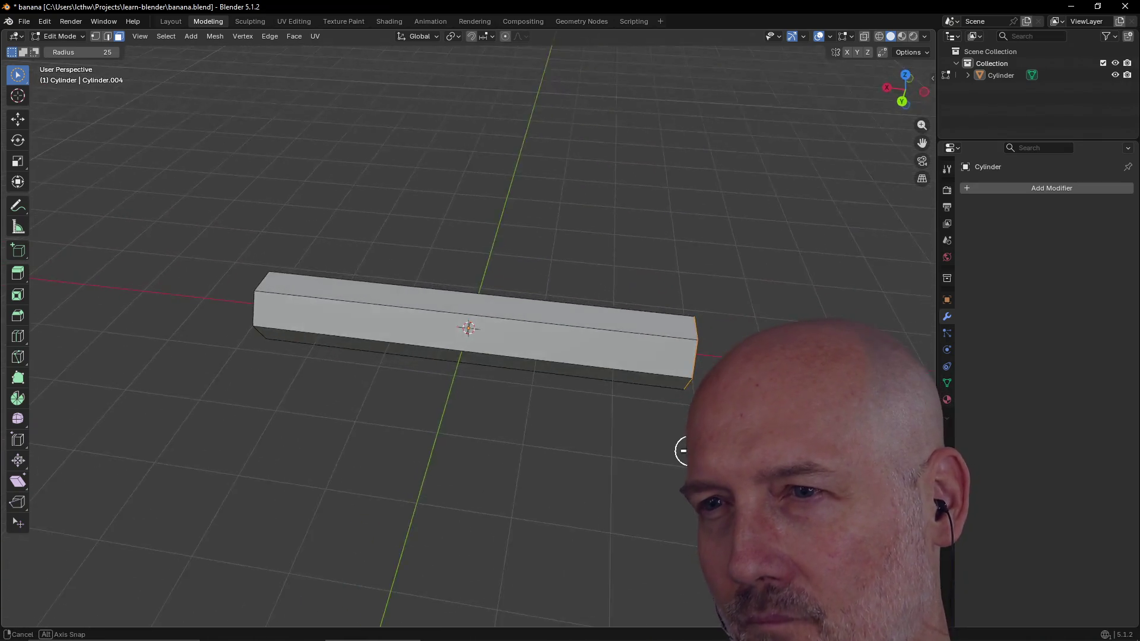
key(a)
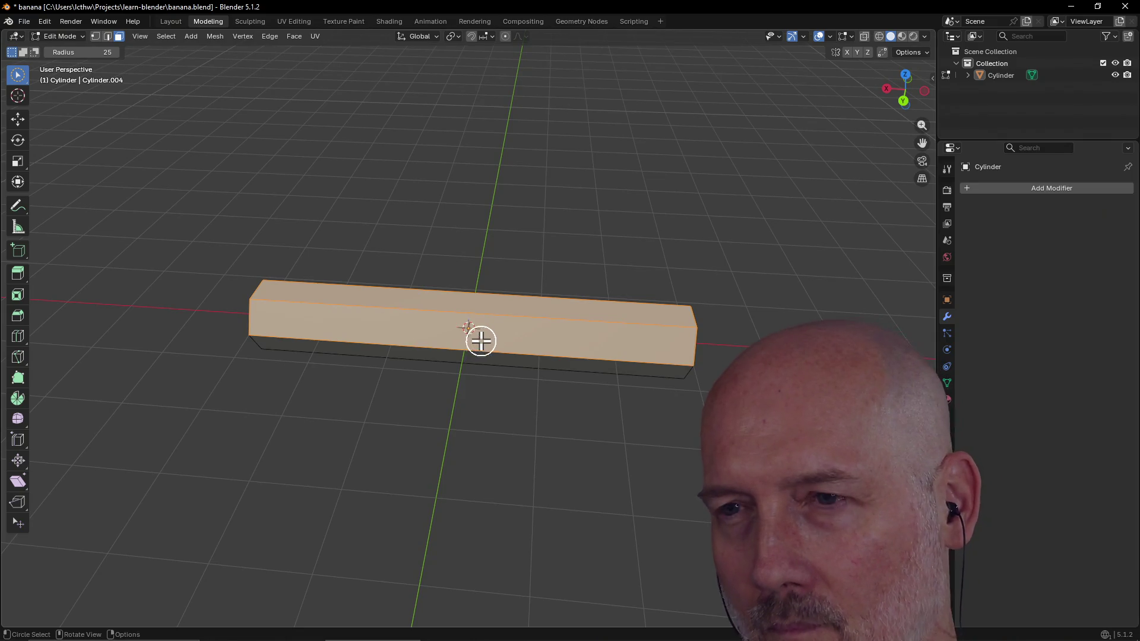
alt+click(496, 357)
mouse_move(496, 357)
middle_down()
mouse_move(453, 285)
mouse_move(491, 331)
middle_up()
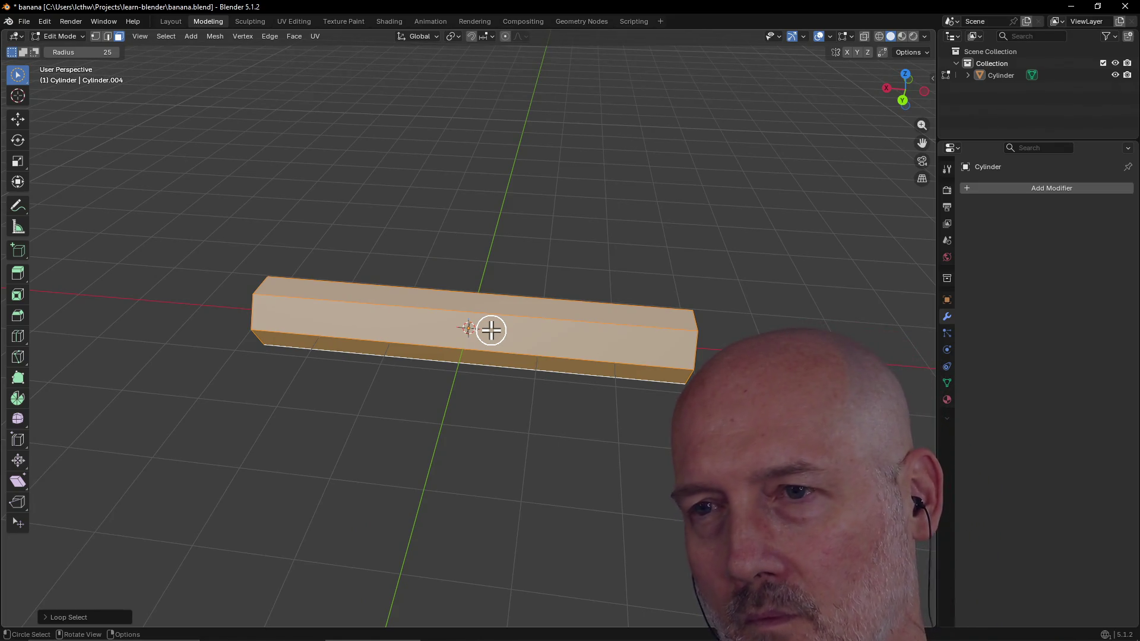
Step: Cut one edge loop across the bar's middle with Ctrl+R and select an end face
key(ctrl+r)
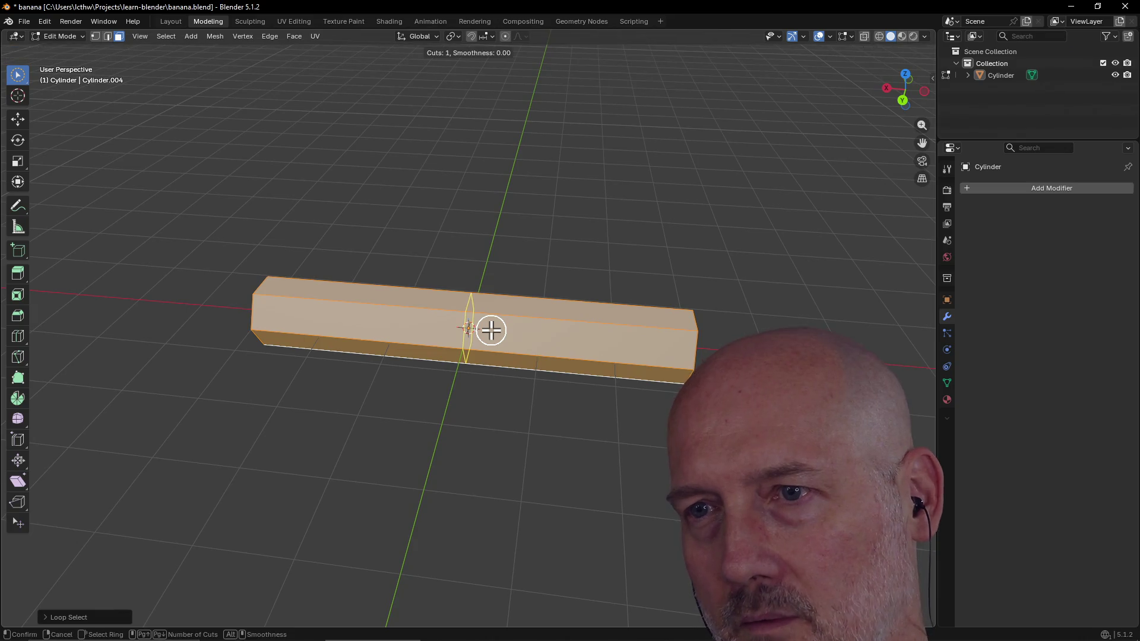
click(491, 331)
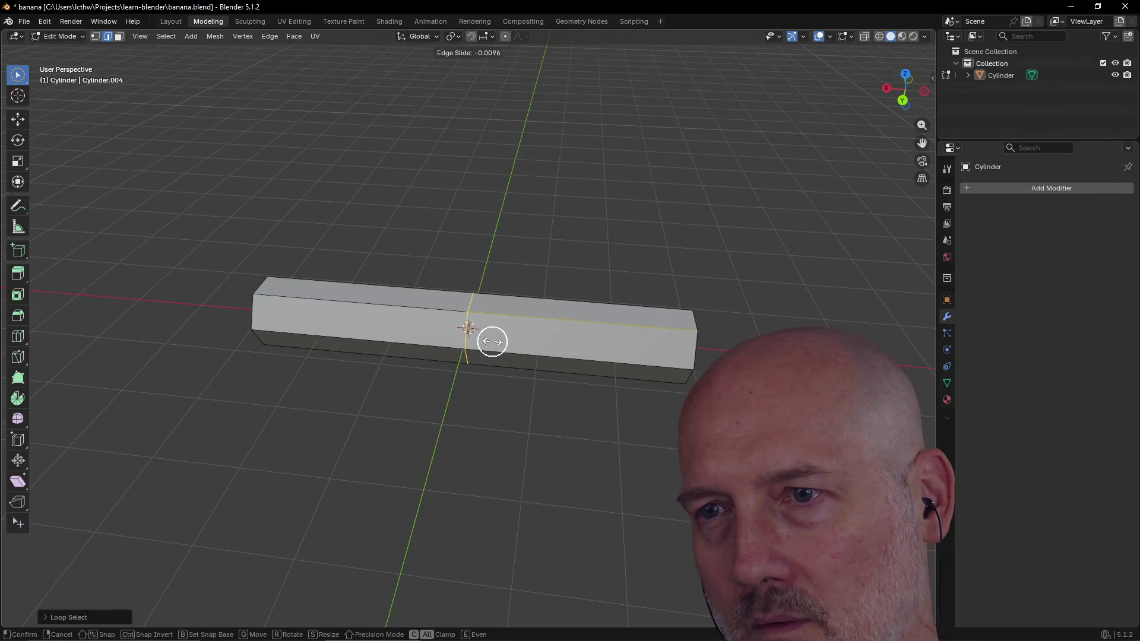
click(493, 341)
middle_drag(530, 344, 557, 309)
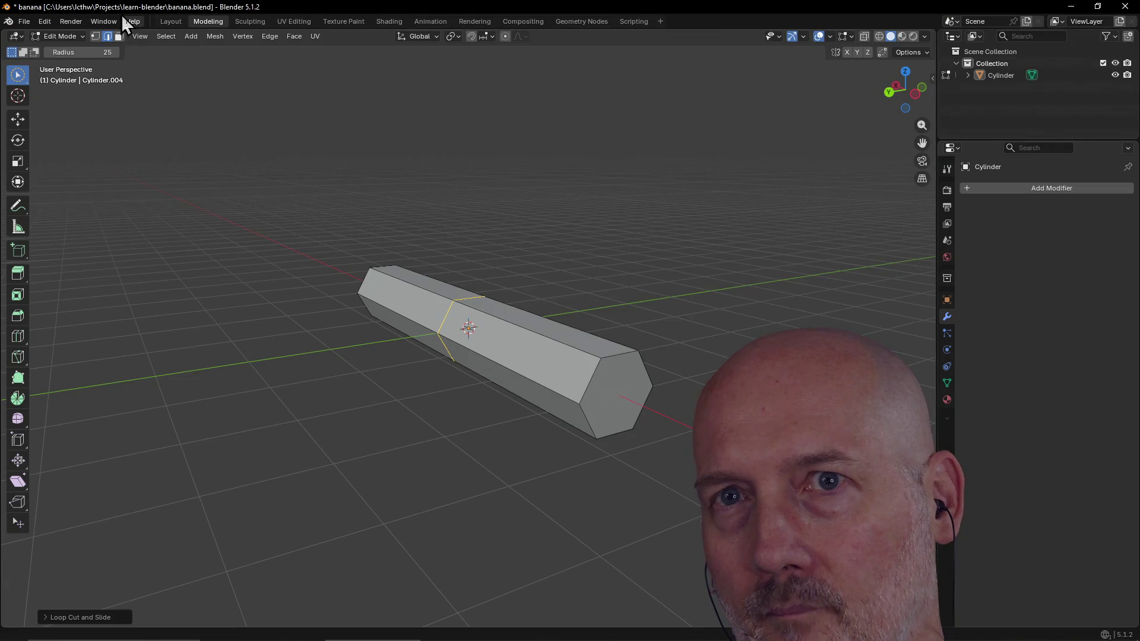
click(119, 36)
click(625, 397)
mouse_move(624, 389)
middle_down()
mouse_move(562, 395)
mouse_move(612, 402)
mouse_move(641, 371)
mouse_move(590, 382)
middle_up()
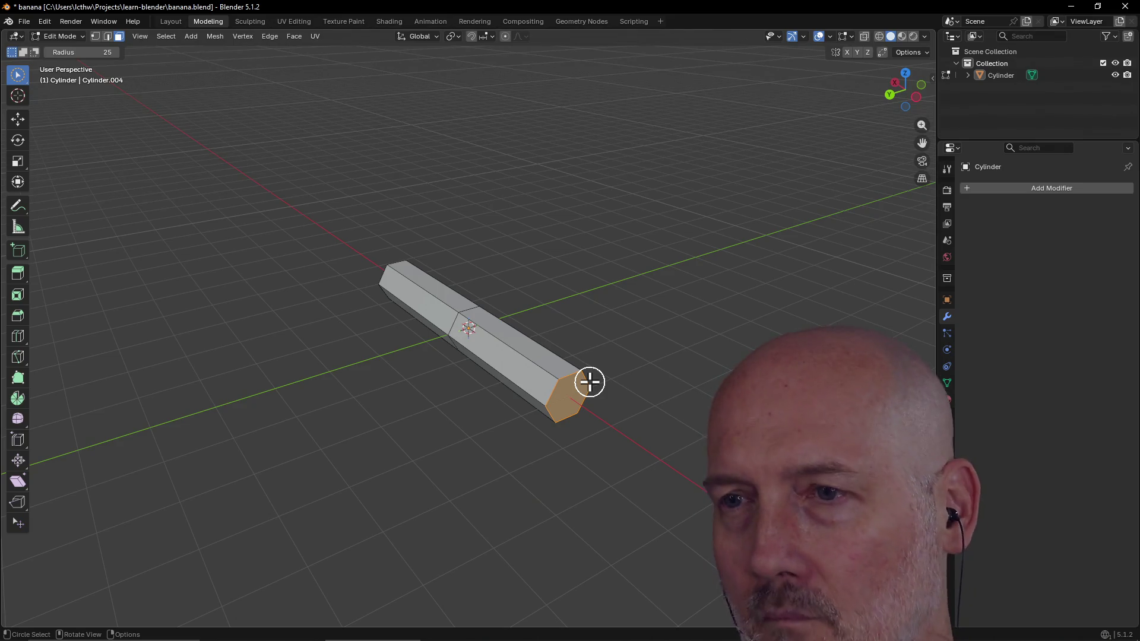
Step: Move the selected end face along the Y axis to start bending the bar
key(g)
key(y)
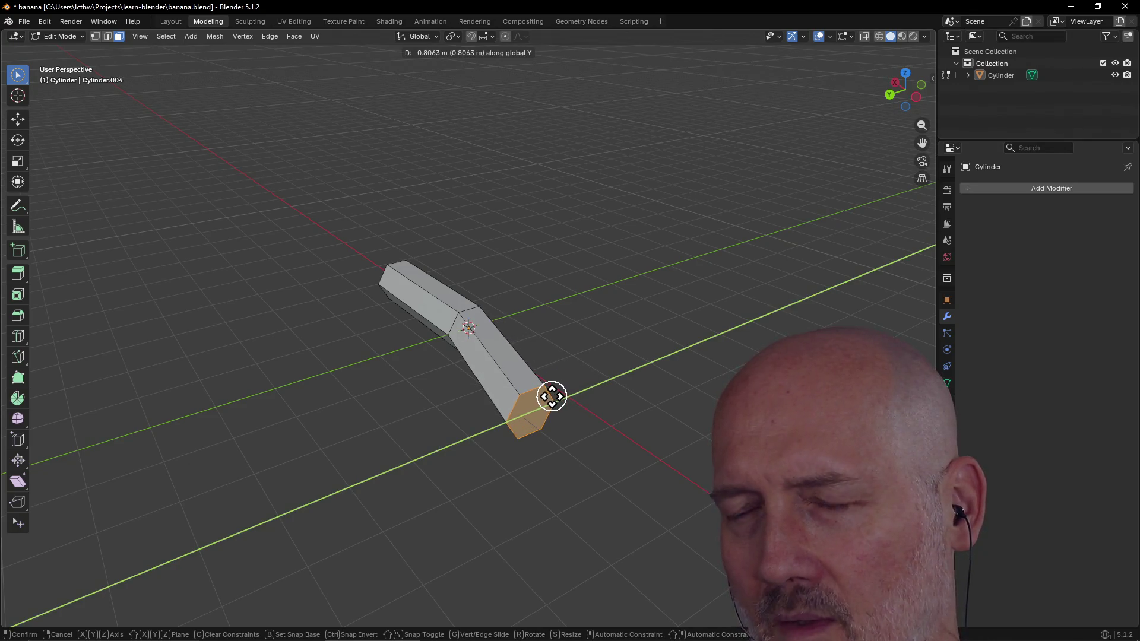
click(551, 398)
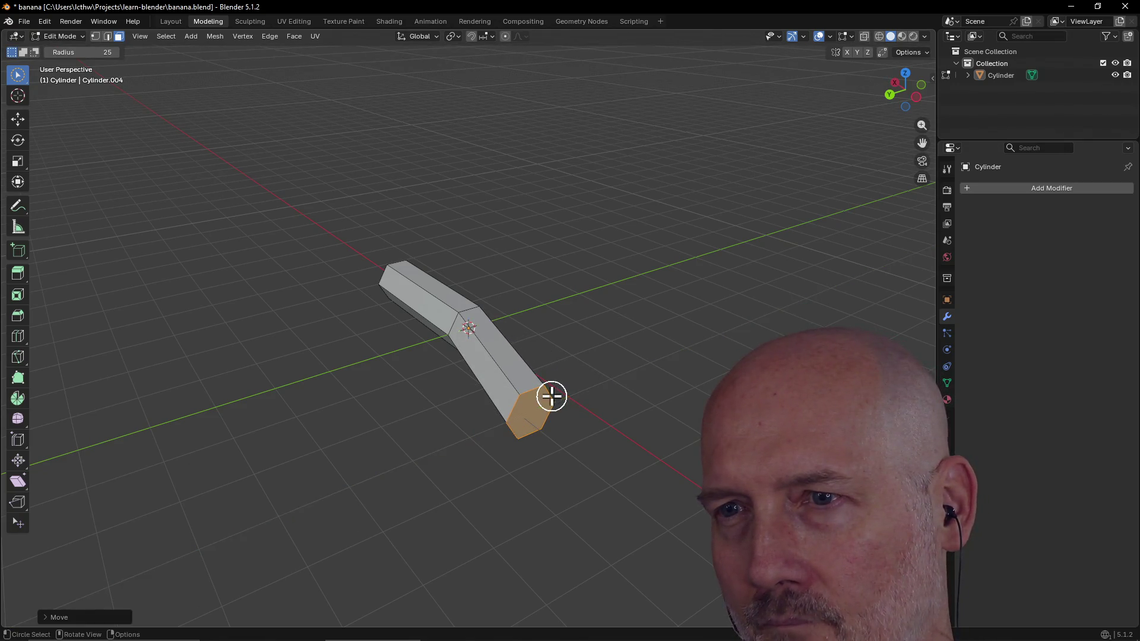
middle_drag(552, 395, 624, 458)
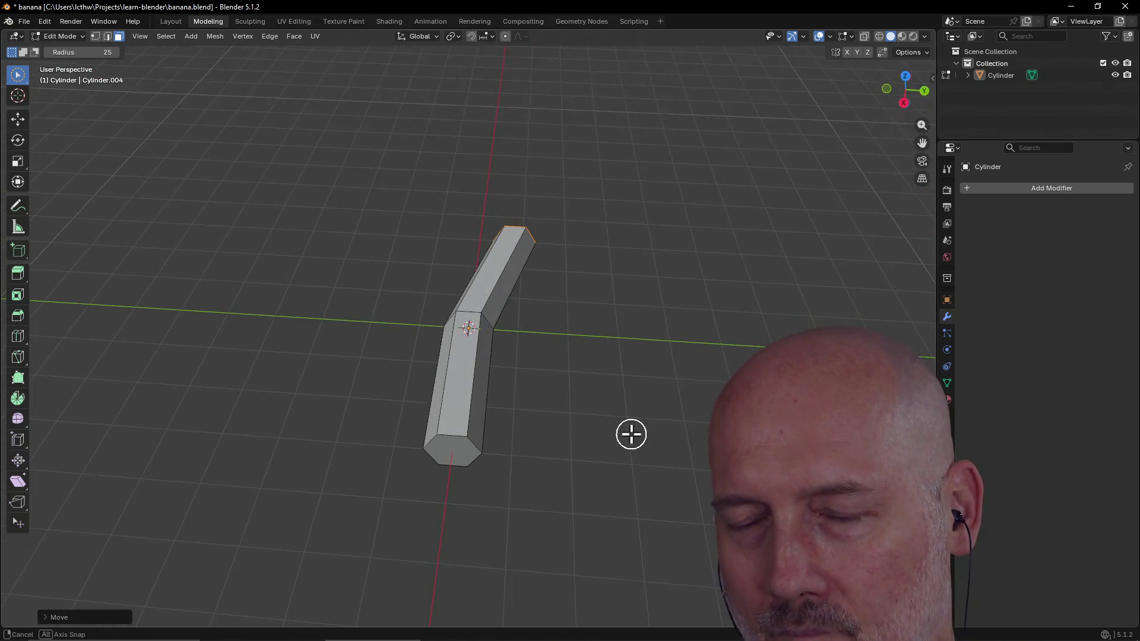
middle_drag(624, 457, 615, 428)
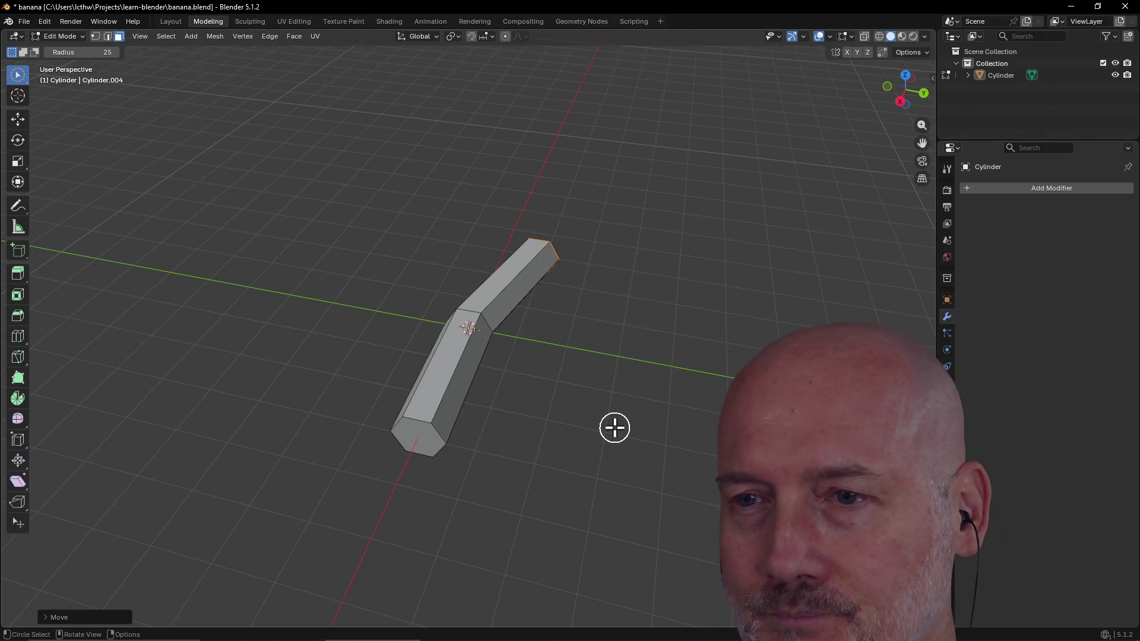
Step: Move the opposite end face along Y as well, forming the V-shaped bend
click(426, 434)
key(g)
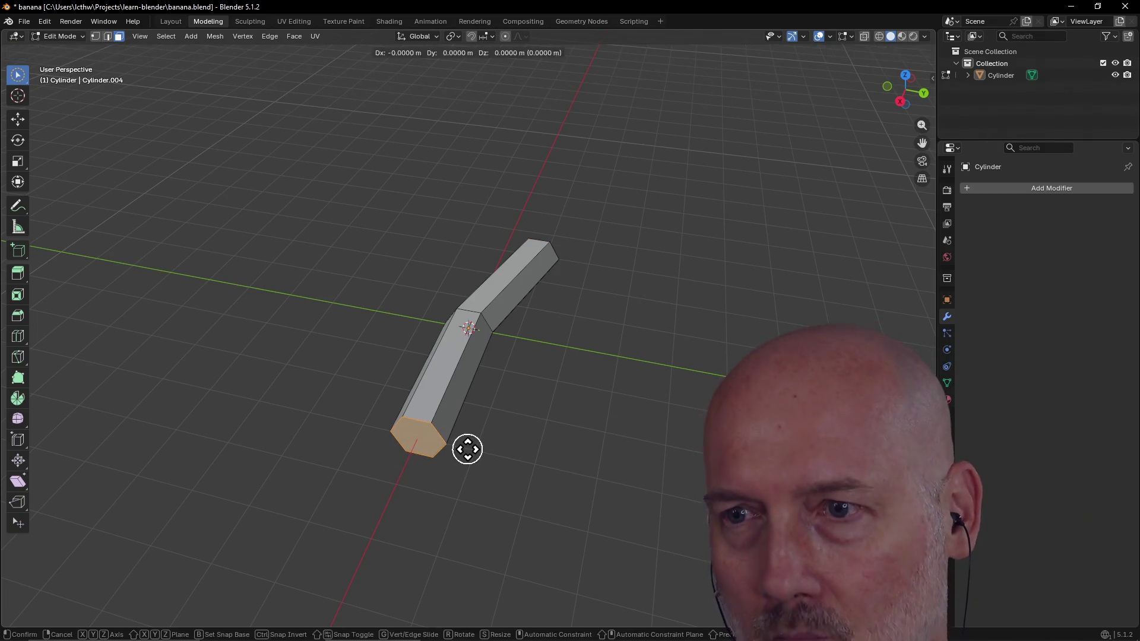
key(y)
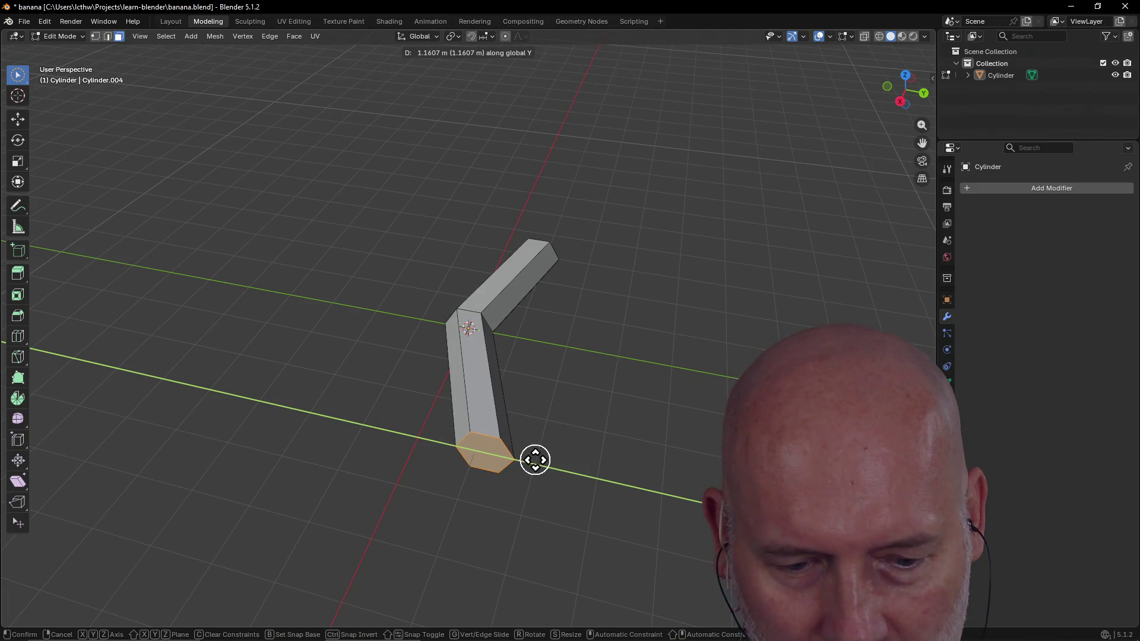
click(531, 460)
mouse_move(611, 377)
middle_down()
mouse_move(531, 357)
mouse_move(570, 355)
middle_up()
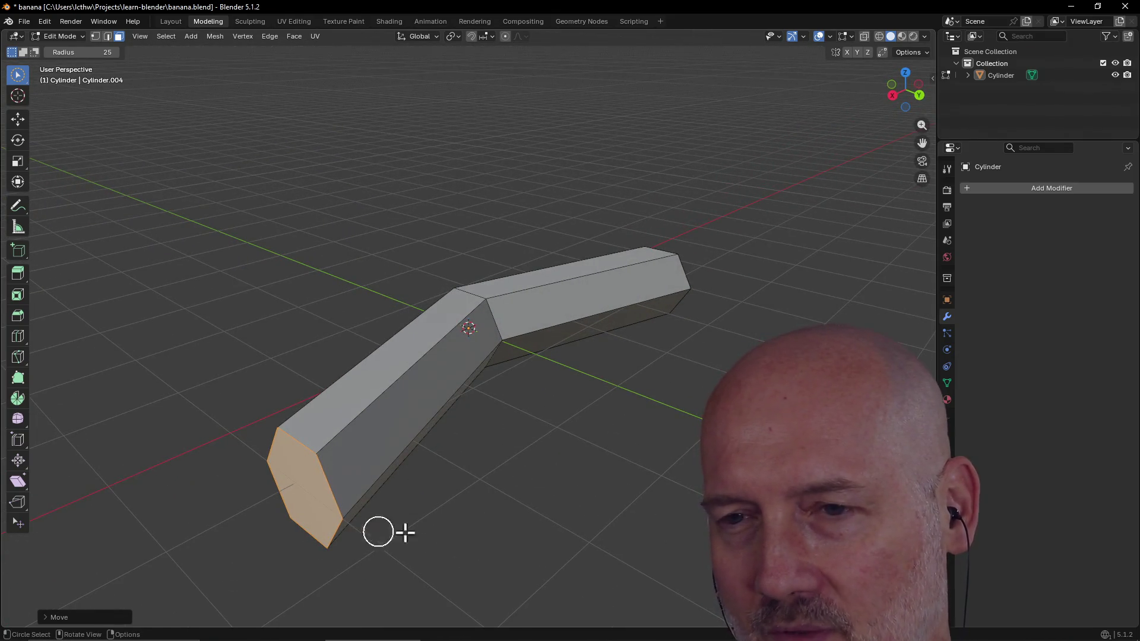
scroll(493, 484, down, 3)
Step: Clear the selection, inspect the bend, and select a face on the left arm
click(384, 496)
middle_drag(542, 378, 495, 424)
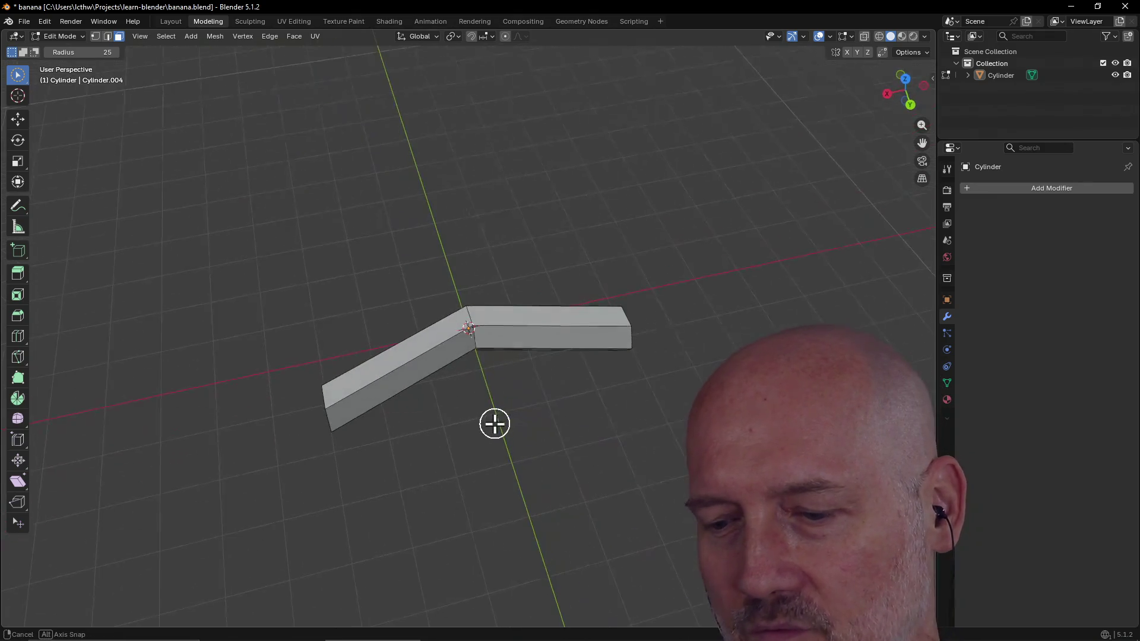
scroll(496, 425, up, 2)
scroll(495, 424, up, 2)
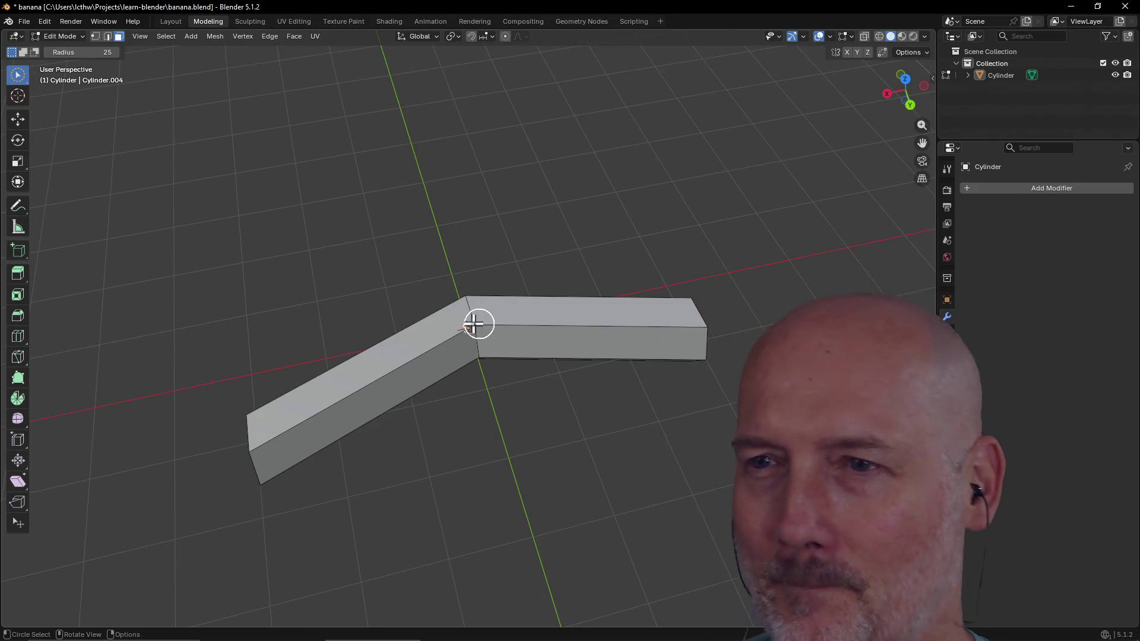
mouse_move(471, 308)
middle_down()
mouse_move(470, 360)
mouse_move(398, 397)
middle_up()
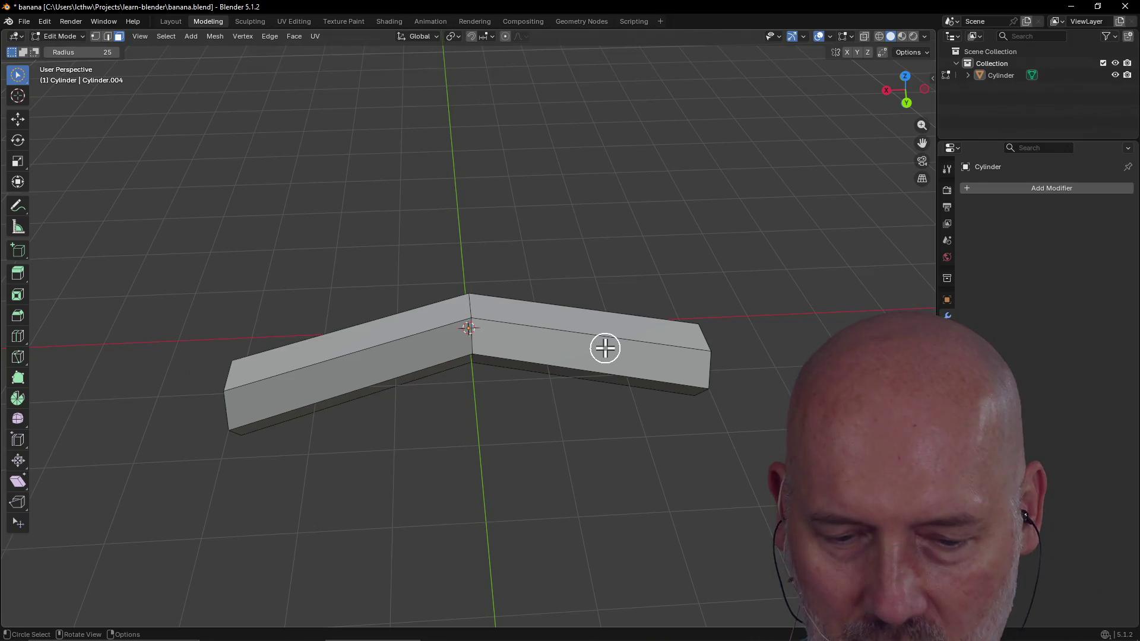
click(361, 374)
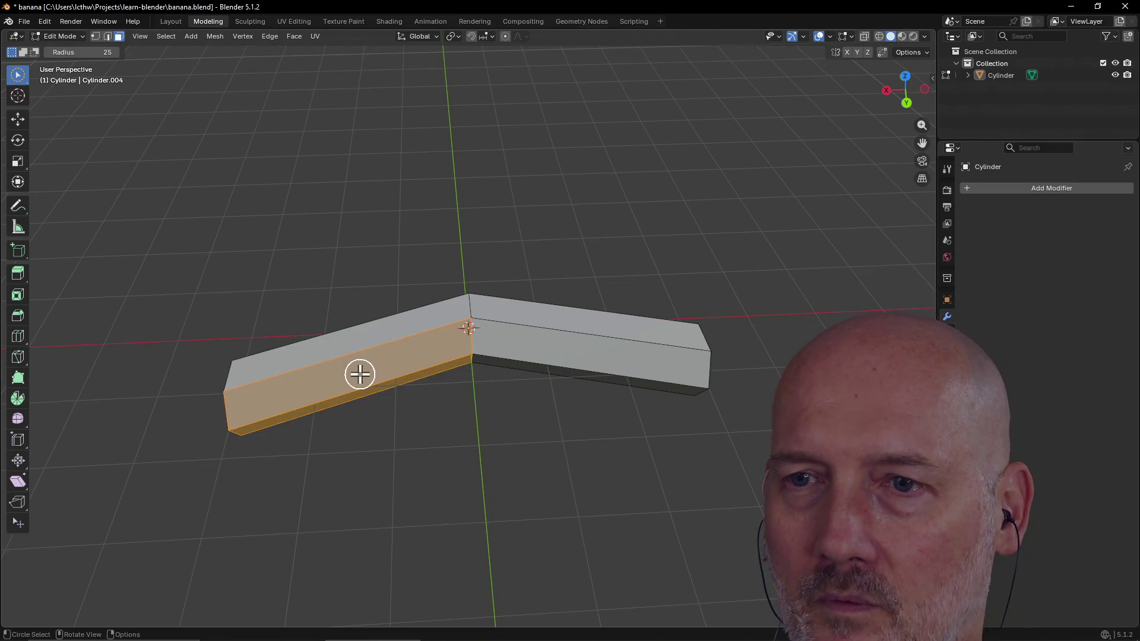
Step: Cut one edge loop into the left arm with Ctrl+R and select its hexagonal end face
alt+click(360, 374)
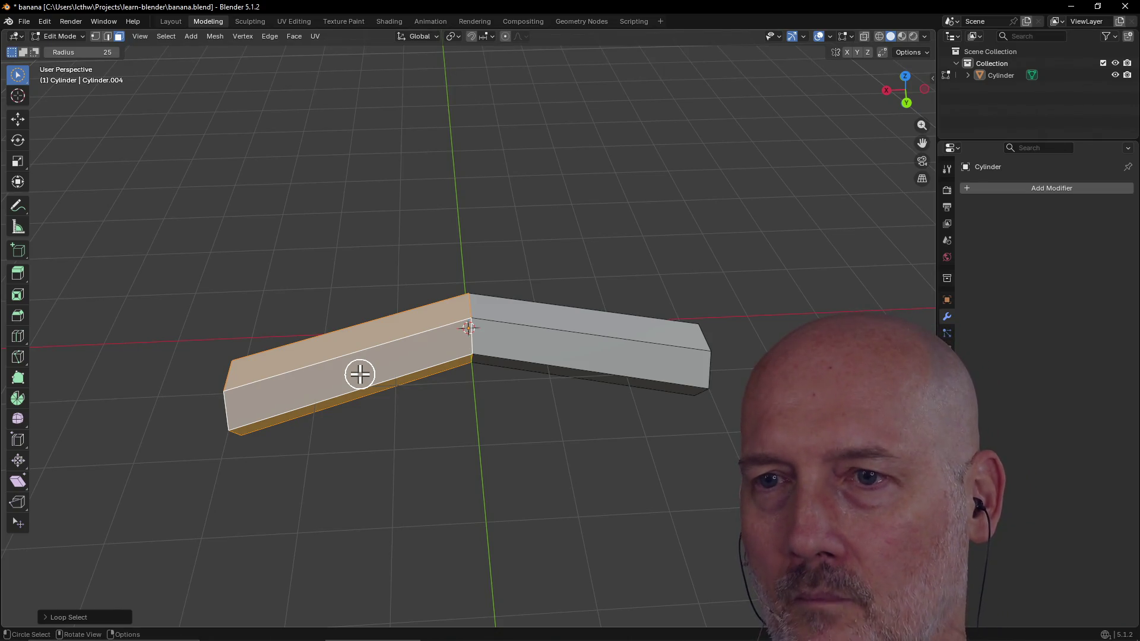
key(ctrl+r)
click(359, 374)
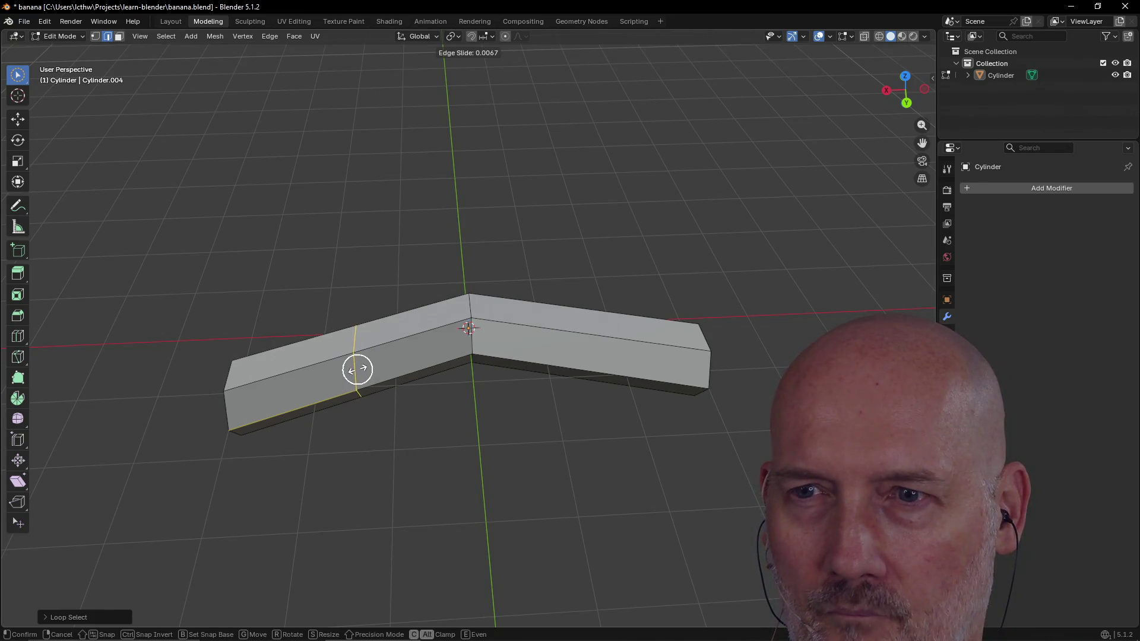
click(357, 369)
middle_drag(270, 433, 361, 381)
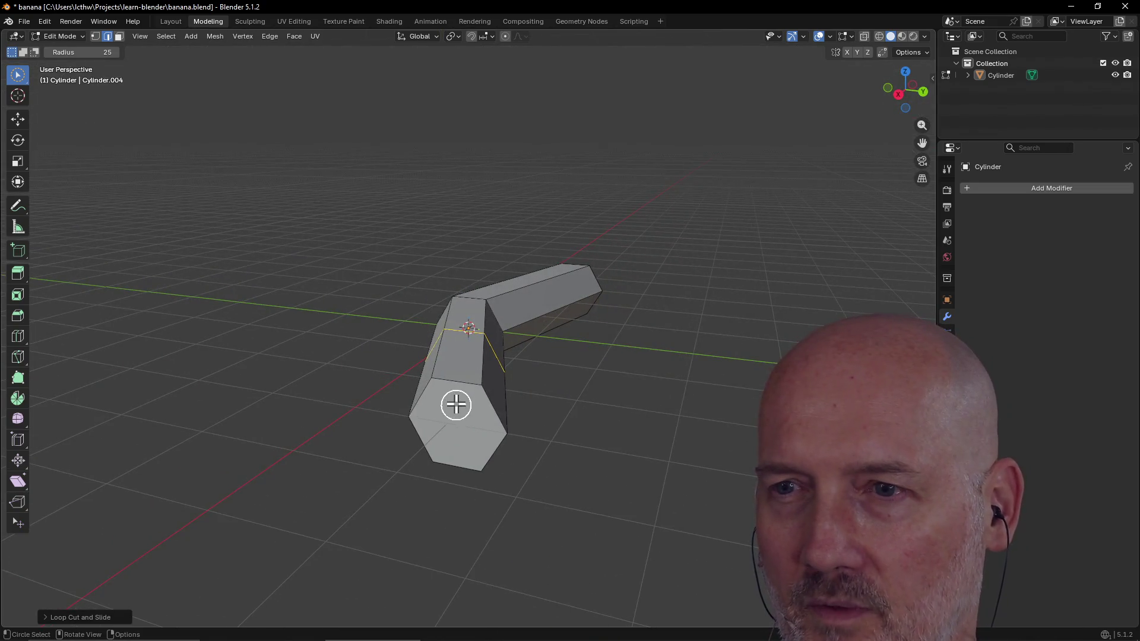
click(118, 37)
click(471, 412)
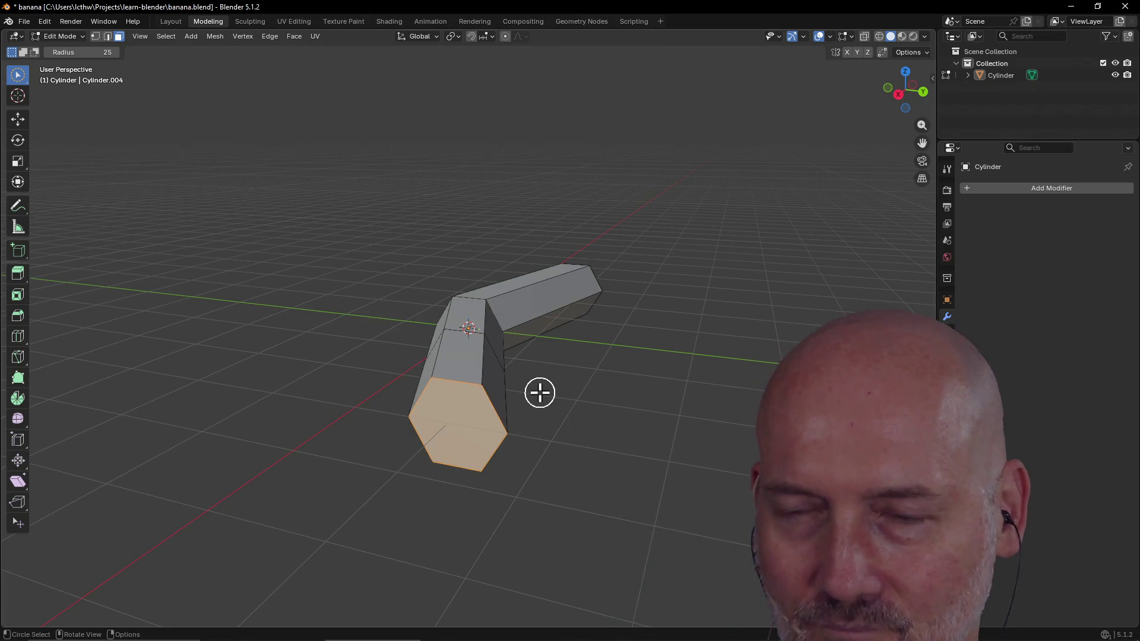
mouse_move(490, 382)
middle_down()
mouse_move(341, 463)
mouse_move(399, 438)
middle_up()
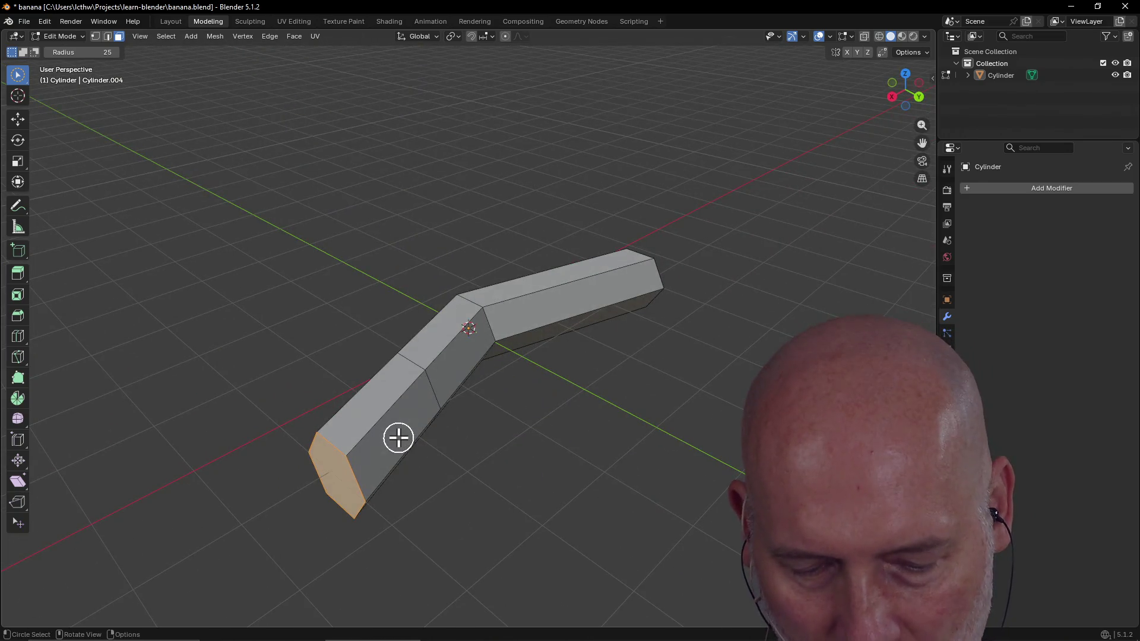
Step: Move the end face along the Y axis and confirm its new position
key(g)
key(y)
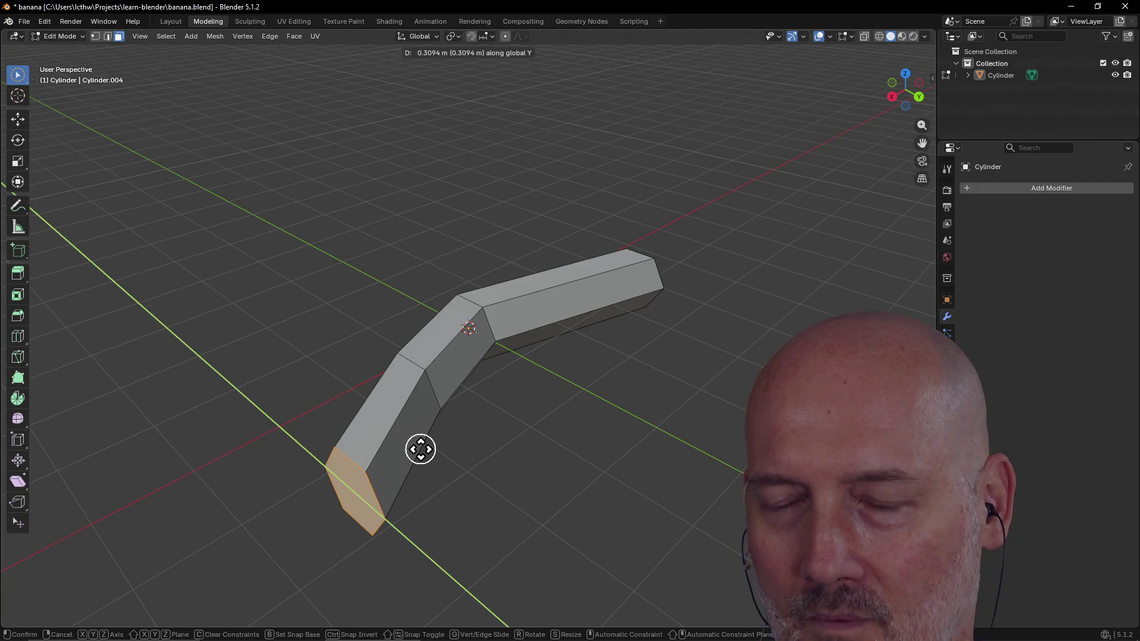
click(421, 449)
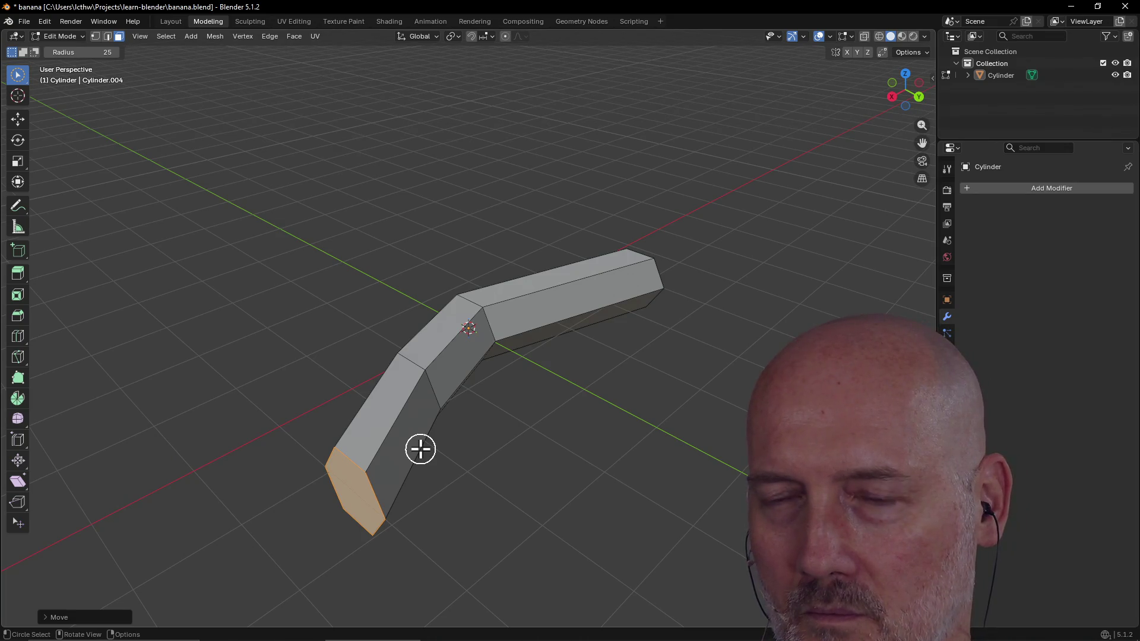
Step: Try moving the end face along Z, Y and X, cancel it, and switch to the TourBox Console
key(g)
key(z)
key(z)
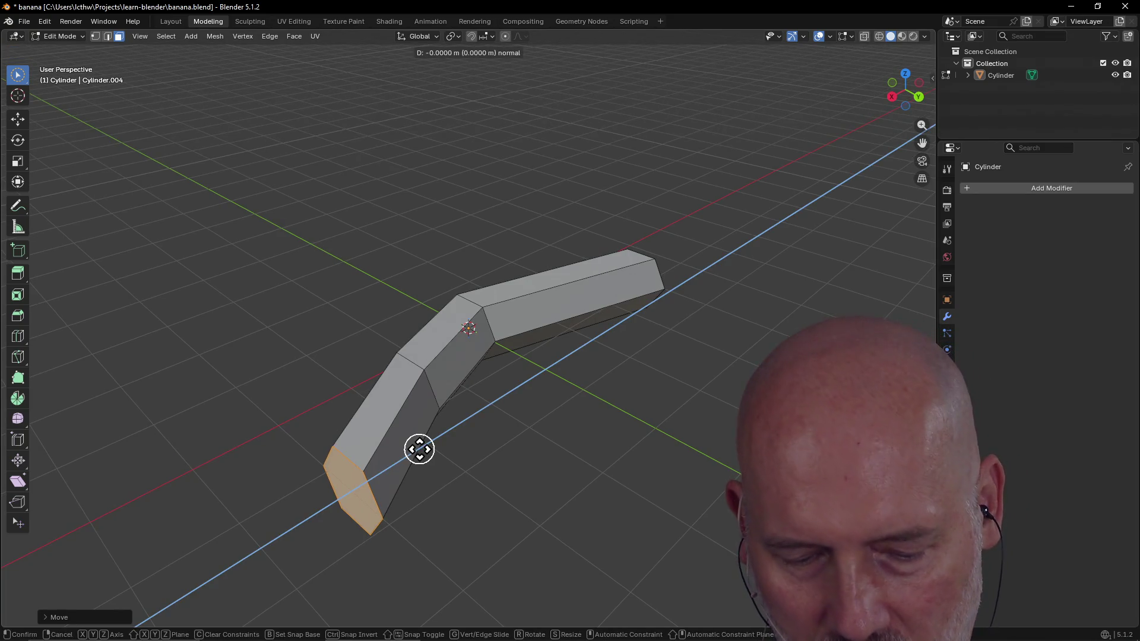
key(z)
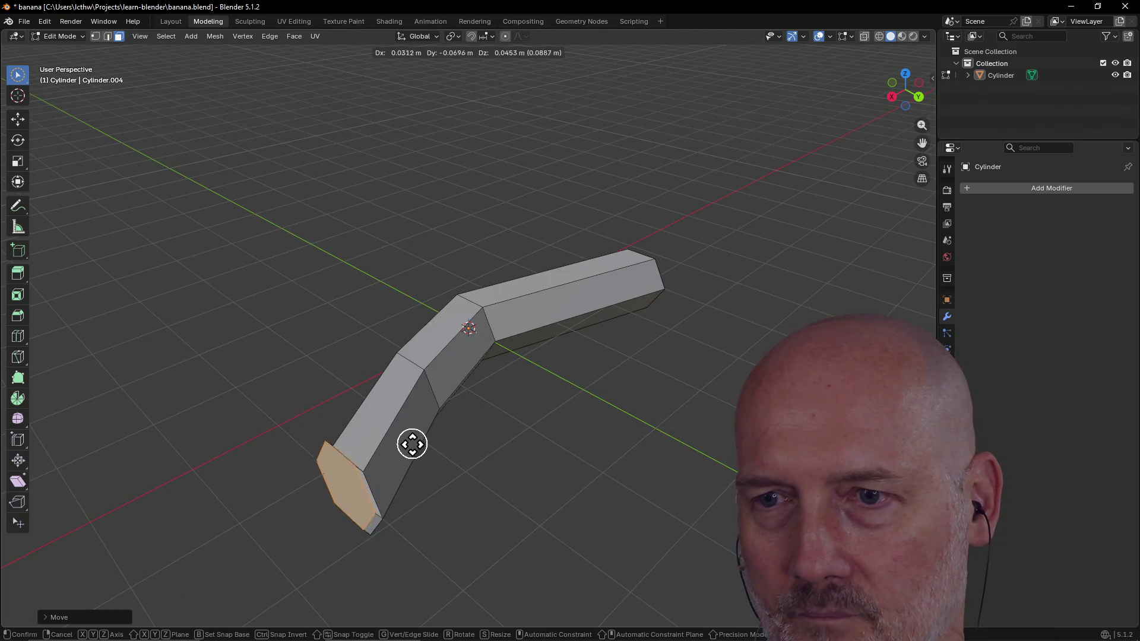
key(z)
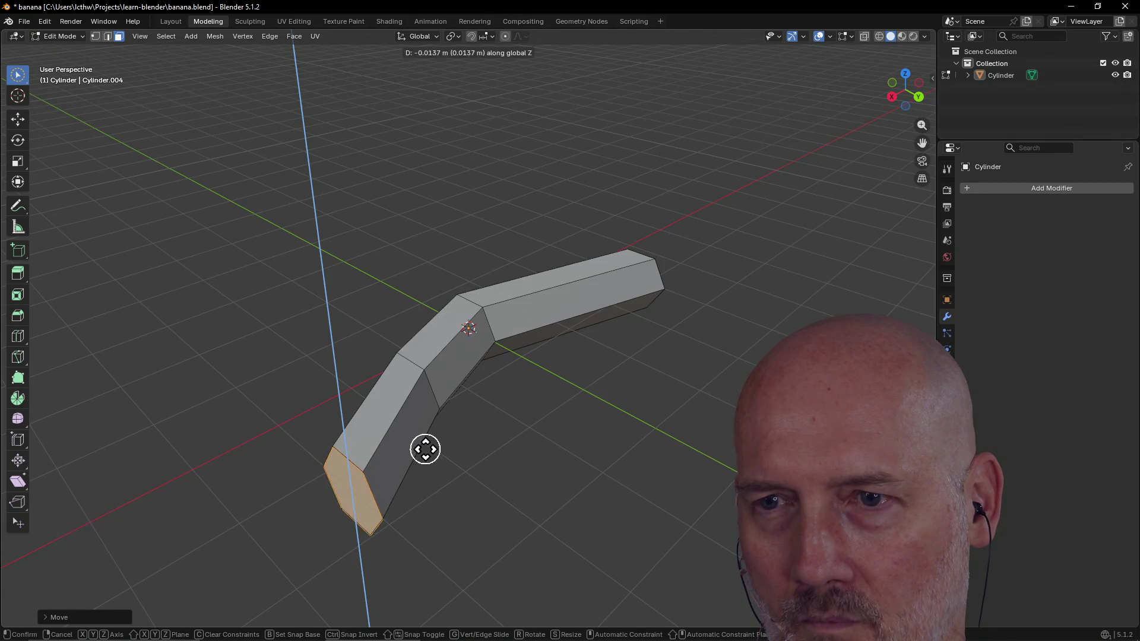
key(y)
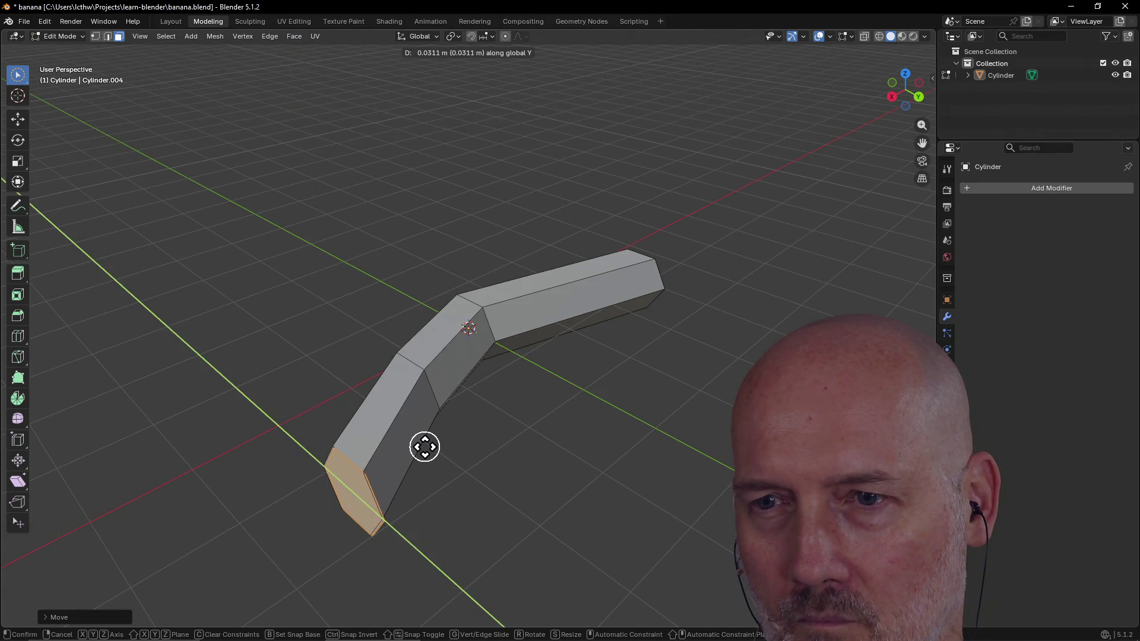
key(x)
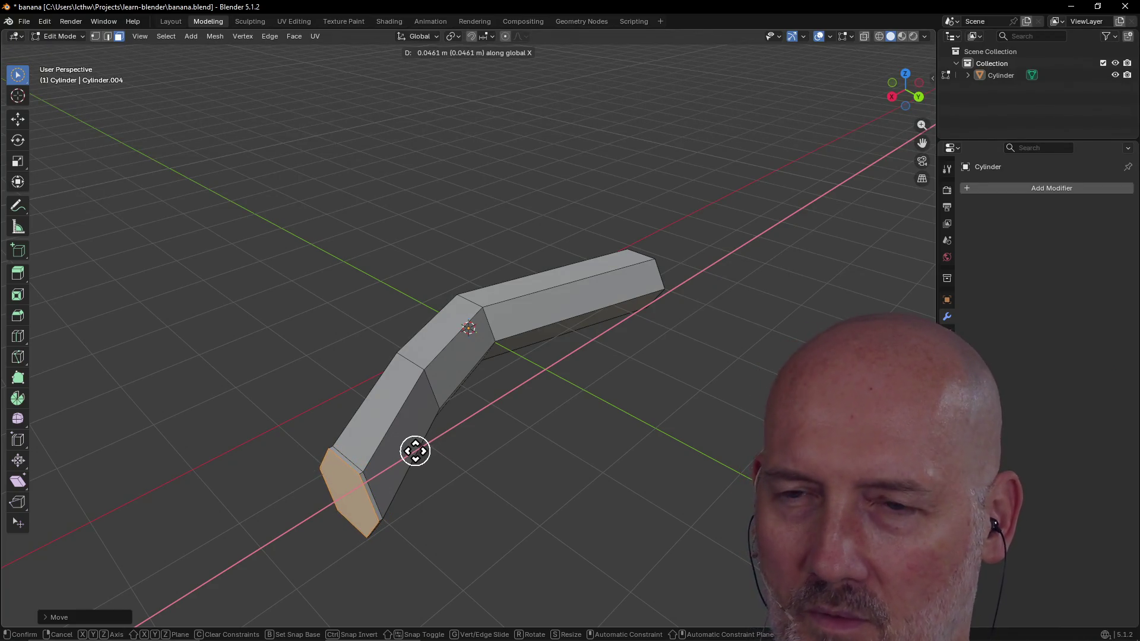
key(Escape)
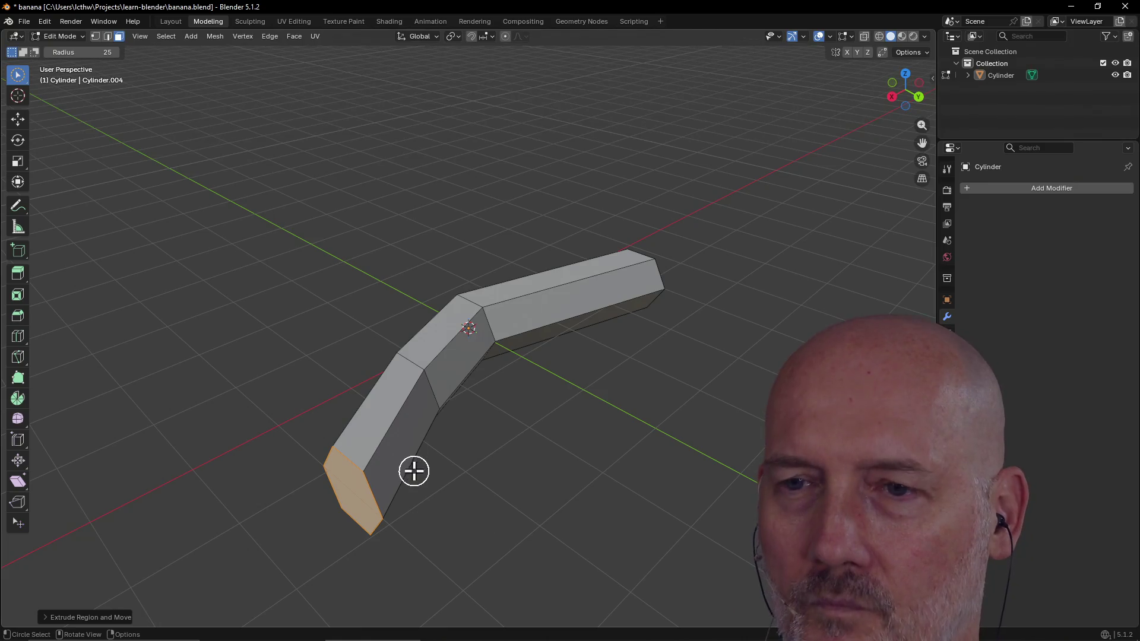
key(alt+Tab)
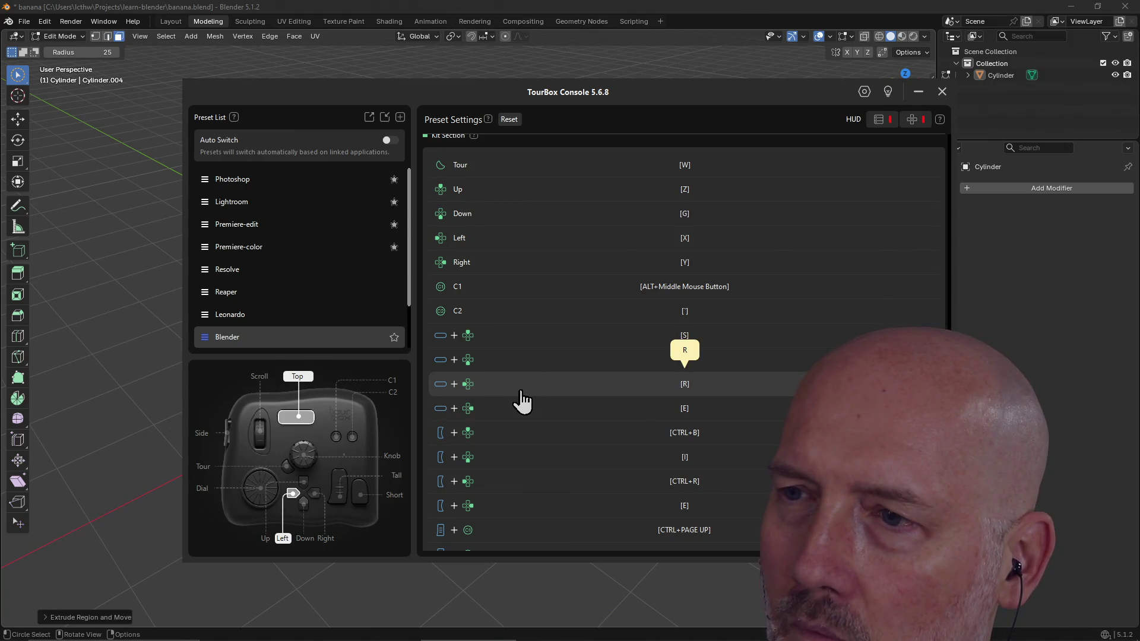
Step: Return to Blender, try rotating the end face about Z, and cancel the rotation
key(alt+Tab)
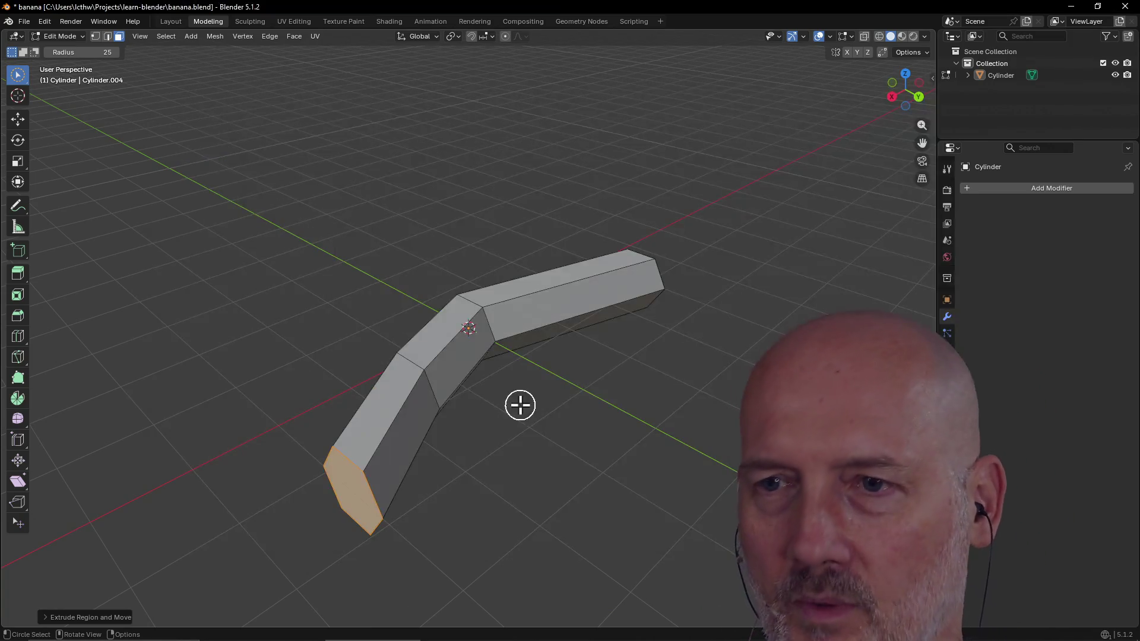
middle_drag(441, 430, 441, 431)
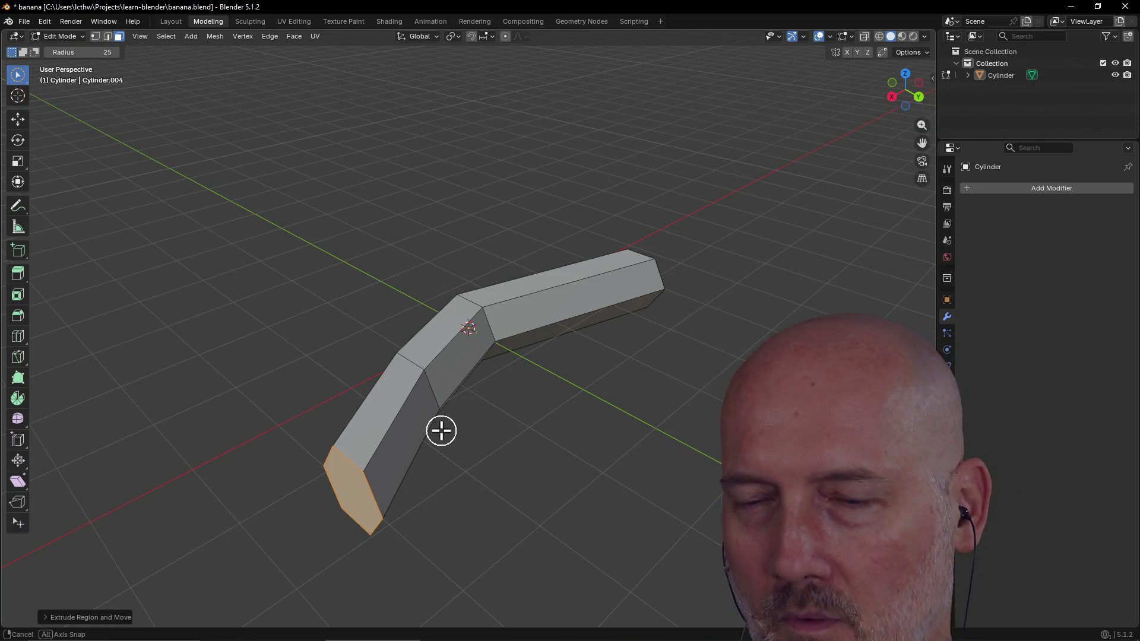
key(r)
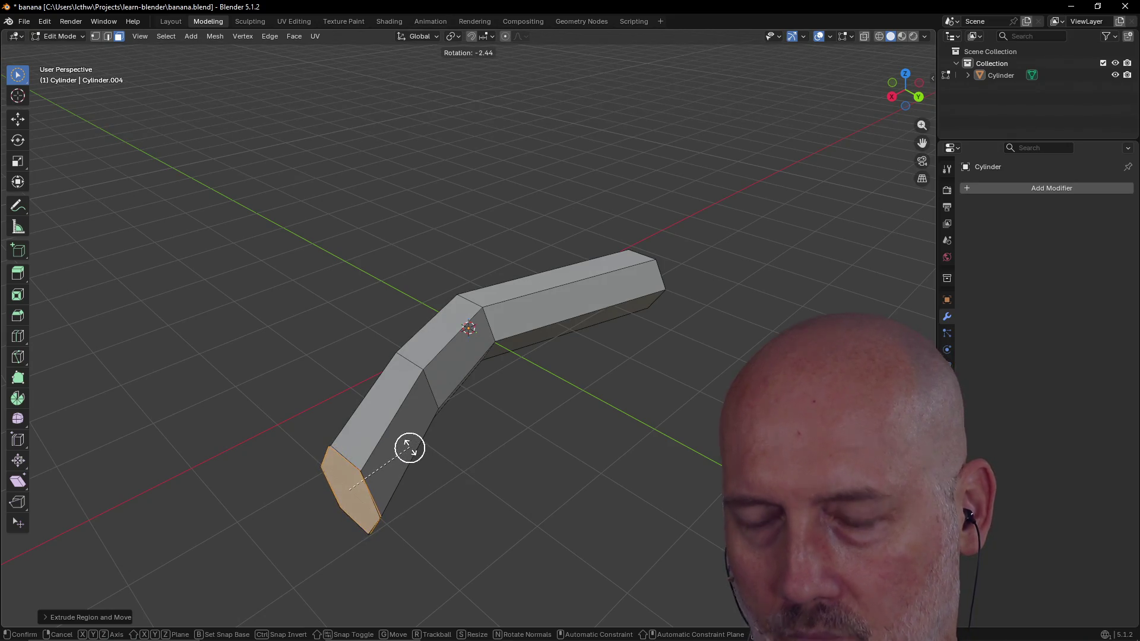
key(z)
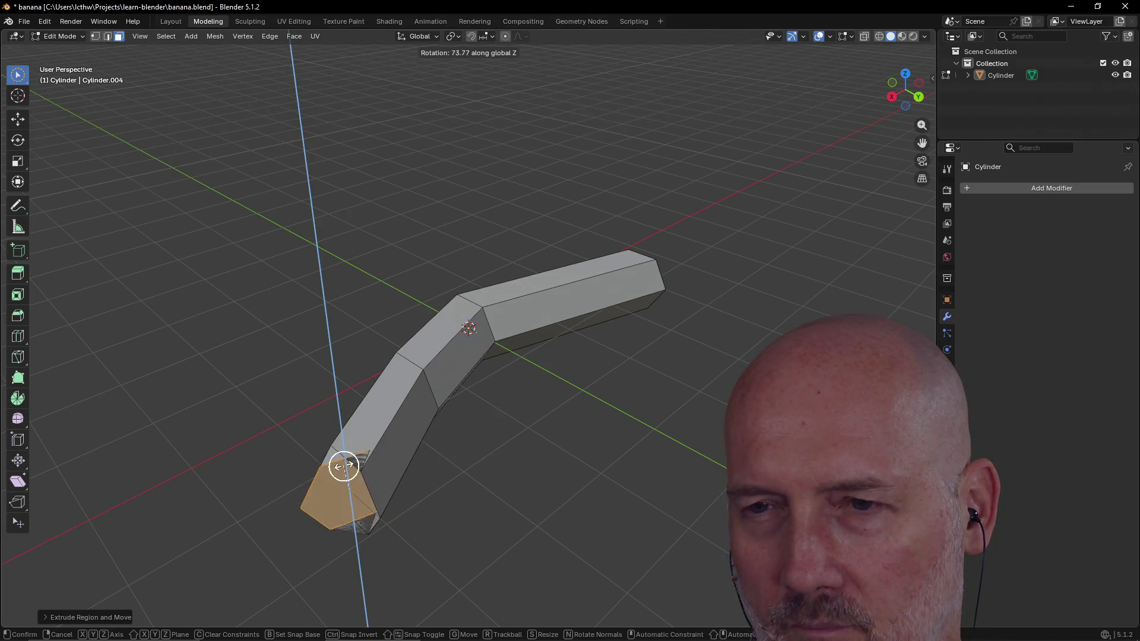
key(Escape)
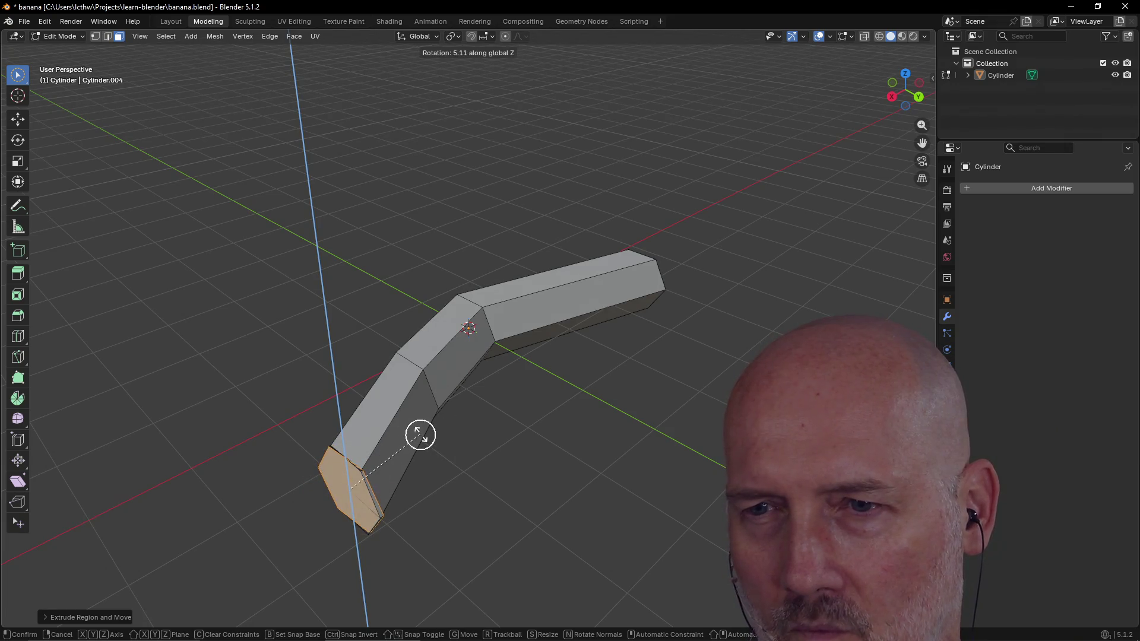
Step: Brush-select faces on the right arm and select the face loop around it
key(c)
middle_drag(501, 400, 423, 410)
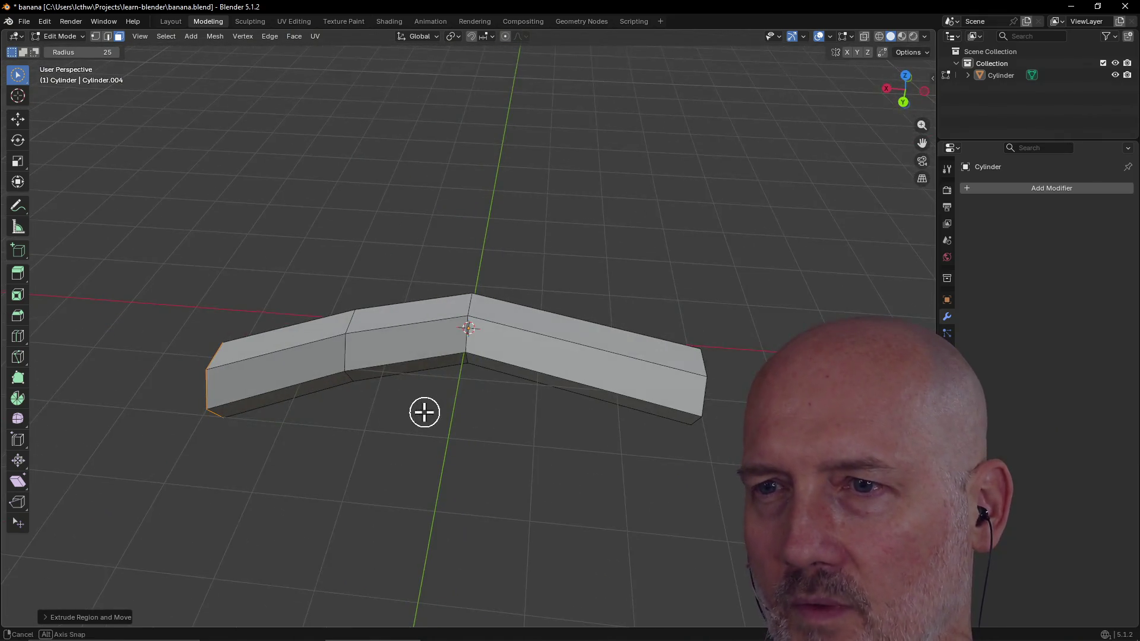
drag(504, 376, 540, 356)
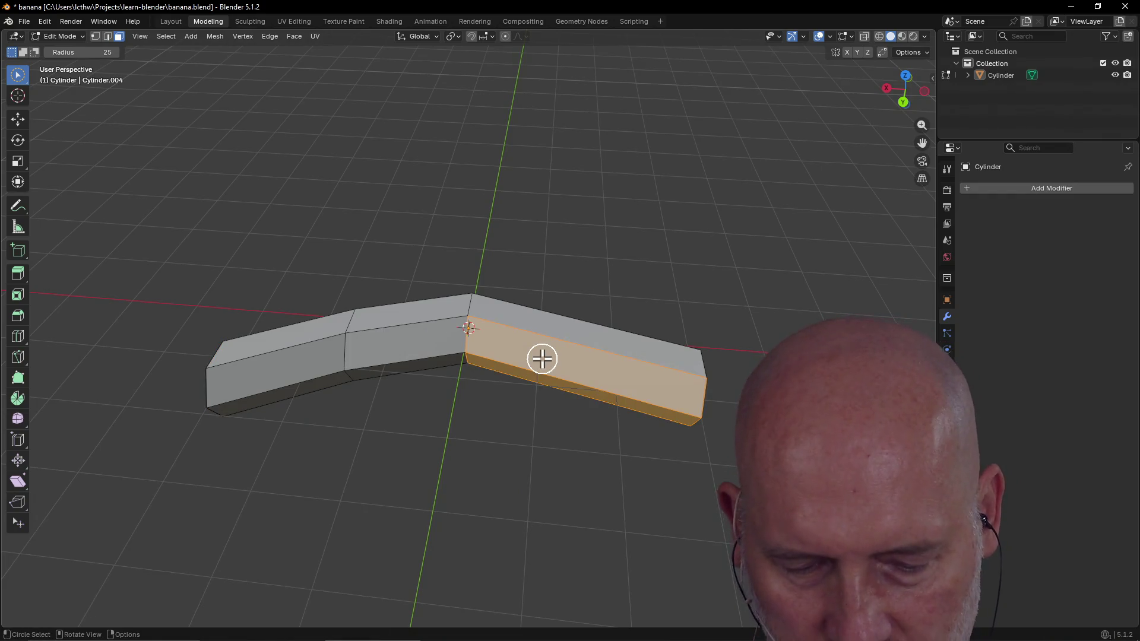
alt+click(556, 362)
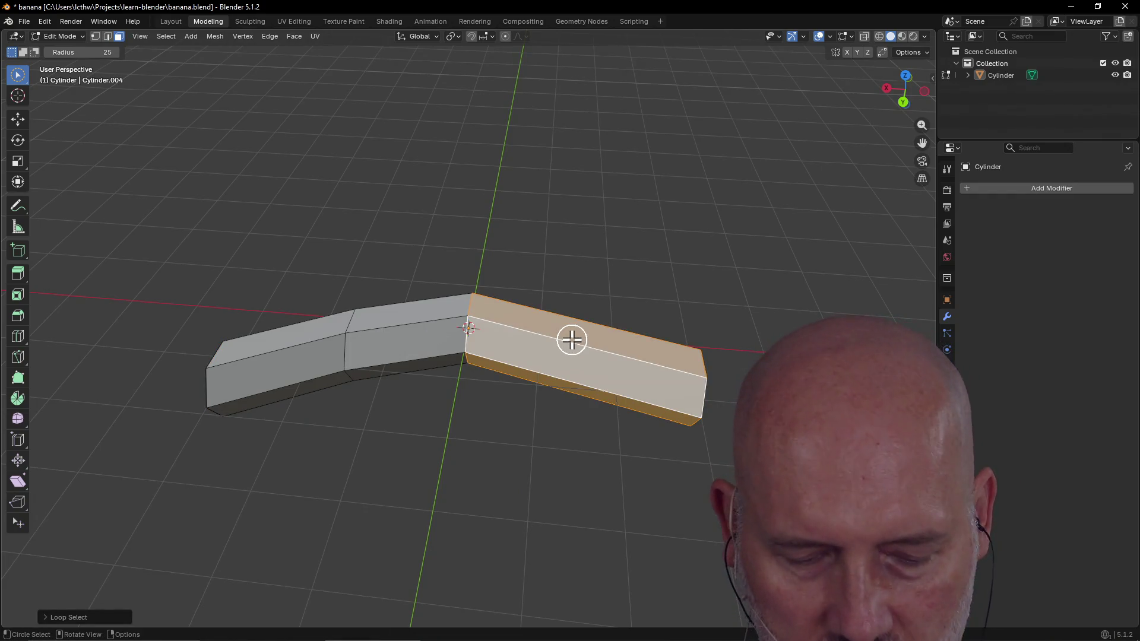
Step: Cut one edge loop across the right arm with Ctrl+R and confirm its position
key(ctrl+r)
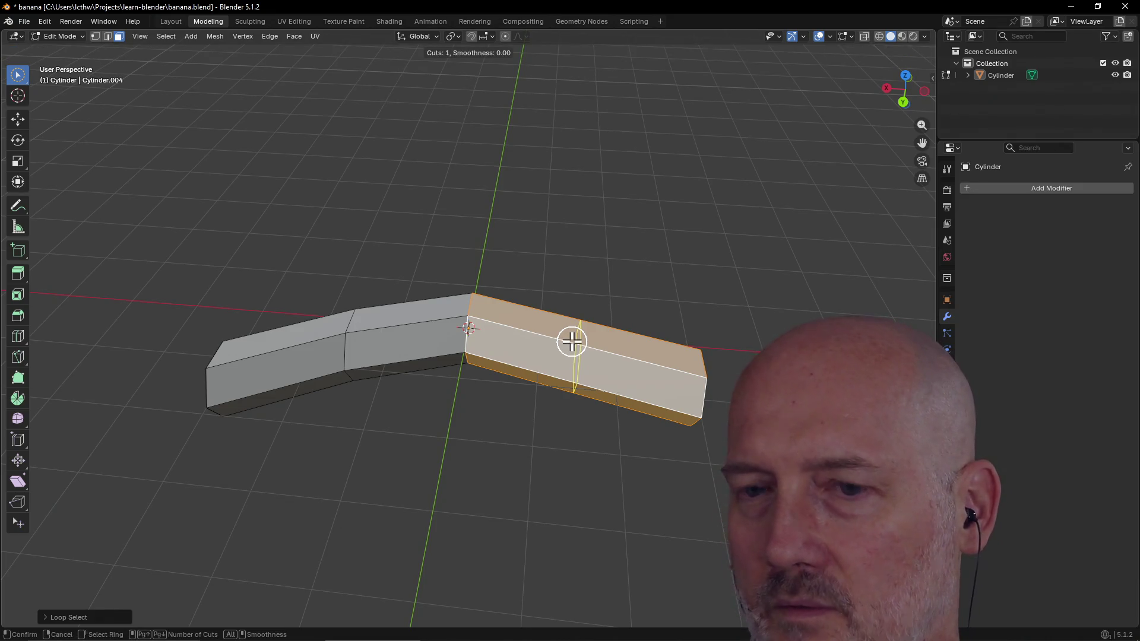
click(573, 341)
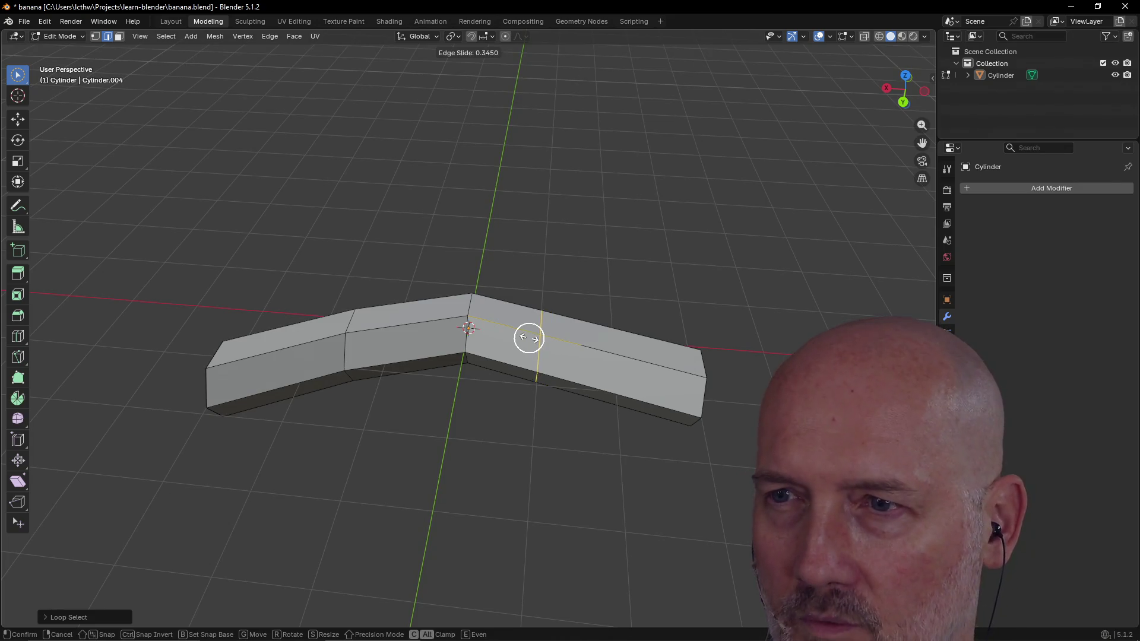
click(529, 338)
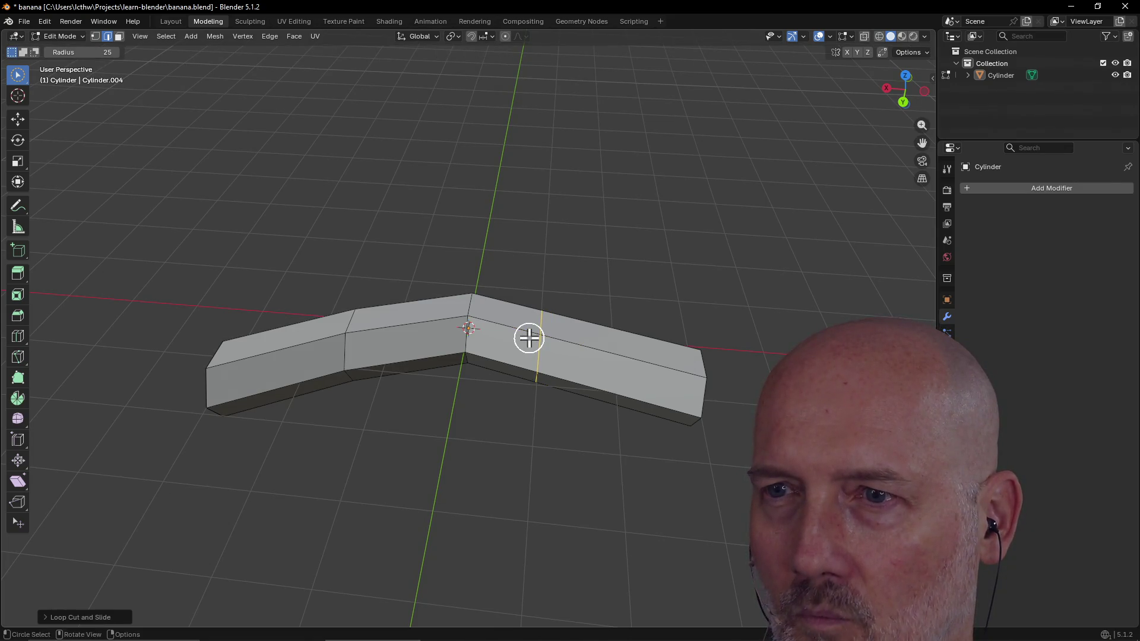
middle_drag(591, 342, 614, 355)
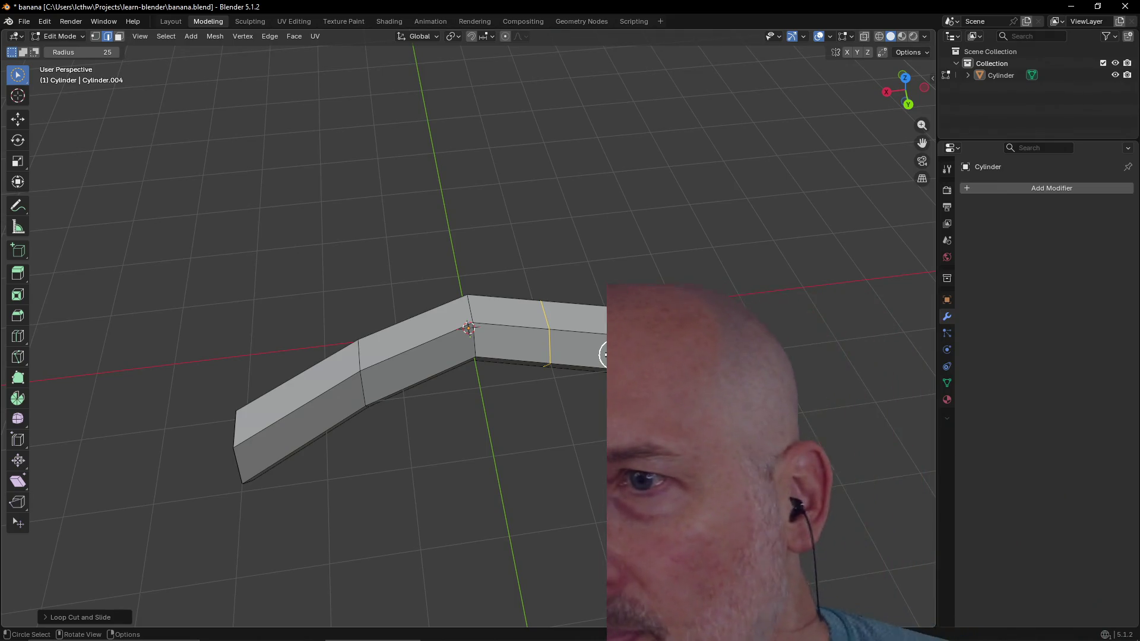
Step: Place the 3D cursor at the bend vertex and start brush-selecting faces
shift+right_click(471, 330)
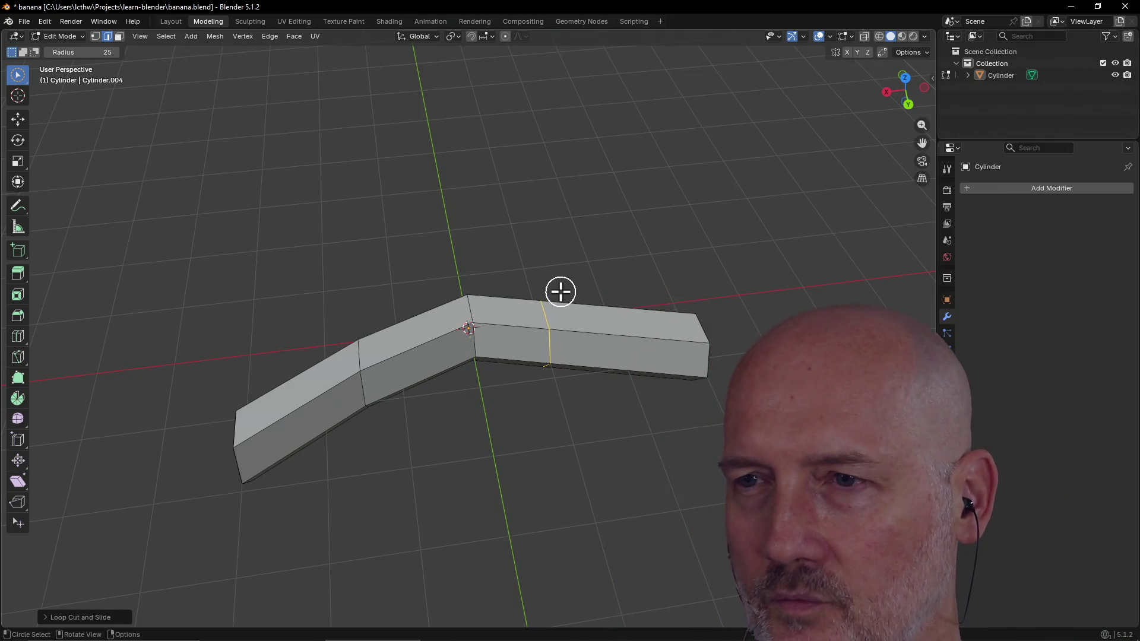
middle_drag(626, 349, 517, 308)
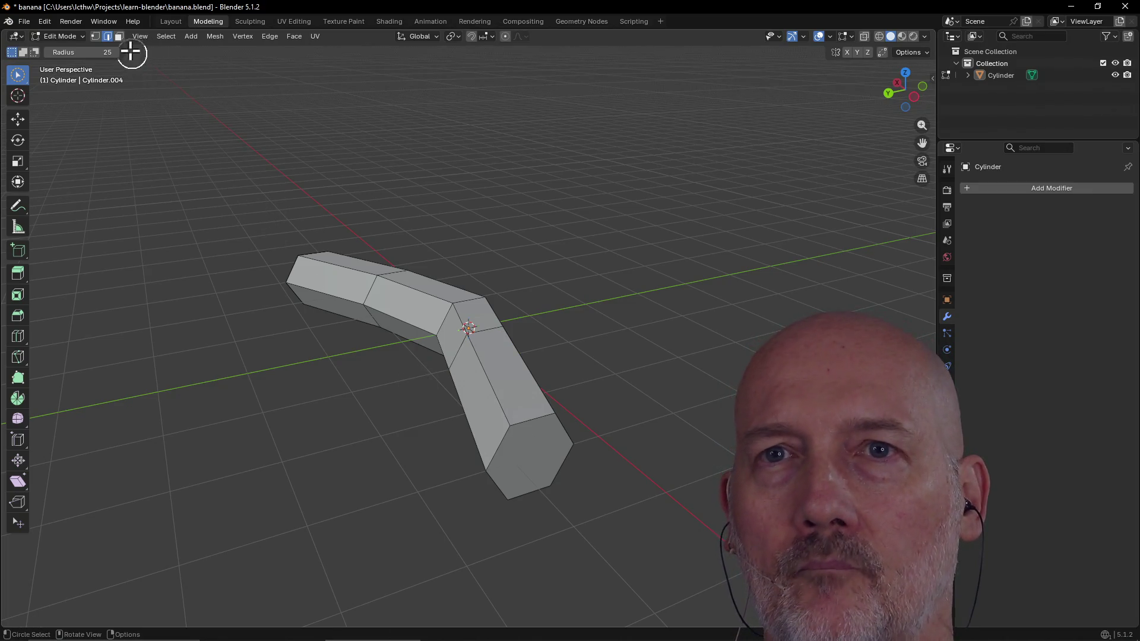
click(119, 37)
key(c)
Step: Brush-select the end face and move it along the Y axis
drag(527, 473, 525, 461)
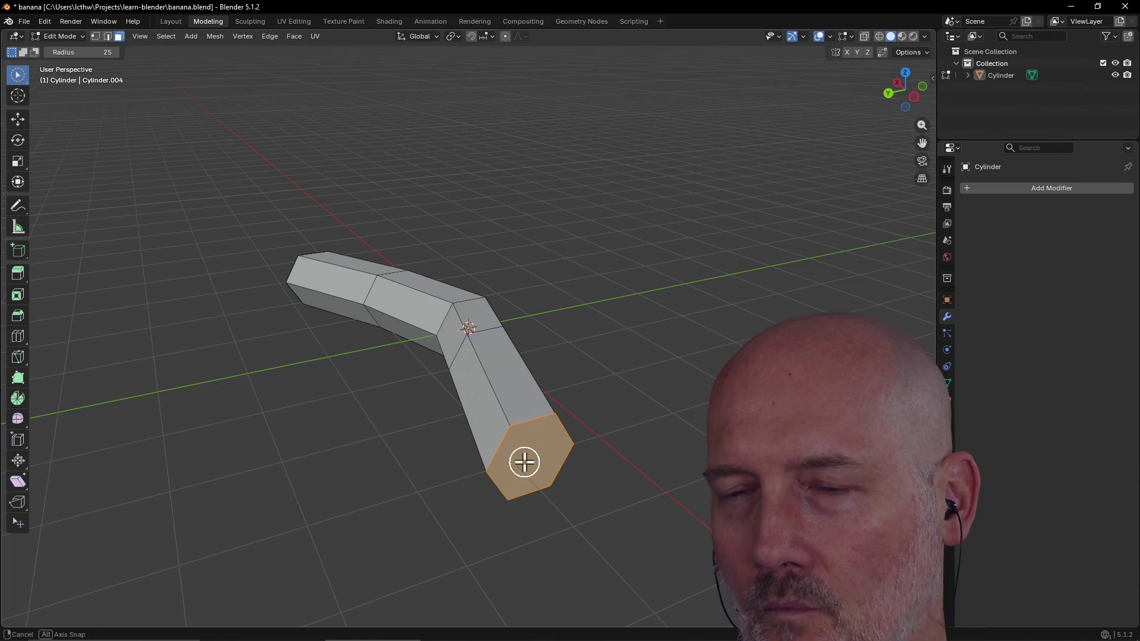
right_click(529, 462)
mouse_move(529, 463)
middle_down()
mouse_move(575, 466)
mouse_move(549, 467)
middle_up()
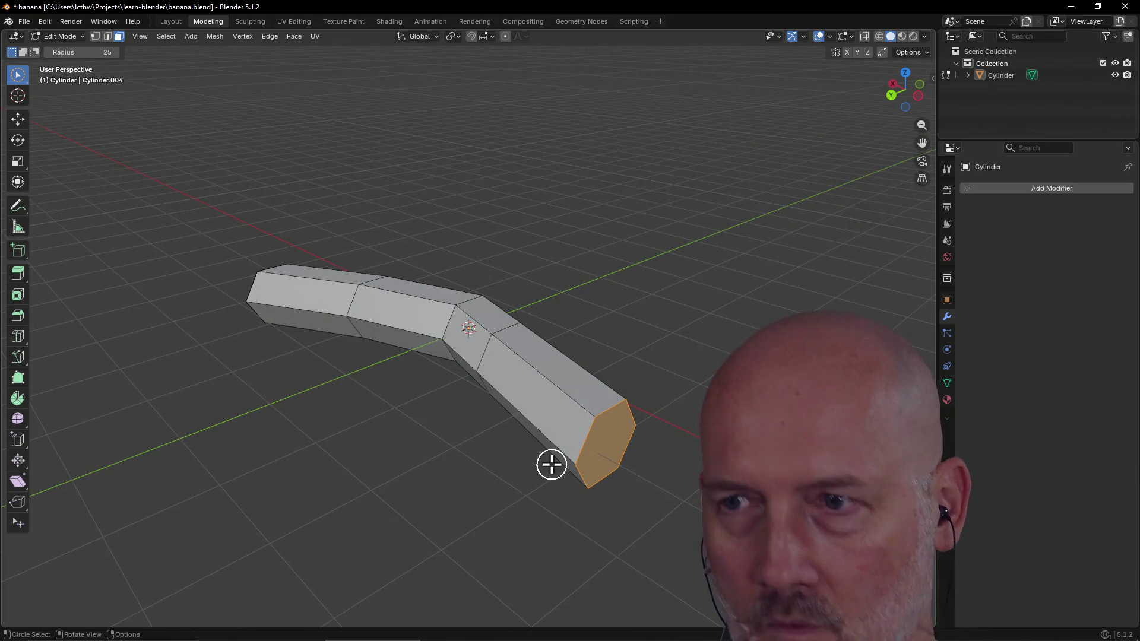
key(g)
key(y)
click(499, 476)
mouse_move(499, 476)
middle_down()
mouse_move(608, 486)
mouse_move(582, 496)
mouse_move(614, 357)
mouse_move(588, 420)
mouse_move(380, 443)
mouse_move(344, 402)
middle_up()
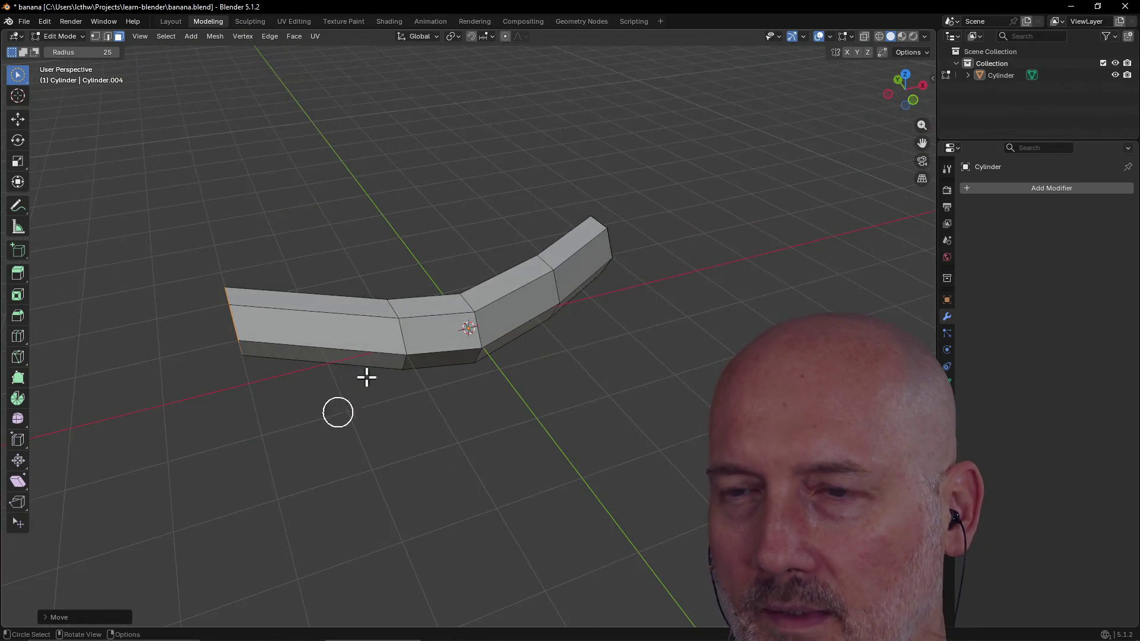
Step: Select the edge loop across the arm and shift it along Y to deepen the bend
alt+click(479, 331)
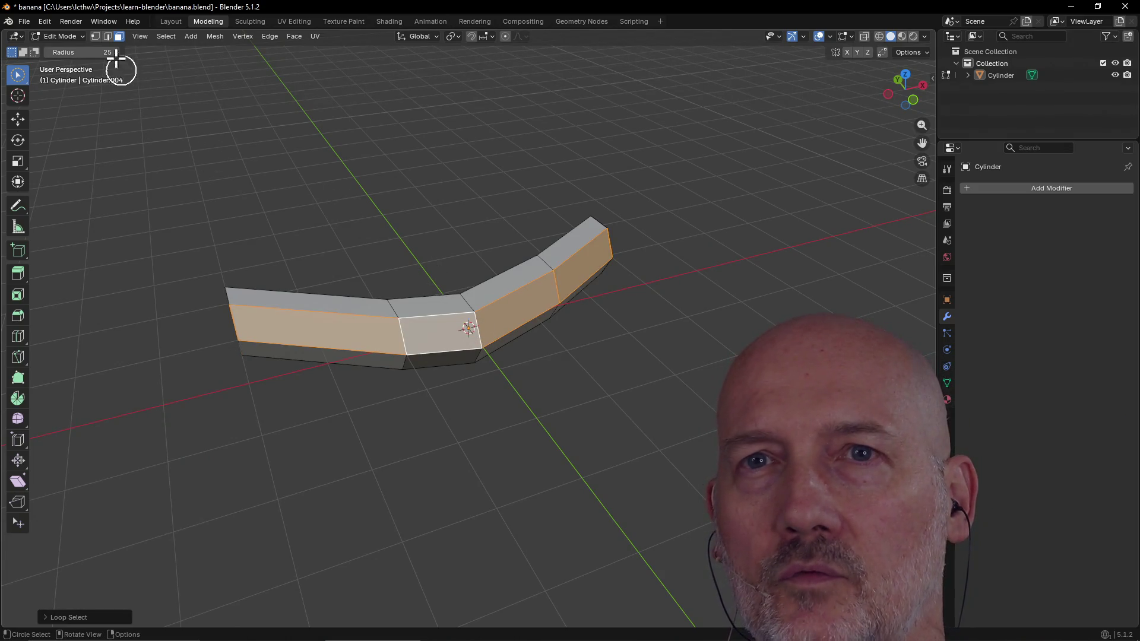
click(108, 37)
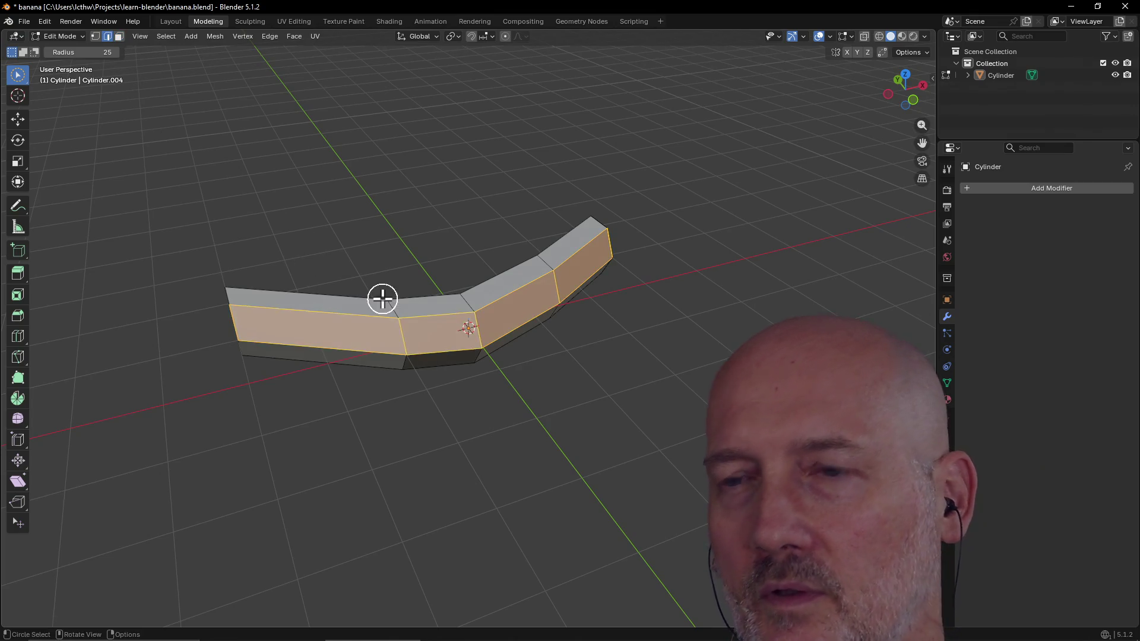
alt+click(467, 303)
middle_drag(467, 303, 680, 313)
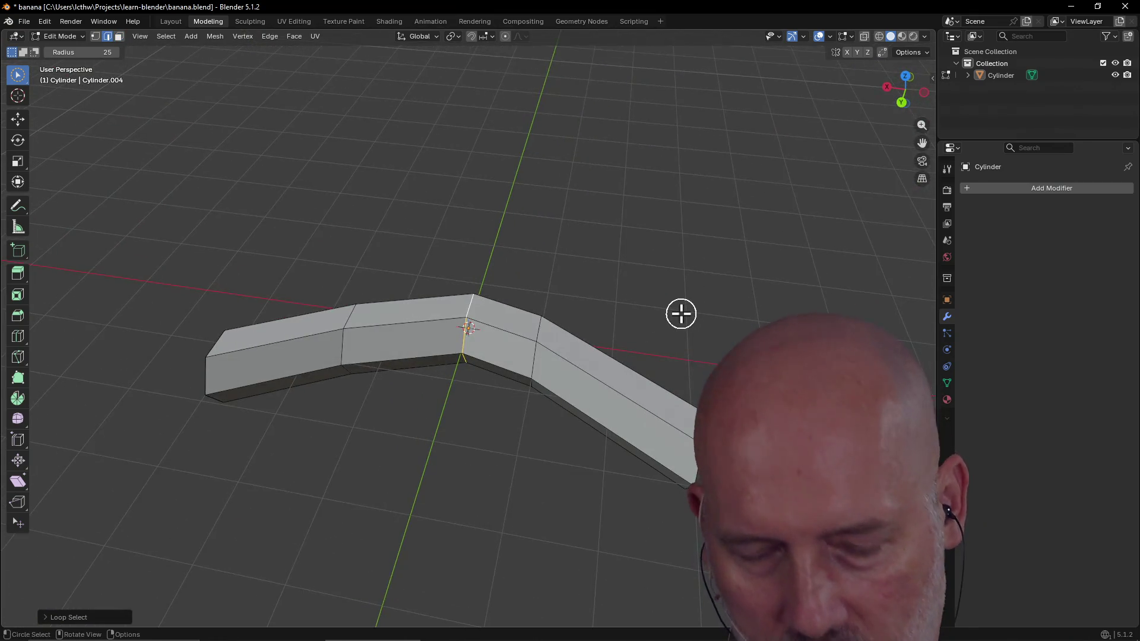
key(g)
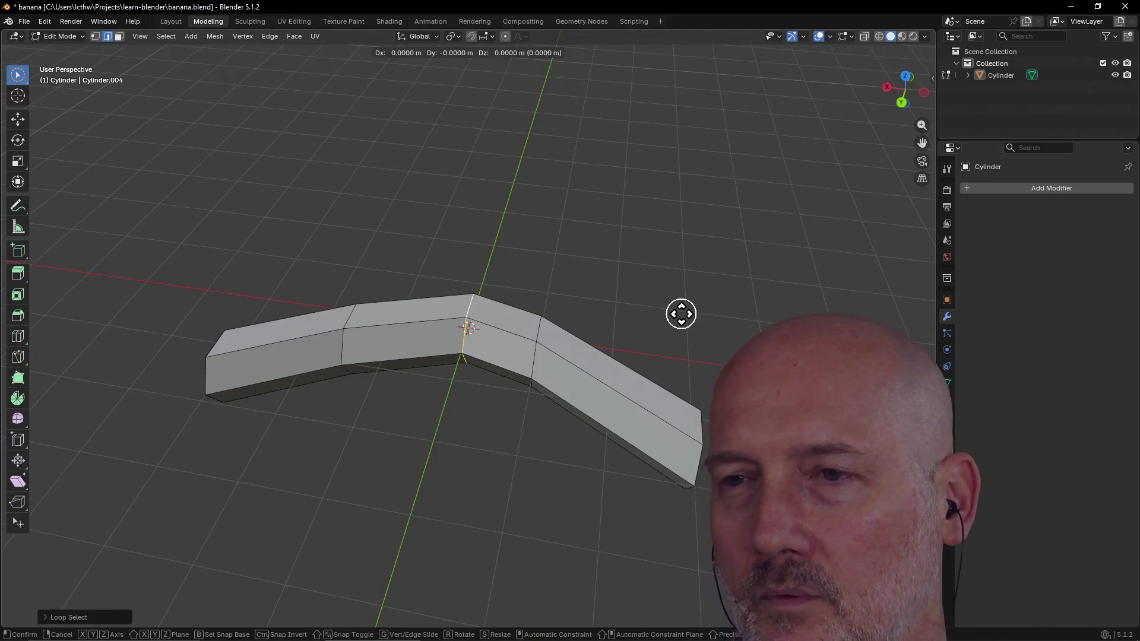
key(y)
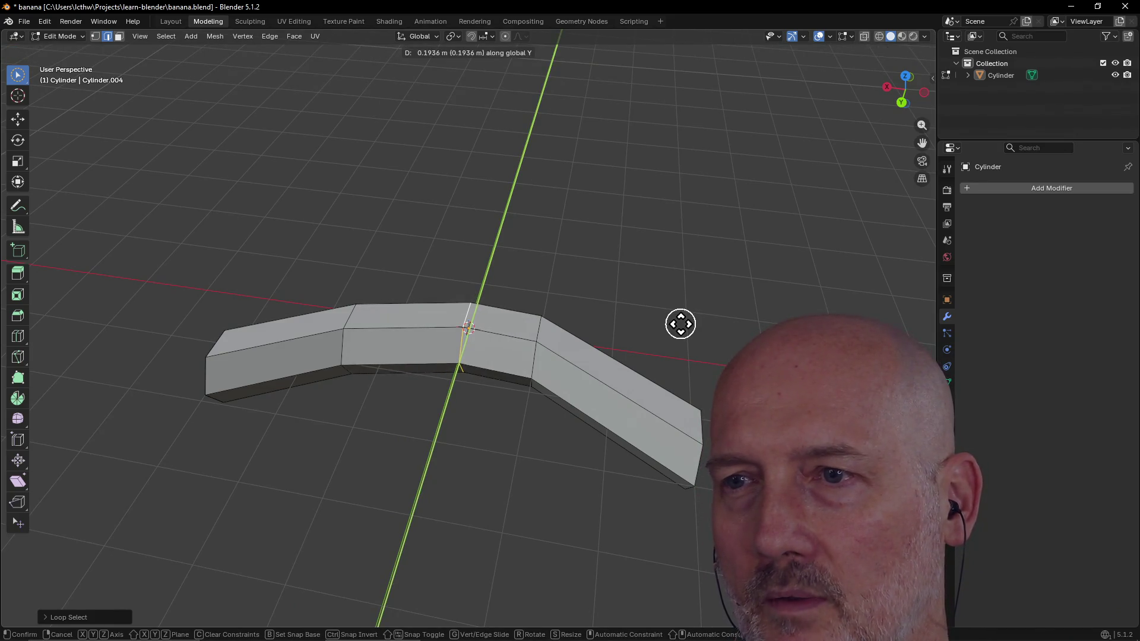
click(677, 315)
mouse_move(675, 316)
middle_down()
mouse_move(686, 258)
mouse_move(596, 277)
middle_up()
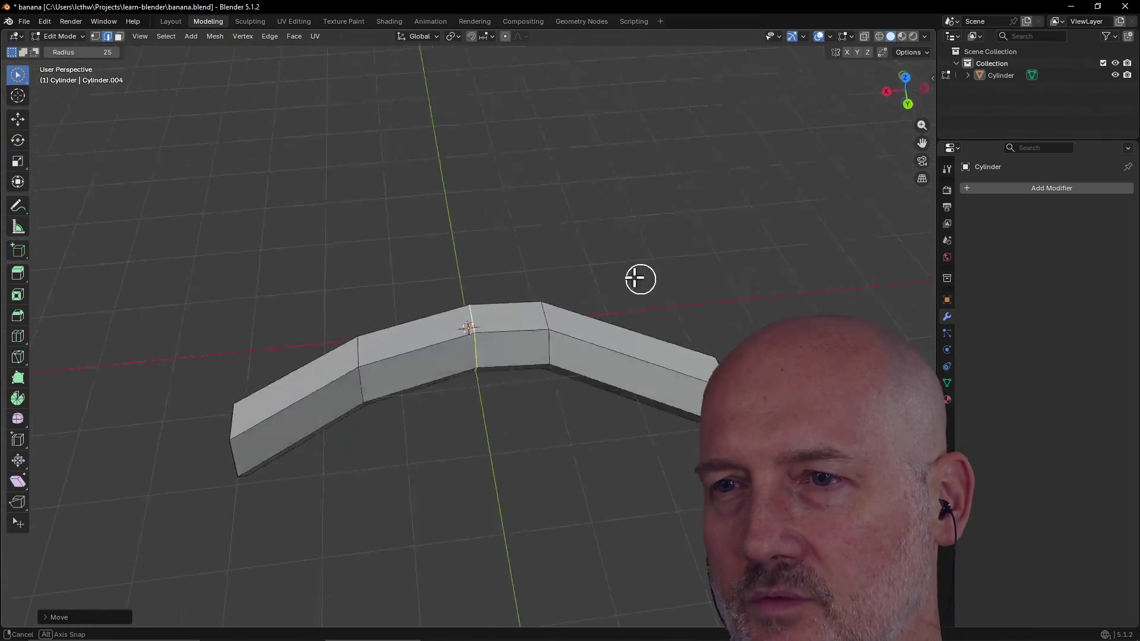
Step: From a near side-on view, select the faces of the right arm's outer section
mouse_move(594, 412)
middle_down()
mouse_move(641, 369)
mouse_move(631, 344)
middle_up()
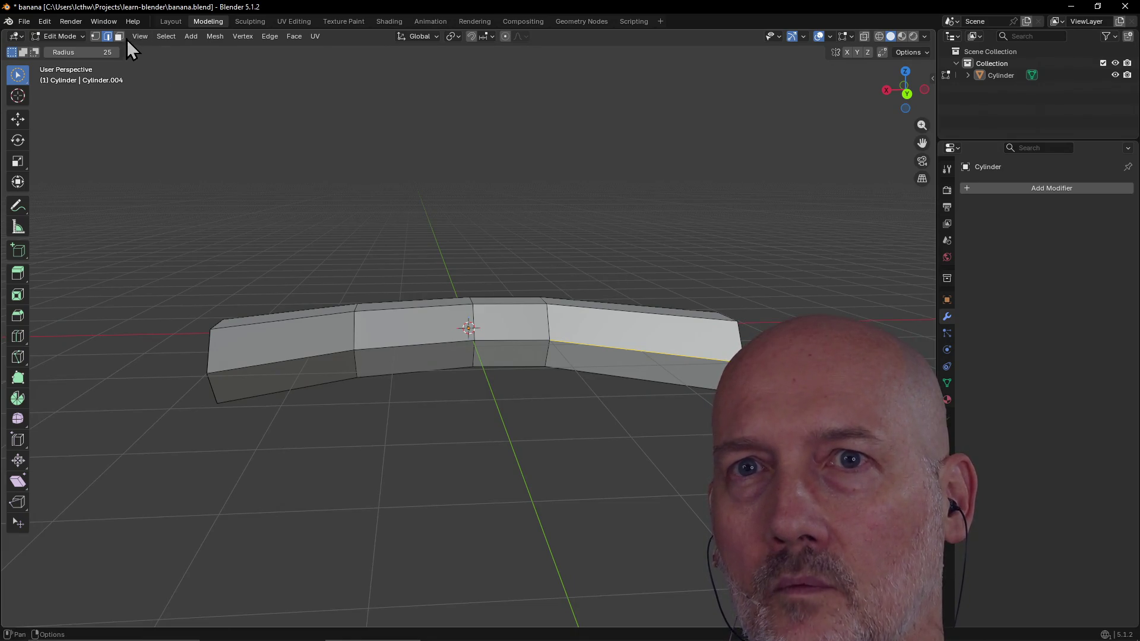
alt+click(641, 336)
mouse_move(641, 338)
middle_down()
mouse_move(641, 354)
mouse_move(664, 288)
mouse_move(660, 365)
middle_up()
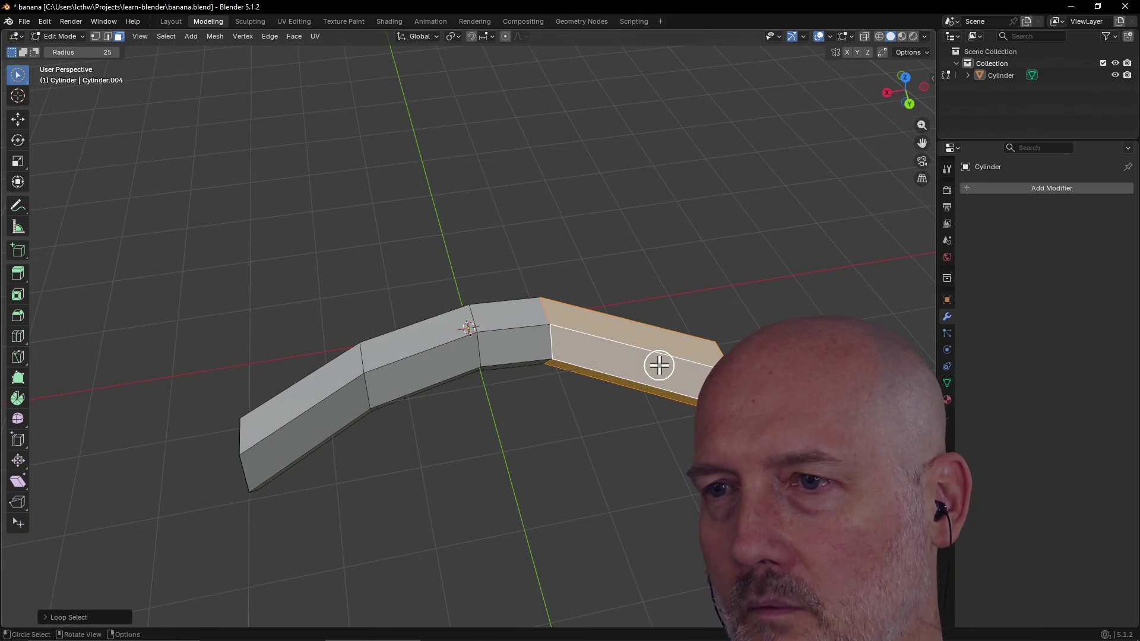
Step: Cut one more edge loop into the selected arm with Ctrl+R
key(ctrl+r)
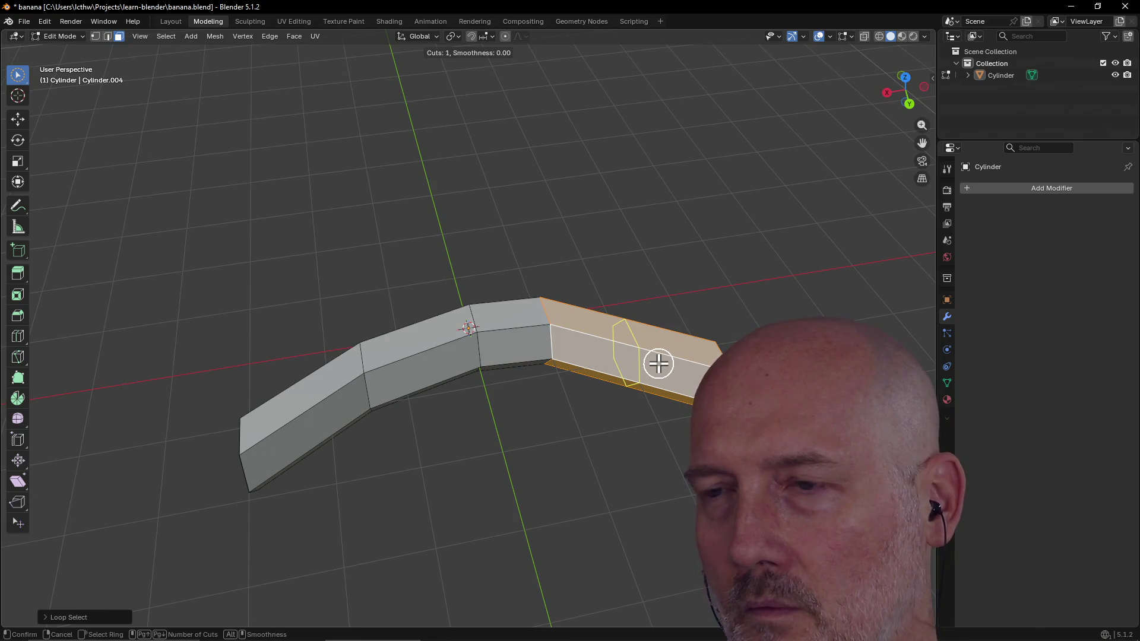
click(658, 363)
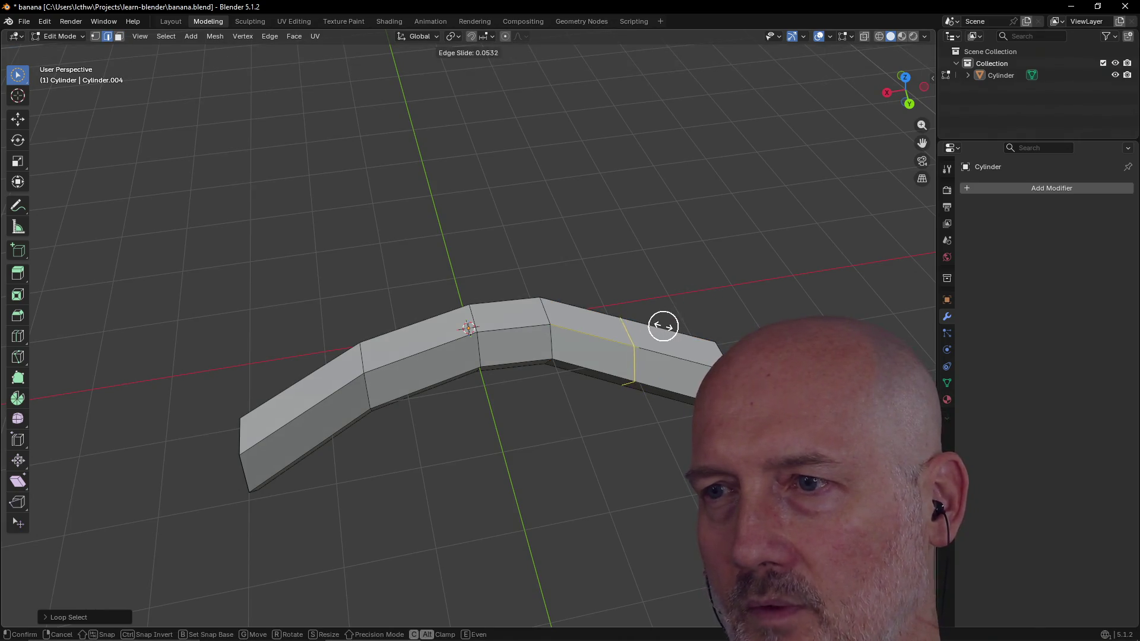
click(680, 326)
mouse_move(680, 326)
middle_down()
mouse_move(726, 292)
mouse_move(669, 278)
middle_up()
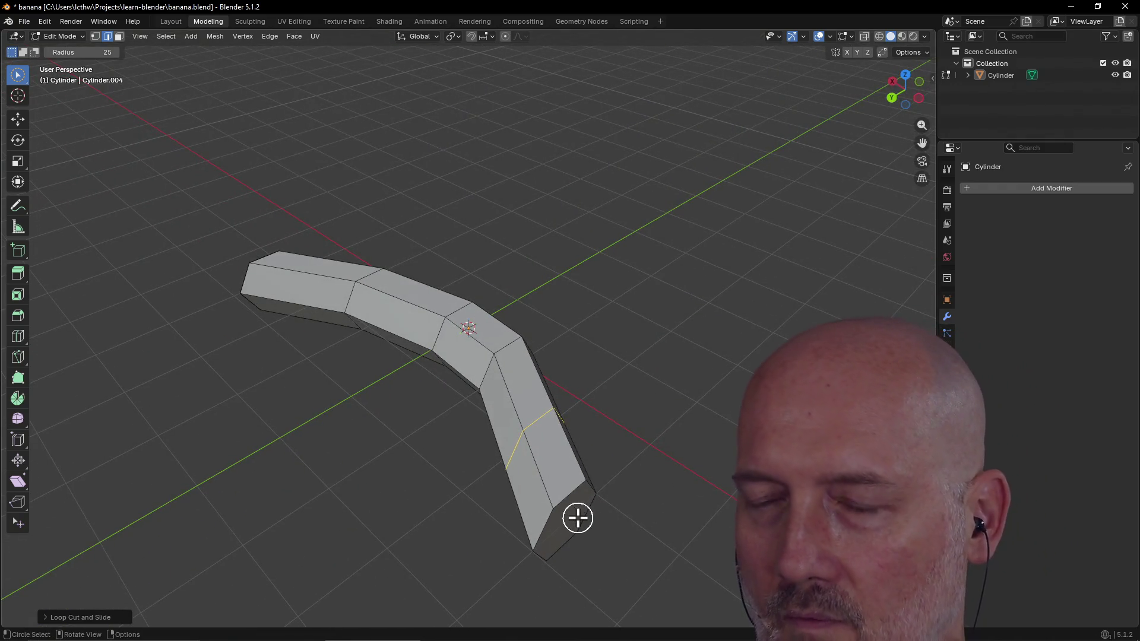
Step: Brush-select the hexagonal end face and push it further along Y, then inspect the arc
click(118, 37)
key(c)
click(571, 522)
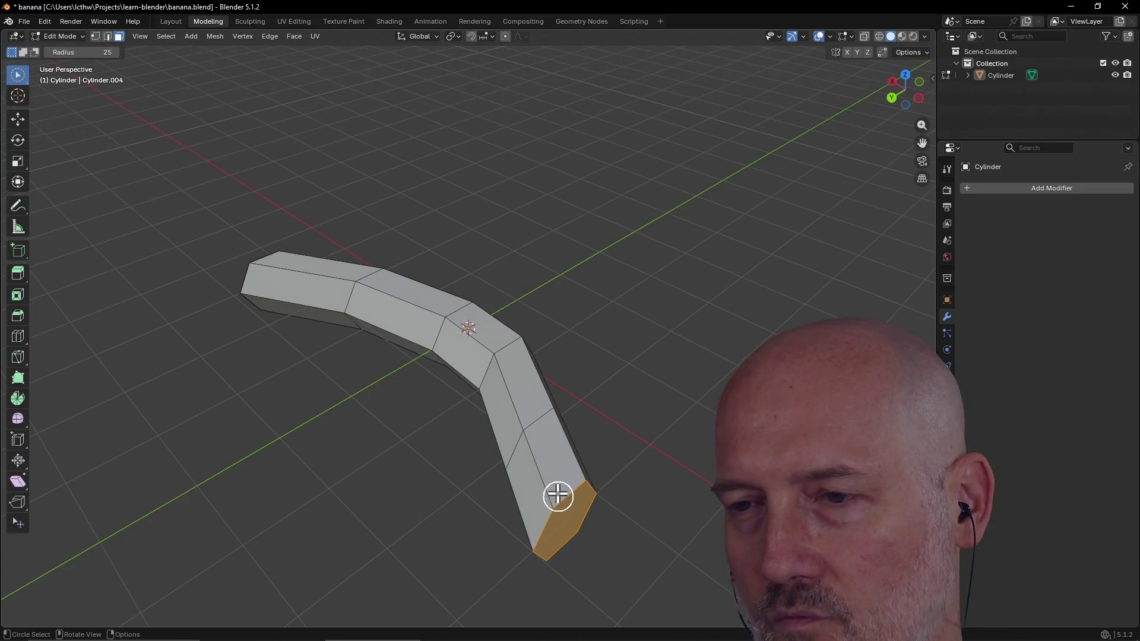
key(g)
key(y)
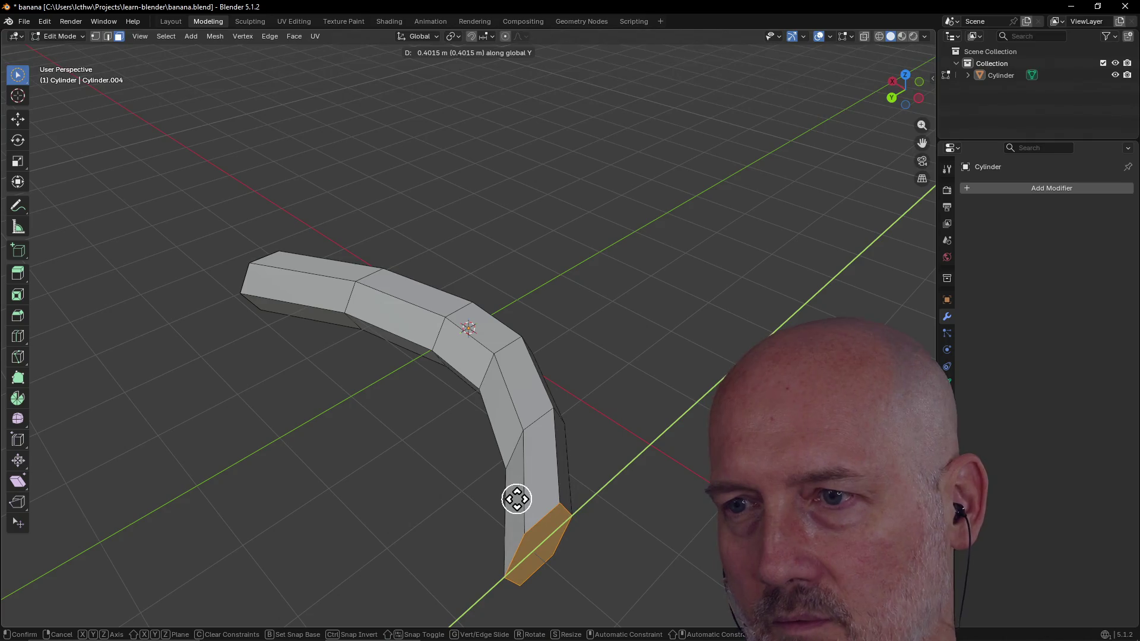
click(508, 500)
middle_drag(509, 498, 4, 507)
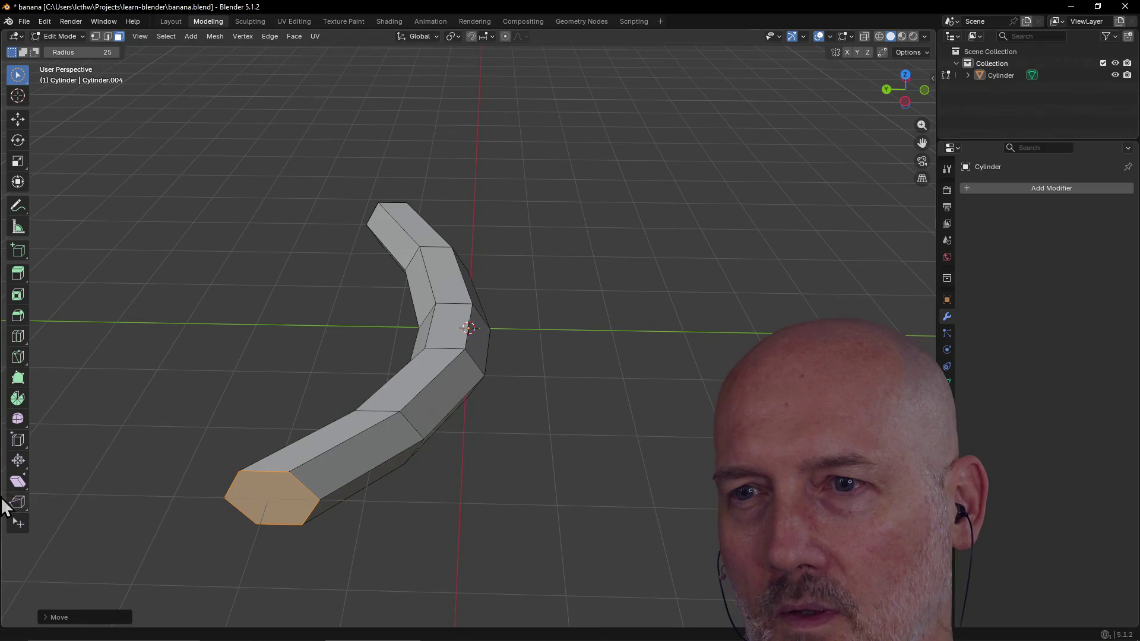
mouse_move(182, 437)
middle_down()
mouse_move(318, 415)
mouse_move(453, 425)
mouse_move(529, 469)
mouse_move(505, 469)
mouse_move(603, 341)
mouse_move(613, 259)
mouse_move(552, 269)
mouse_move(523, 293)
middle_up()
mouse_move(616, 382)
middle_down()
mouse_move(645, 318)
mouse_move(601, 277)
mouse_move(566, 265)
middle_up()
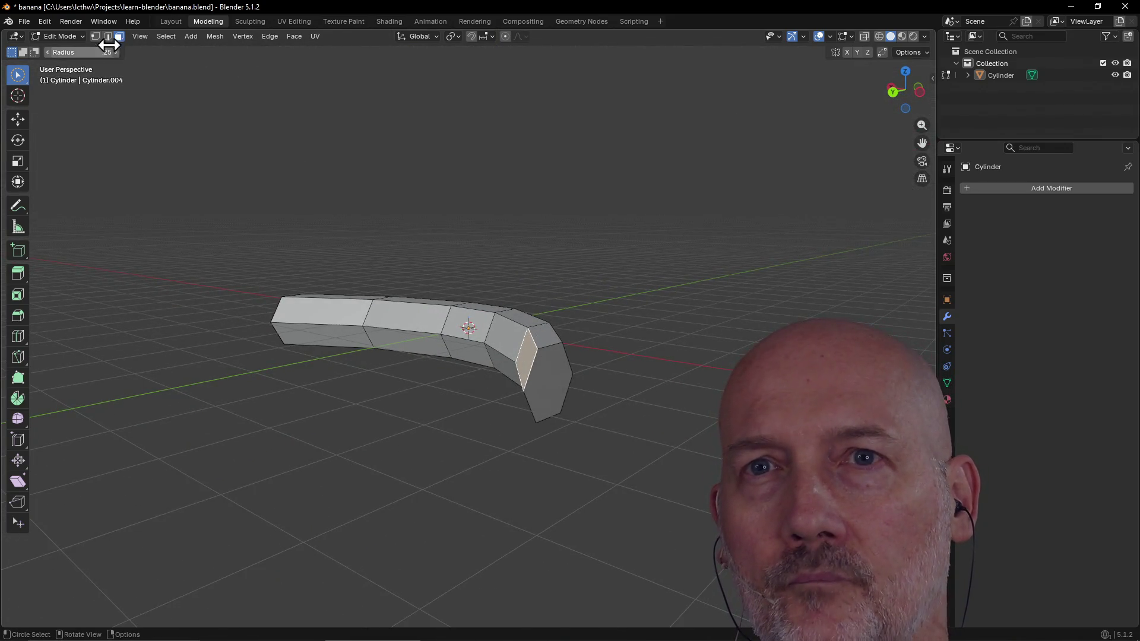
Step: In edge select, pick the single edge next to the banana's end cap
click(107, 36)
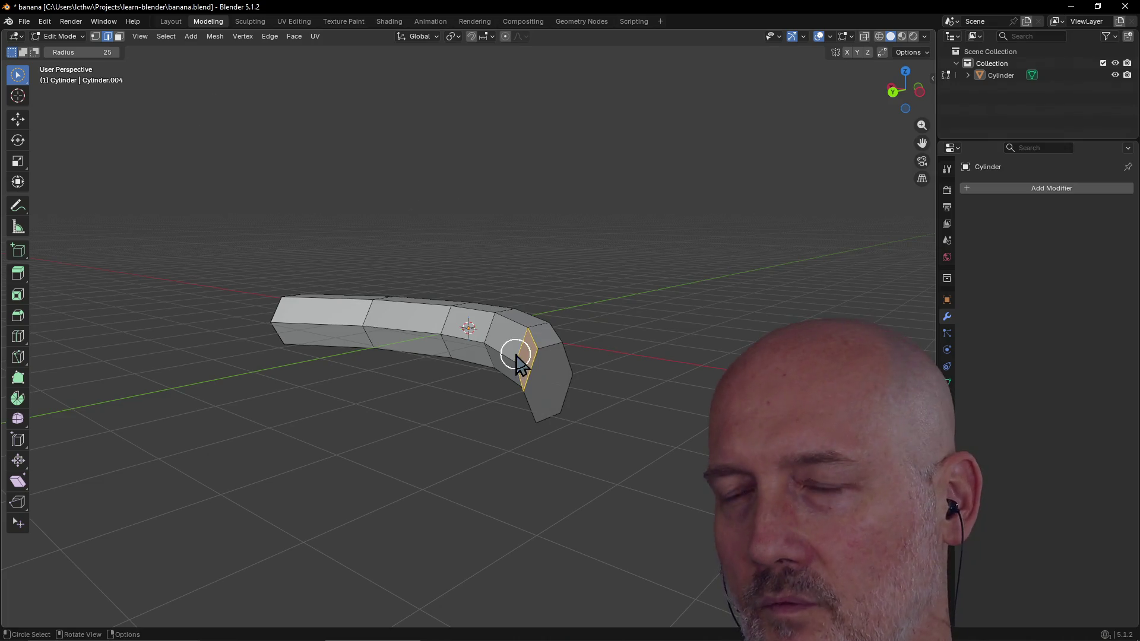
alt+click(525, 404)
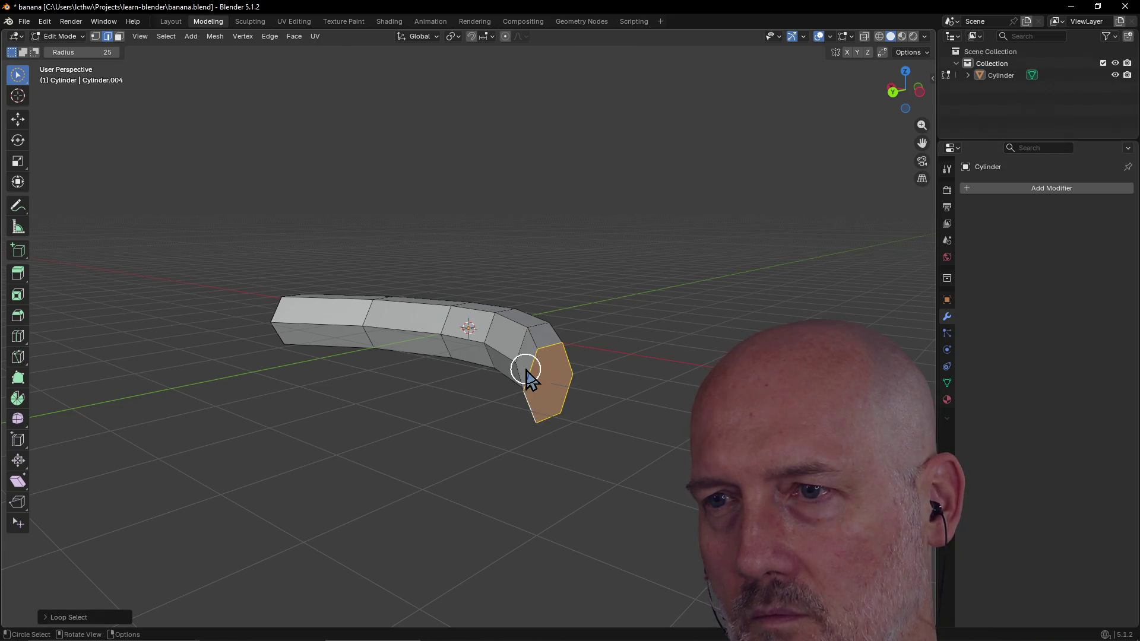
alt+click(510, 397)
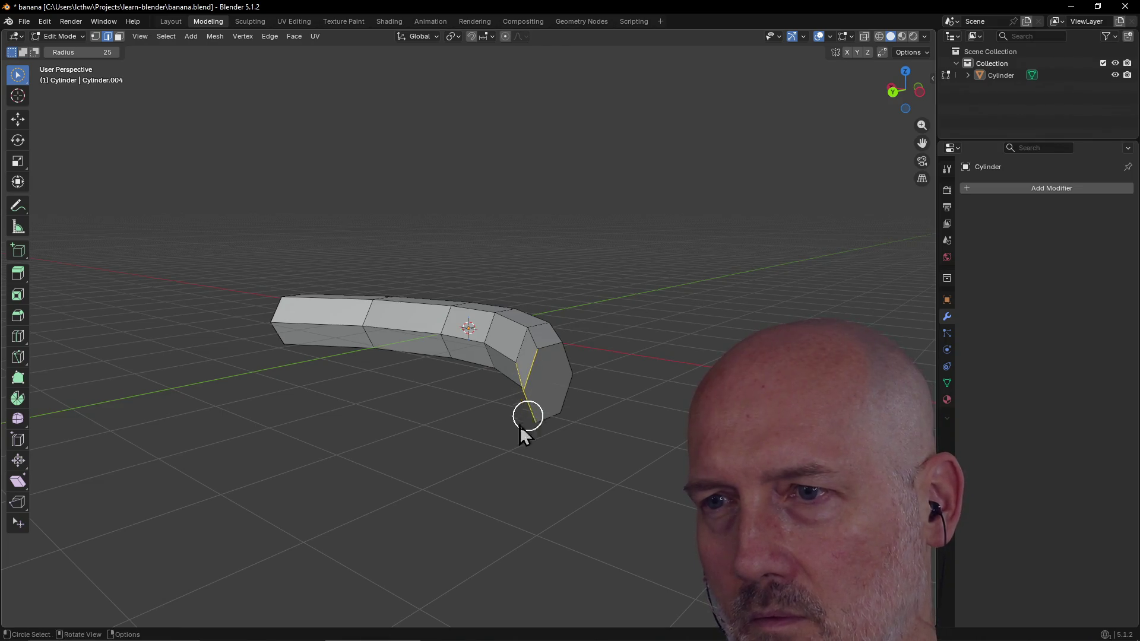
middle_drag(527, 419, 550, 437)
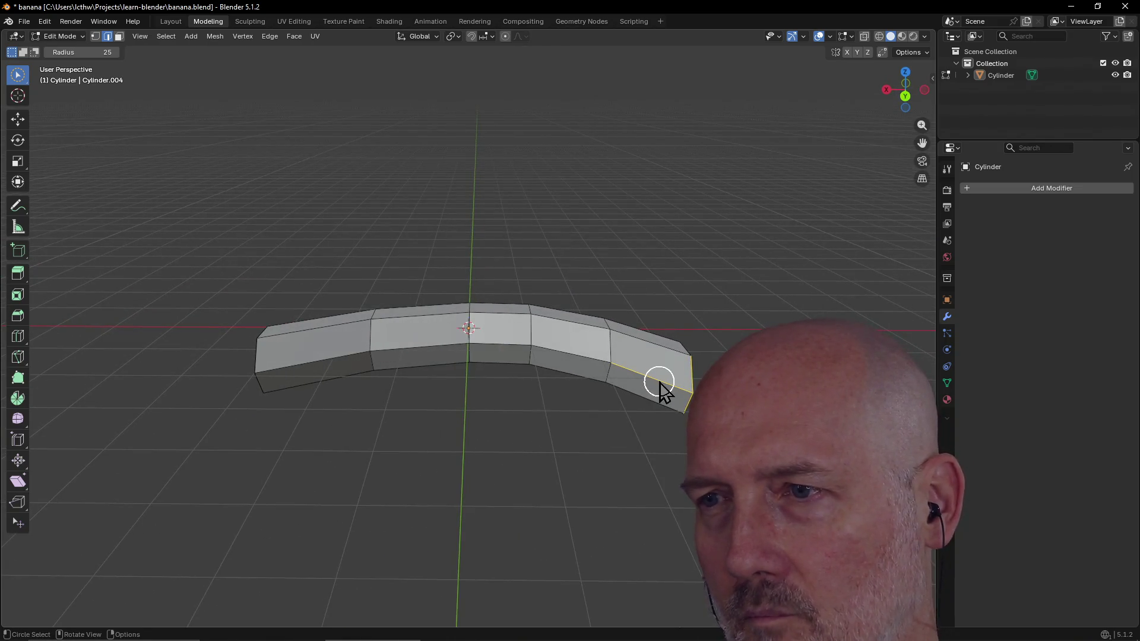
mouse_move(660, 390)
middle_down()
mouse_move(674, 436)
mouse_move(641, 436)
middle_up()
scroll(673, 436, down, 3)
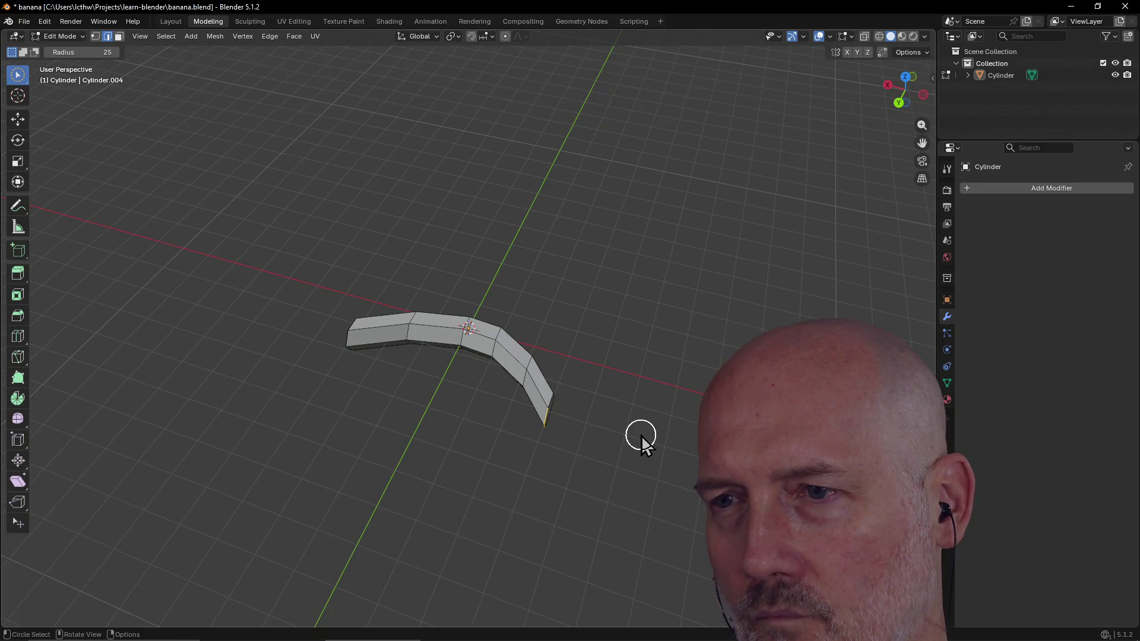
Step: Move the selected end edge freely, then begin rotating it about the Z axis
key(g)
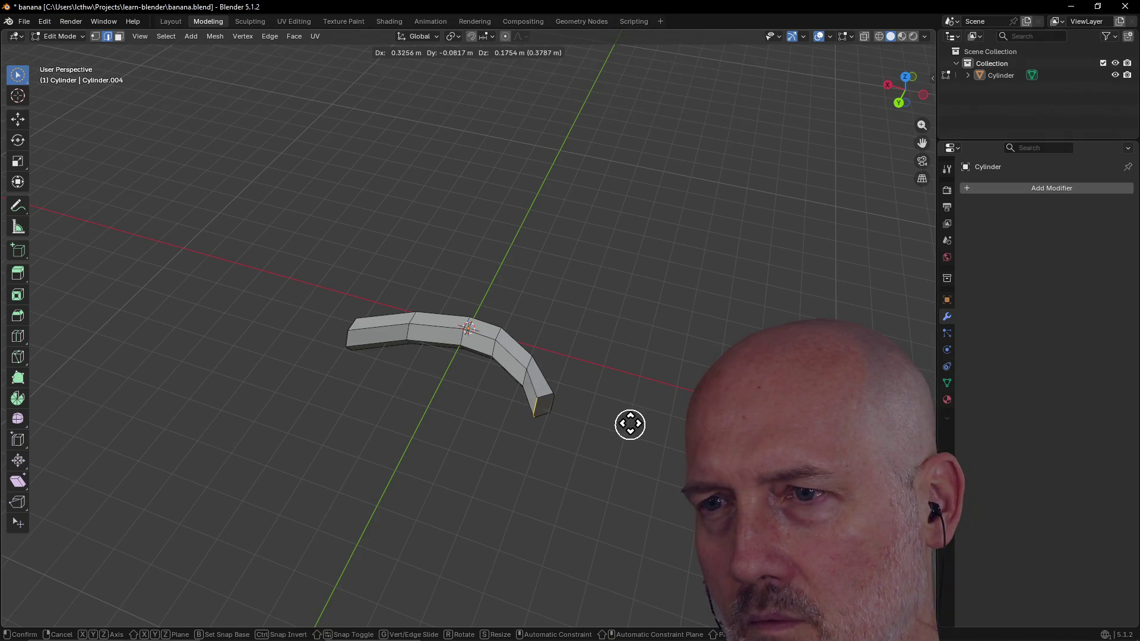
click(631, 421)
scroll(632, 423, up, 2)
mouse_move(632, 422)
middle_down()
mouse_move(628, 385)
mouse_move(606, 395)
middle_up()
key(r)
key(z)
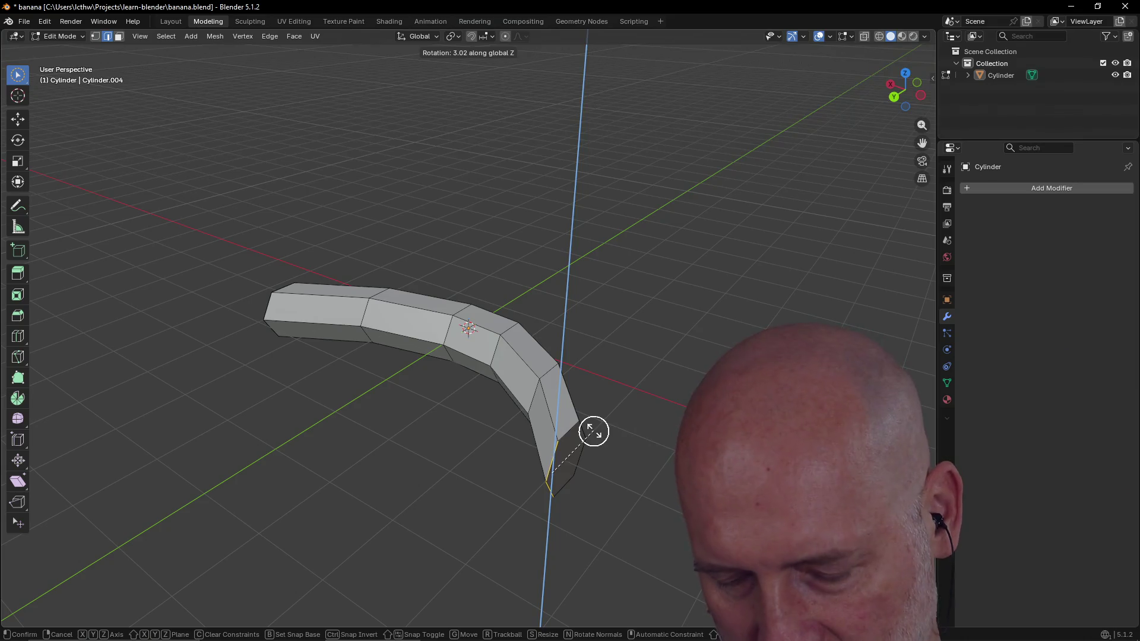
Step: Cycle the rotation through X, Y and Z constraints and cancel it
key(x)
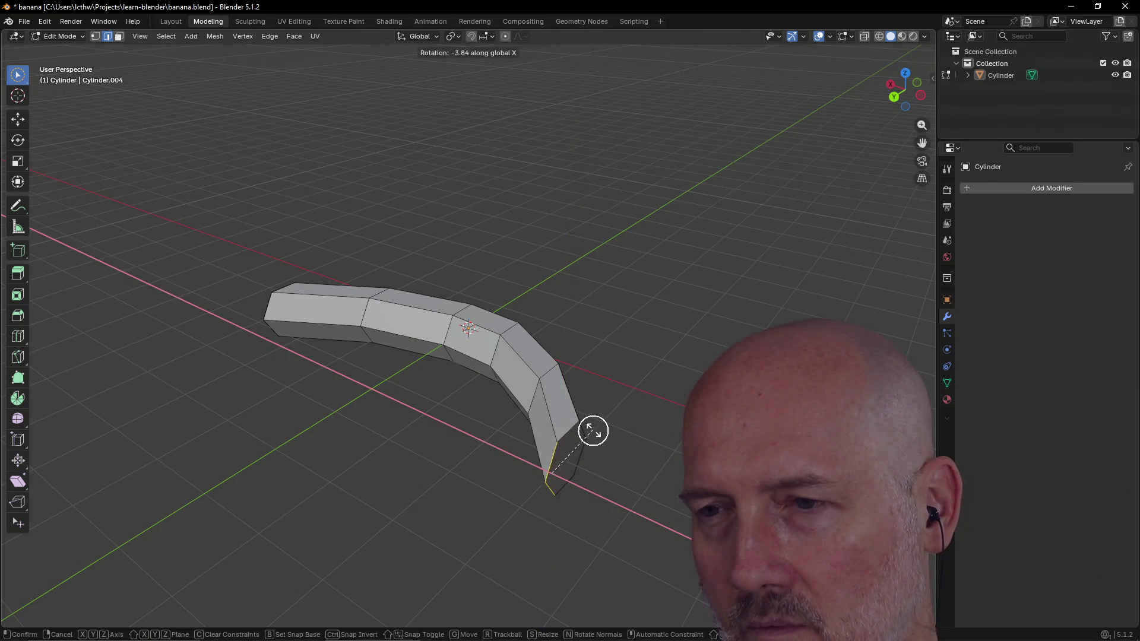
key(y)
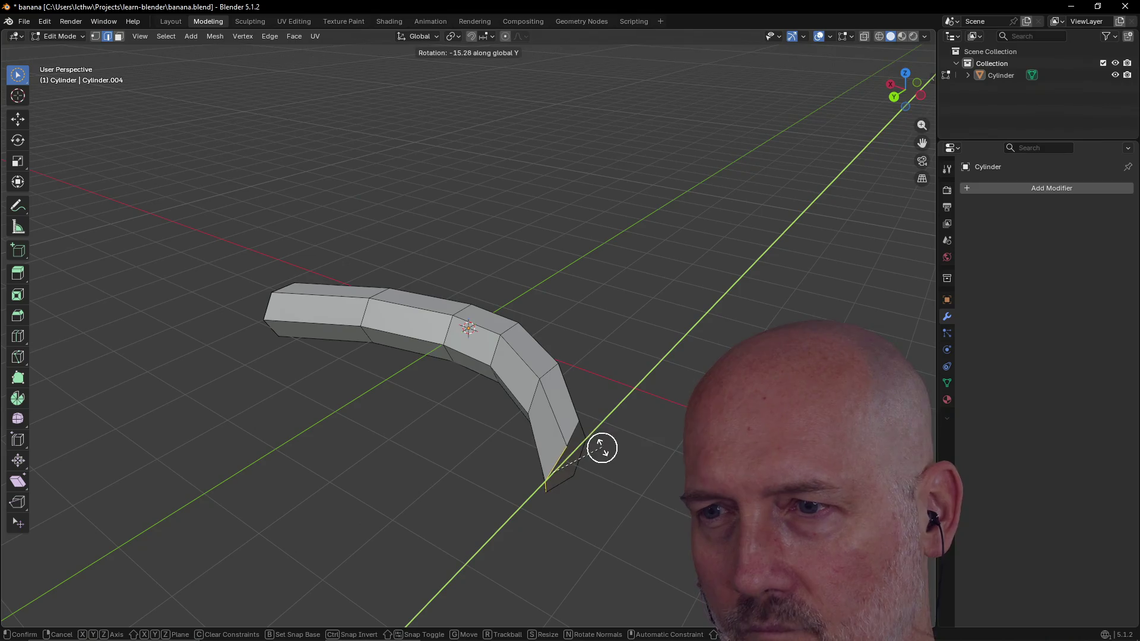
key(z)
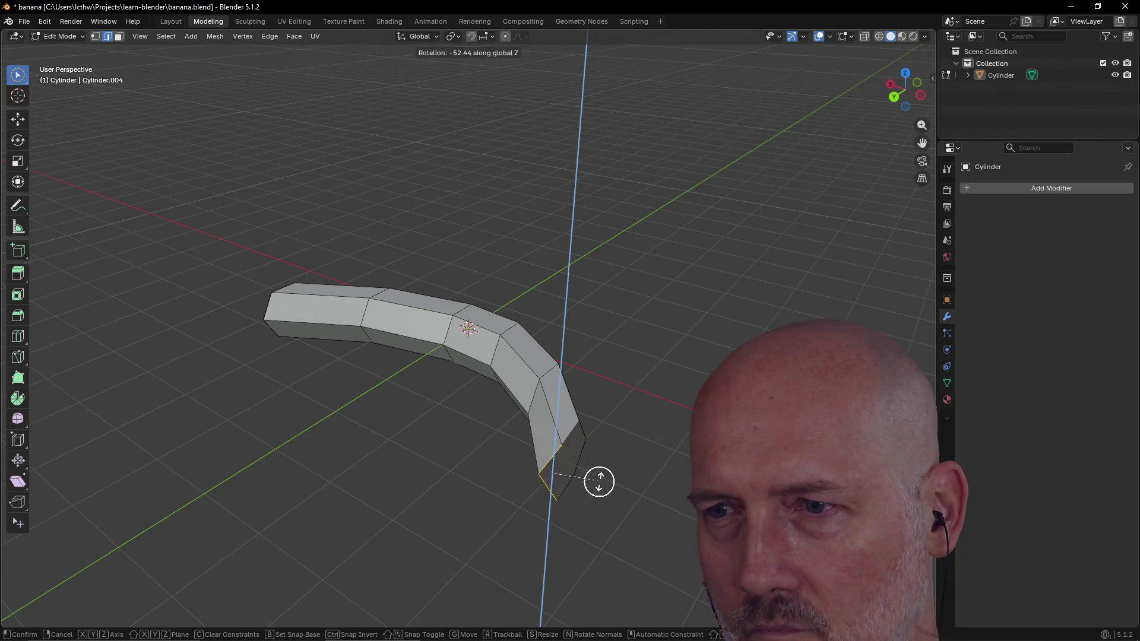
key(x)
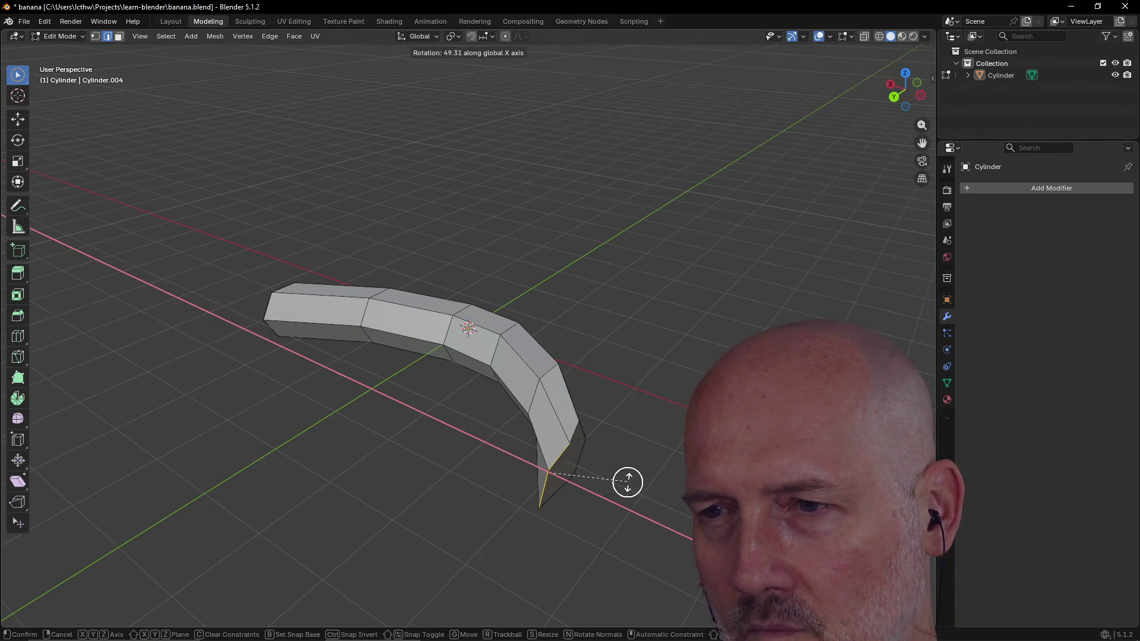
right_click(628, 483)
mouse_move(580, 474)
middle_down()
mouse_move(615, 439)
mouse_move(691, 464)
middle_up()
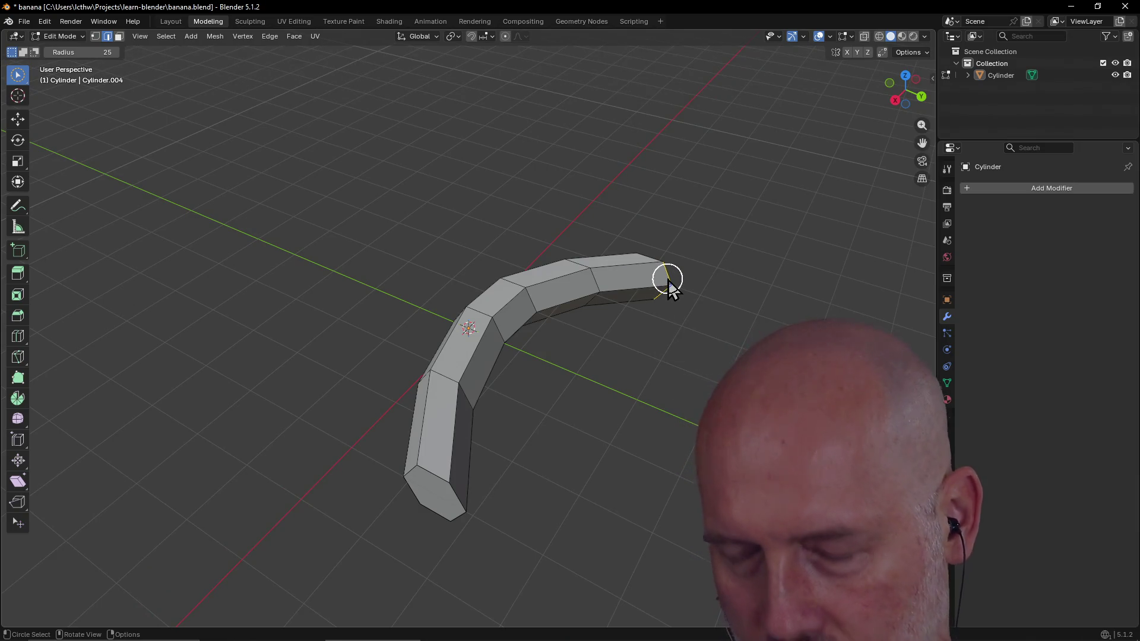
Step: Move the tip edge freely once, then move it again constrained to the Y axis
key(g)
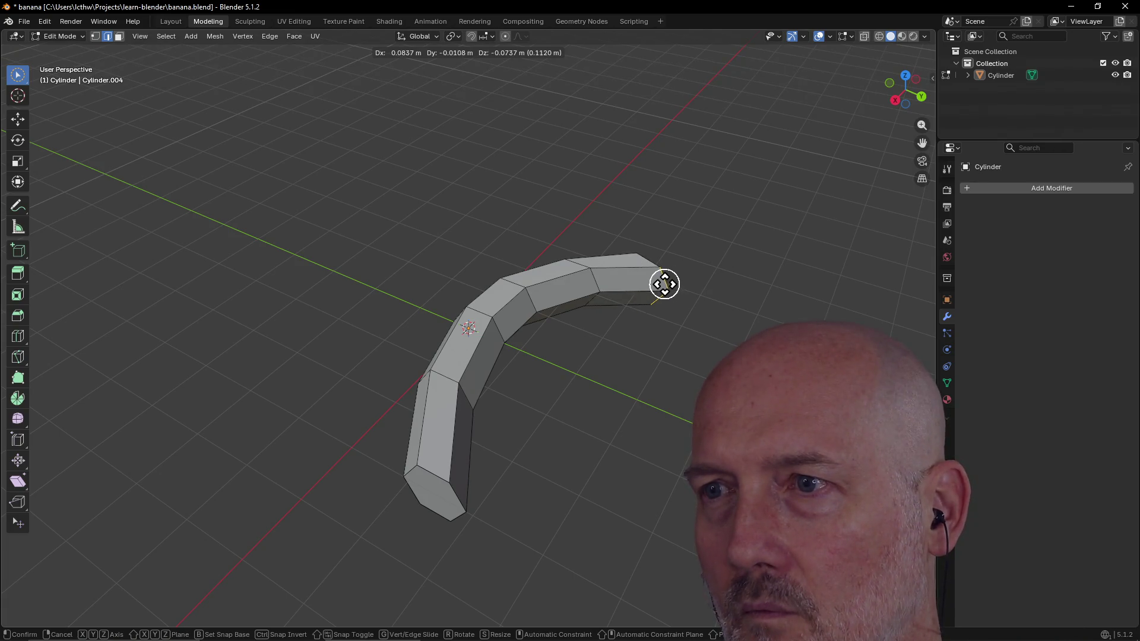
click(648, 283)
mouse_move(649, 288)
middle_down()
mouse_move(521, 228)
mouse_move(573, 247)
mouse_move(571, 275)
mouse_move(458, 260)
mouse_move(547, 259)
mouse_move(548, 272)
mouse_move(547, 247)
mouse_move(532, 239)
mouse_move(532, 260)
middle_up()
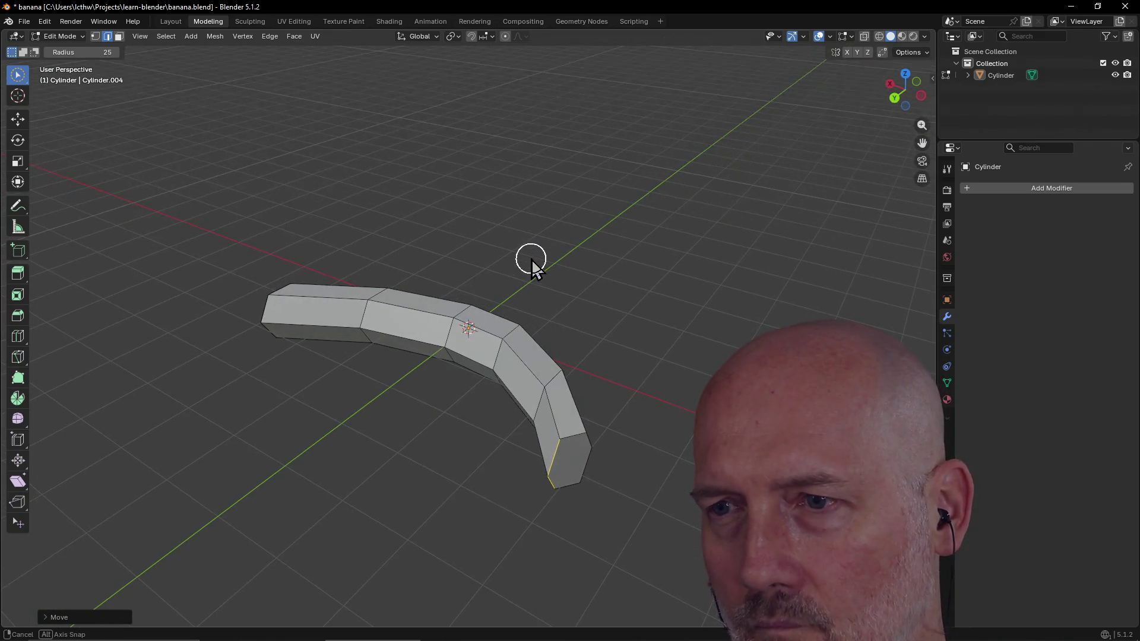
key(g)
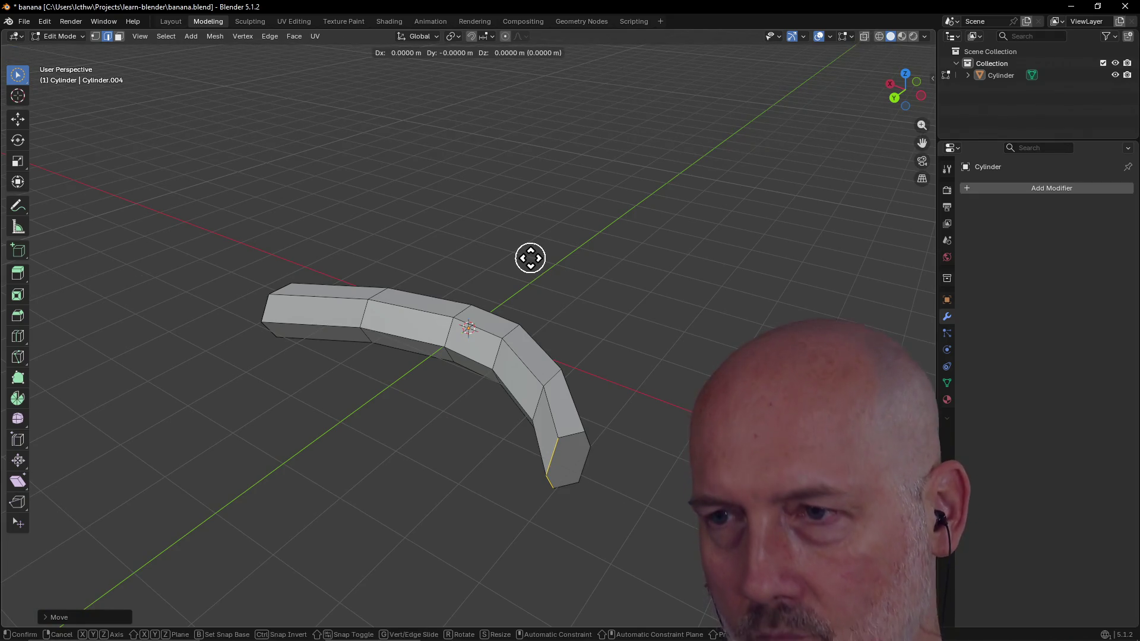
key(x)
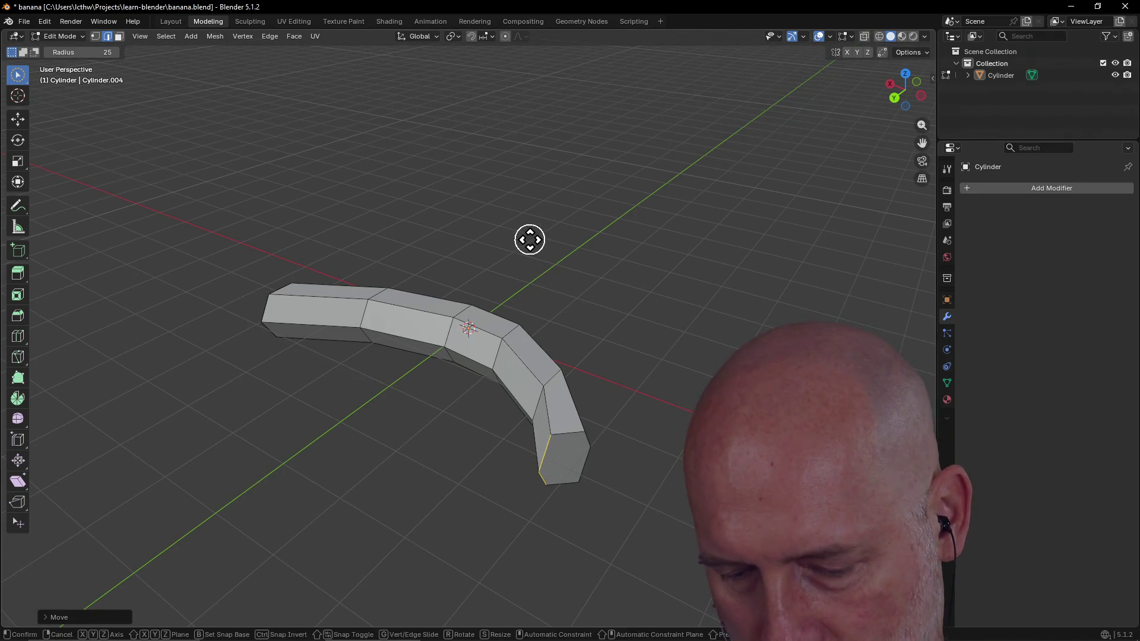
key(y)
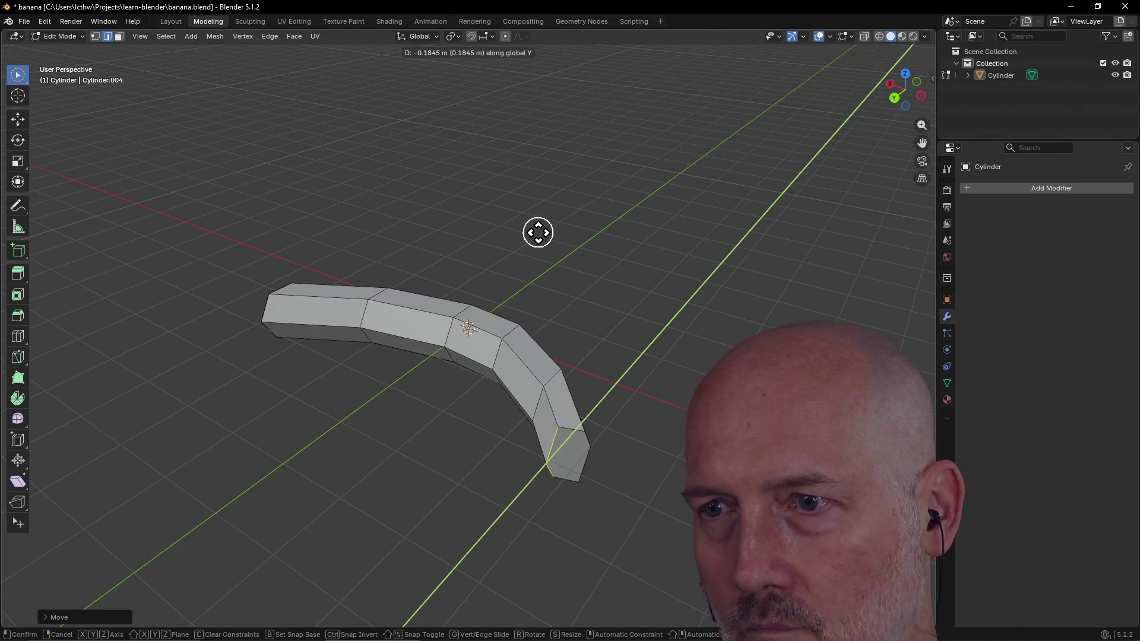
click(538, 233)
mouse_move(534, 237)
middle_down()
mouse_move(537, 207)
mouse_move(624, 243)
mouse_move(567, 291)
mouse_move(651, 301)
middle_up()
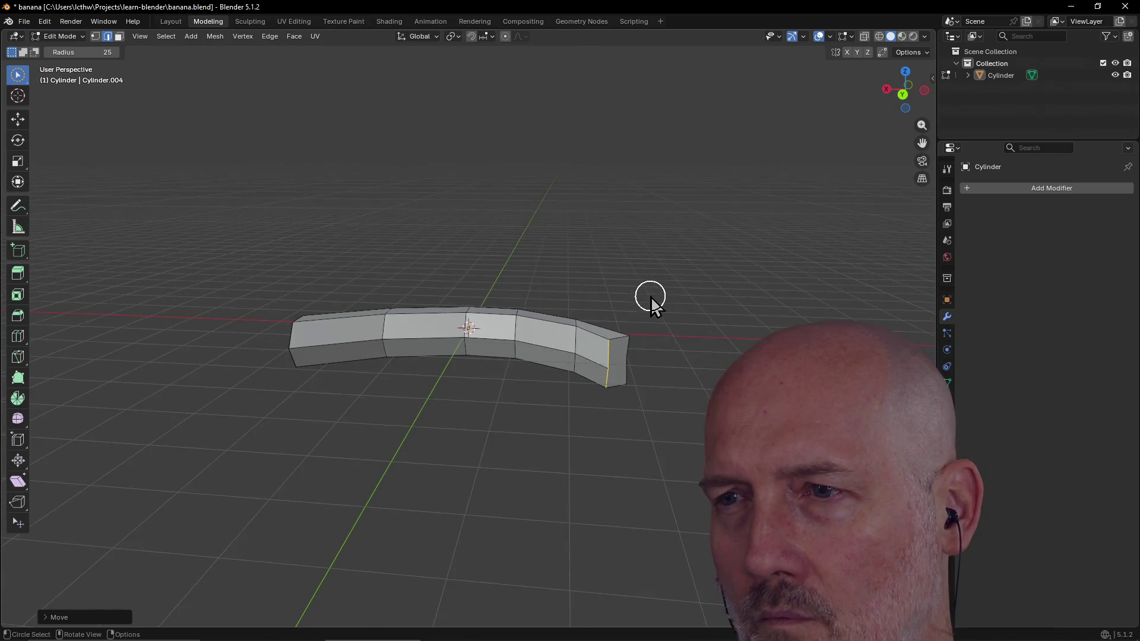
Step: Frame the view on the selected edge via the ` pie menu, start a move and cancel it
key(grave)
click(733, 342)
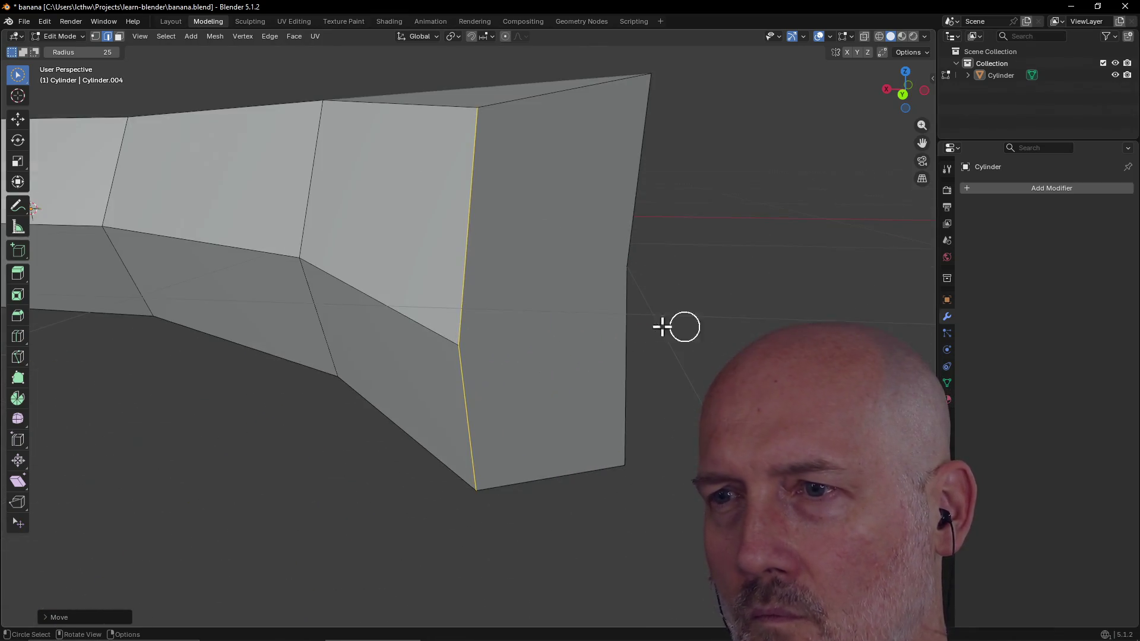
scroll(642, 319, down, 2)
scroll(641, 317, down, 1)
scroll(641, 317, down, 2)
mouse_move(687, 326)
middle_down()
mouse_move(584, 307)
mouse_move(612, 354)
mouse_move(670, 334)
mouse_move(635, 335)
mouse_move(645, 339)
middle_up()
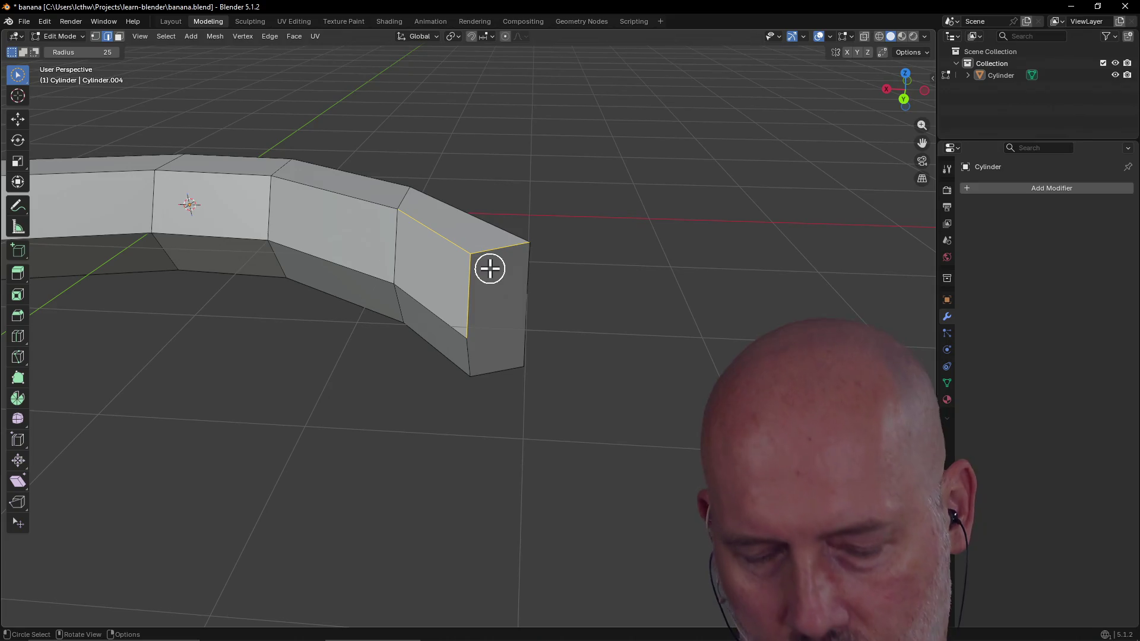
key(g)
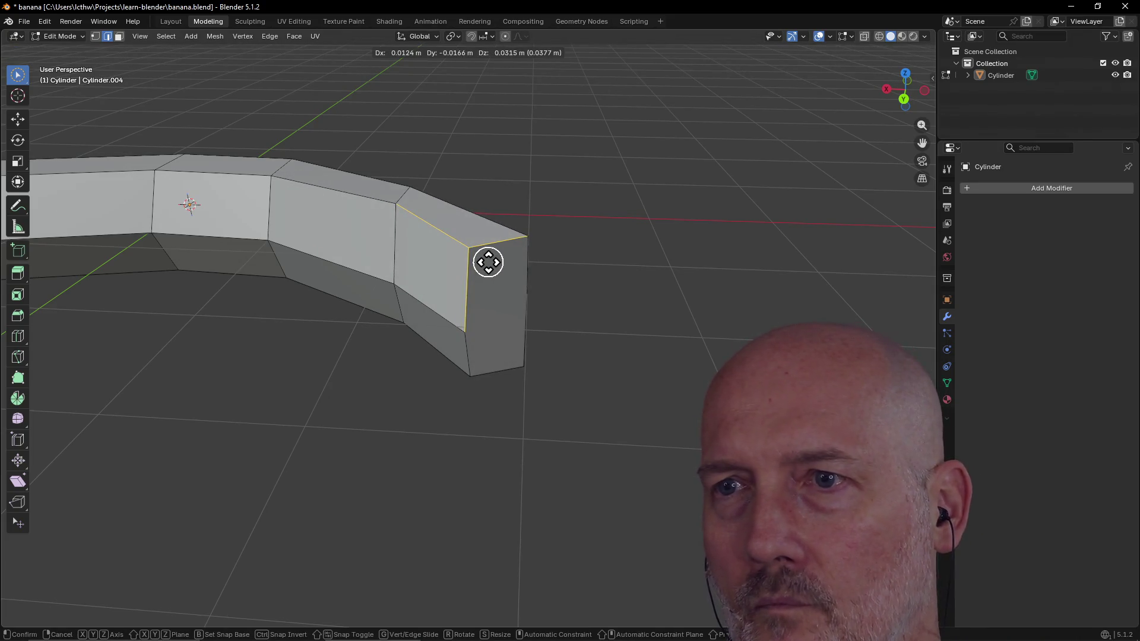
key(Escape)
Step: In vertex select mode, move the first tip vertices to new positions to reshape the corner
click(96, 36)
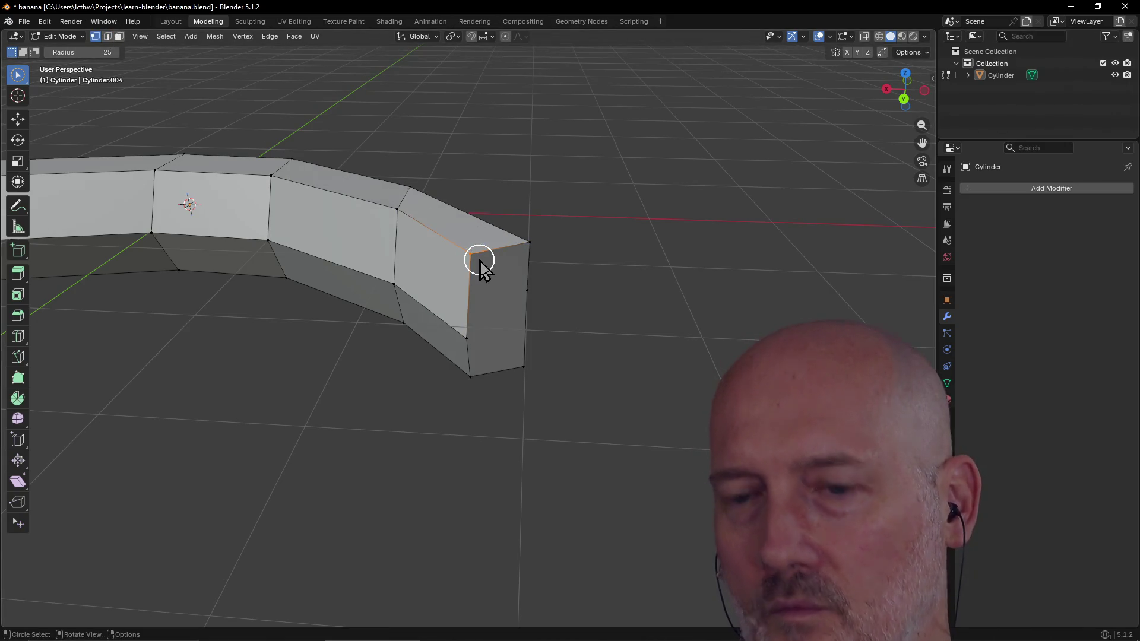
key(g)
click(491, 298)
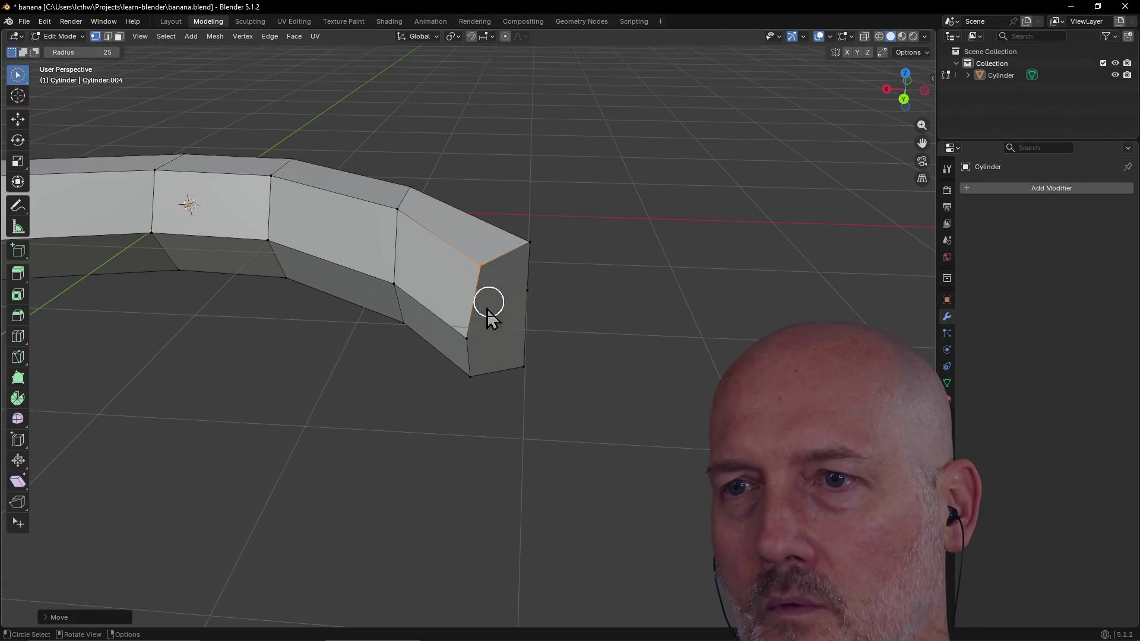
key(g)
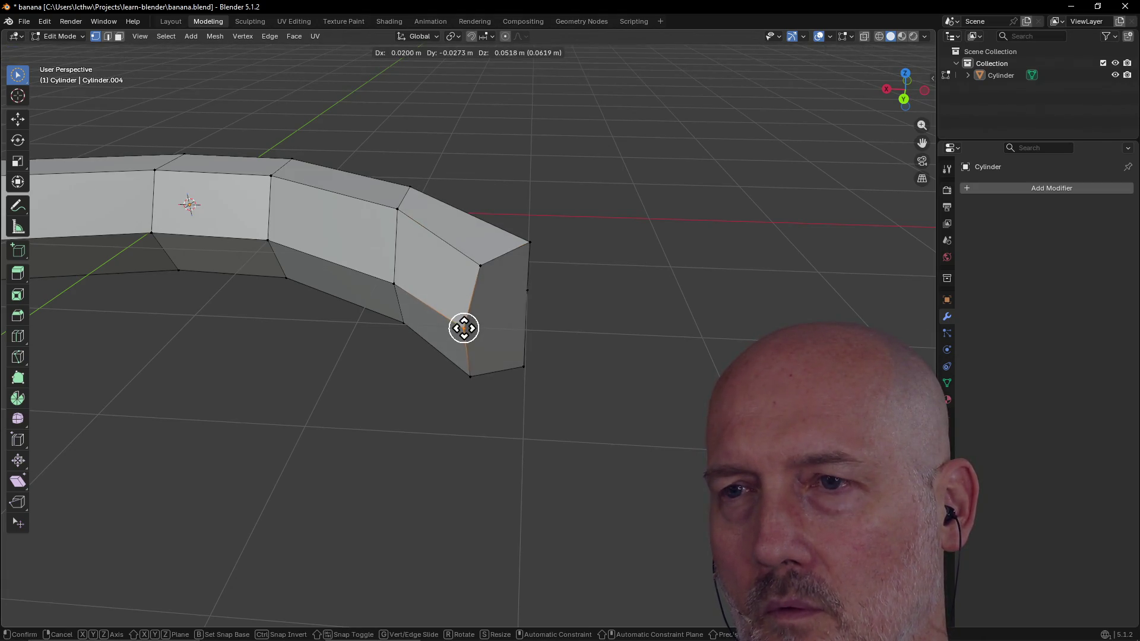
click(464, 328)
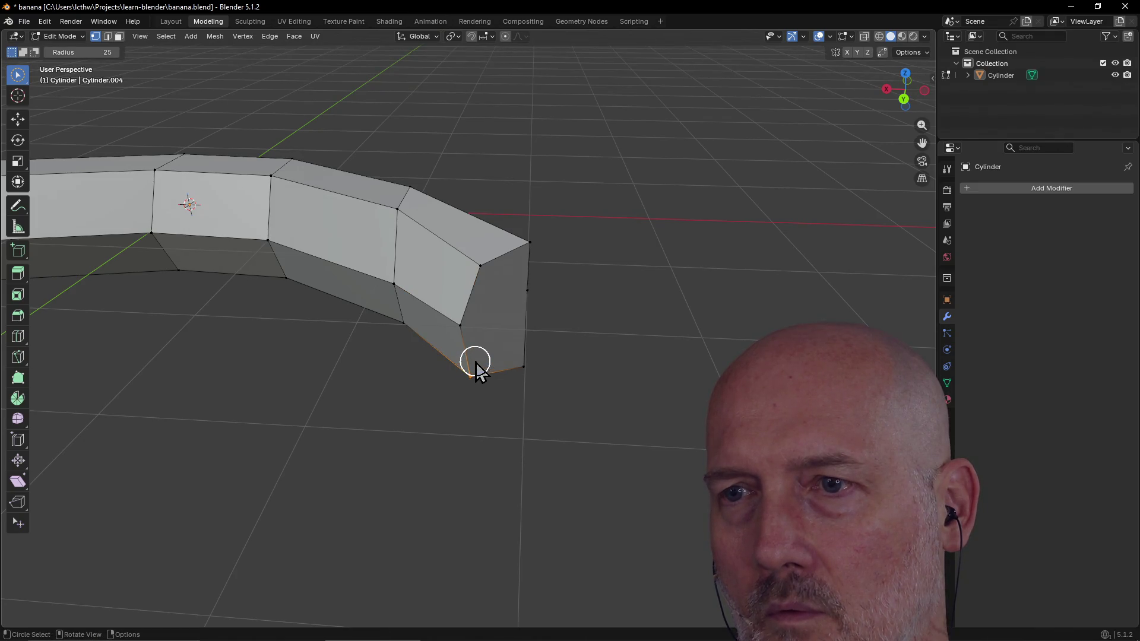
key(g)
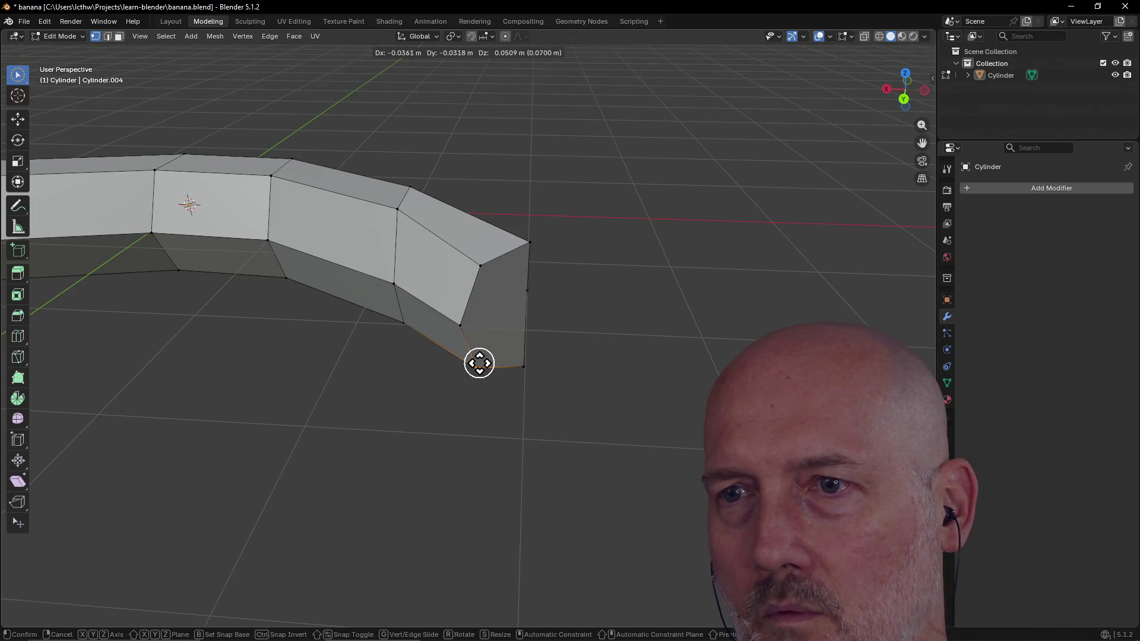
click(482, 360)
Step: Nudge two more tip vertices toward the corner and check the result from another side
key(g)
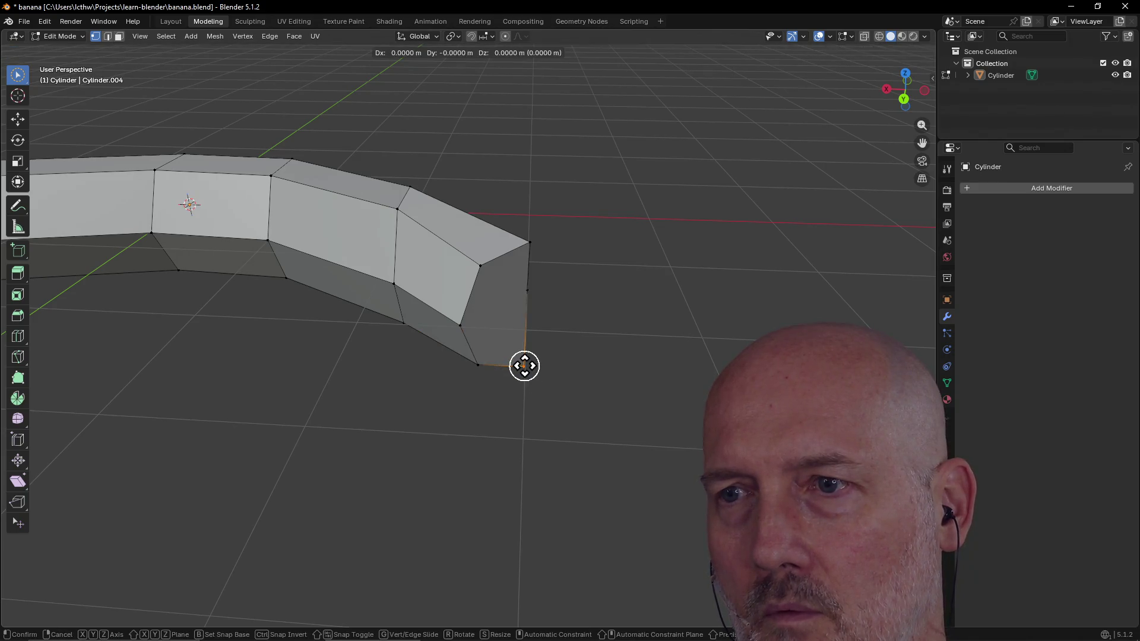
click(513, 342)
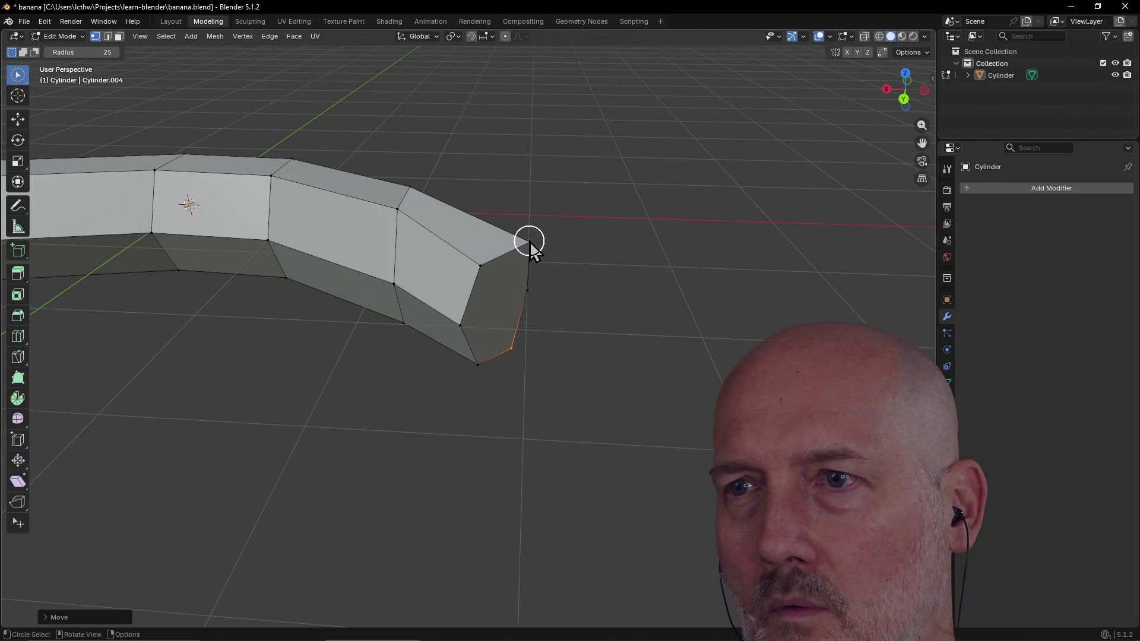
key(g)
click(514, 265)
mouse_move(514, 265)
middle_down()
mouse_move(479, 252)
mouse_move(517, 255)
mouse_move(514, 284)
mouse_move(522, 275)
mouse_move(359, 283)
mouse_move(445, 266)
mouse_move(525, 288)
mouse_move(429, 309)
middle_up()
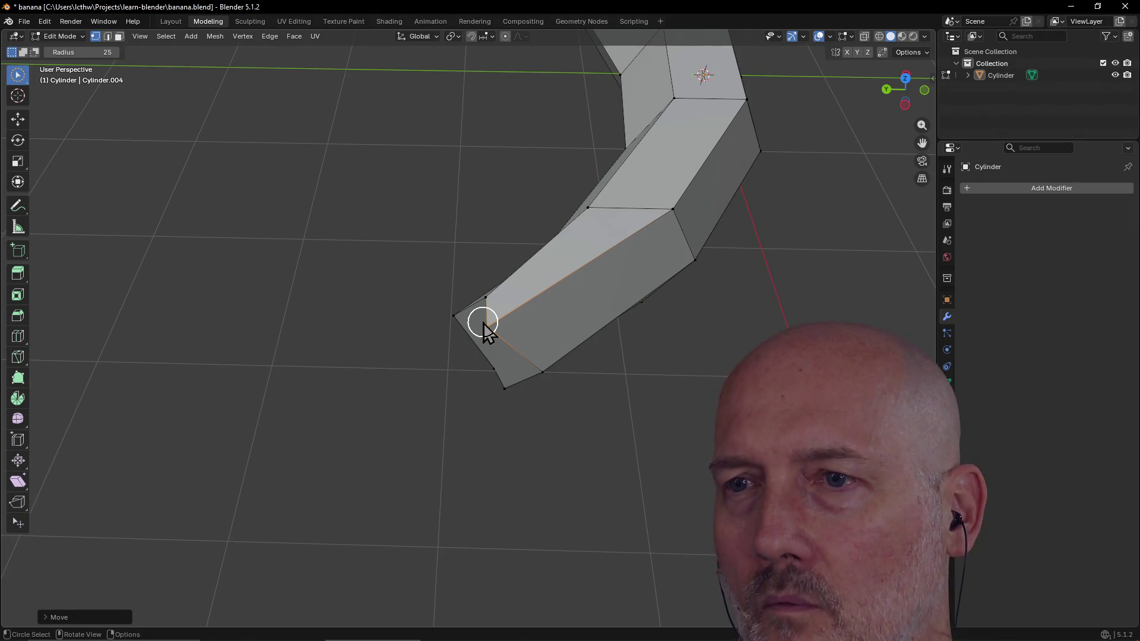
Step: Move a tip vertex, then reposition a corner vertex at the bent end, checking from several angles
key(g)
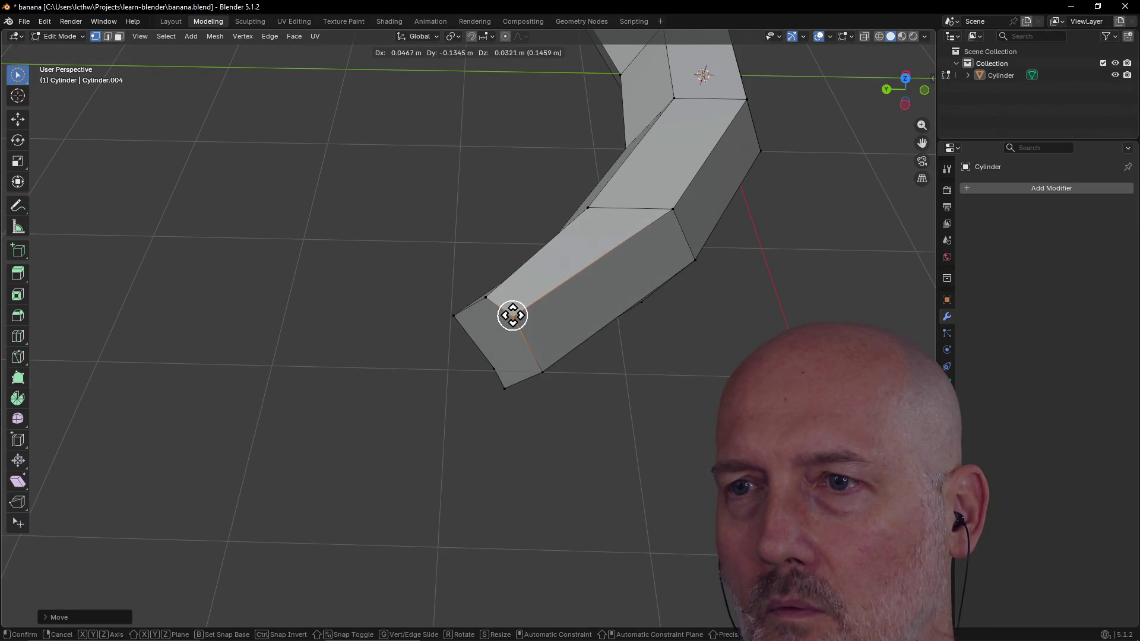
click(521, 312)
middle_drag(521, 312, 633, 258)
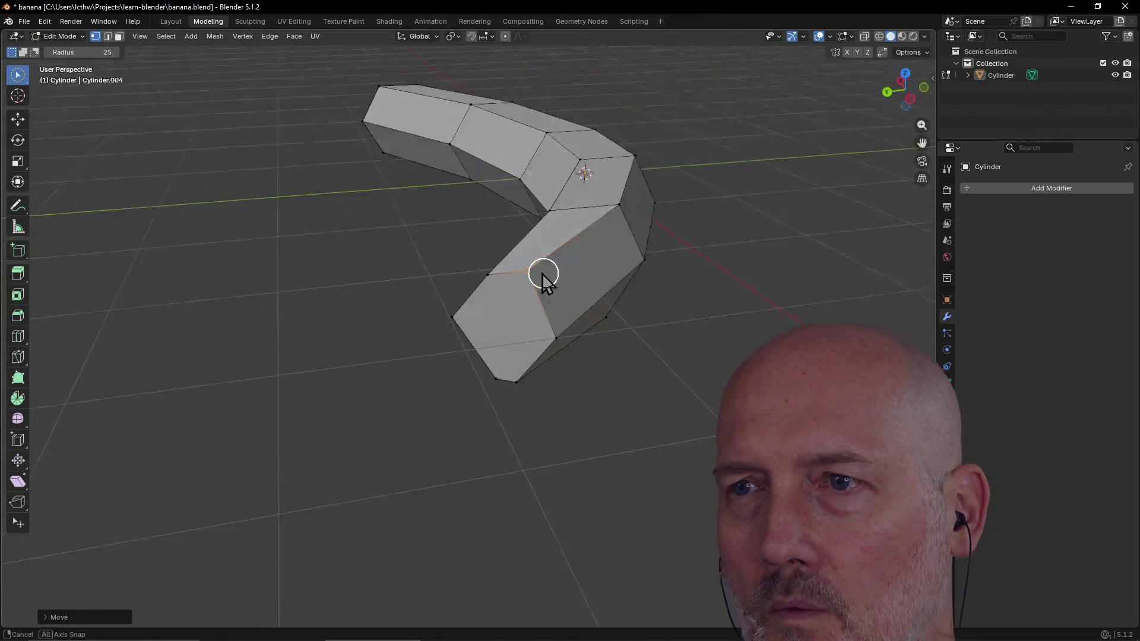
middle_drag(634, 258, 563, 281)
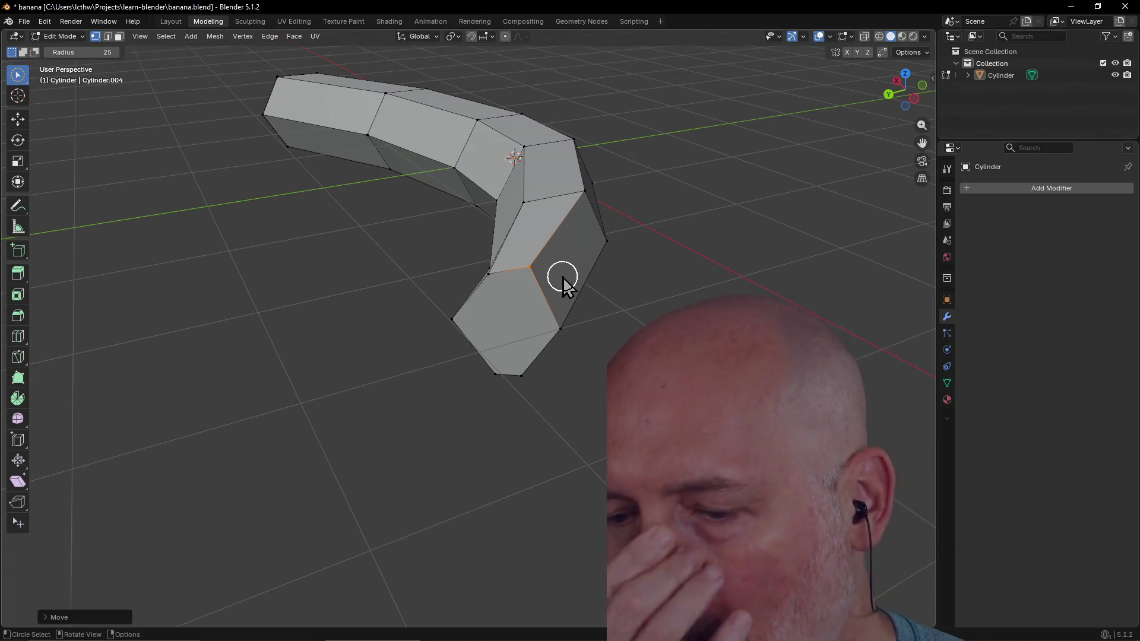
middle_drag(535, 357, 565, 318)
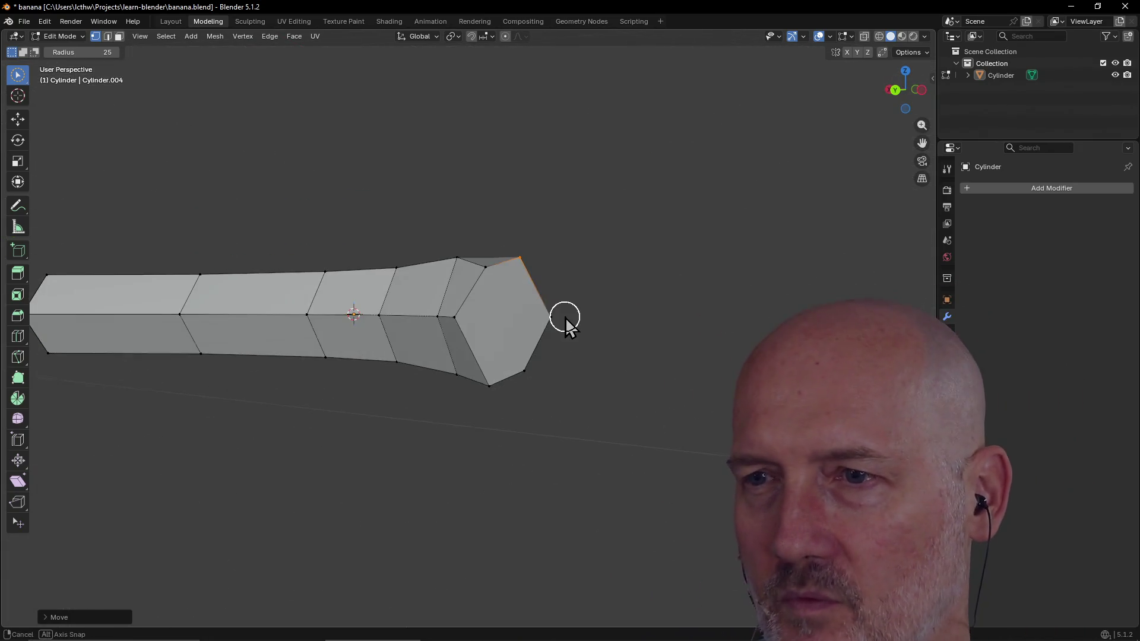
click(489, 386)
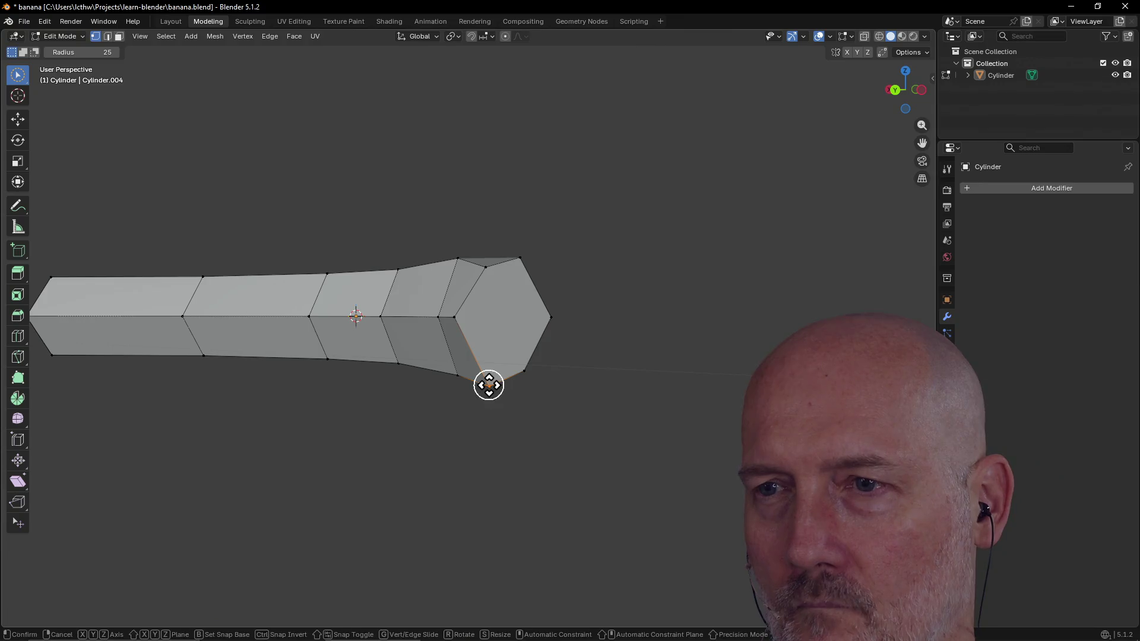
middle_drag(491, 364, 537, 356)
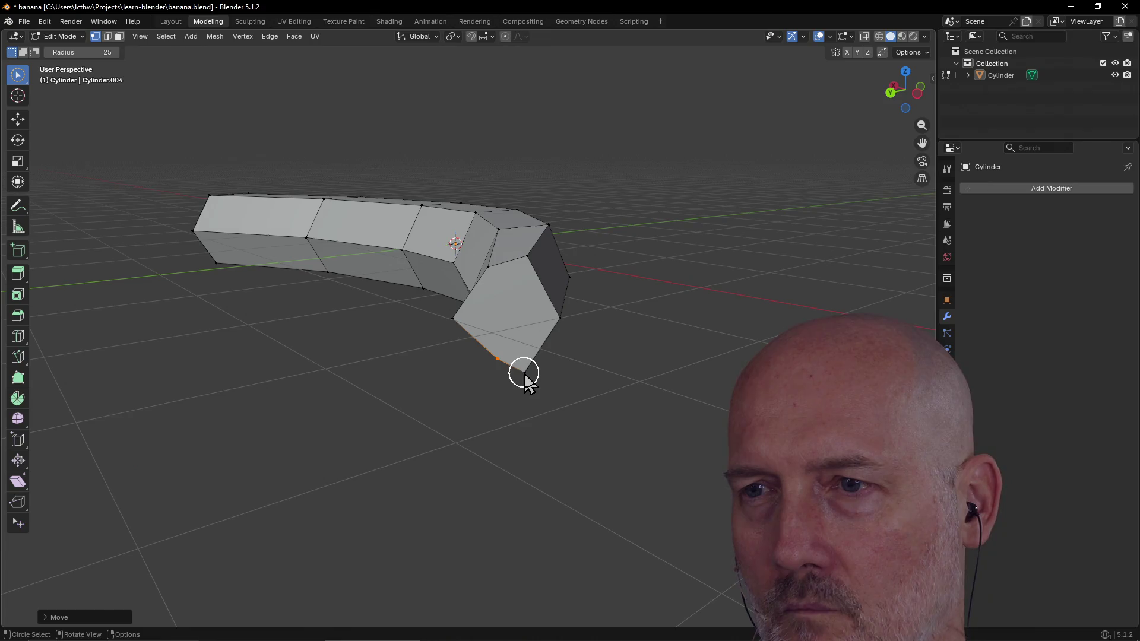
key(g)
click(533, 354)
mouse_move(533, 354)
middle_down()
mouse_move(611, 348)
mouse_move(588, 278)
mouse_move(558, 252)
mouse_move(494, 371)
middle_up()
Step: Nudge another bent-end vertex up and left and adjust it repeatedly to smooth the curve
click(494, 365)
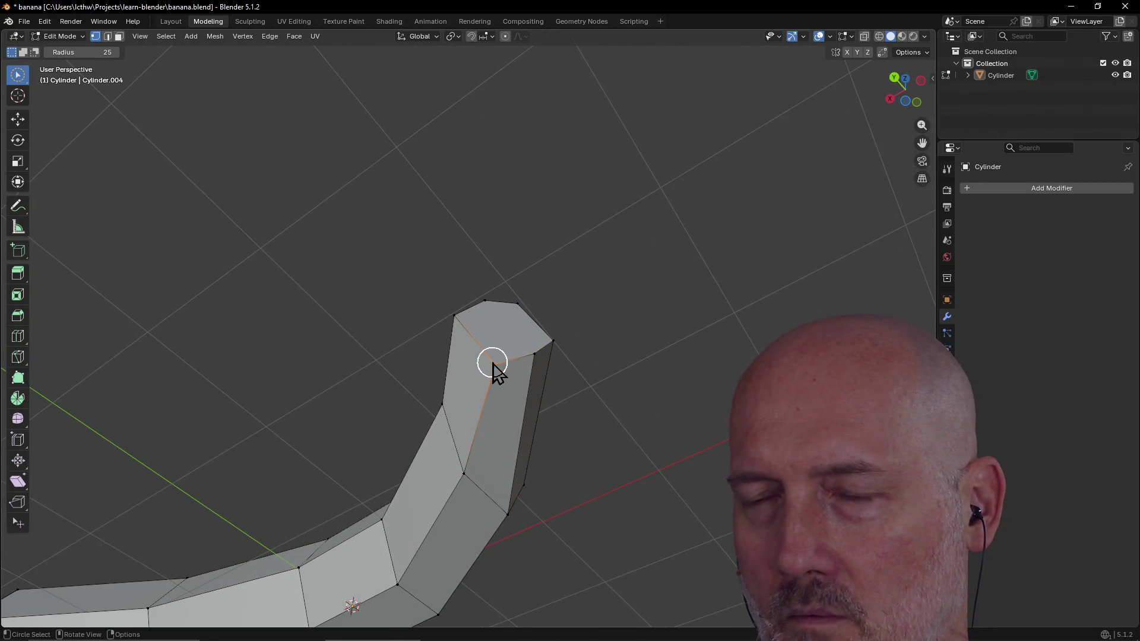
key(g)
click(483, 351)
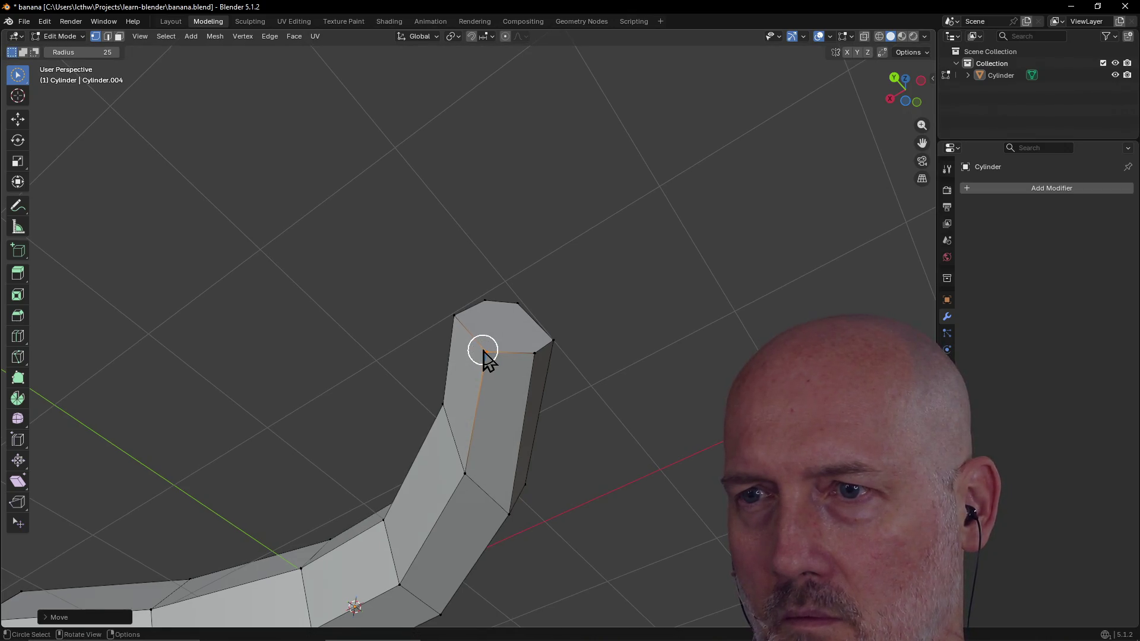
mouse_move(483, 354)
middle_down()
mouse_move(514, 415)
mouse_move(516, 450)
middle_up()
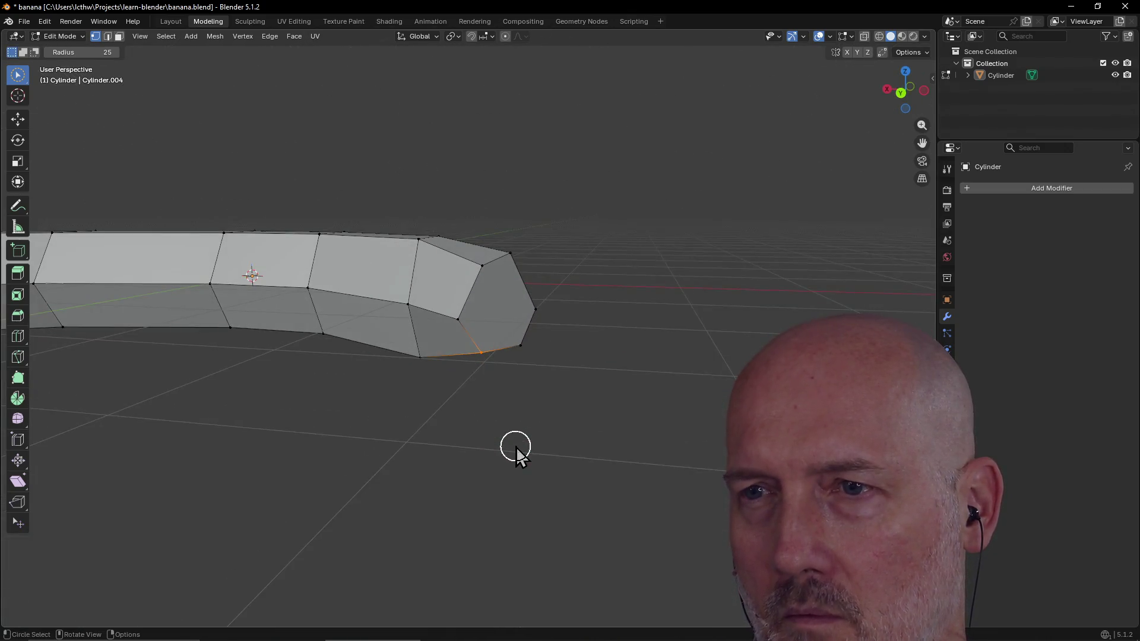
key(g)
click(464, 312)
middle_drag(464, 312, 422, 338)
key(g)
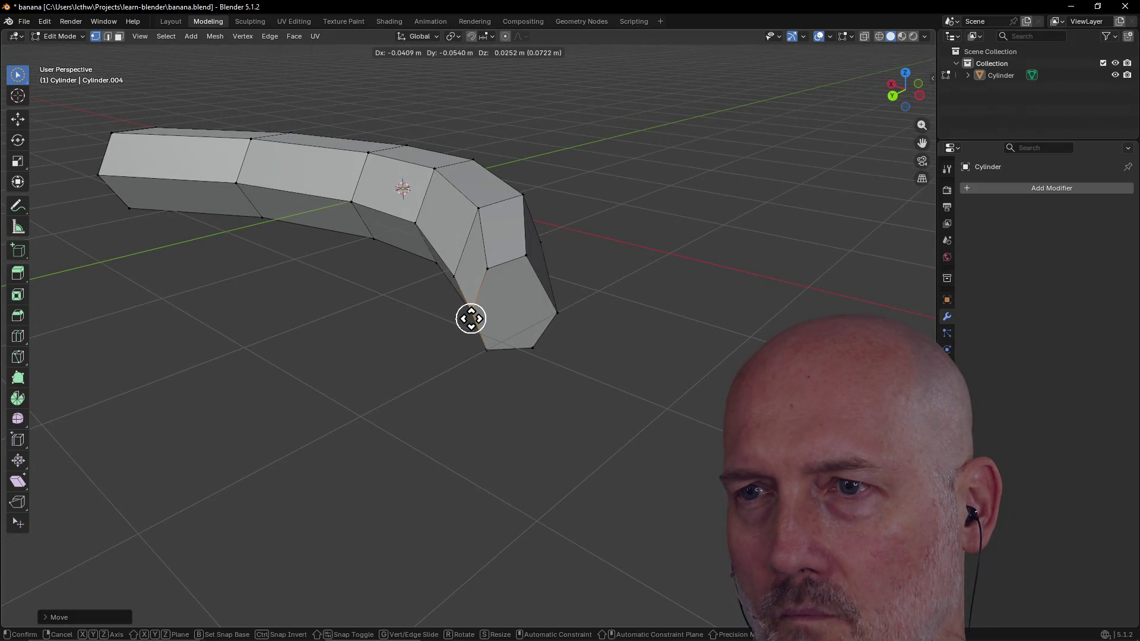
click(474, 318)
Step: Make a final vertex adjustment and inspect the smoothed bend from above and the side
mouse_move(473, 324)
middle_down()
mouse_move(433, 300)
mouse_move(509, 334)
mouse_move(552, 280)
mouse_move(484, 285)
mouse_move(527, 274)
middle_up()
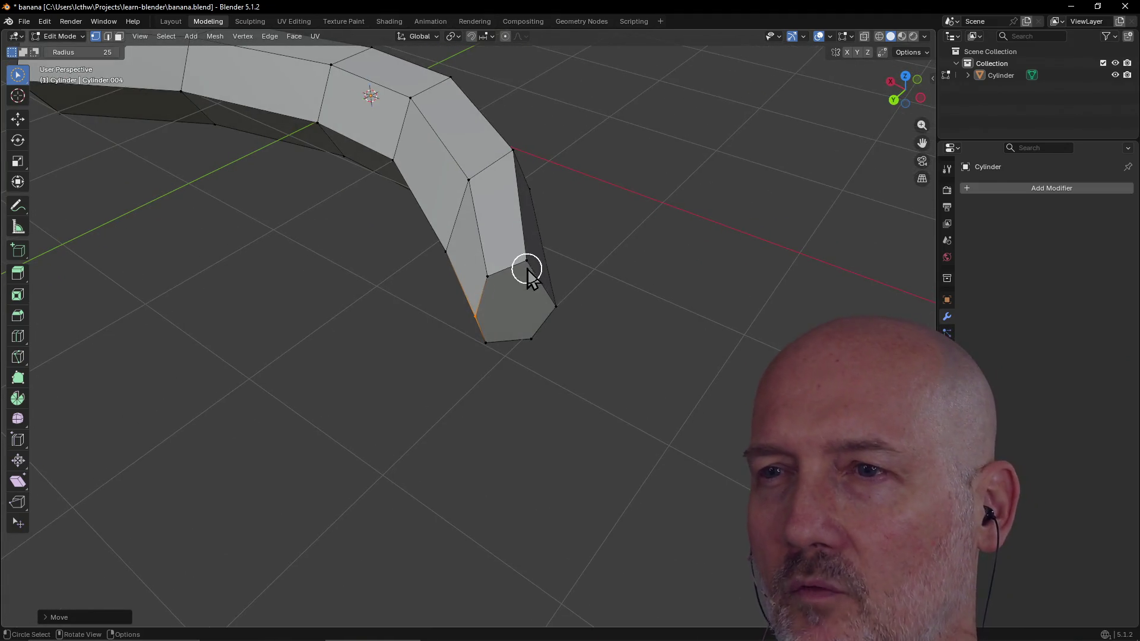
key(g)
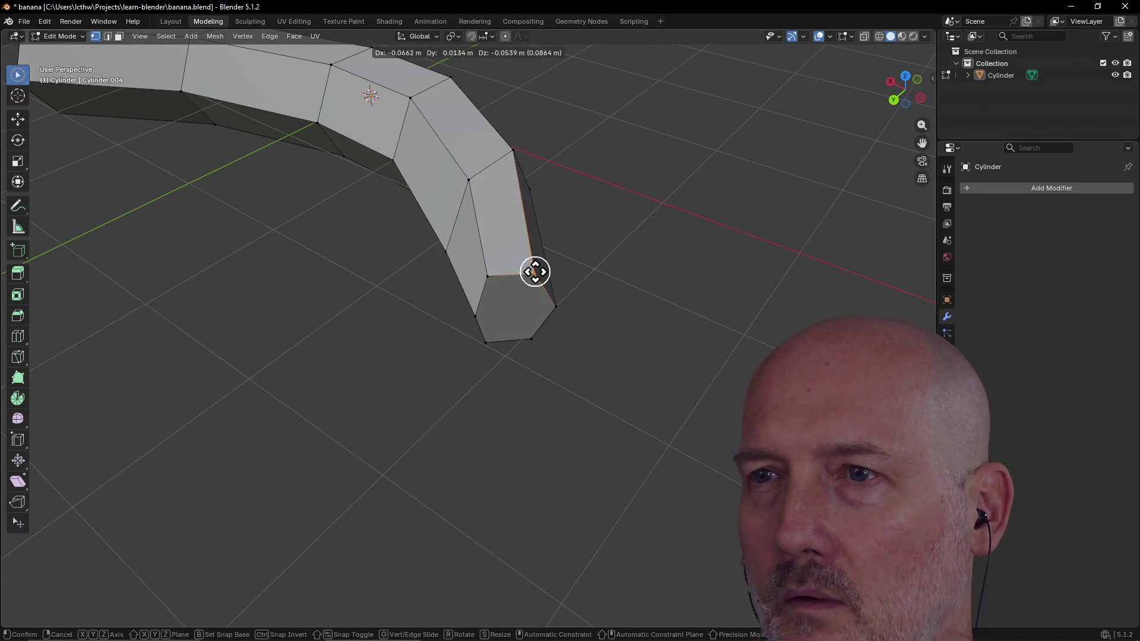
click(535, 272)
mouse_move(535, 268)
middle_down()
mouse_move(585, 224)
mouse_move(621, 223)
mouse_move(618, 244)
middle_up()
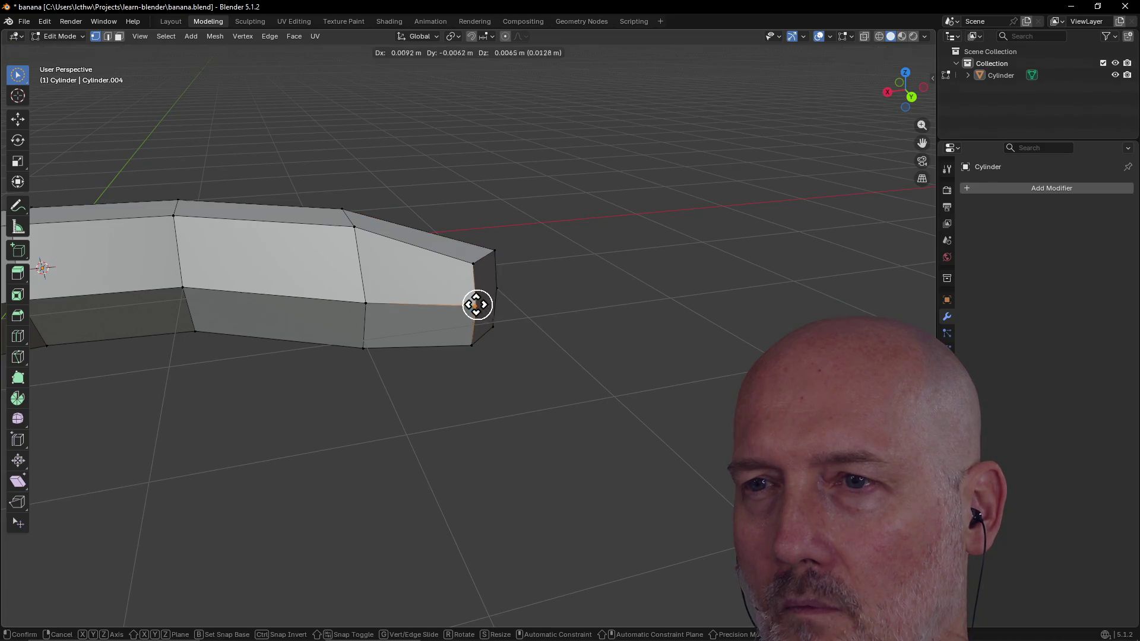
mouse_move(466, 306)
middle_down()
mouse_move(383, 303)
mouse_move(452, 314)
mouse_move(602, 307)
middle_up()
mouse_move(580, 313)
middle_down()
mouse_move(454, 308)
mouse_move(515, 307)
mouse_move(473, 310)
middle_up()
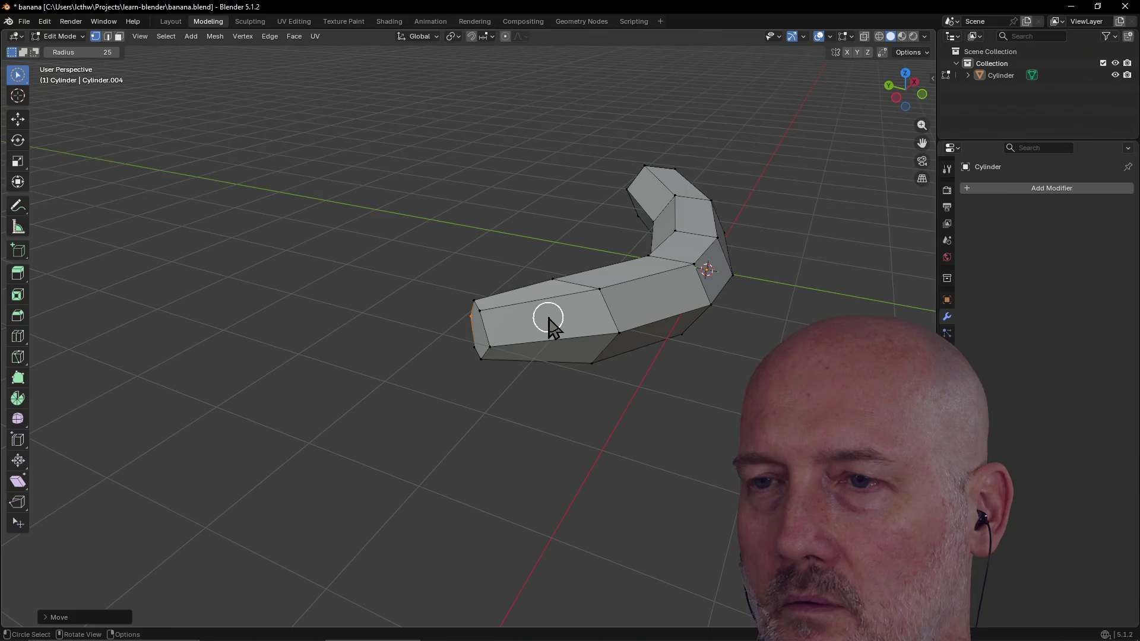
Step: Select the end face ring and add a loop cut across the banana's near end, slid toward the tip
click(119, 36)
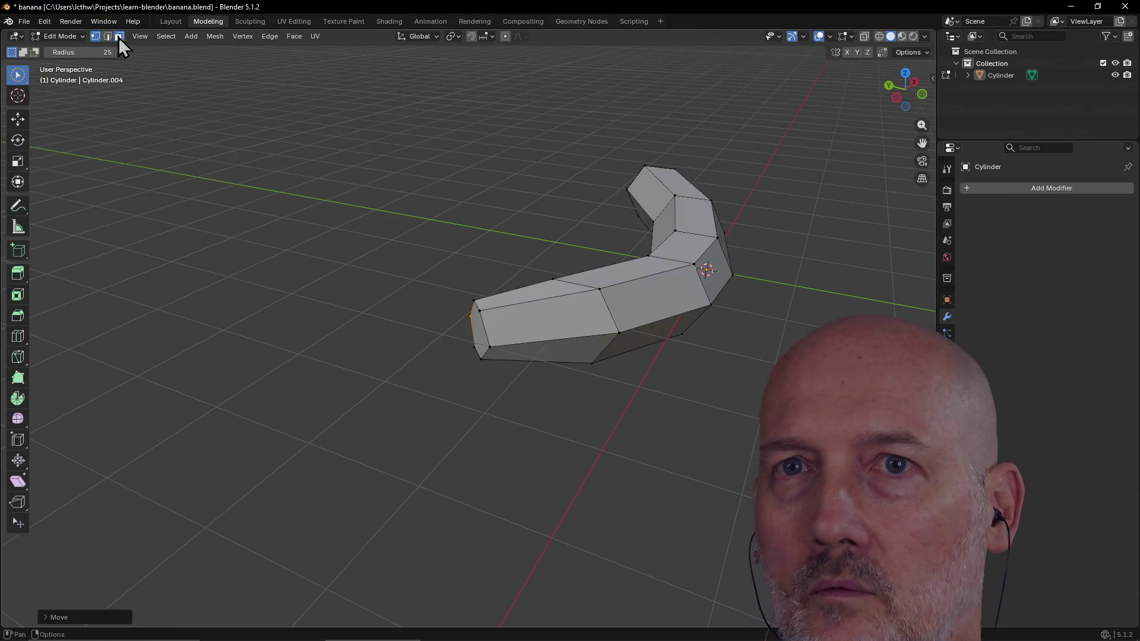
alt+click(528, 325)
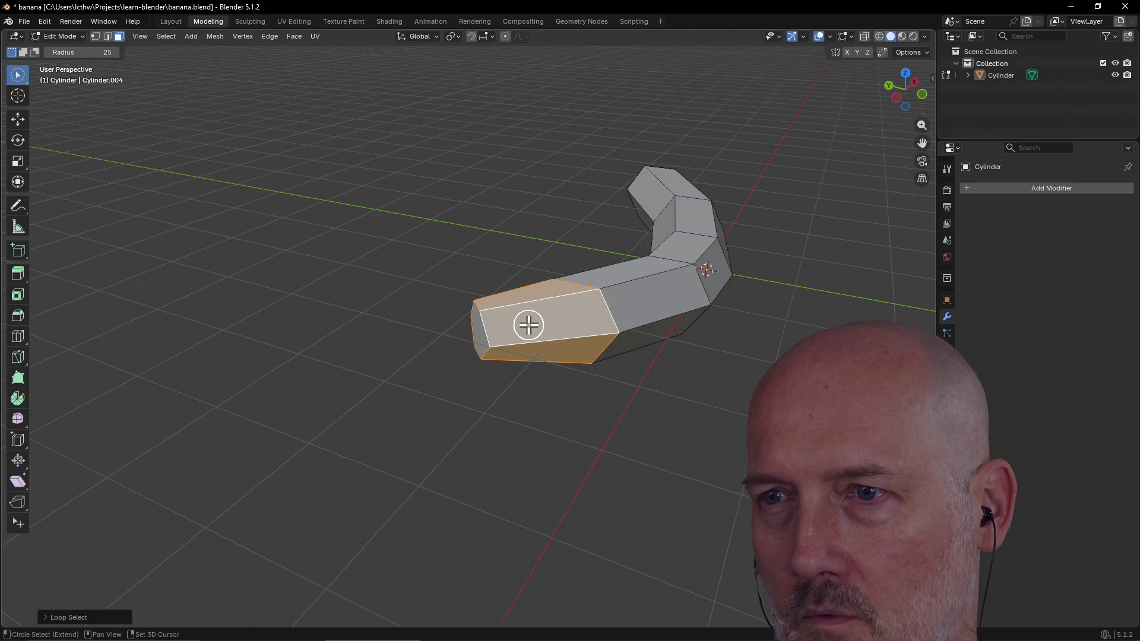
key(ctrl+r)
click(528, 325)
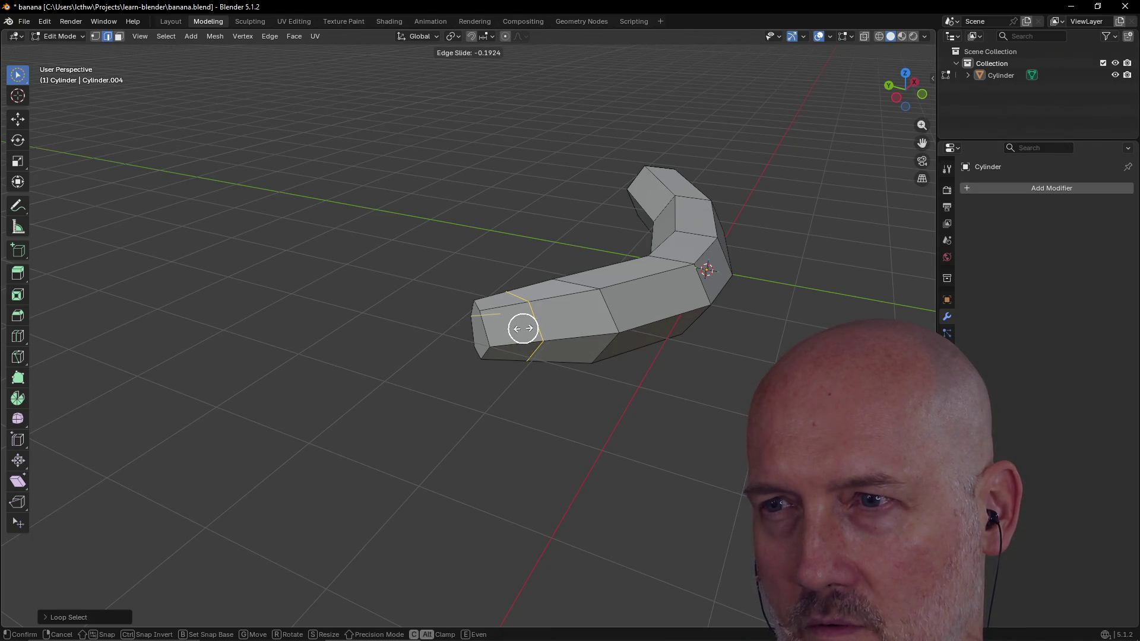
click(523, 328)
middle_drag(508, 331, 647, 339)
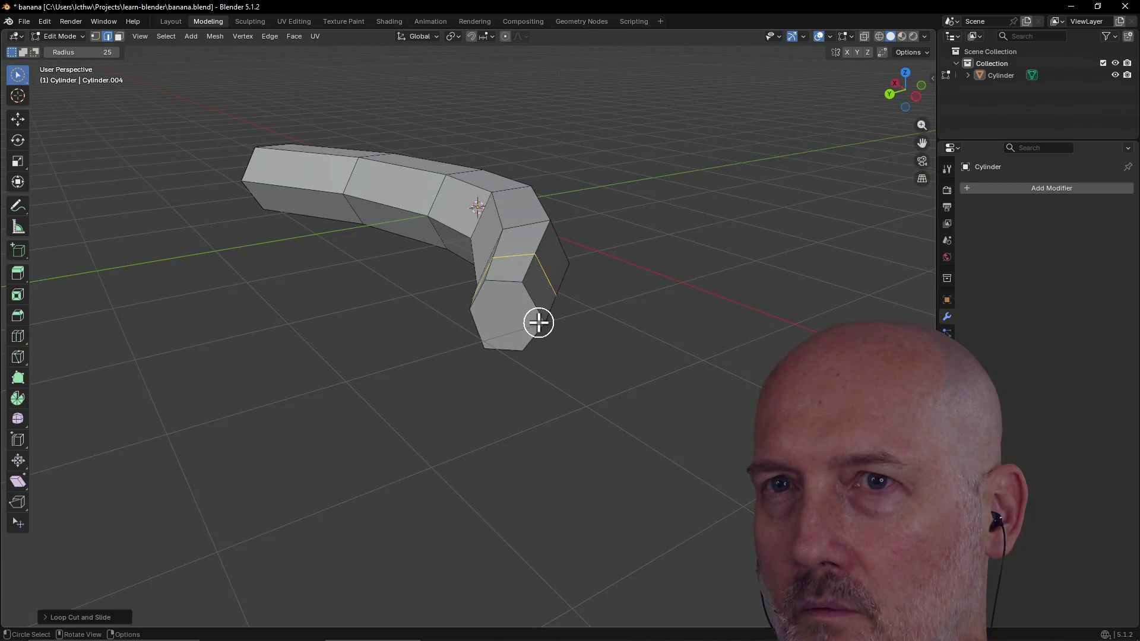
click(96, 36)
scroll(500, 237, up, 2)
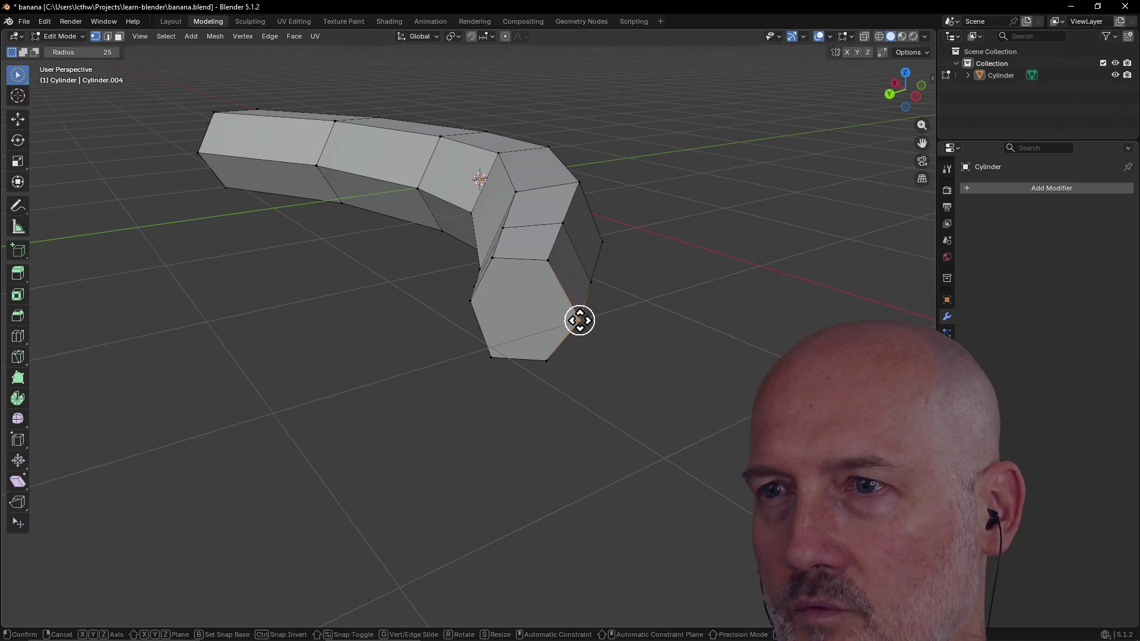
Step: Nudge two upper tip vertices inward to start rounding that end
click(548, 256)
key(g)
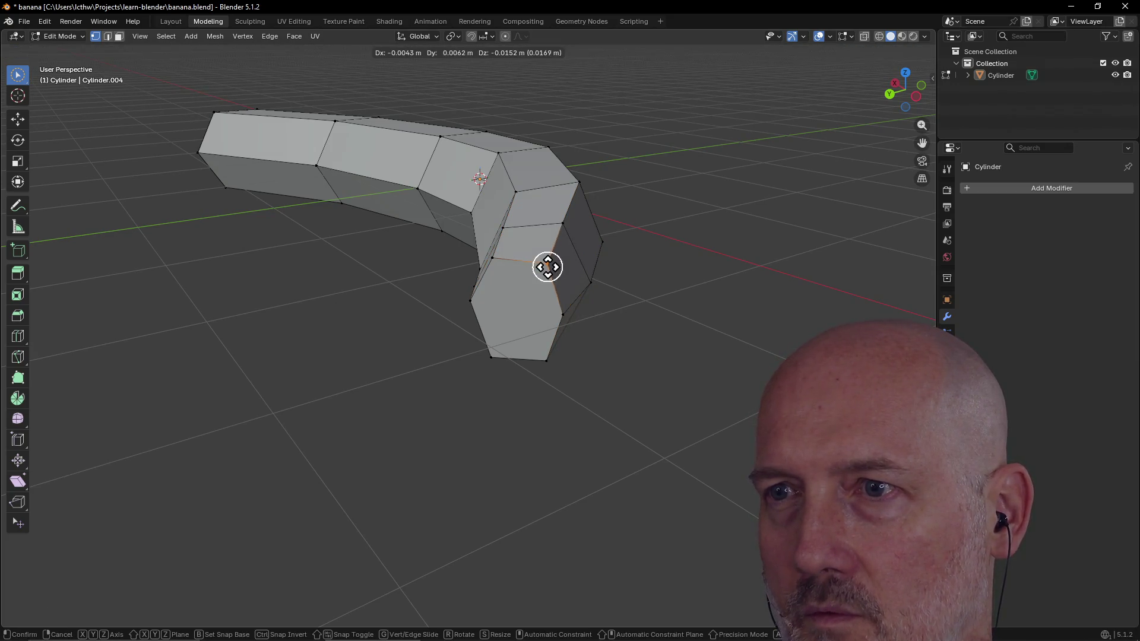
click(542, 270)
click(495, 262)
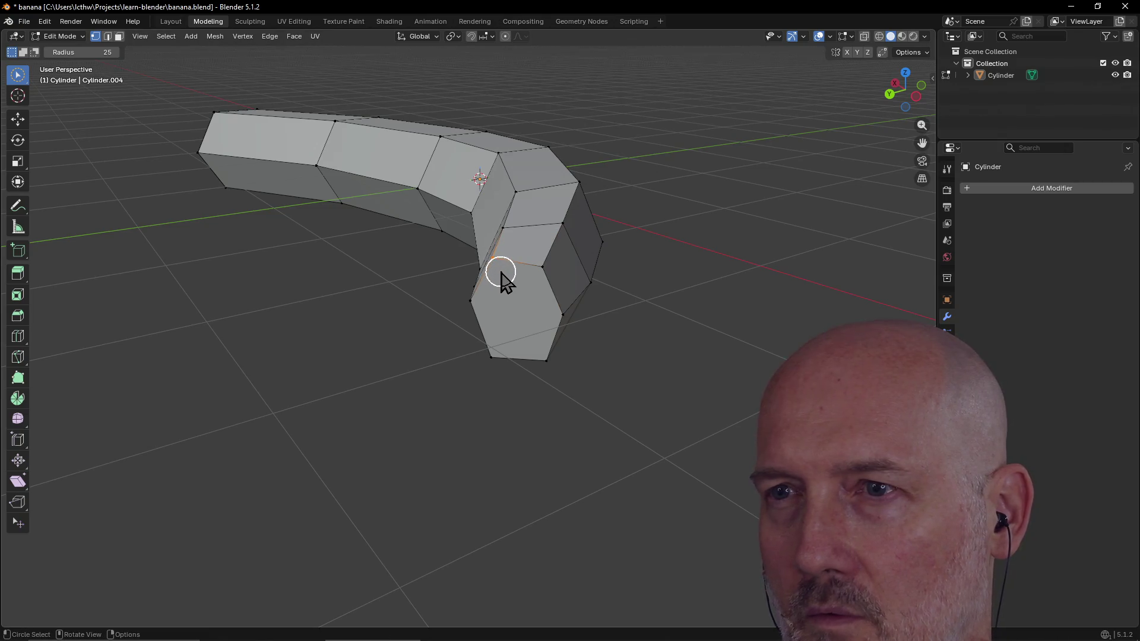
mouse_move(493, 263)
middle_down()
mouse_move(579, 319)
mouse_move(565, 314)
middle_up()
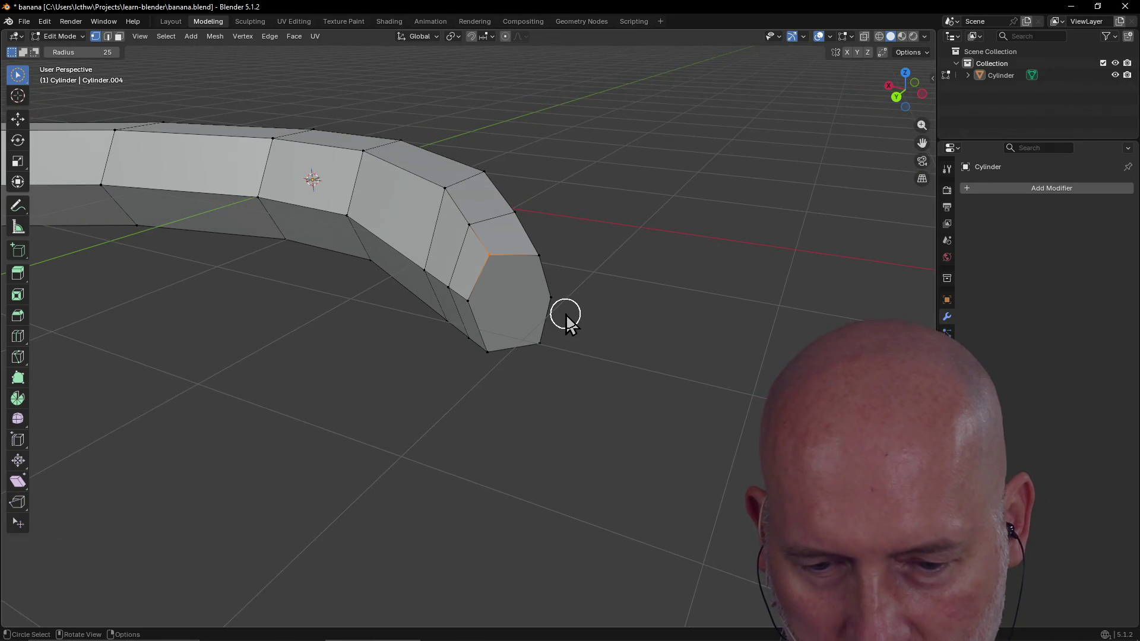
key(g)
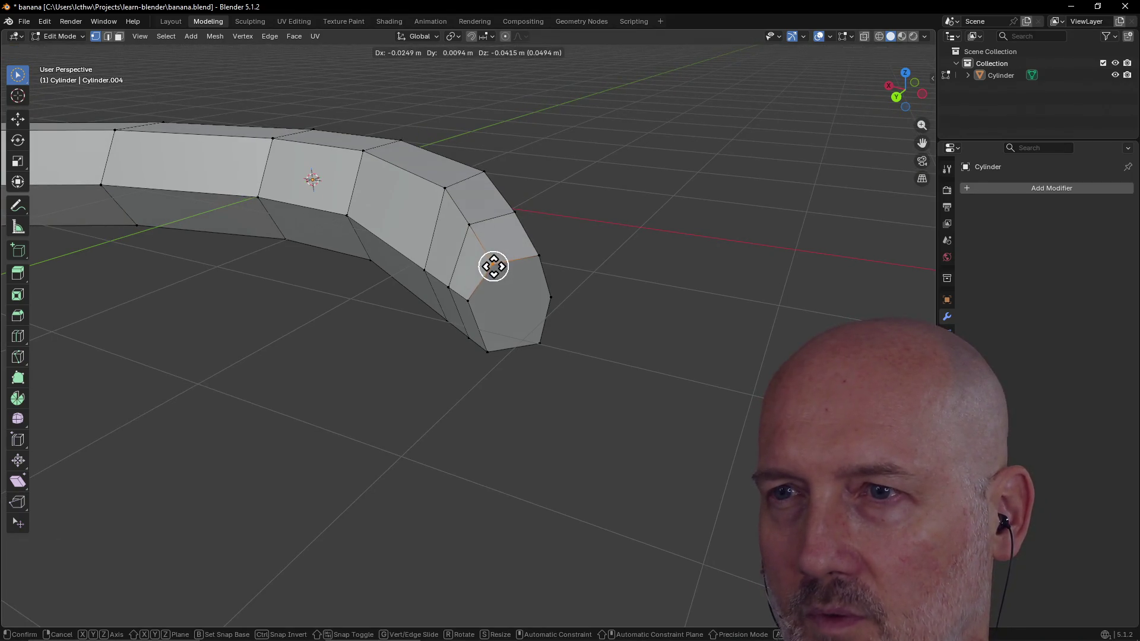
click(494, 270)
Step: Move the bottom vertex of the tip slightly inward and check the result
click(467, 304)
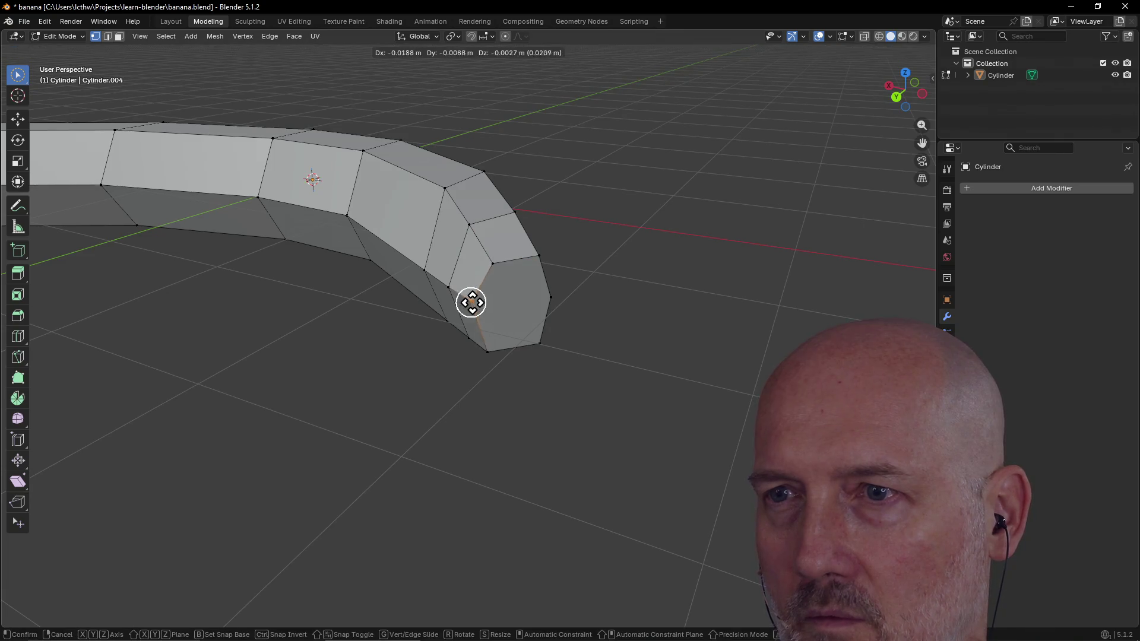
click(492, 343)
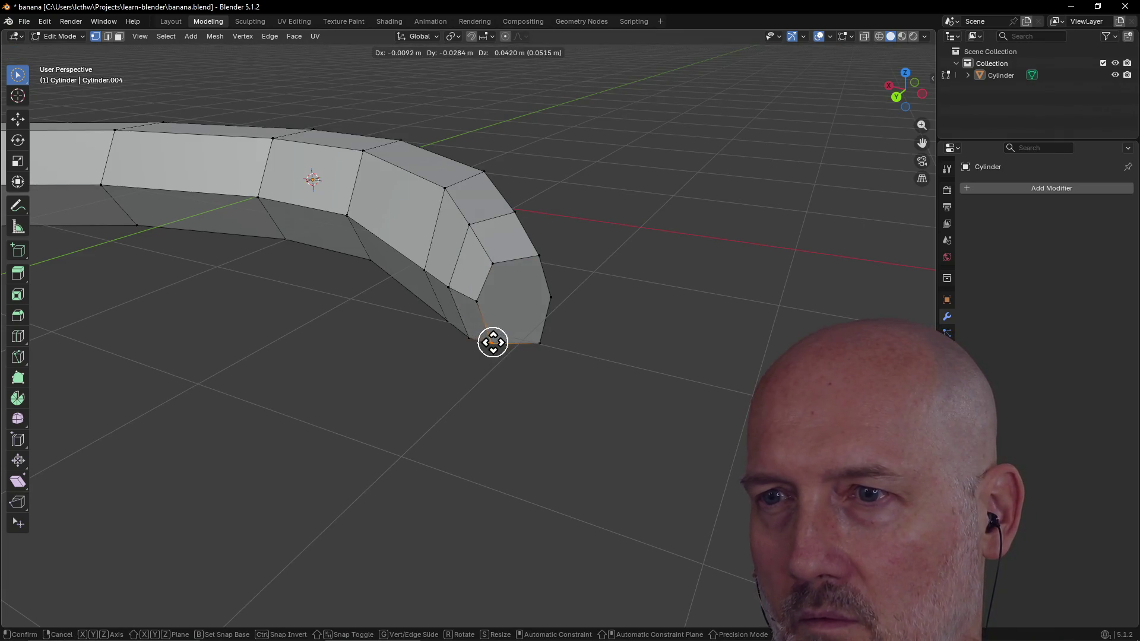
key(g)
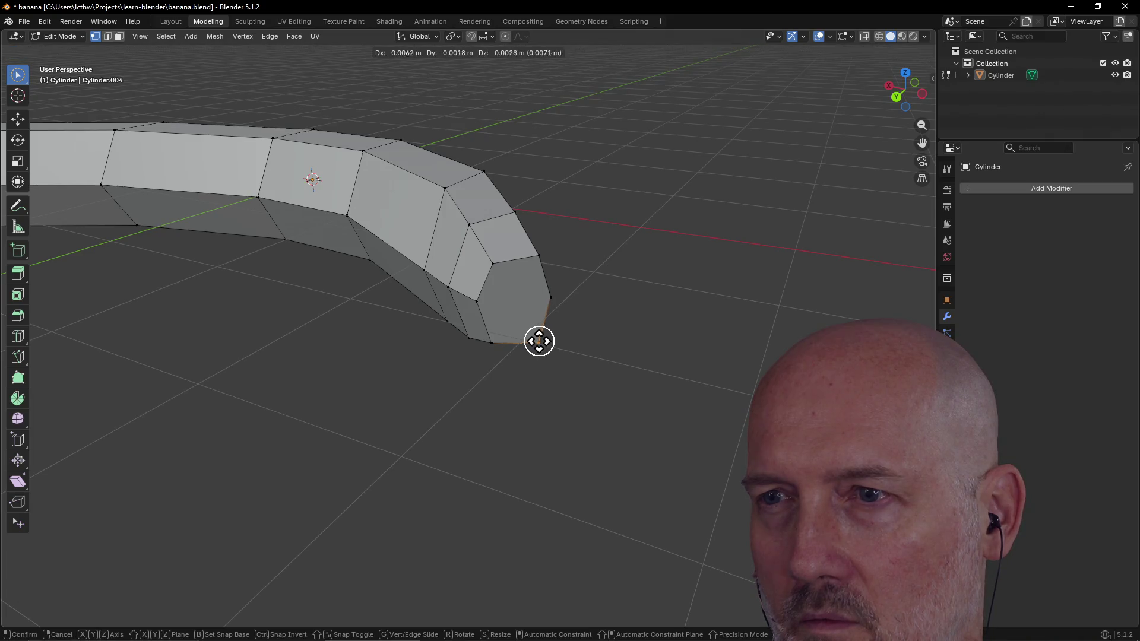
click(539, 341)
middle_drag(539, 341, 544, 329)
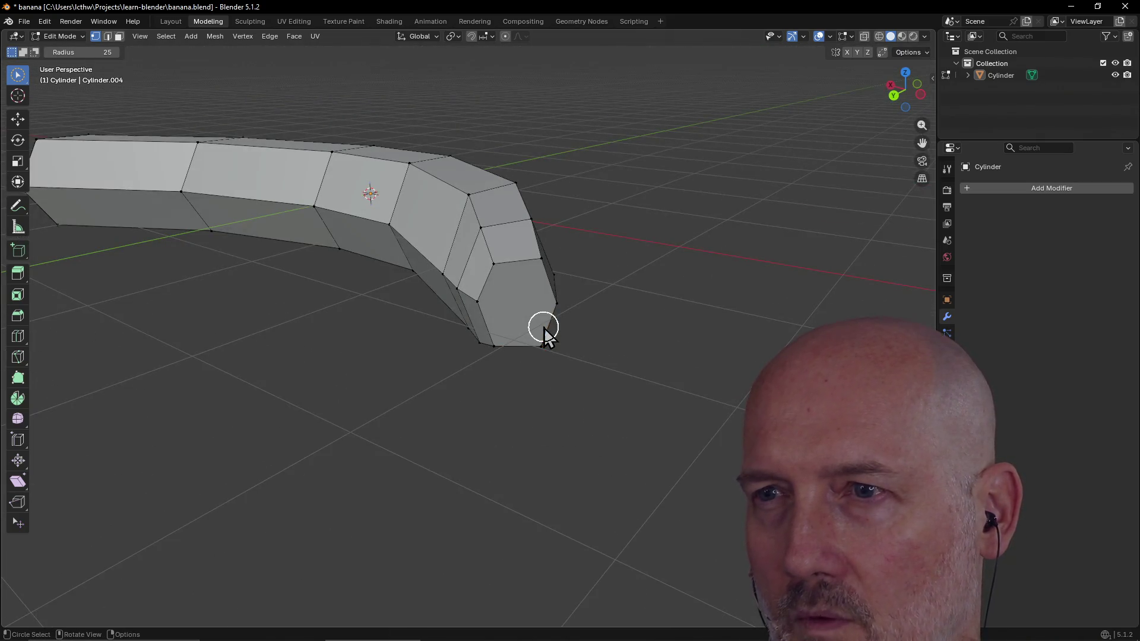
Step: Select the hexagonal end cap face and briefly switch to the TourBox Console window and back
click(118, 36)
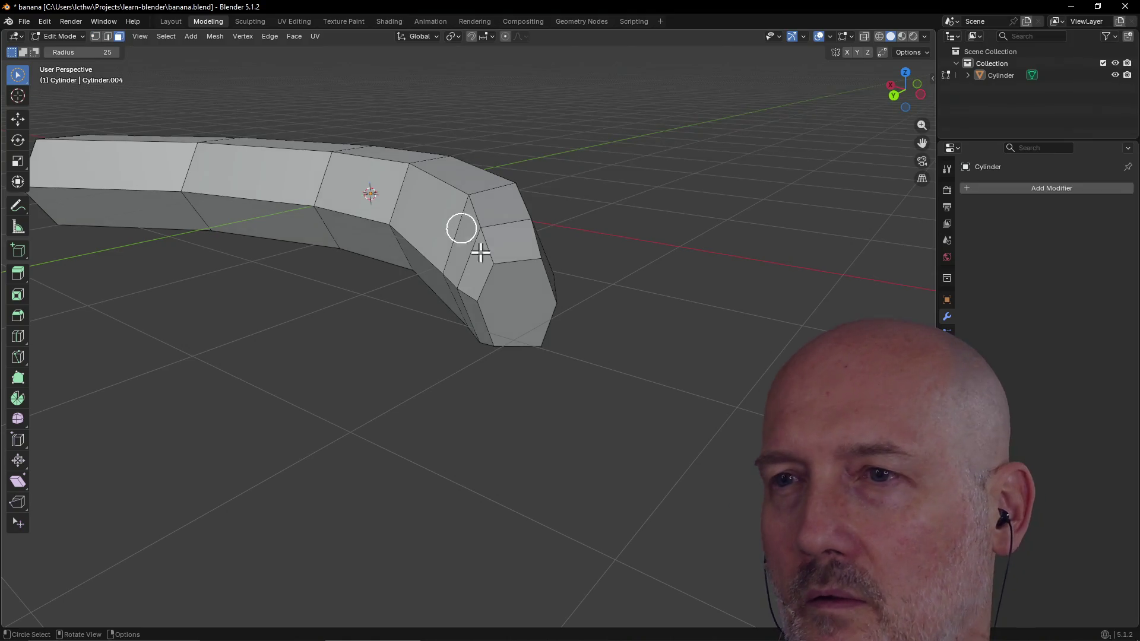
click(519, 312)
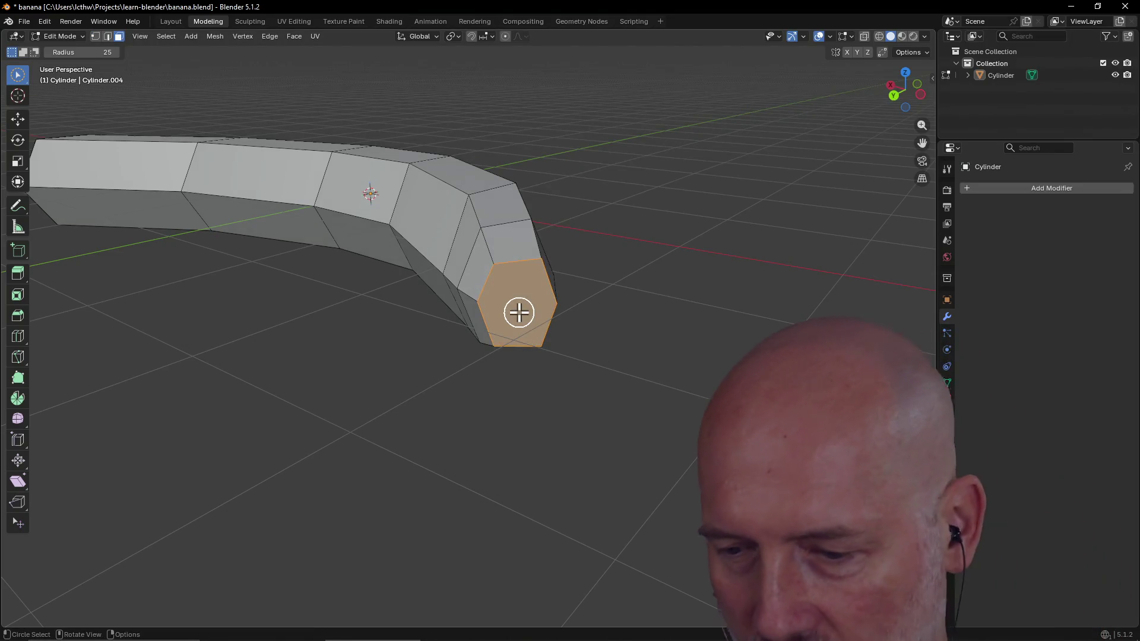
key(alt+Tab)
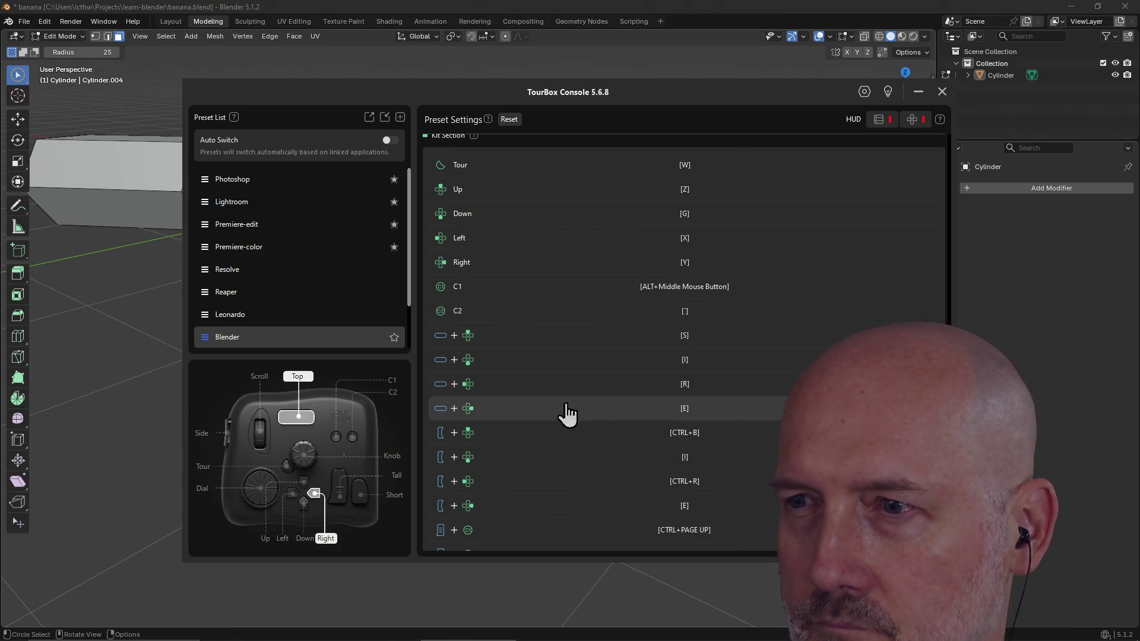
key(alt+Tab)
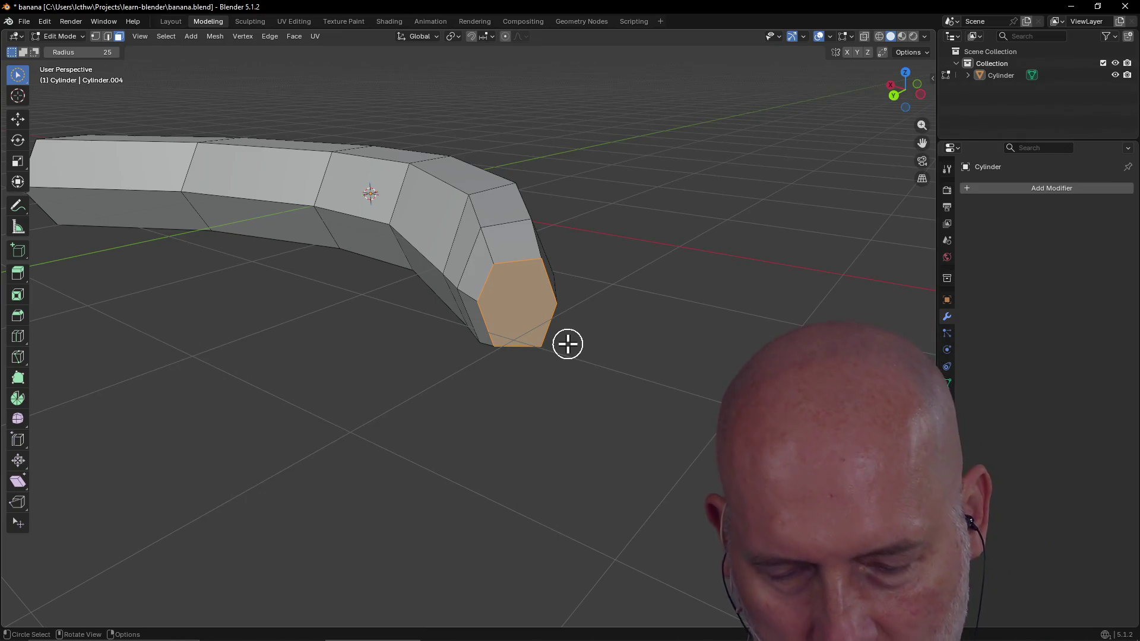
Step: Scale the end cap face down so the banana tapers to a narrow tip, then inspect the taper
key(s)
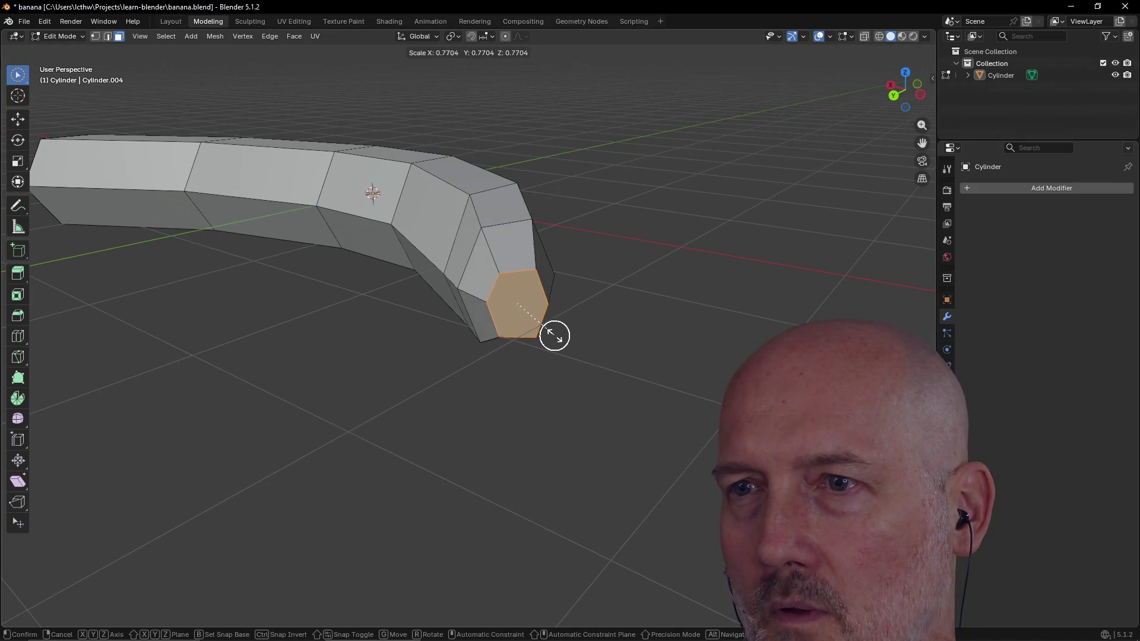
click(547, 326)
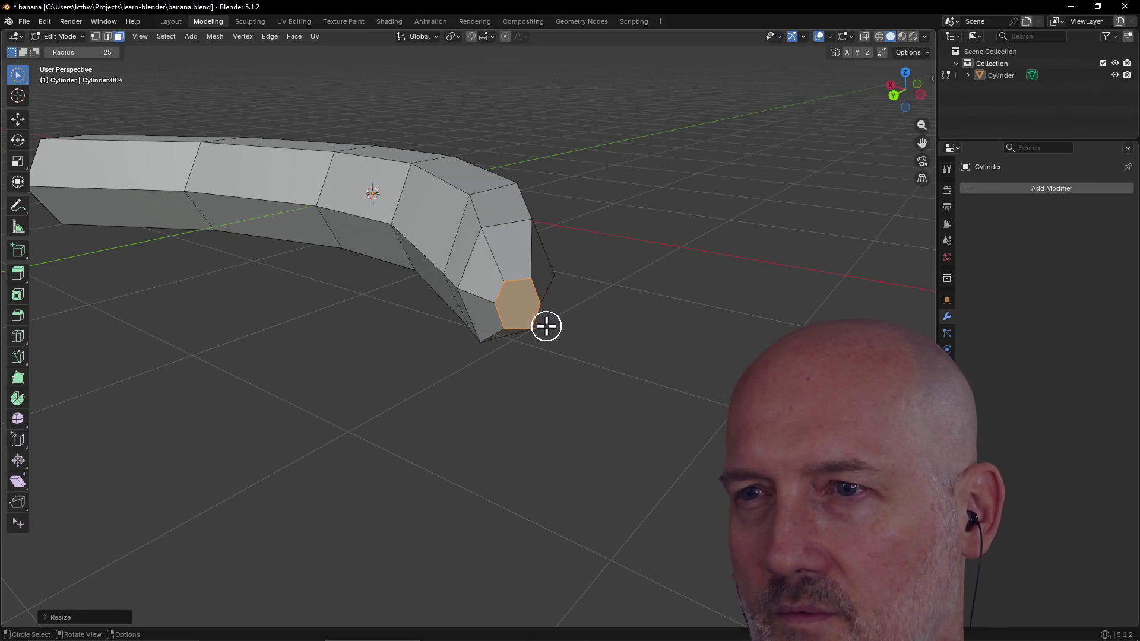
mouse_move(598, 329)
middle_down()
mouse_move(527, 331)
mouse_move(733, 330)
middle_up()
scroll(527, 330, down, 3)
mouse_move(636, 326)
middle_down()
mouse_move(538, 320)
mouse_move(580, 315)
middle_up()
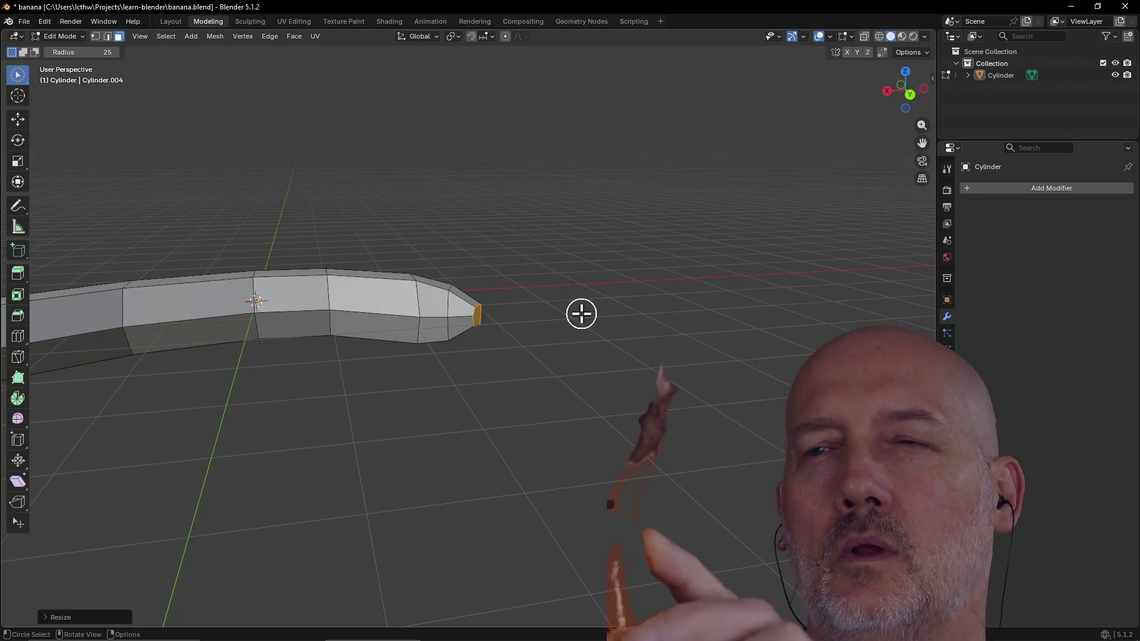
mouse_move(473, 357)
middle_down()
mouse_move(474, 407)
mouse_move(453, 436)
middle_up()
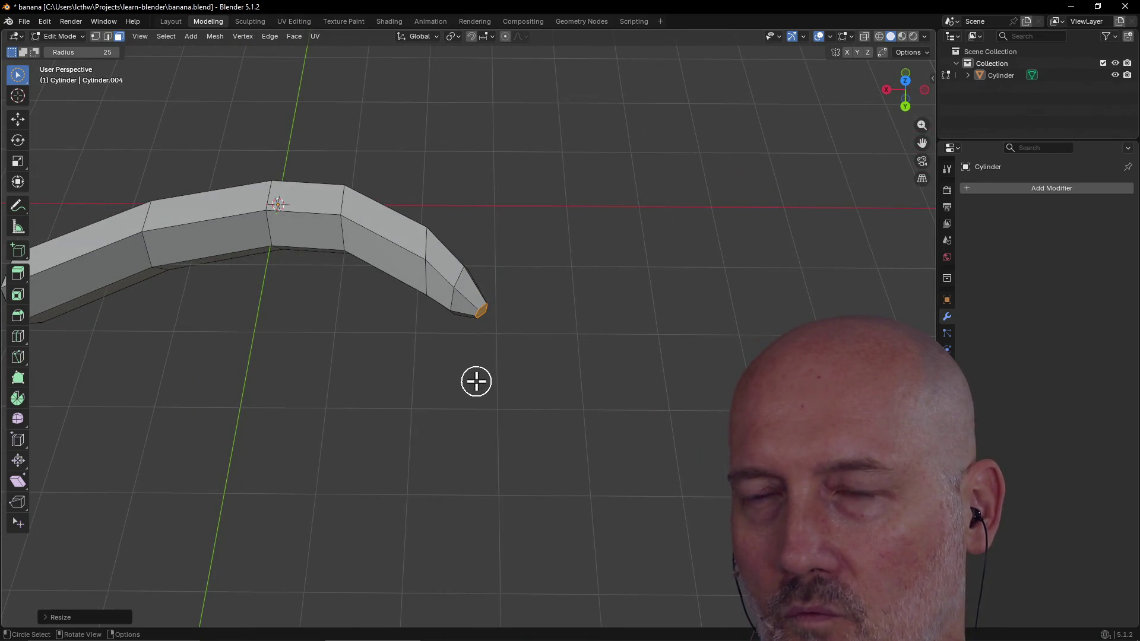
Step: Shift the narrowed tip face along the X axis to a new position
key(g)
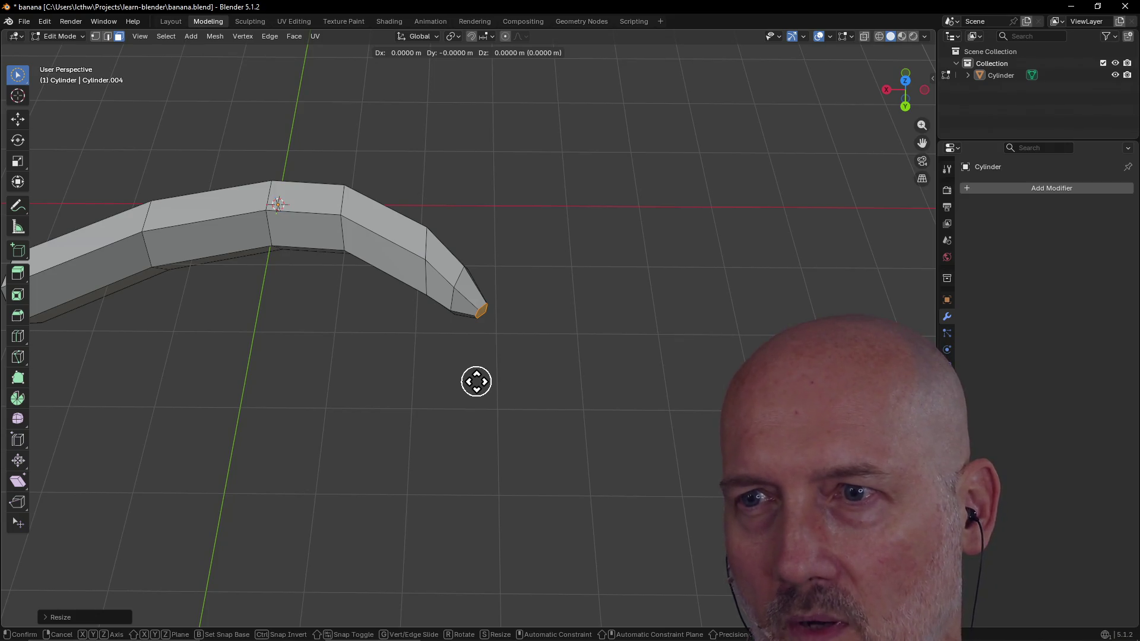
key(x)
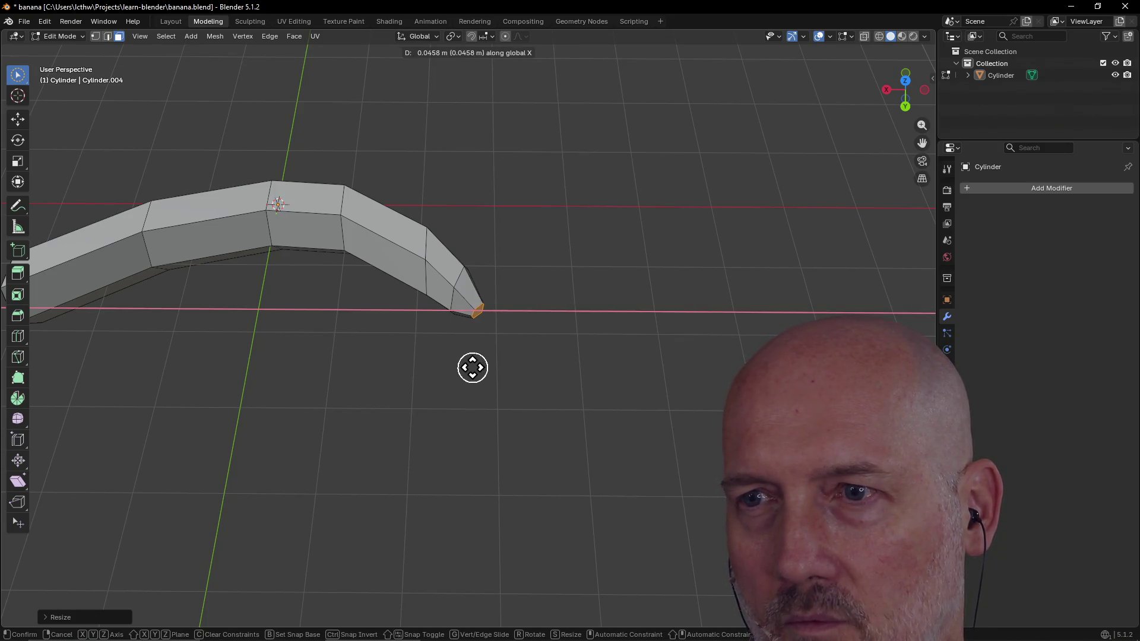
key(y)
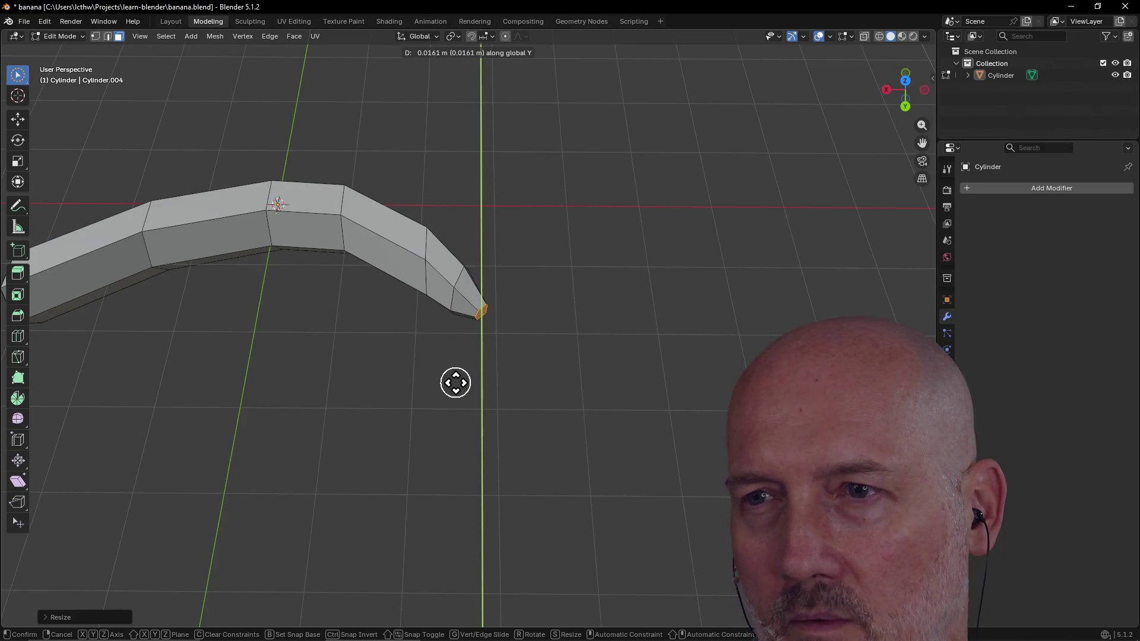
key(x)
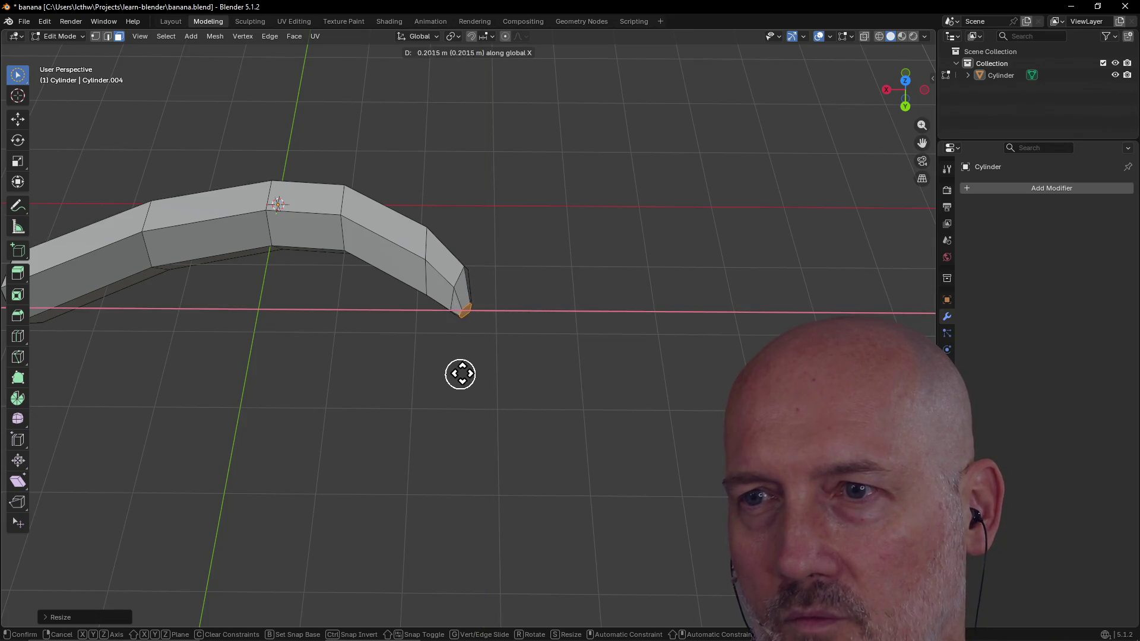
click(470, 370)
Step: Shift the tip face along Y, then again along X, to refine the curve at the end
key(g)
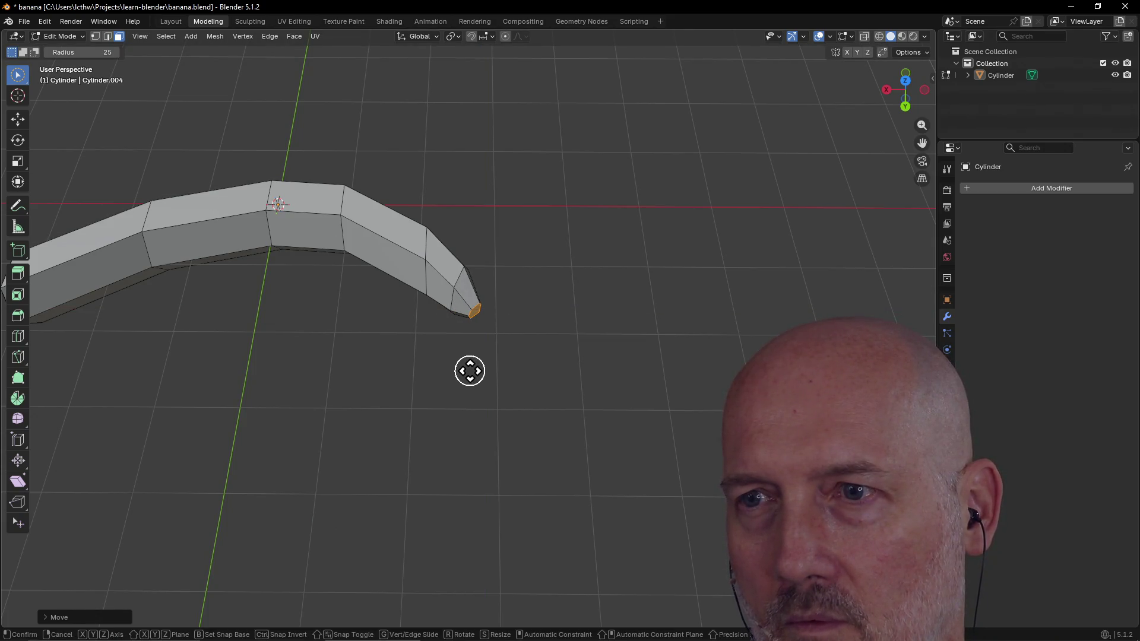
key(y)
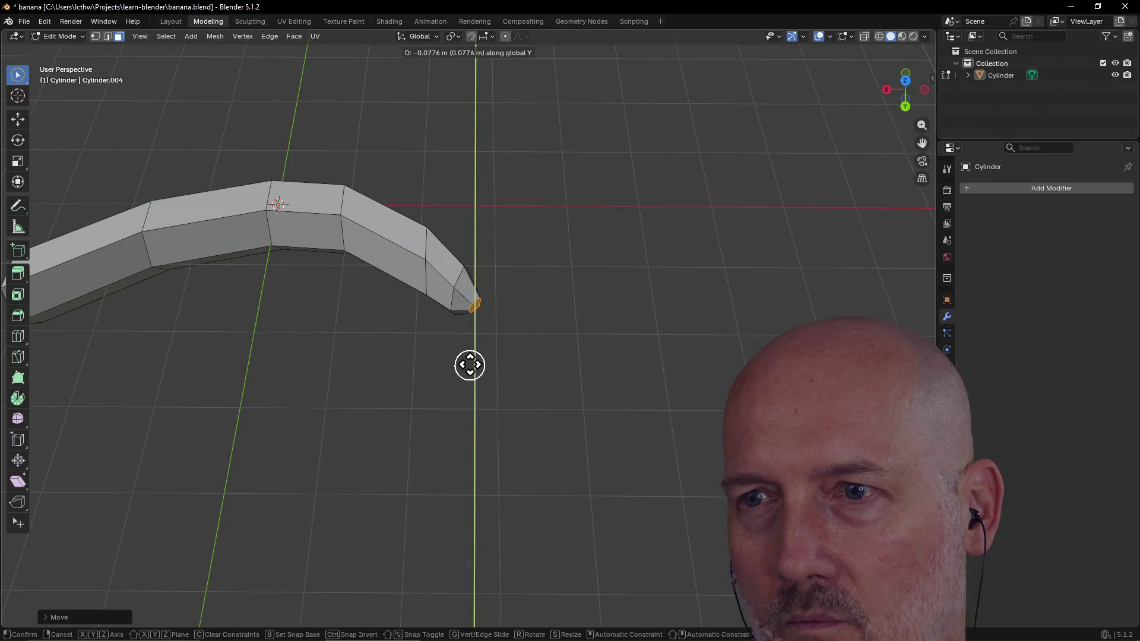
click(470, 360)
key(g)
key(x)
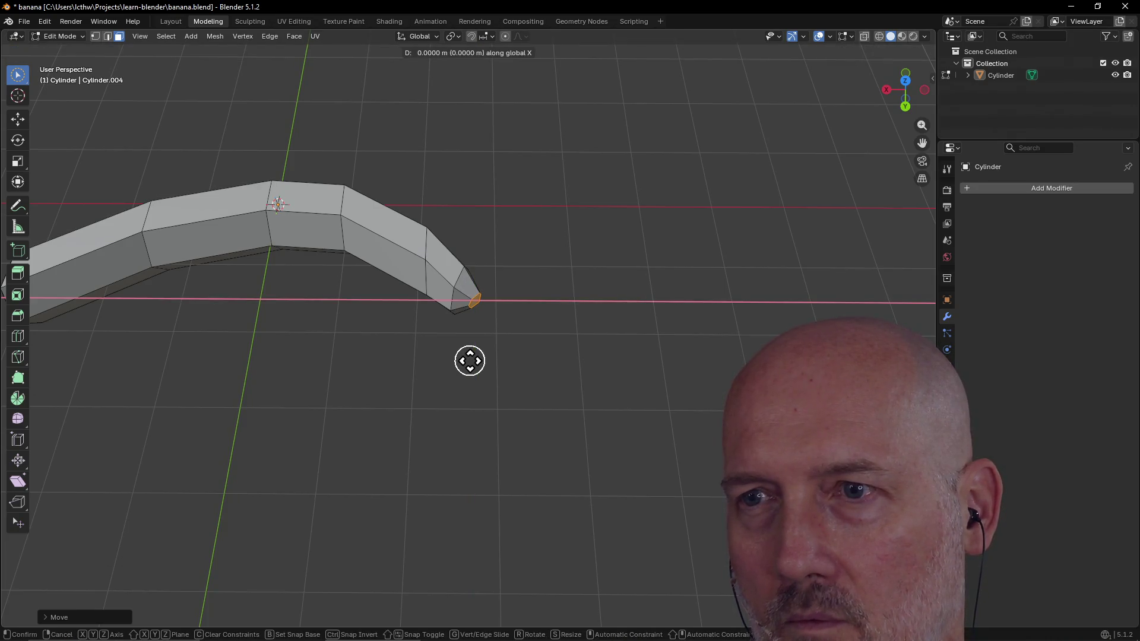
click(465, 361)
mouse_move(463, 362)
middle_down()
mouse_move(455, 302)
mouse_move(527, 295)
mouse_move(455, 313)
mouse_move(525, 308)
mouse_move(455, 335)
mouse_move(537, 315)
mouse_move(537, 359)
mouse_move(338, 313)
mouse_move(425, 354)
mouse_move(519, 342)
mouse_move(513, 357)
mouse_move(512, 344)
middle_up()
scroll(453, 300, up, 3)
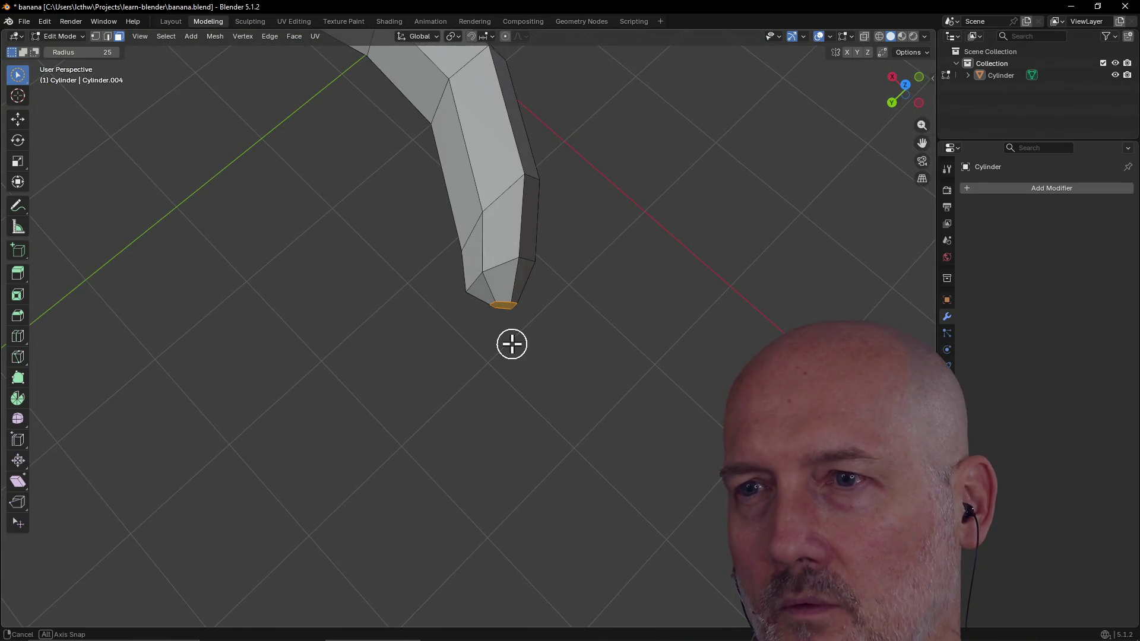
Step: Extrude the tip face in place and try a rotation of the new face, leaving its angle unchanged
key(e)
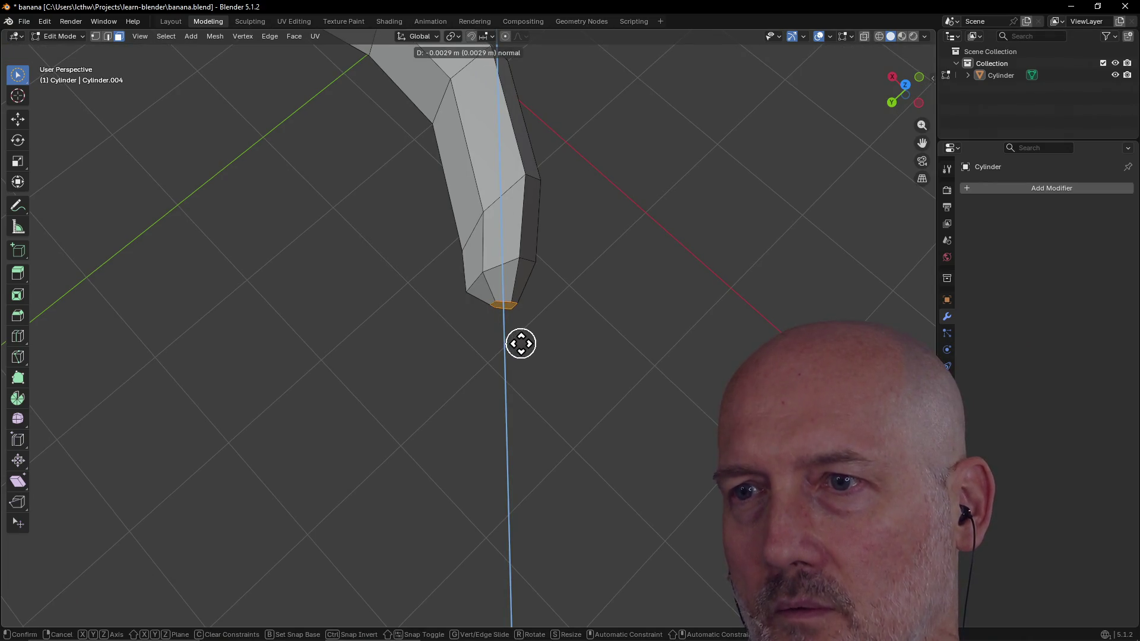
right_click(521, 342)
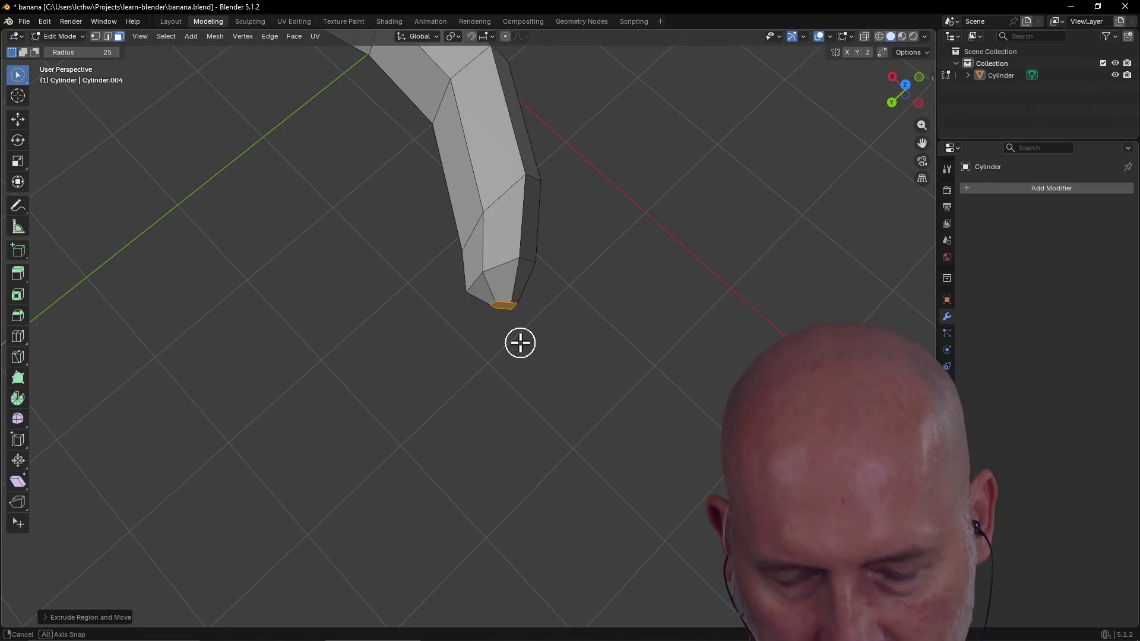
key(r)
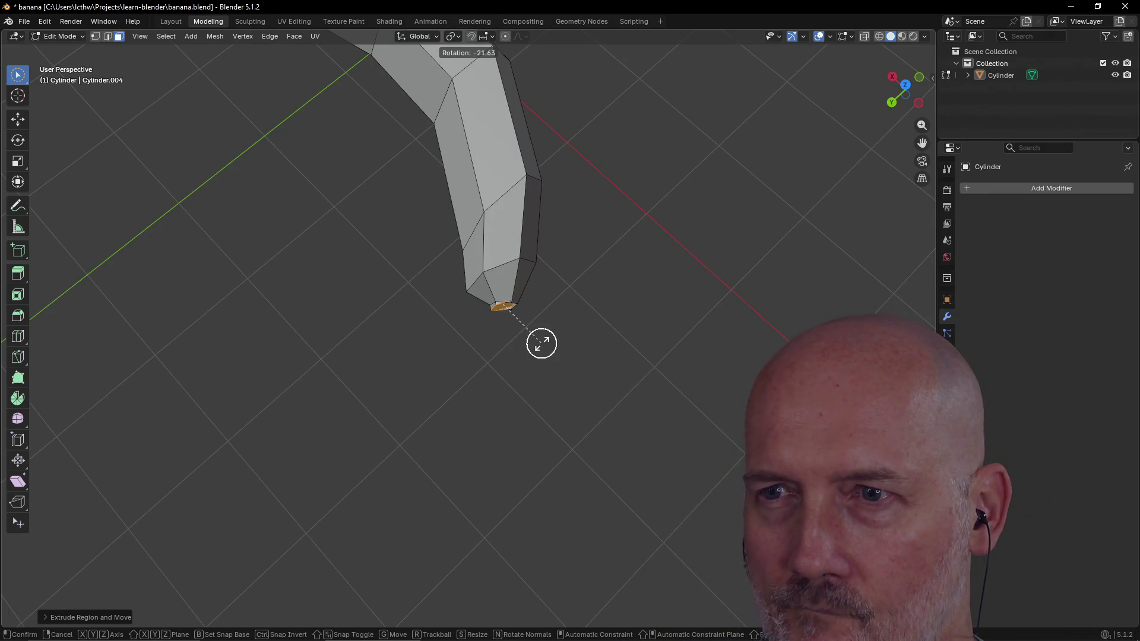
click(507, 347)
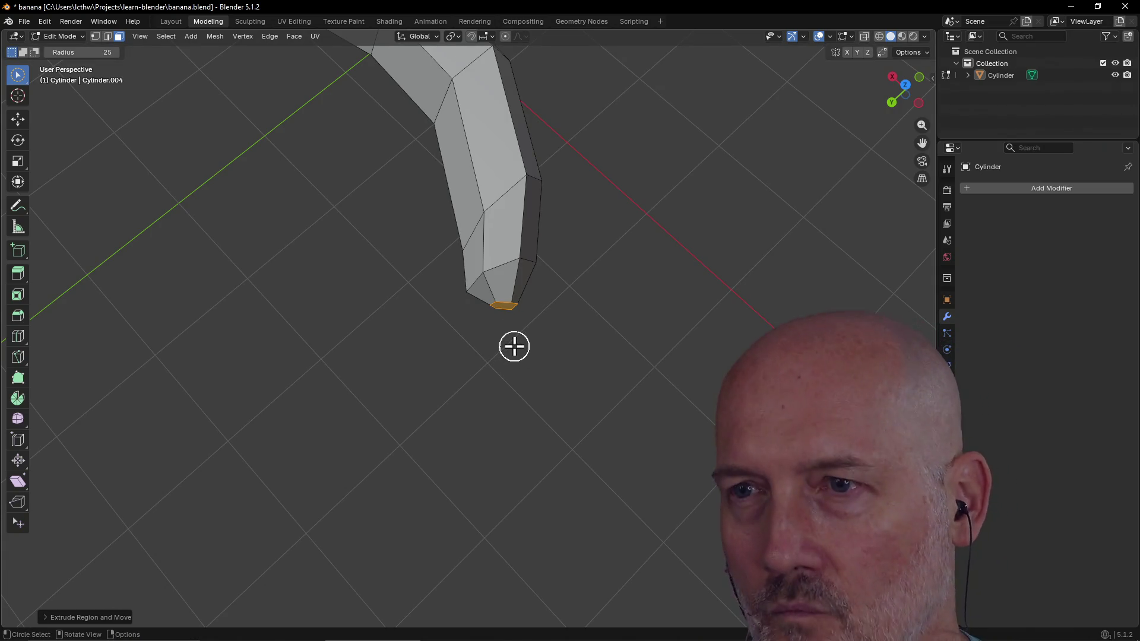
middle_drag(535, 324, 422, 272)
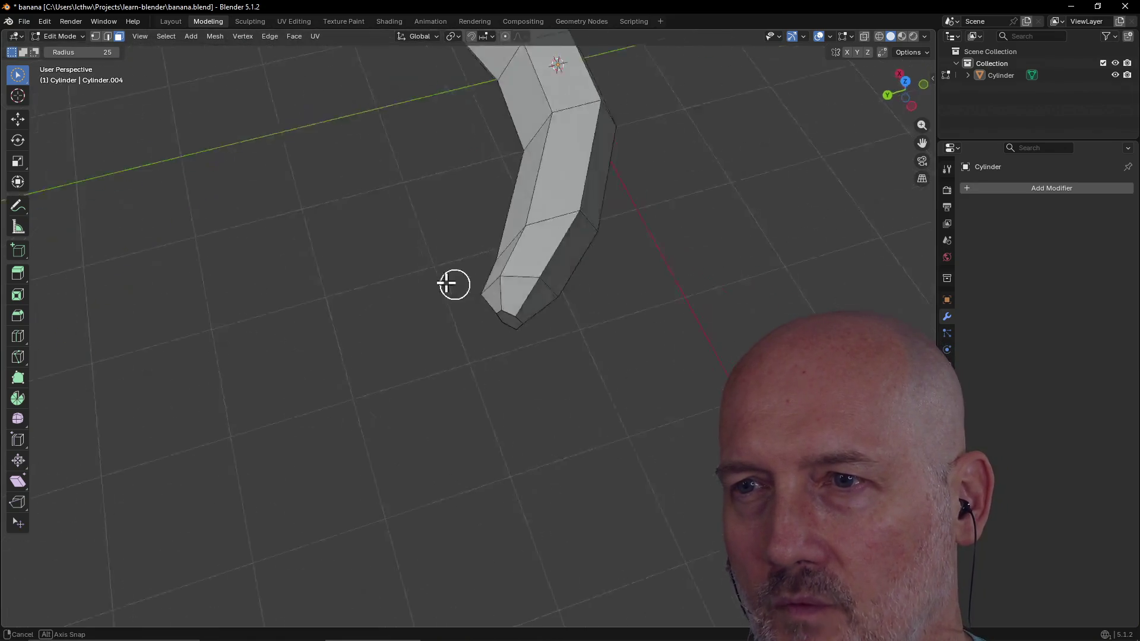
scroll(508, 295, up, 3)
Step: In vertex select mode, move a tip vertex and look closer at the banana's end
middle_drag(508, 294, 475, 276)
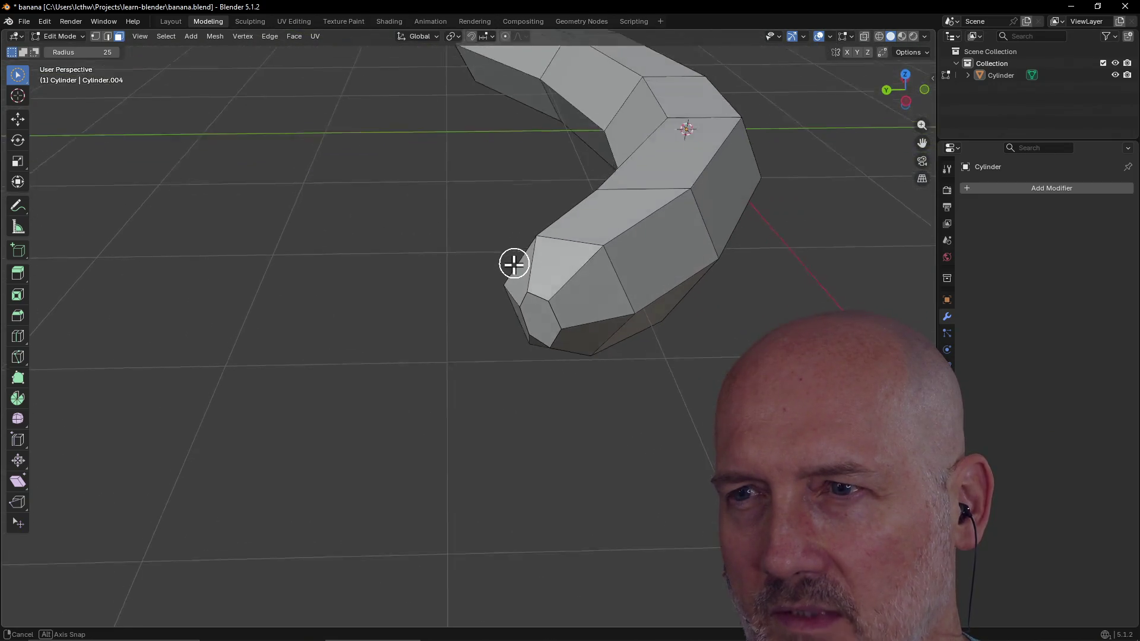
middle_drag(475, 277, 515, 270)
click(96, 36)
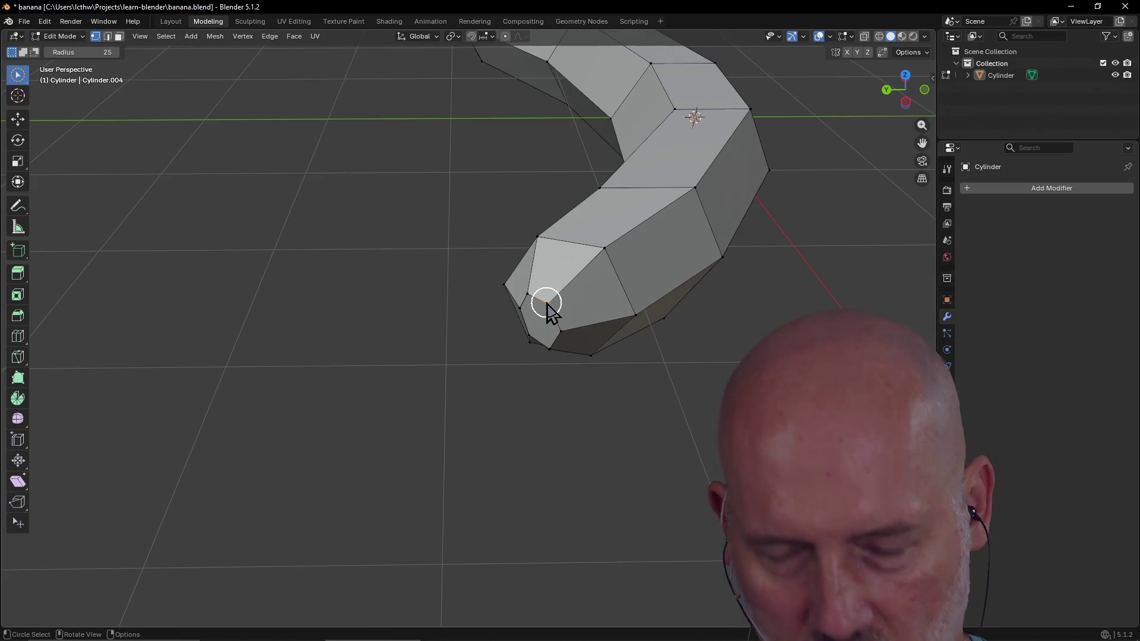
key(g)
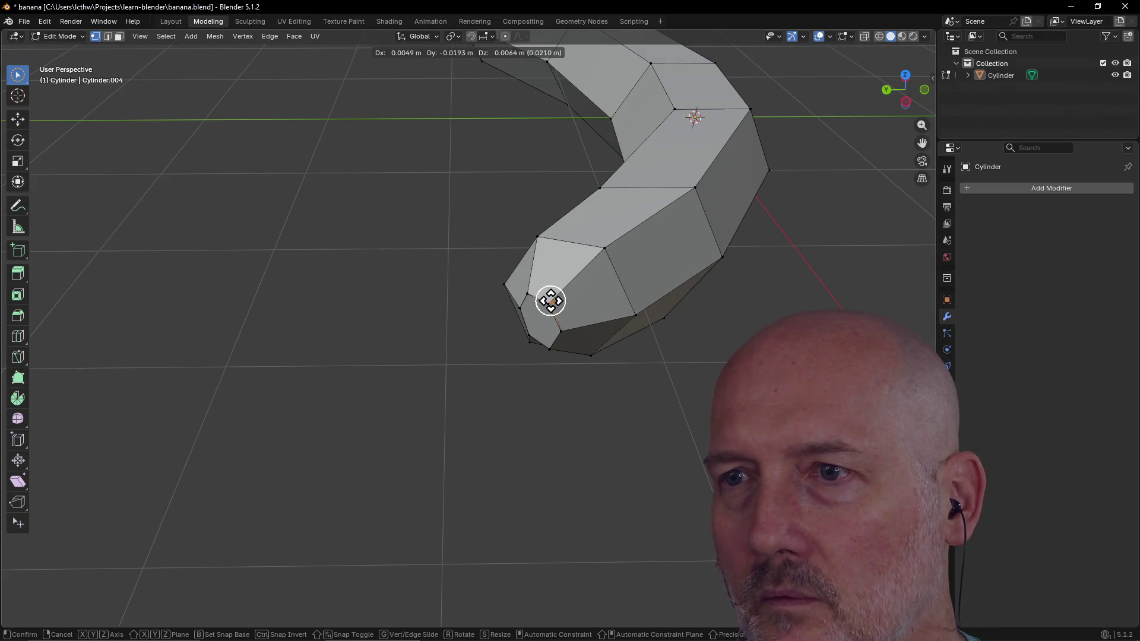
click(551, 300)
mouse_move(571, 327)
middle_down()
mouse_move(541, 279)
mouse_move(622, 271)
middle_up()
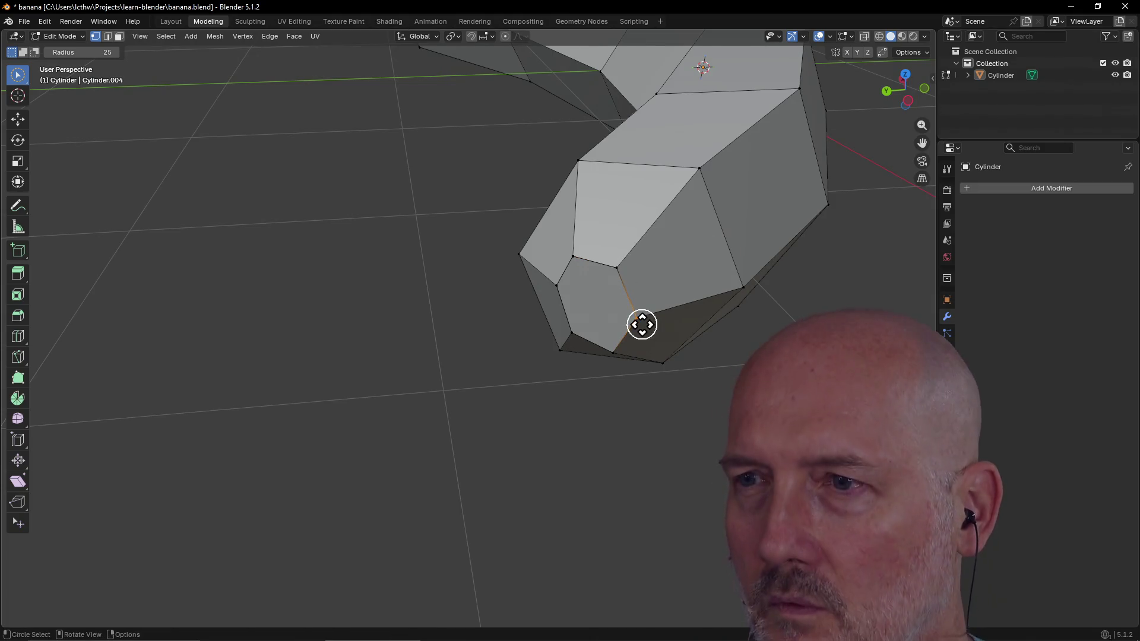
Step: Place the tip vertex further left, clear the edge selection and view the inset tip head-on
key(g)
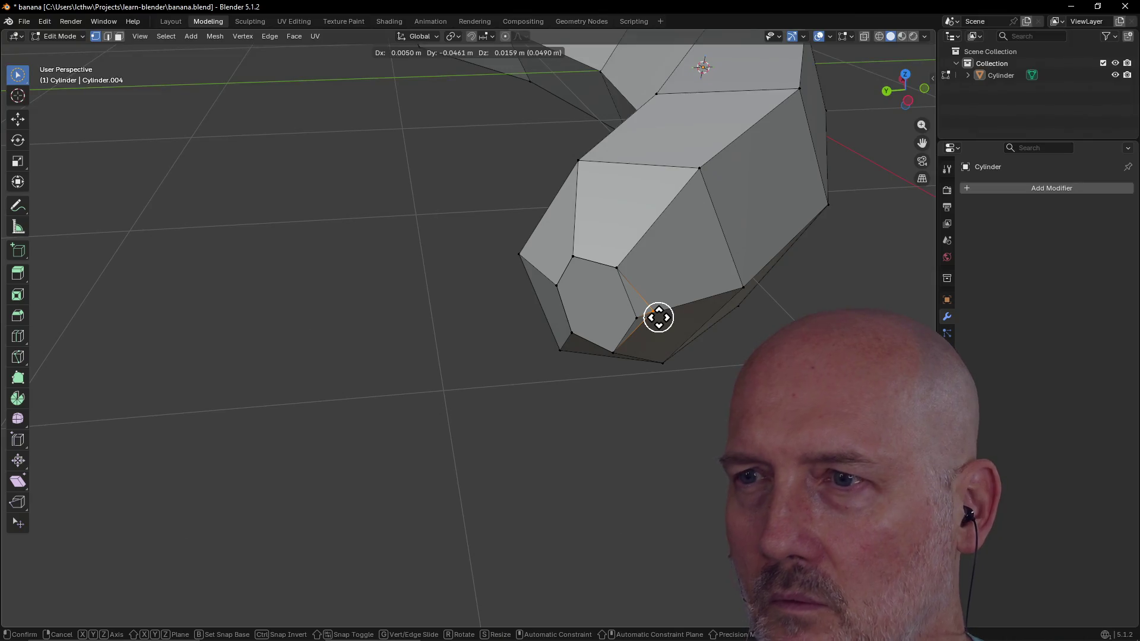
click(659, 317)
key(g)
click(570, 323)
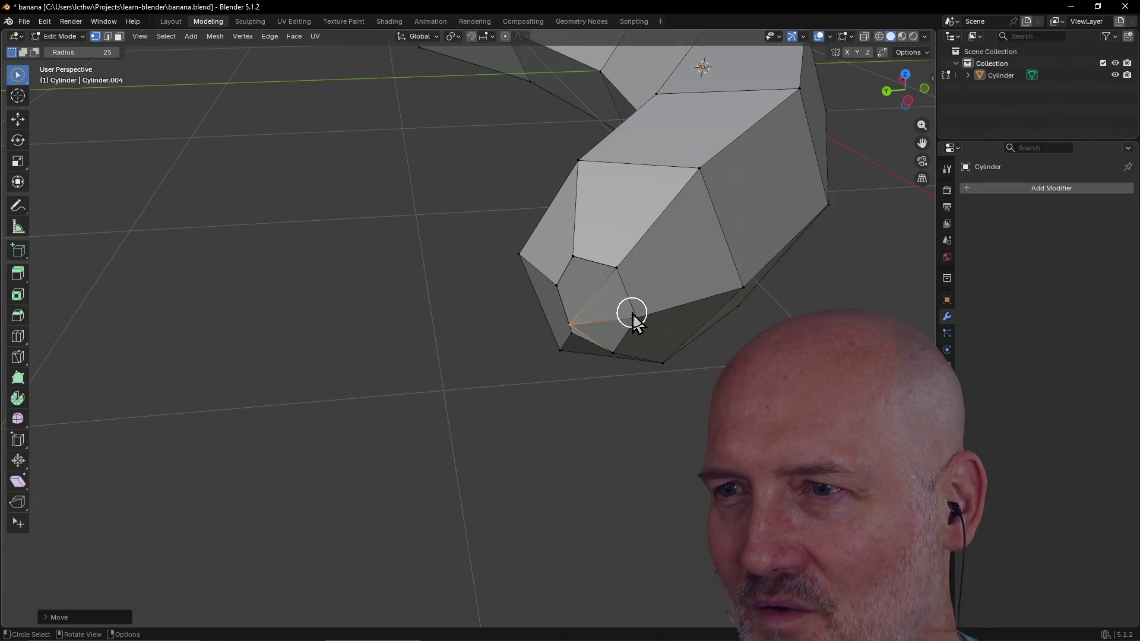
click(634, 318)
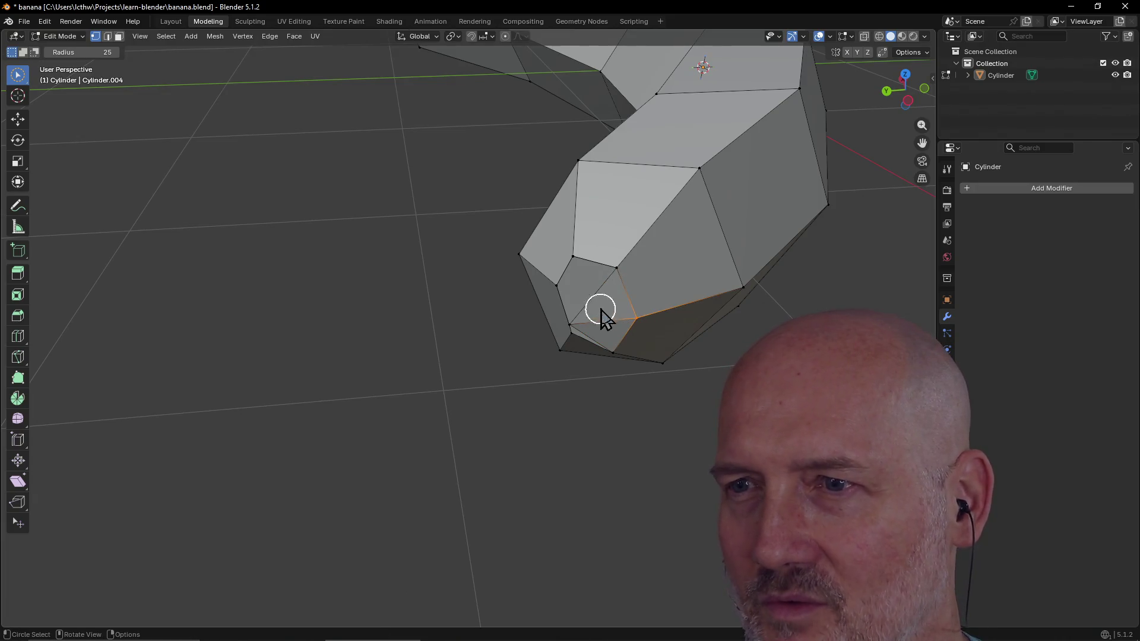
scroll(602, 316, down, 3)
scroll(652, 287, up, 3)
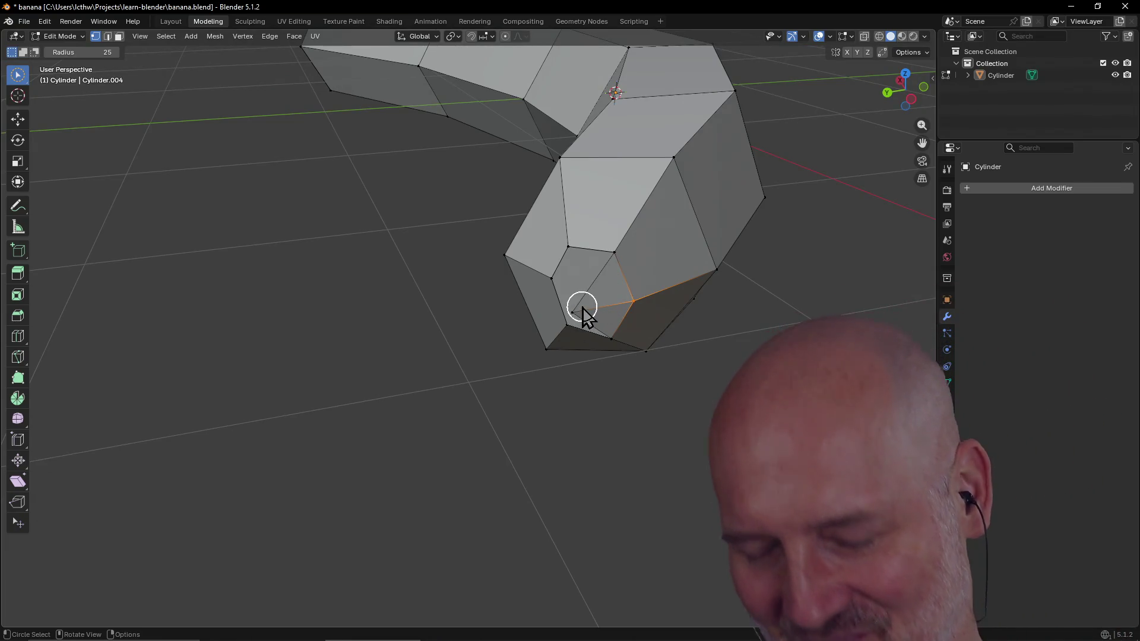
ctrl+drag(582, 310, 606, 314)
mouse_move(595, 280)
middle_down()
mouse_move(641, 259)
mouse_move(567, 283)
mouse_move(537, 309)
middle_up()
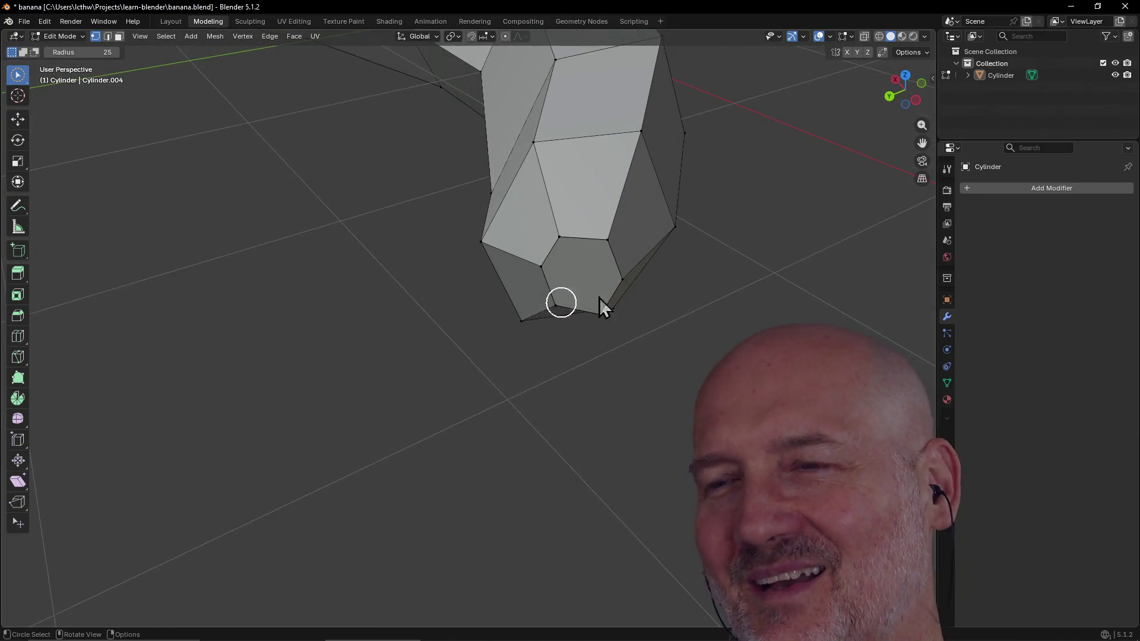
scroll(598, 301, down, 1)
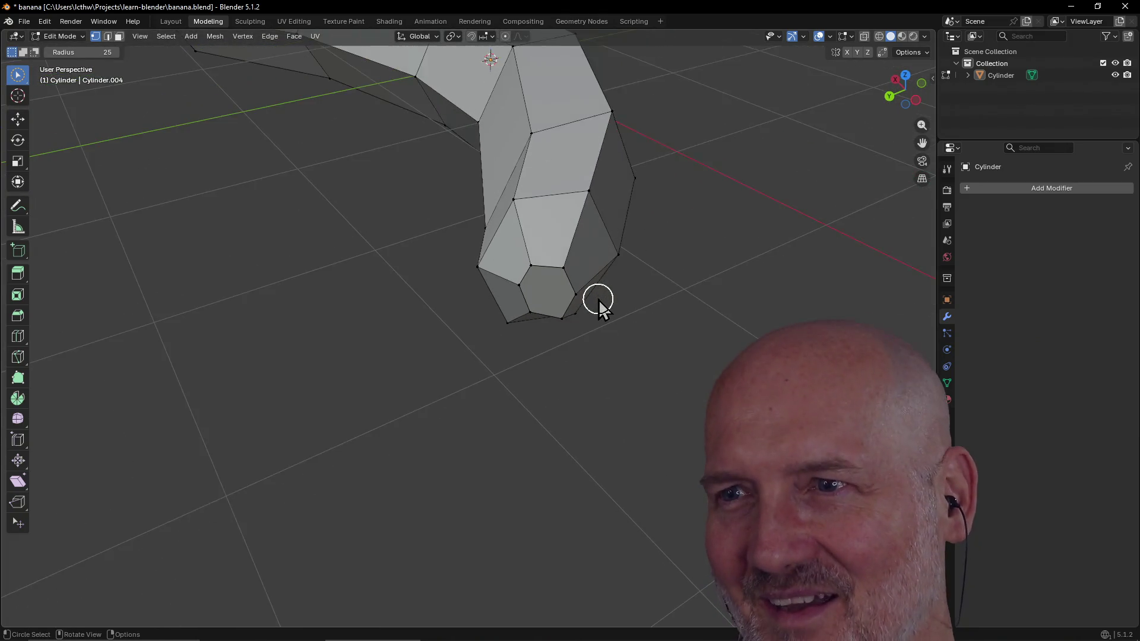
scroll(597, 301, down, 2)
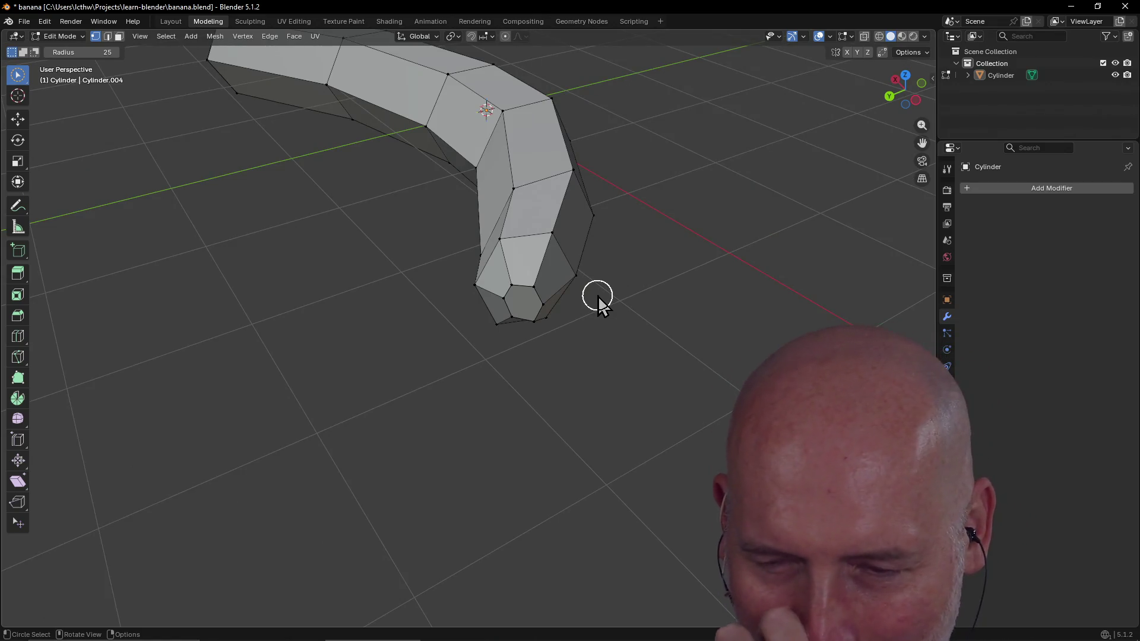
middle_drag(525, 312, 514, 255)
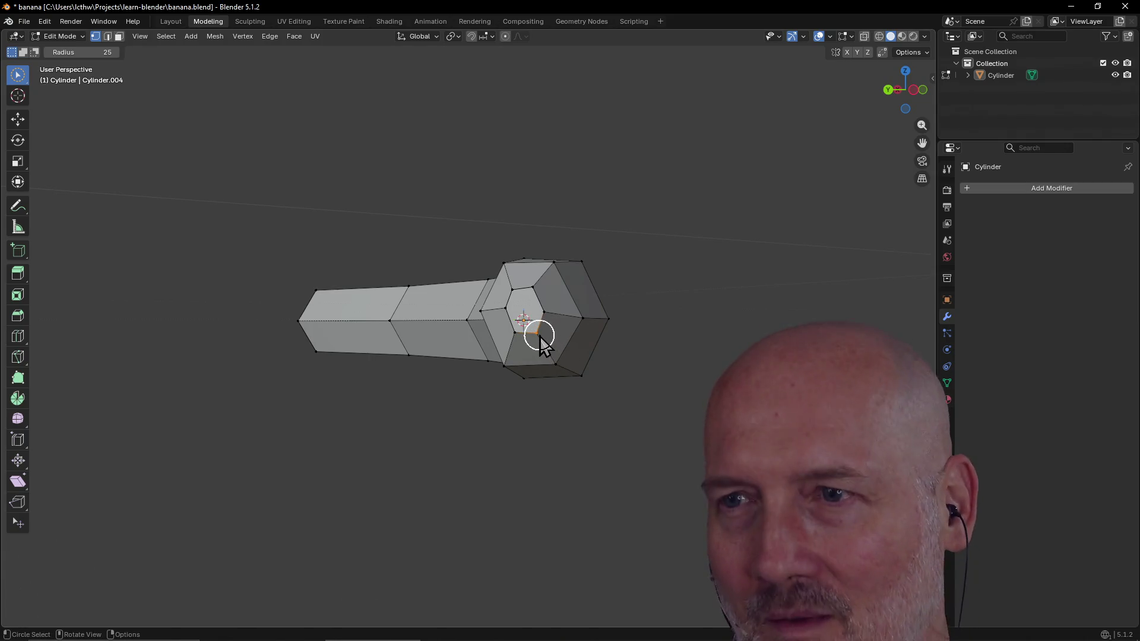
Step: Move the end cap's centre vertex twice to shape the rounded tip
key(g)
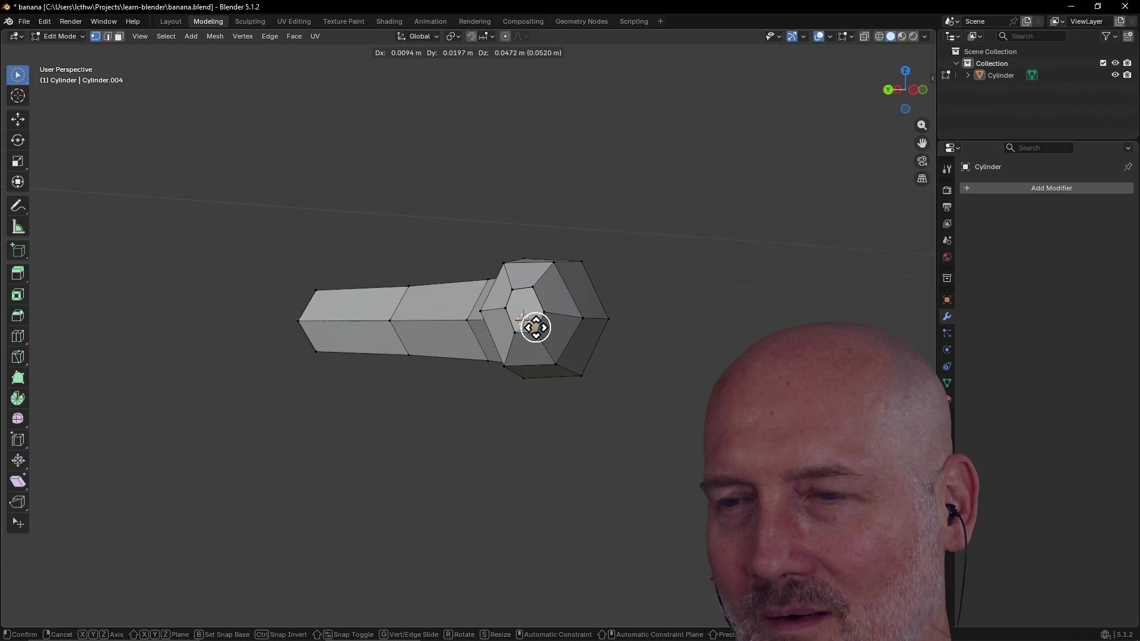
click(536, 328)
middle_drag(532, 320, 545, 336)
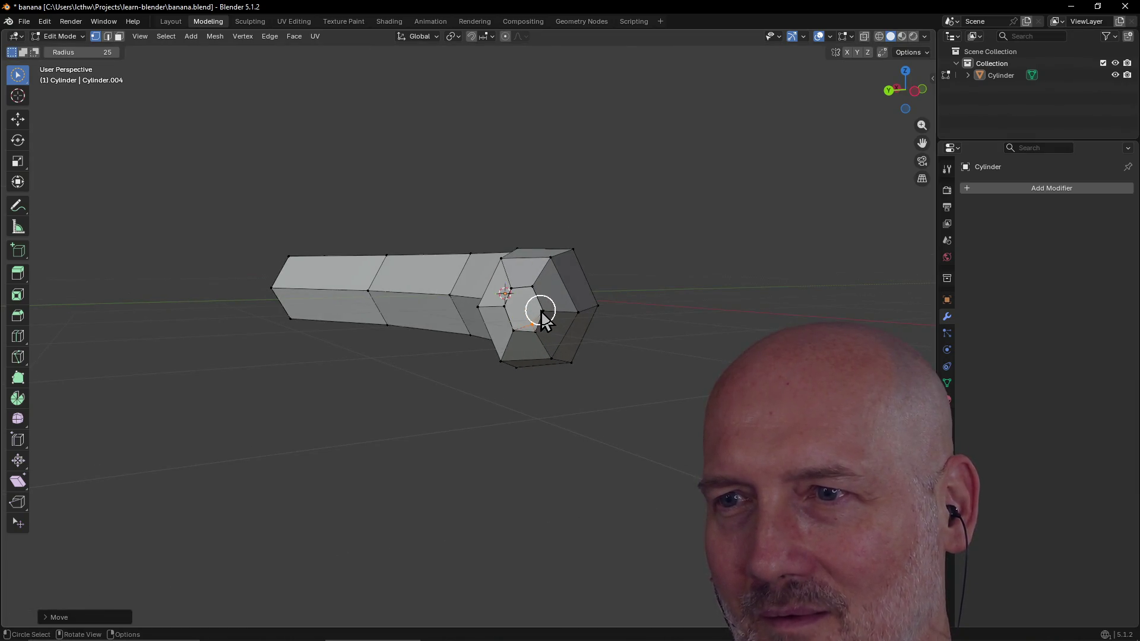
key(g)
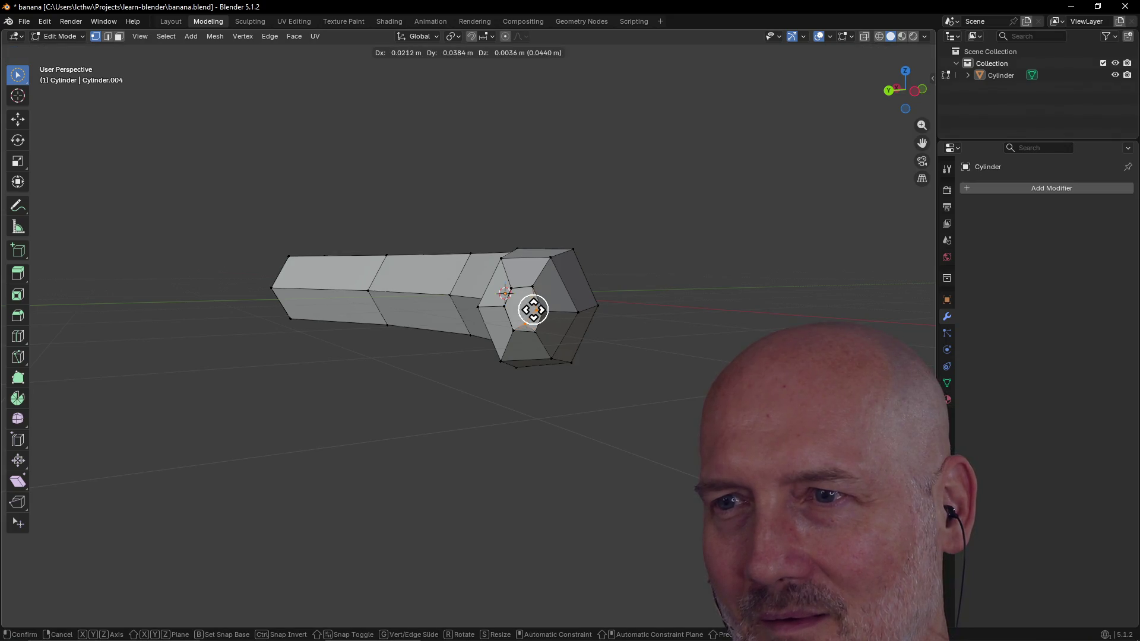
click(533, 309)
Step: View the tip from new angles and select another vertex on it
mouse_move(538, 401)
middle_down()
mouse_move(600, 425)
mouse_move(534, 438)
mouse_move(580, 362)
mouse_move(538, 357)
mouse_move(548, 344)
mouse_move(526, 326)
mouse_move(488, 334)
middle_up()
middle_drag(514, 337, 539, 342)
drag(586, 284, 579, 277)
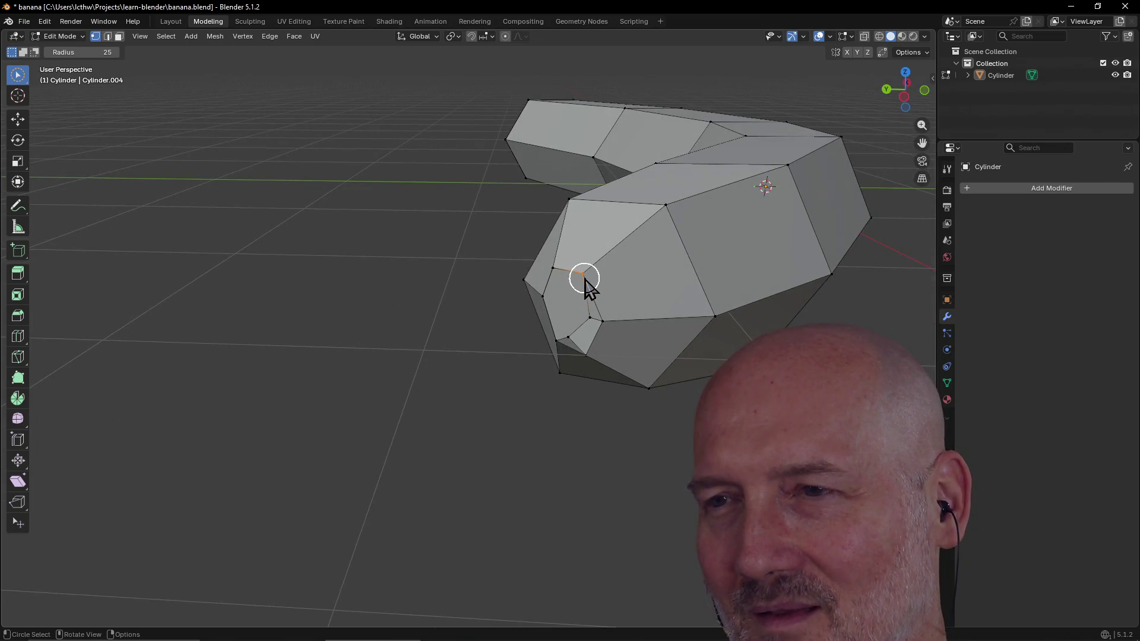
Step: Nudge the selected tip vertex through several small moves to reshape the bent end
key(g)
click(572, 295)
mouse_move(573, 294)
middle_down()
mouse_move(619, 293)
mouse_move(585, 279)
middle_up()
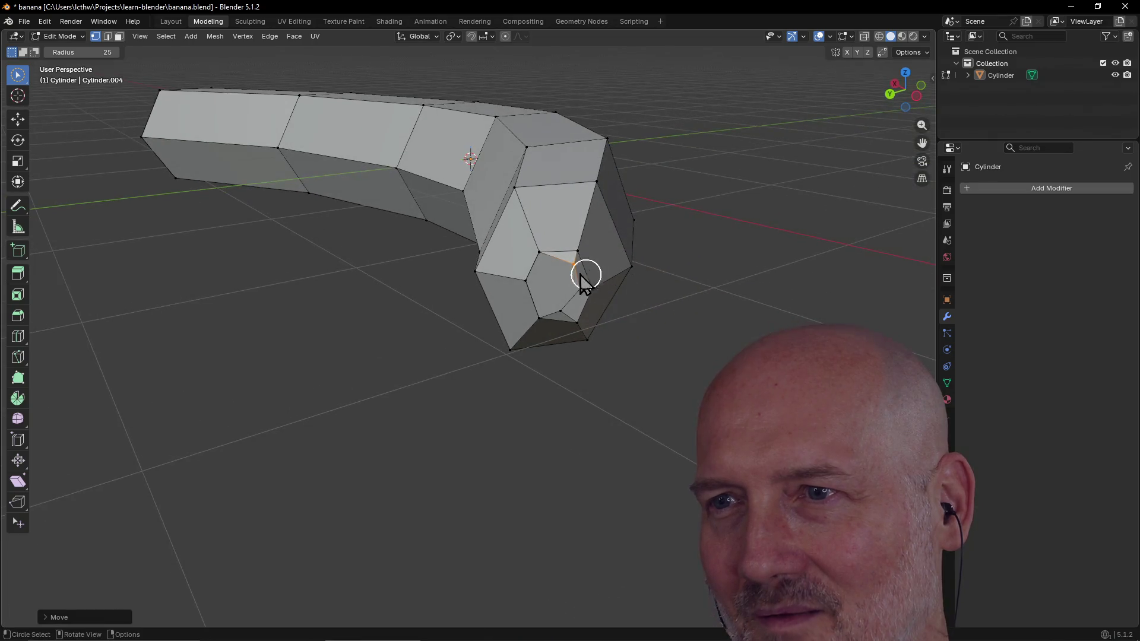
key(g)
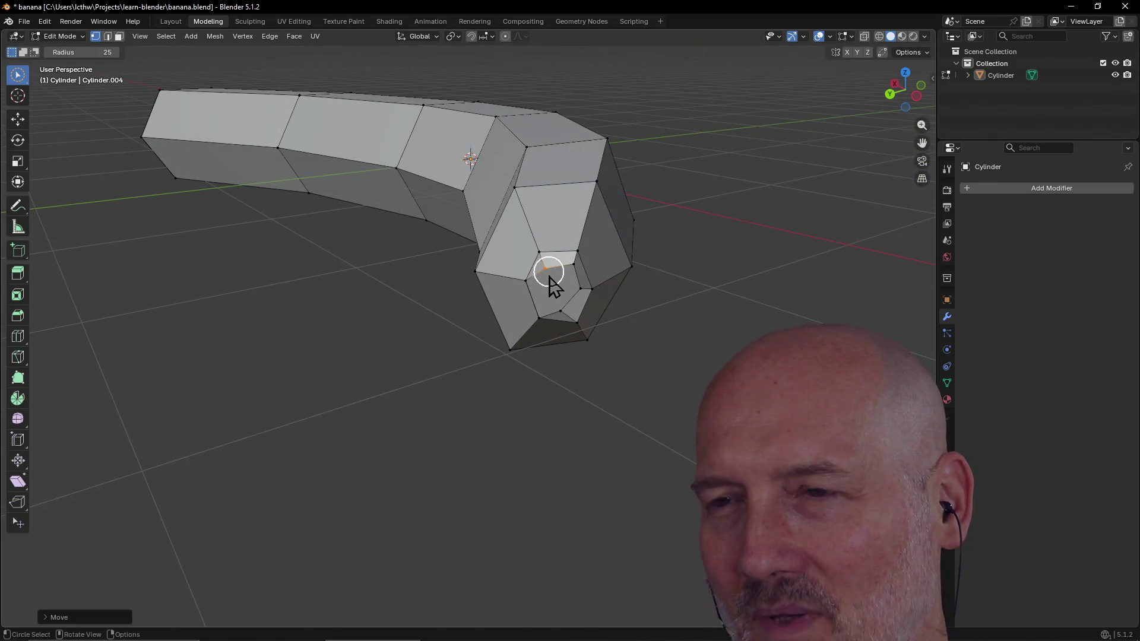
click(546, 280)
key(g)
click(545, 283)
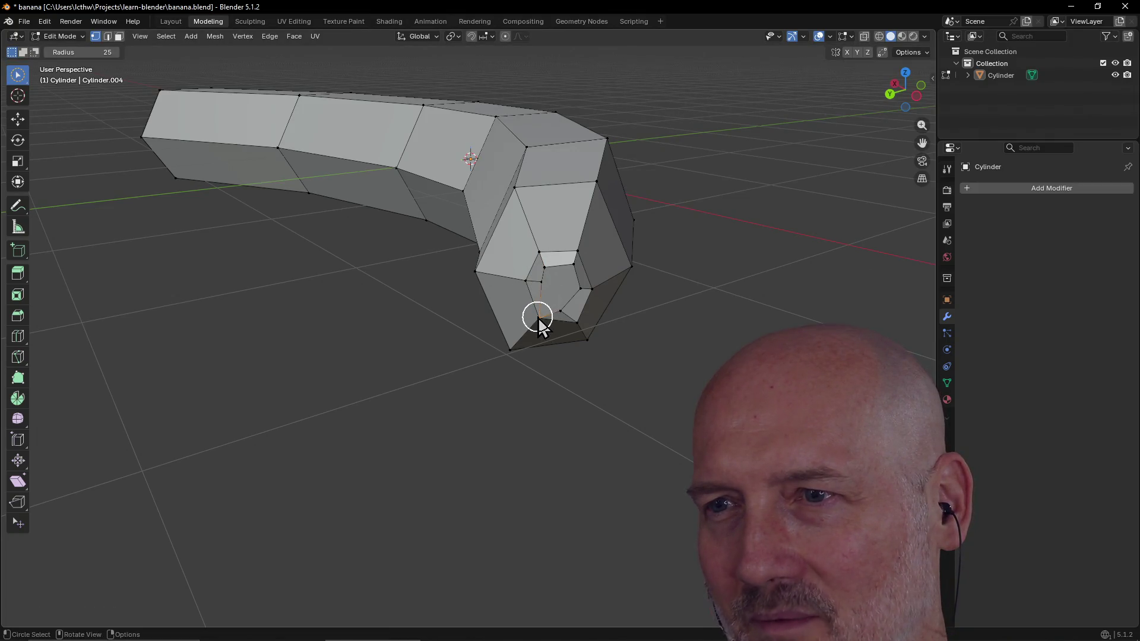
key(g)
click(546, 303)
mouse_move(547, 305)
middle_down()
mouse_move(629, 269)
mouse_move(518, 340)
middle_up()
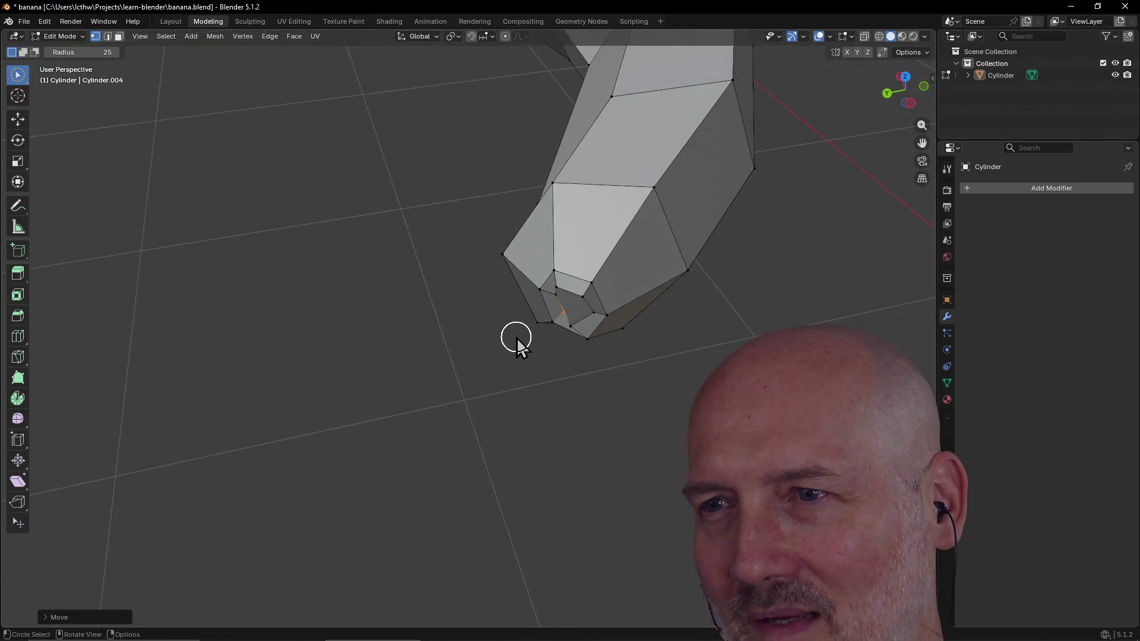
Step: Delete one tip vertex, move the remaining geometry, and back out of a second deletion
key(x)
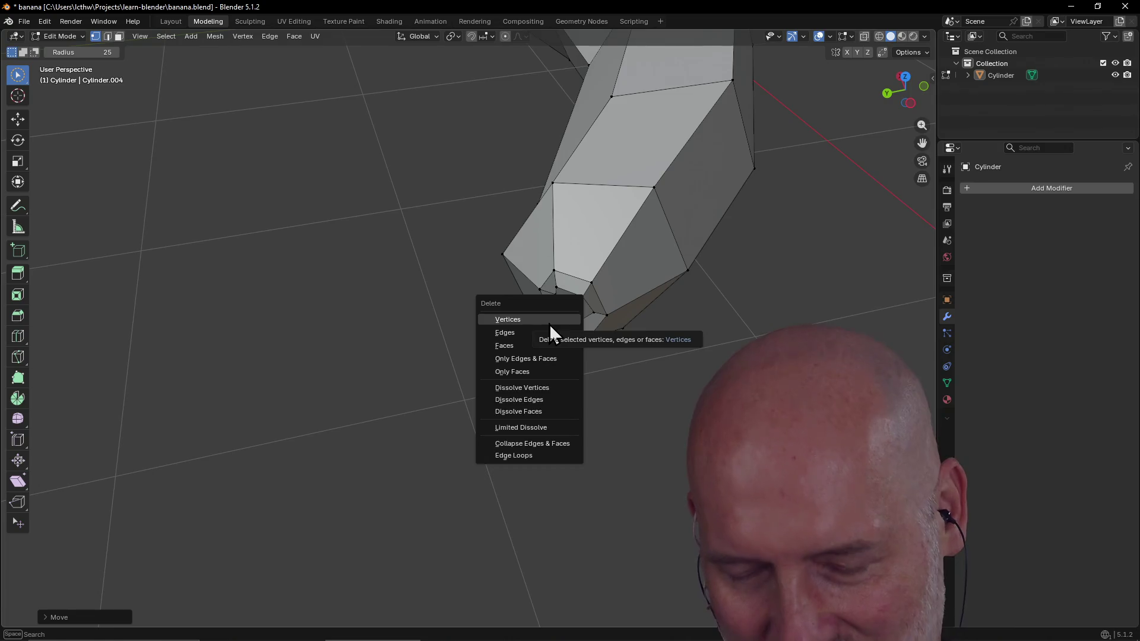
click(550, 322)
key(g)
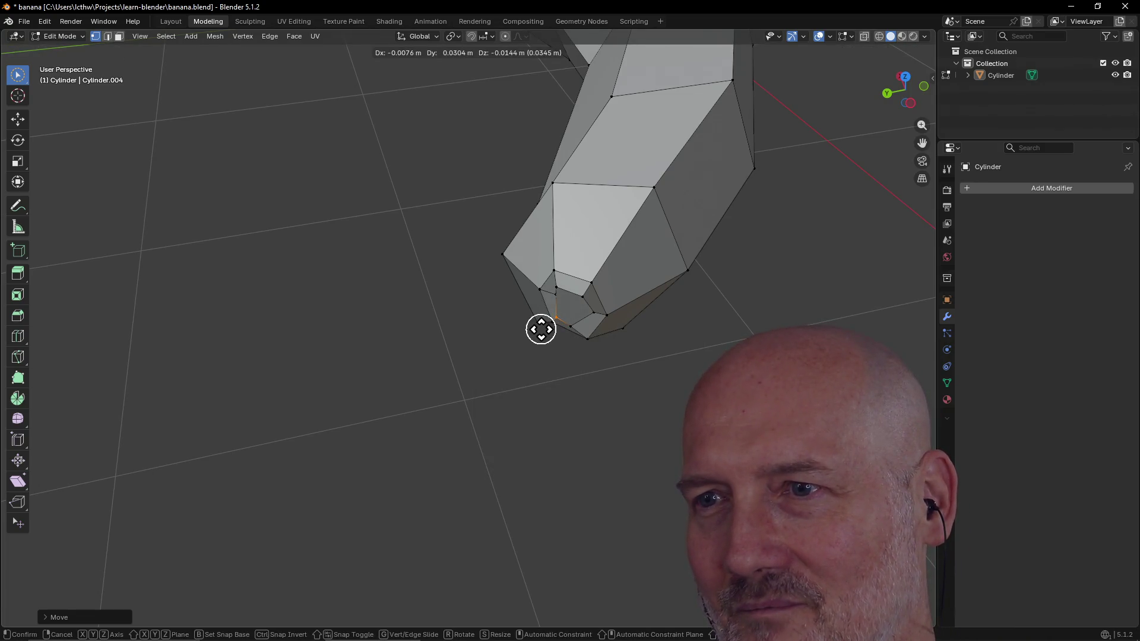
click(541, 329)
mouse_move(544, 321)
middle_down()
mouse_move(567, 274)
mouse_move(558, 320)
middle_up()
key(x)
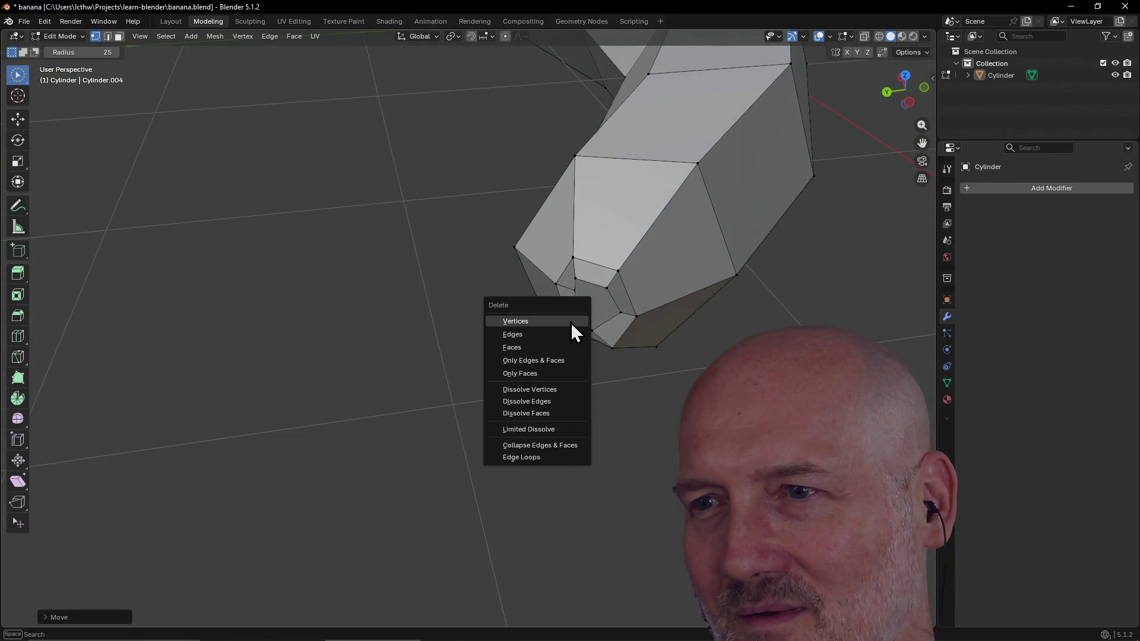
key(Escape)
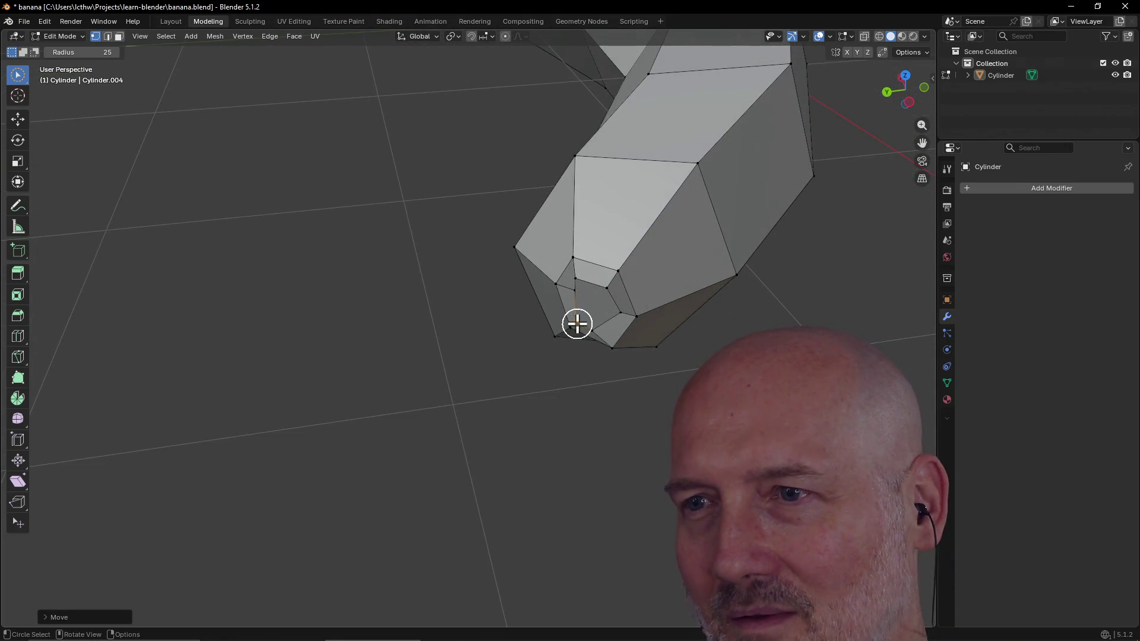
Step: Reposition another tip vertex twice and view the whole banana
key(g)
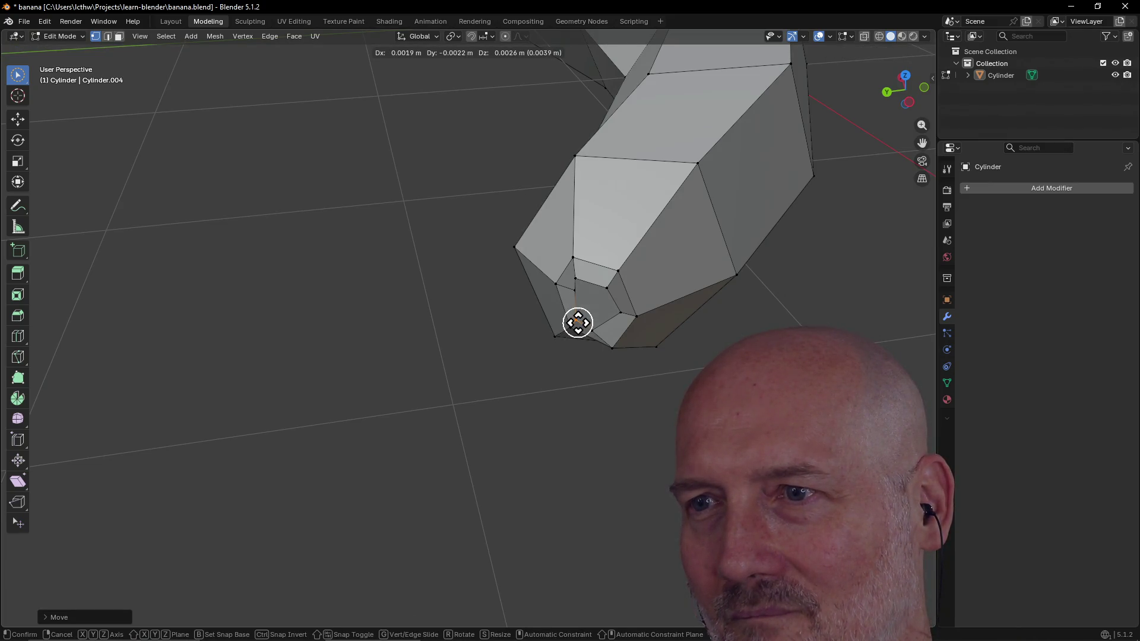
click(582, 318)
mouse_move(580, 318)
middle_down()
mouse_move(523, 277)
mouse_move(525, 323)
middle_up()
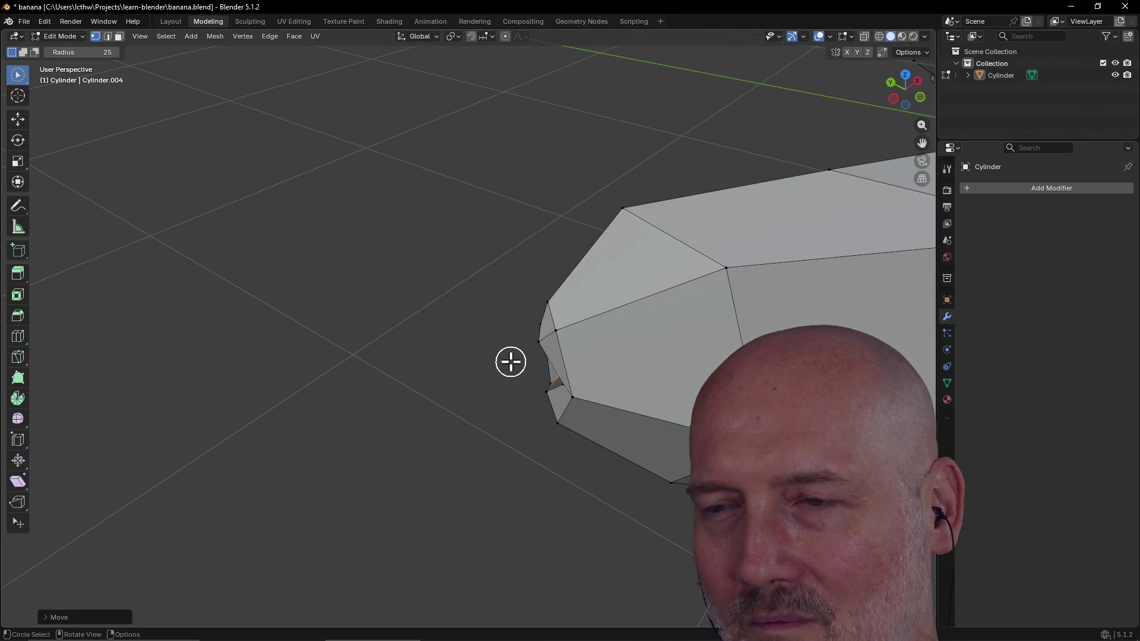
key(g)
click(491, 360)
mouse_move(491, 359)
middle_down()
mouse_move(647, 341)
mouse_move(650, 375)
middle_up()
mouse_move(607, 330)
middle_down()
mouse_move(520, 301)
mouse_move(535, 281)
mouse_move(586, 269)
middle_up()
scroll(570, 297, up, 2)
scroll(544, 288, up, 2)
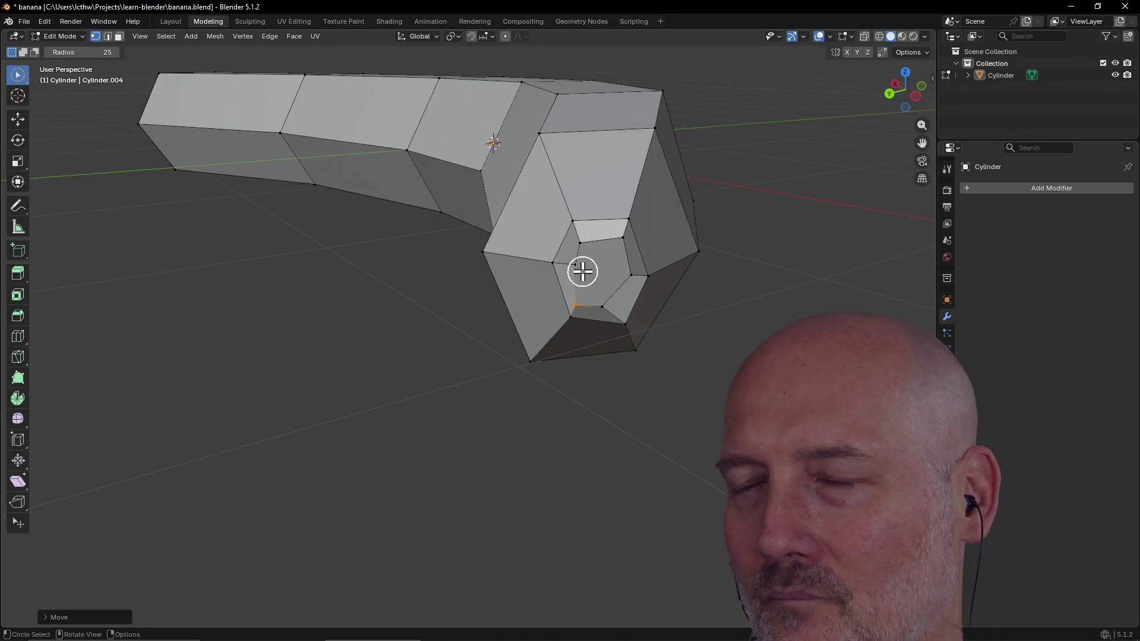
Step: Select the end cap face and delete it, leaving an opening in the tip
mouse_move(580, 268)
mouse_down()
mouse_move(594, 248)
mouse_move(612, 295)
mouse_up()
key(Escape)
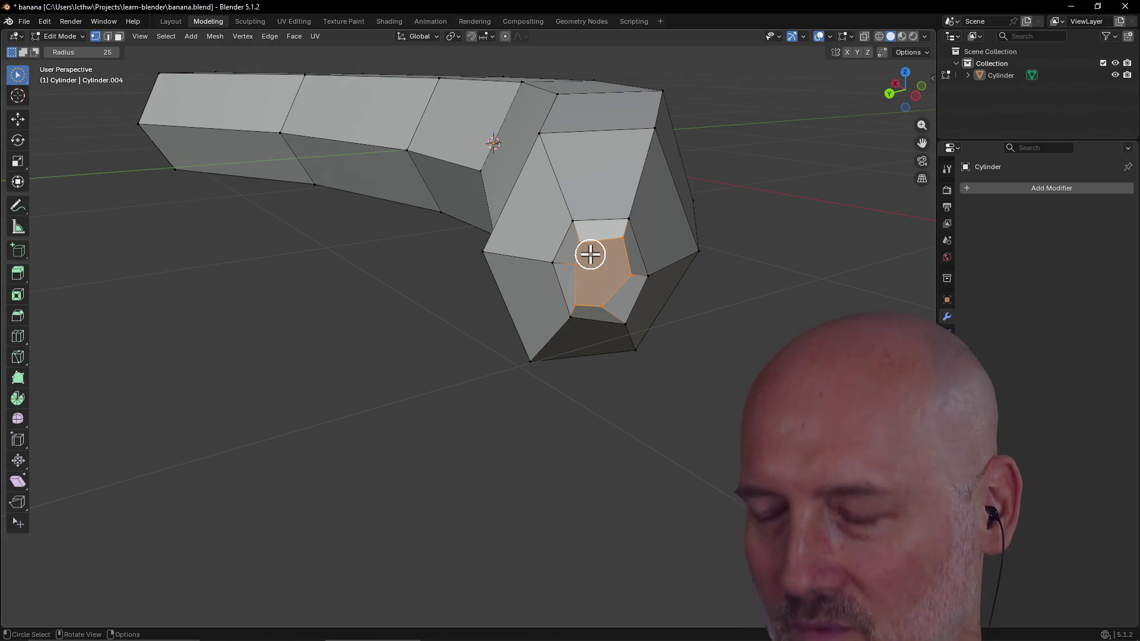
key(x)
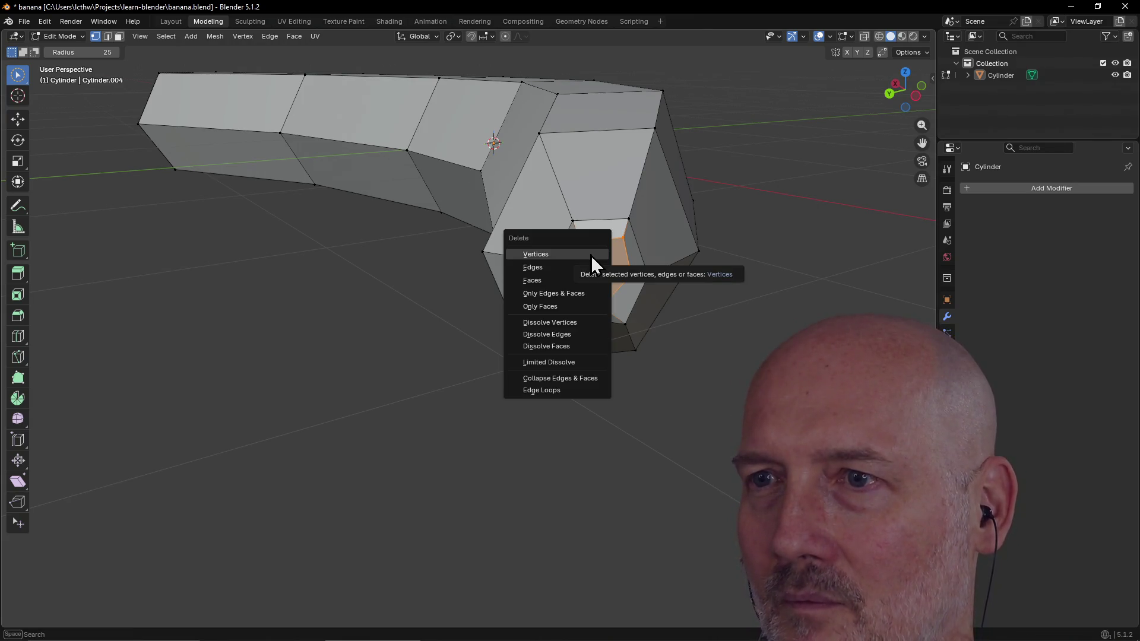
click(590, 253)
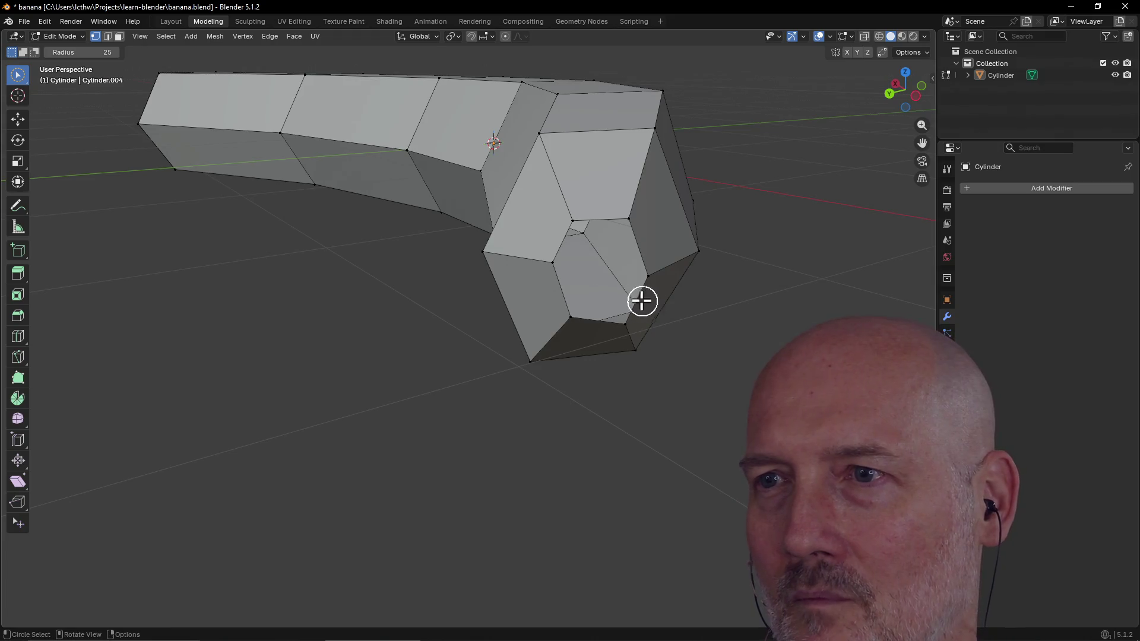
mouse_move(599, 271)
middle_down()
mouse_move(586, 241)
mouse_move(604, 249)
middle_up()
key(ctrl)
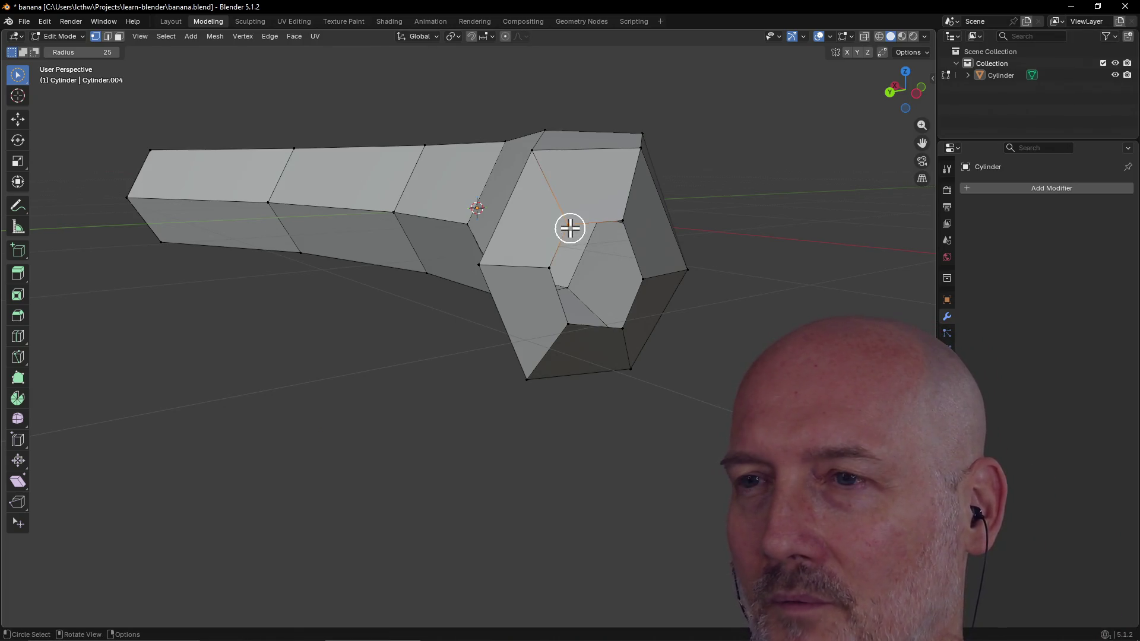
mouse_move(571, 228)
middle_down()
mouse_move(571, 258)
mouse_move(579, 220)
middle_up()
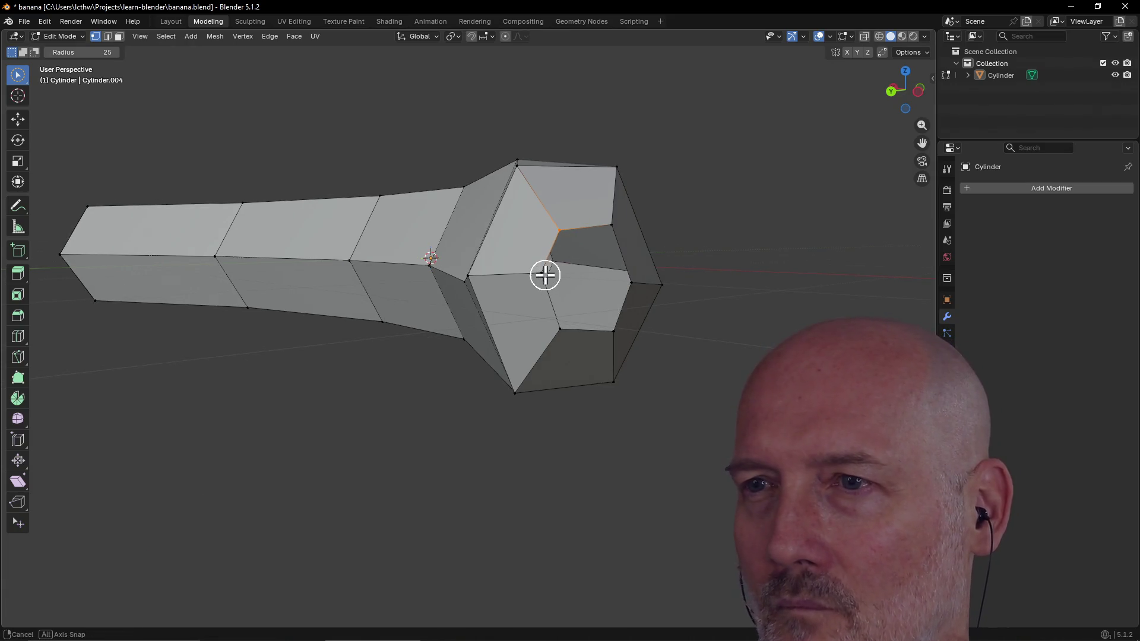
middle_drag(545, 275, 545, 267)
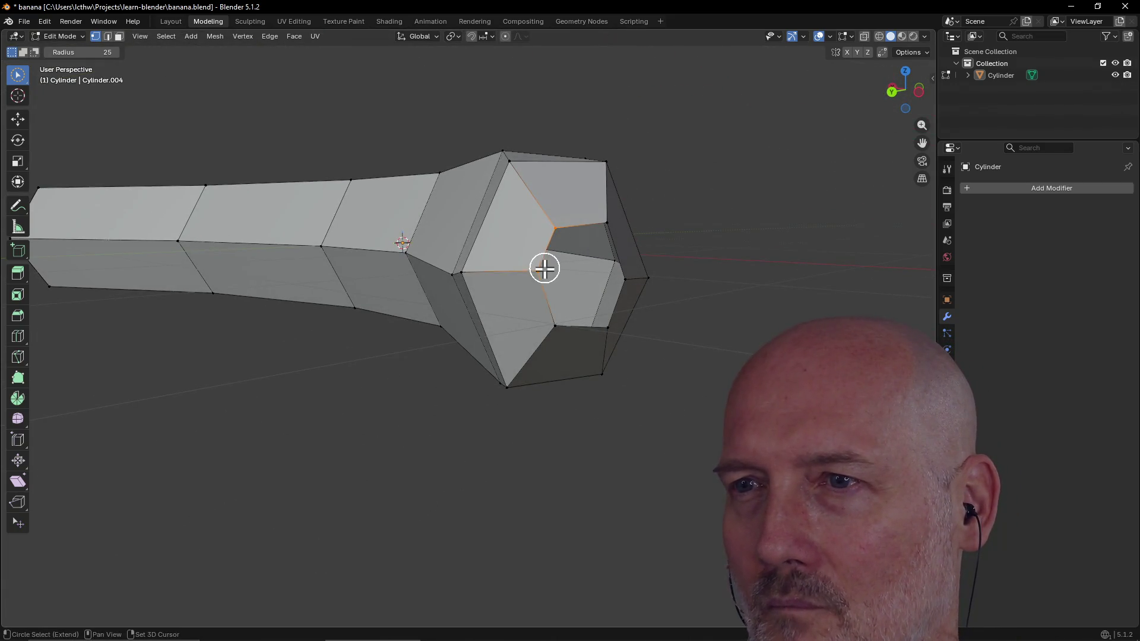
drag(563, 329, 611, 326)
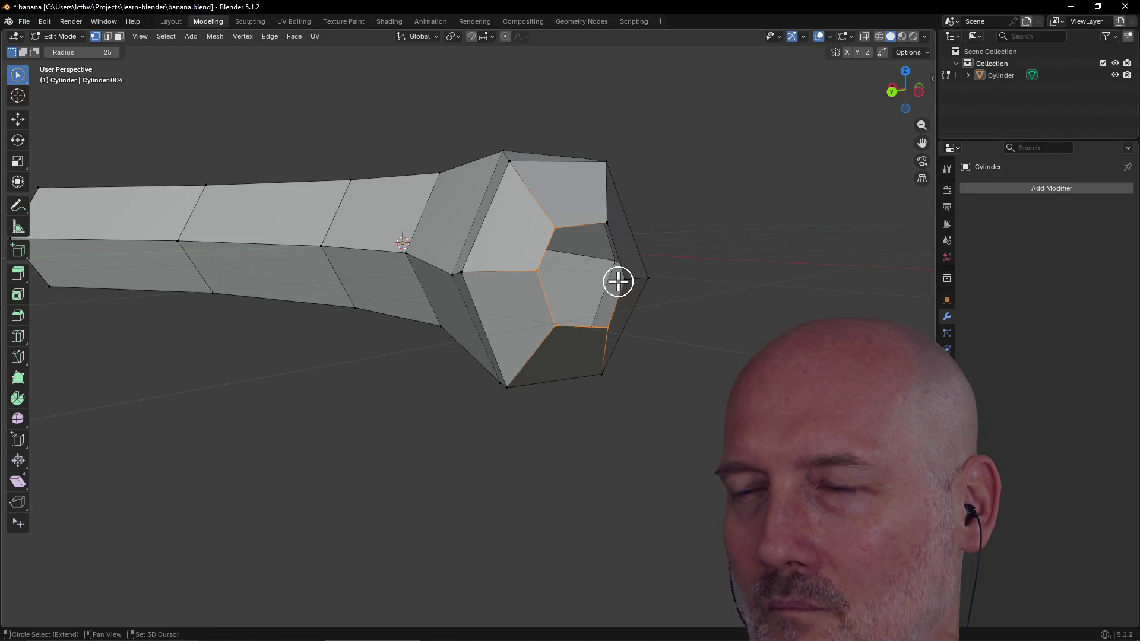
scroll(612, 283, down, 3)
middle_drag(612, 282, 566, 342)
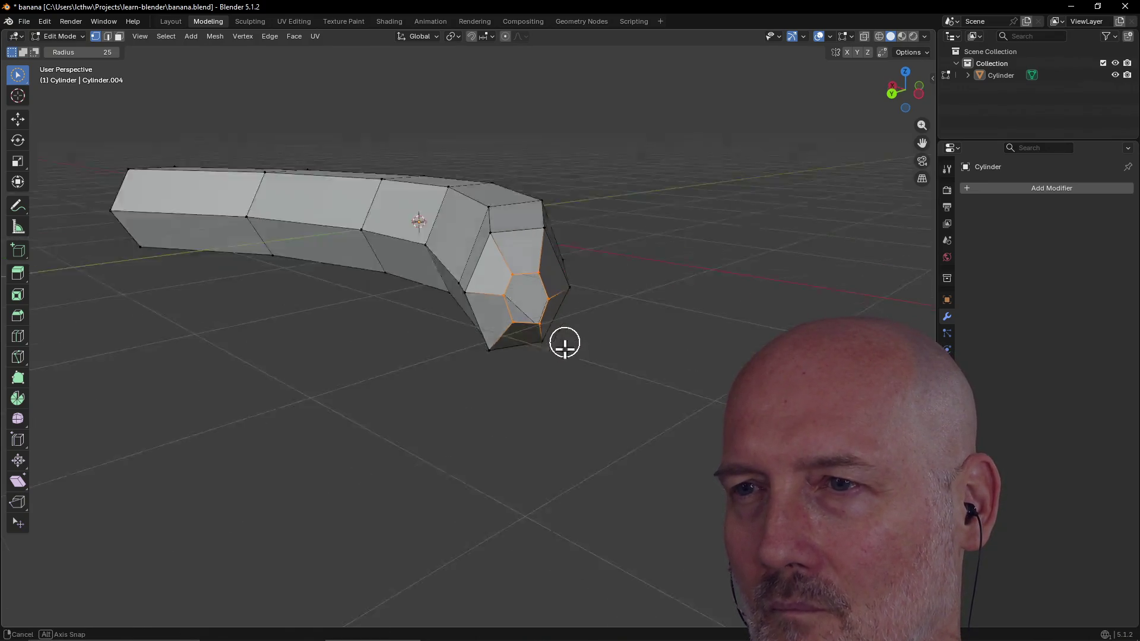
scroll(584, 382, up, 5)
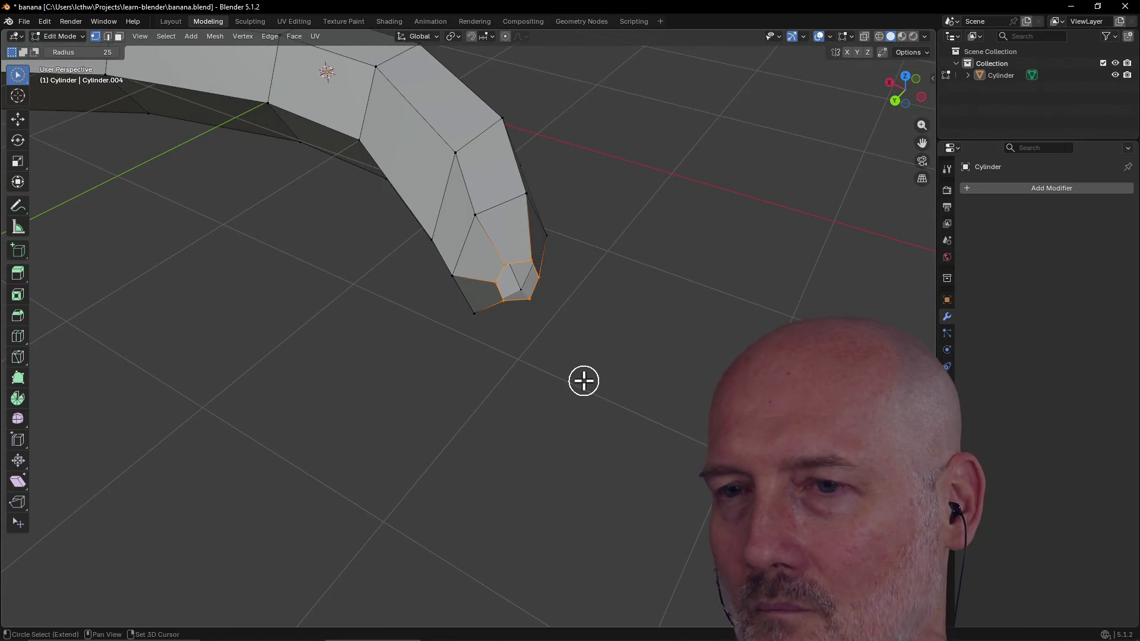
key(g)
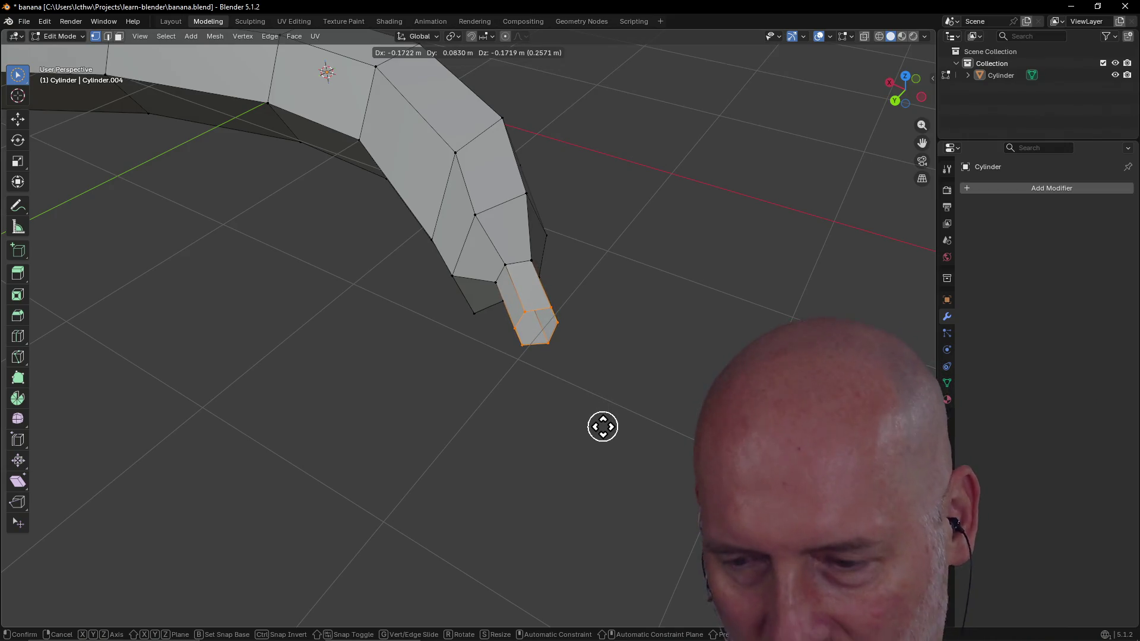
key(Escape)
key(c)
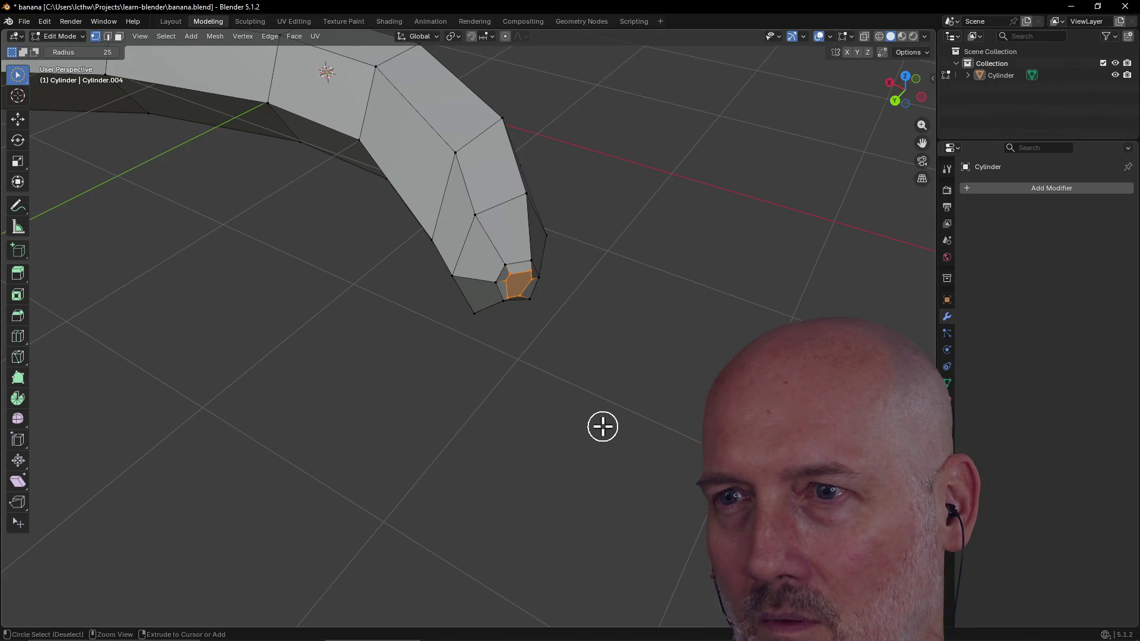
click(580, 304)
middle_drag(582, 273, 578, 249)
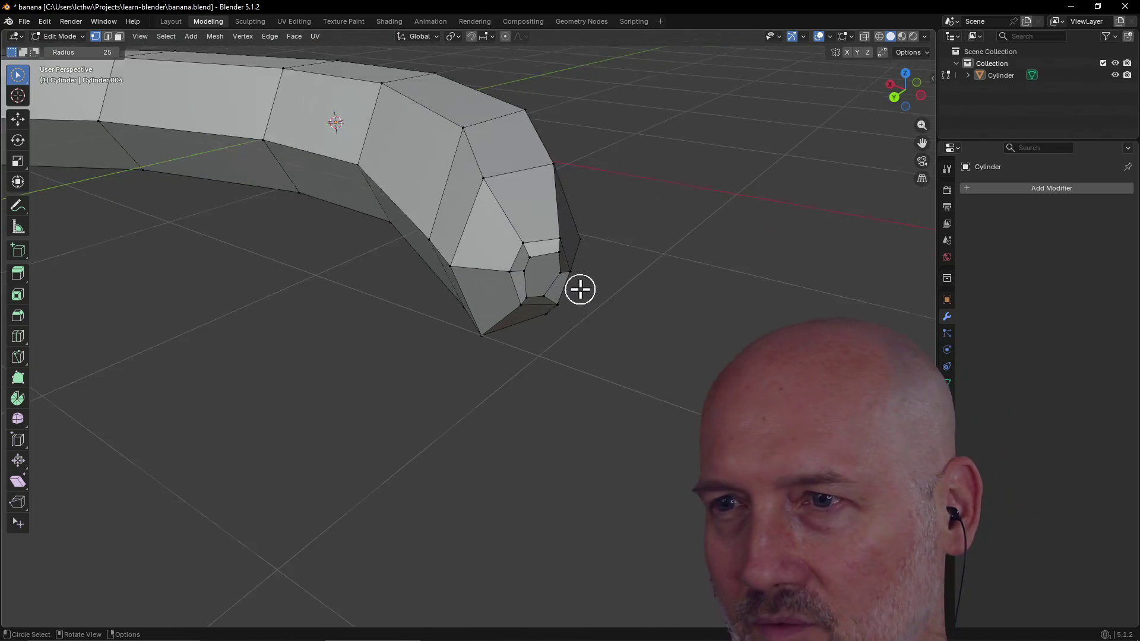
scroll(580, 289, up, 2)
Step: Pull the tip's edge and first vertices inward to begin tapering the far end
middle_drag(580, 289, 657, 283)
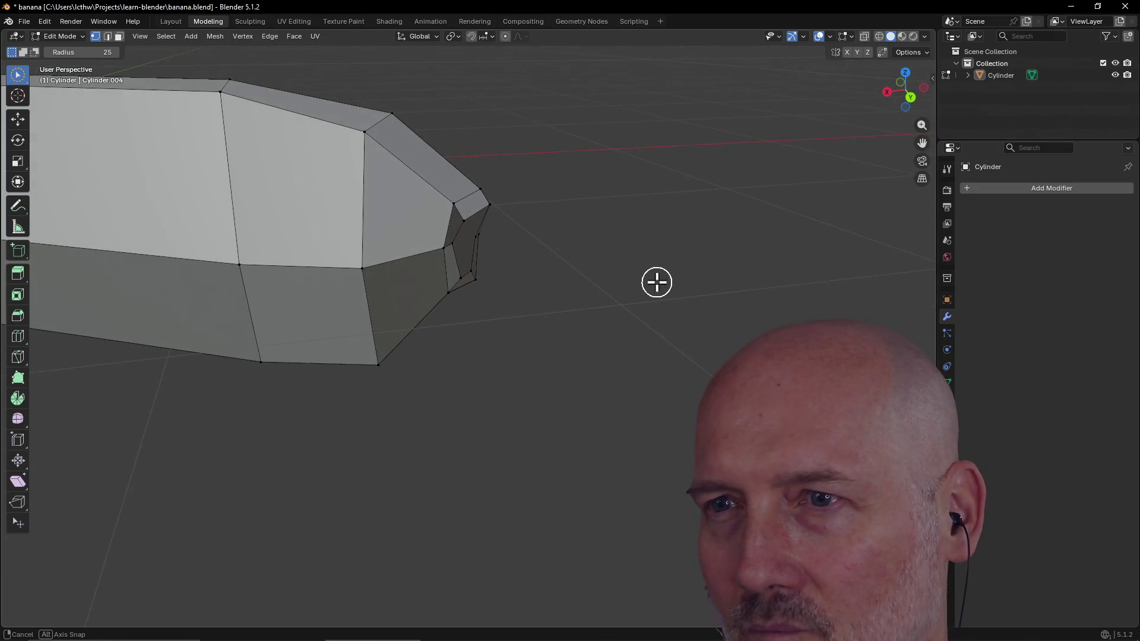
click(454, 247)
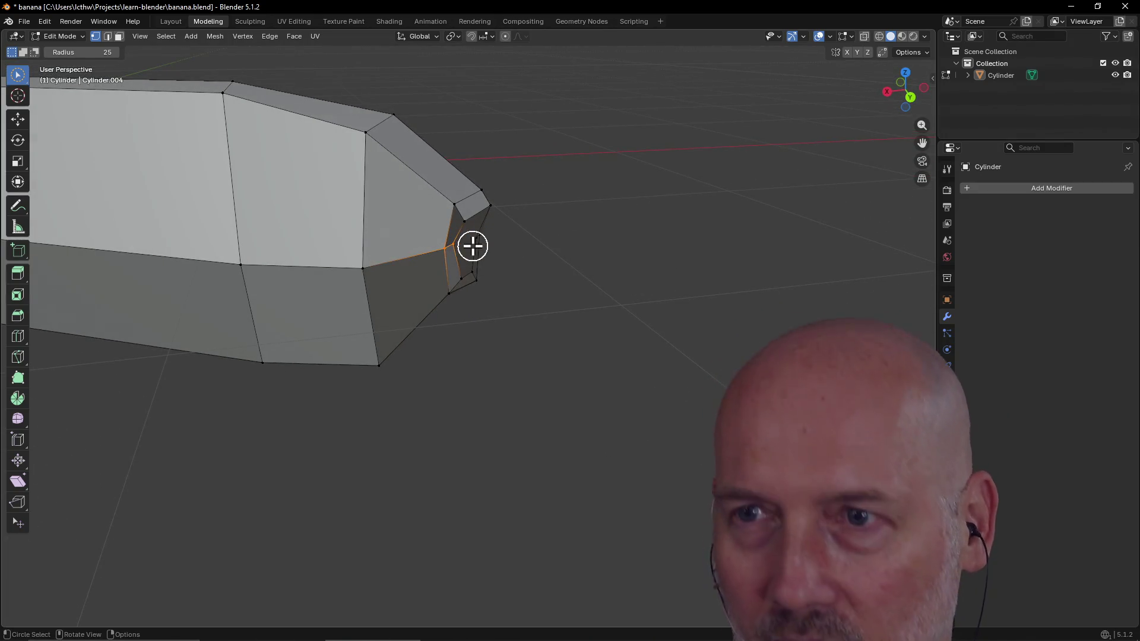
middle_drag(473, 244, 474, 244)
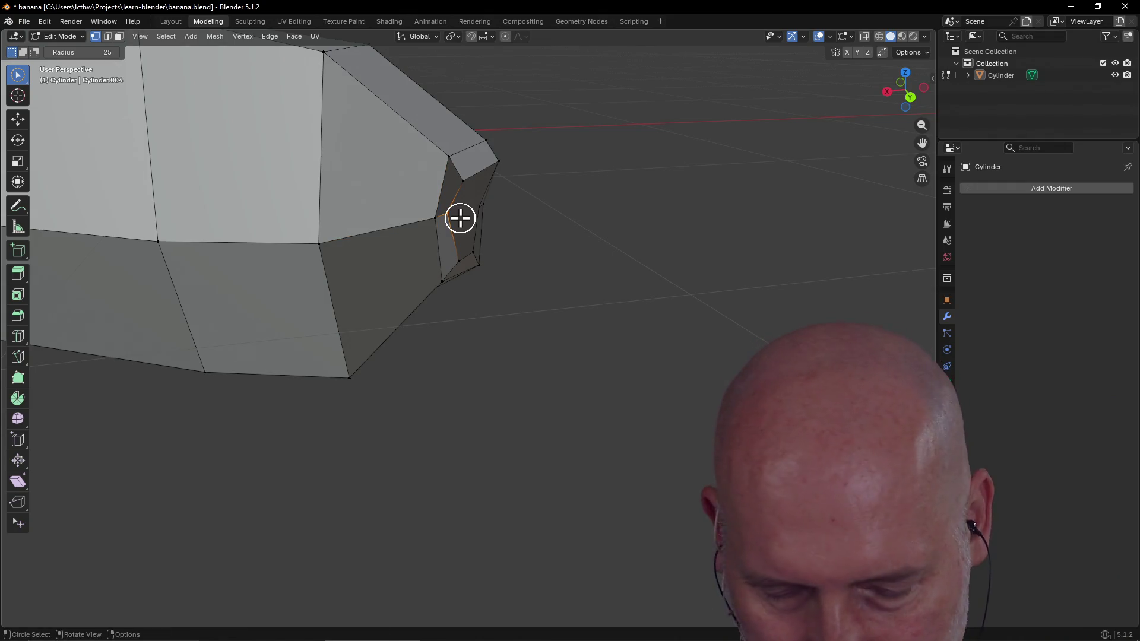
key(g)
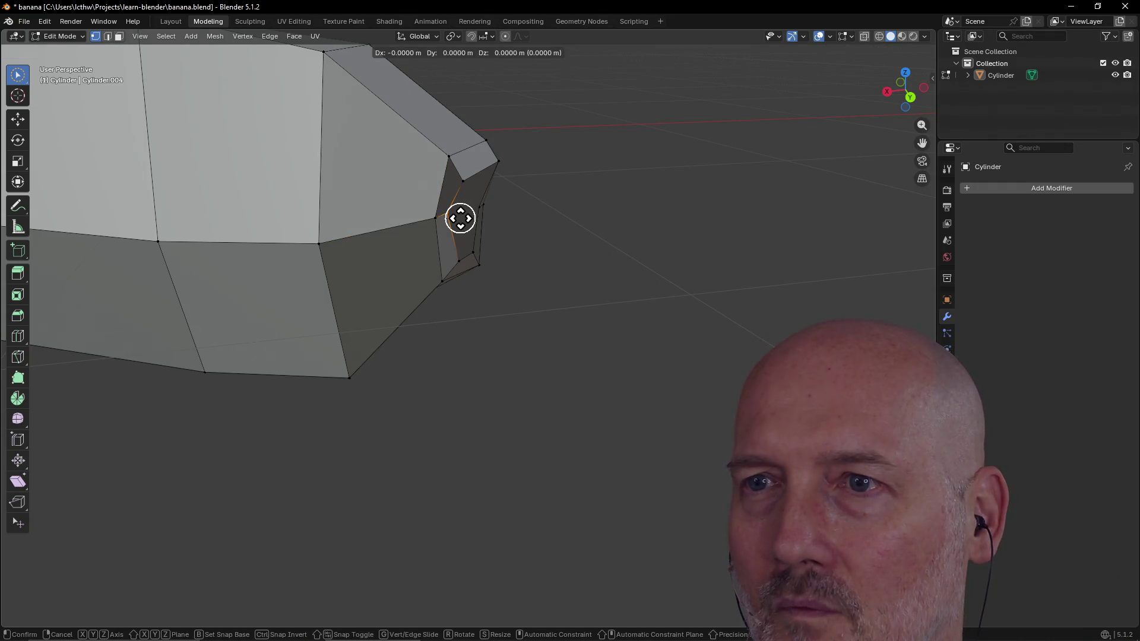
click(473, 227)
mouse_move(472, 224)
middle_down()
mouse_move(405, 229)
mouse_move(577, 261)
middle_up()
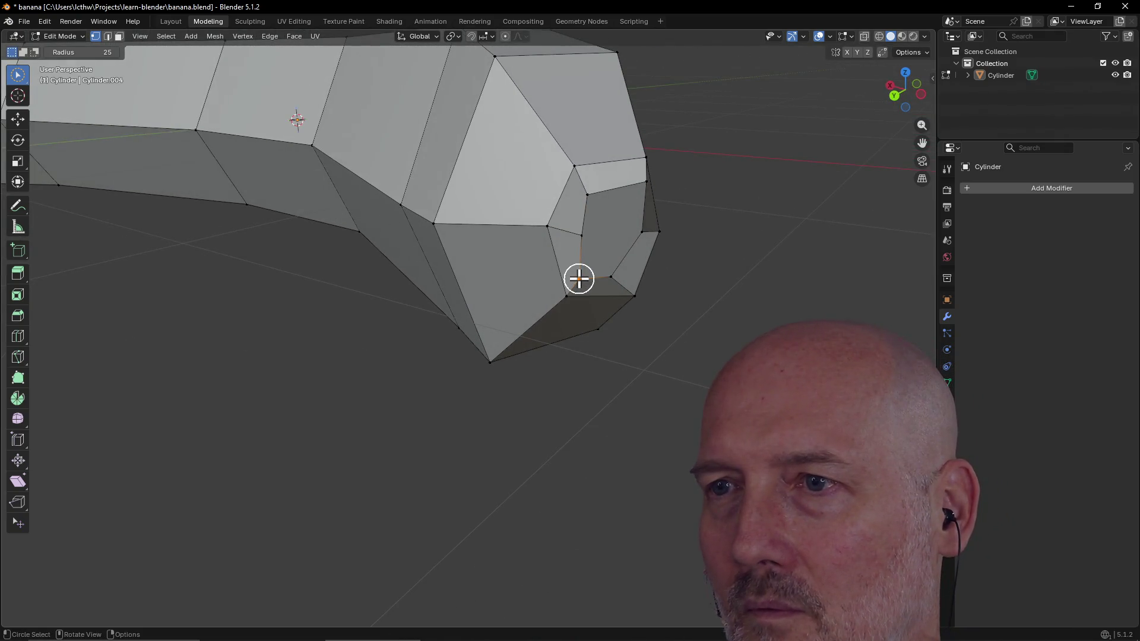
key(g)
click(589, 268)
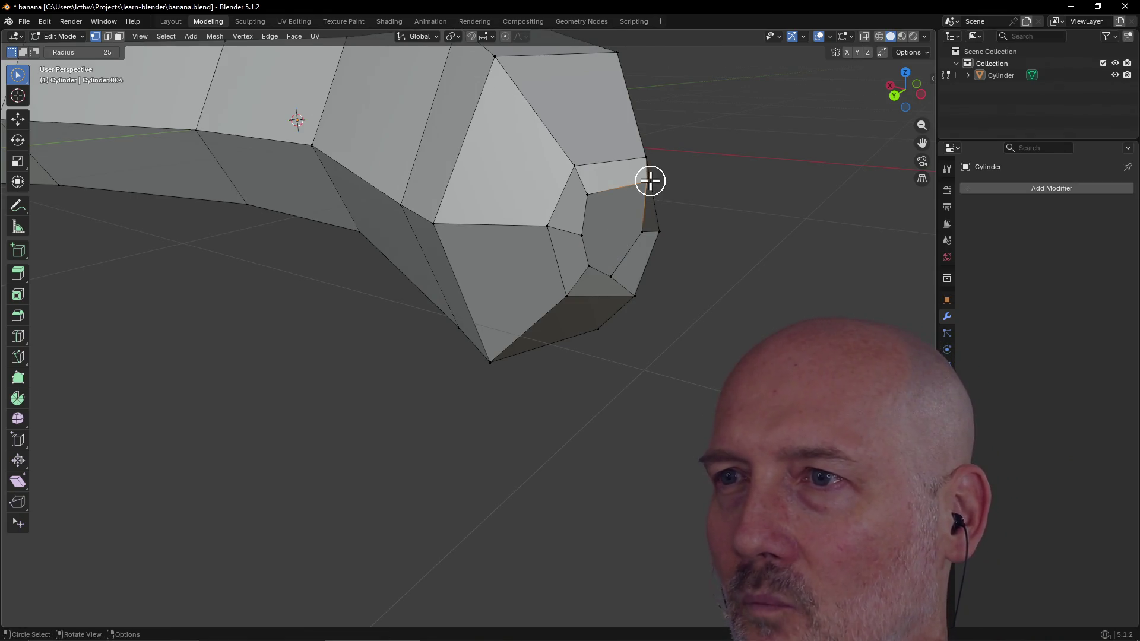
key(g)
click(637, 194)
mouse_move(637, 194)
middle_down()
mouse_move(552, 210)
mouse_move(630, 298)
middle_up()
Step: Move the remaining tip vertices inward from several angles until the end forms a rounded point
key(c)
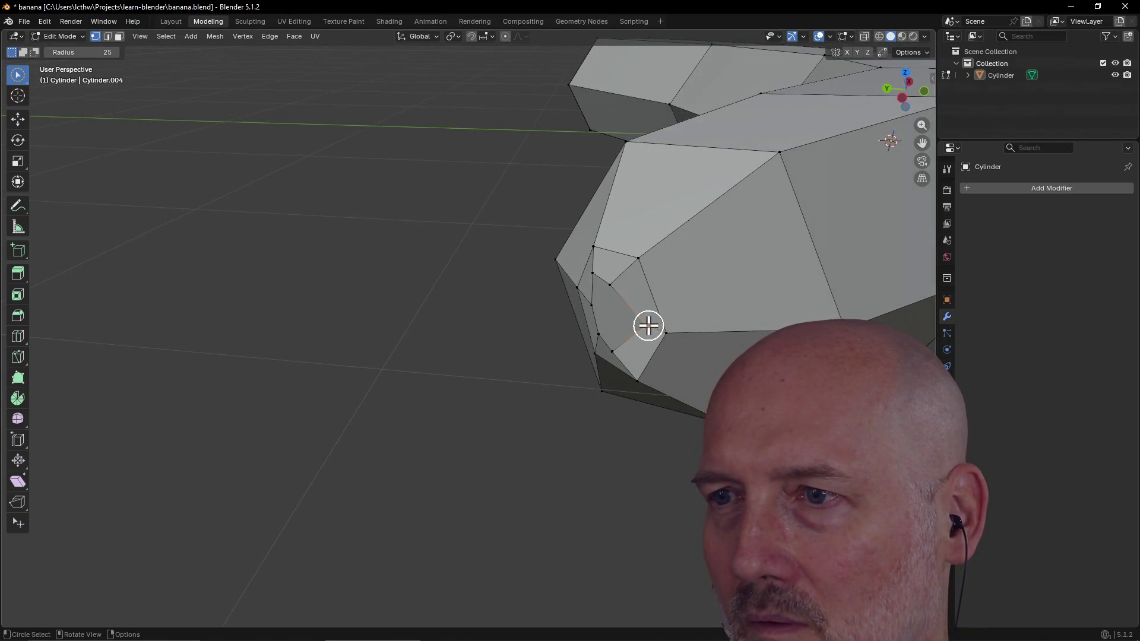
key(g)
click(633, 325)
middle_drag(633, 326, 743, 331)
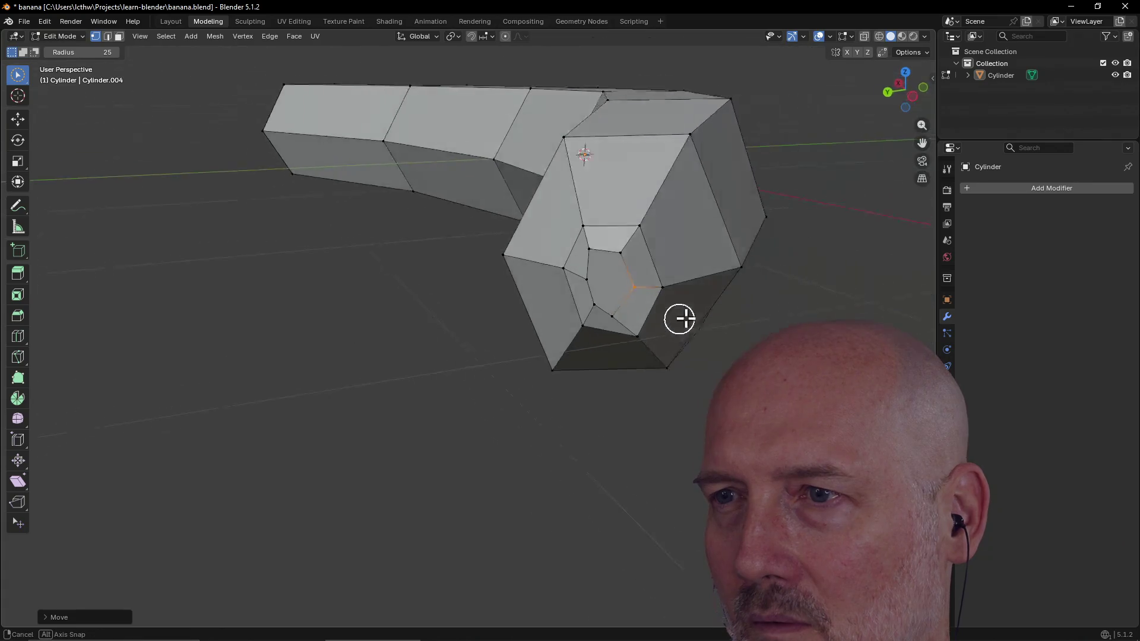
scroll(644, 313, down, 5)
mouse_move(644, 313)
middle_down()
mouse_move(644, 371)
mouse_move(577, 281)
mouse_move(605, 253)
mouse_move(542, 247)
mouse_move(553, 247)
mouse_move(572, 316)
middle_up()
scroll(579, 280, up, 3)
click(580, 311)
key(g)
click(594, 308)
middle_drag(593, 306, 587, 358)
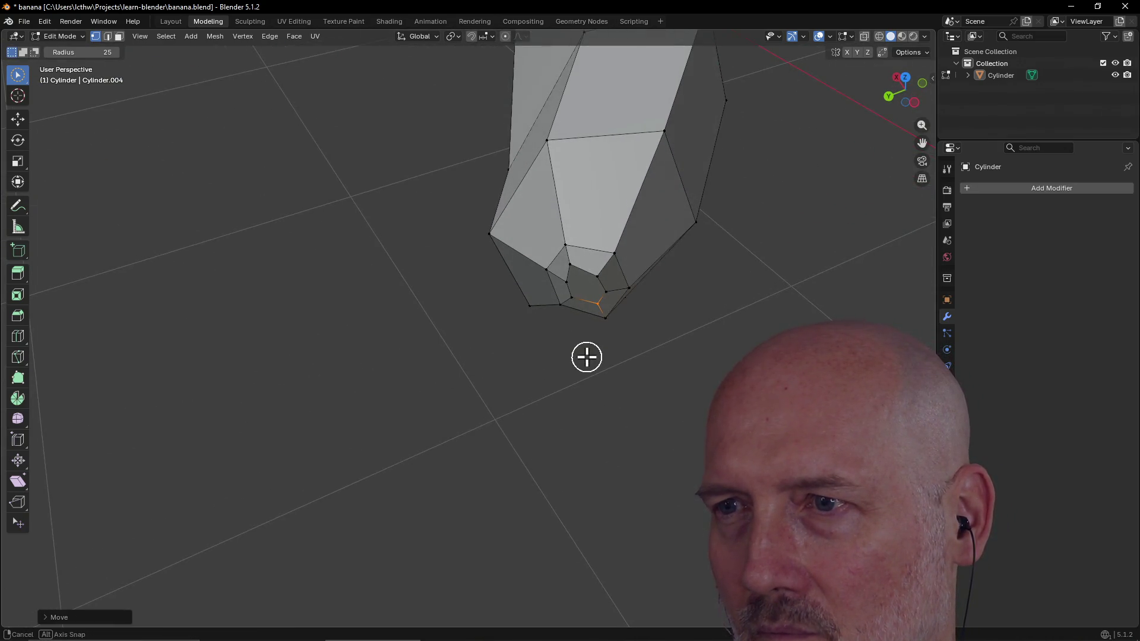
mouse_move(598, 311)
middle_down()
mouse_move(594, 333)
mouse_move(651, 214)
mouse_move(571, 280)
mouse_move(716, 219)
mouse_move(731, 237)
mouse_move(626, 260)
mouse_move(408, 247)
mouse_move(544, 237)
mouse_move(416, 360)
middle_up()
key(g)
click(598, 309)
scroll(651, 214, down, 2)
scroll(416, 360, up, 2)
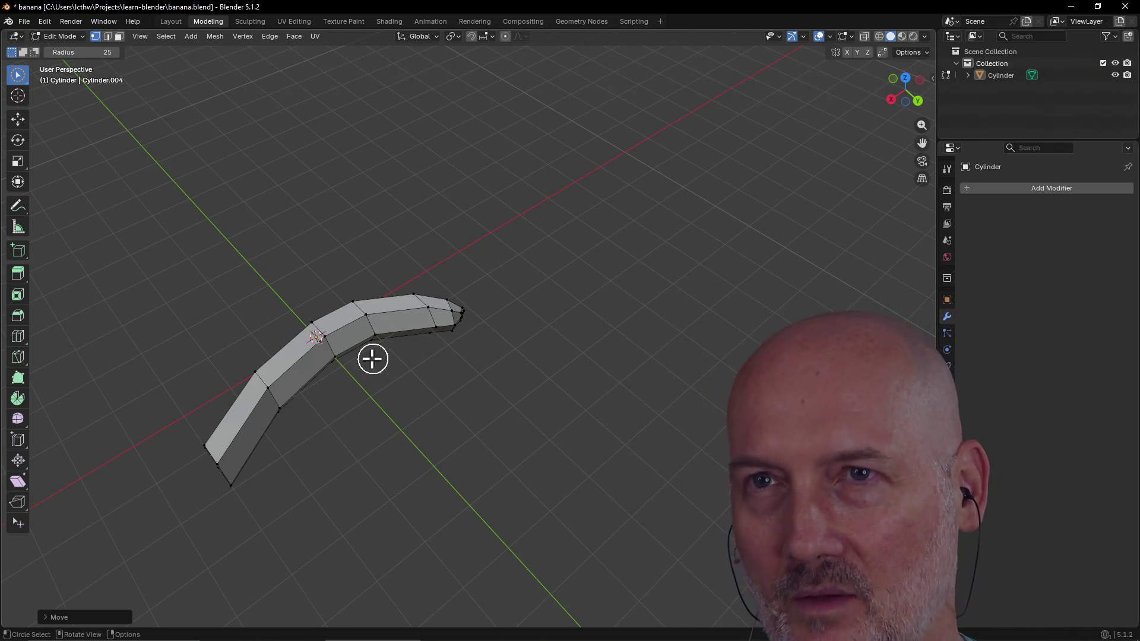
click(107, 36)
Step: Select the edges of the near end cap and orbit to inspect it
mouse_move(170, 307)
middle_down()
mouse_move(211, 267)
mouse_move(197, 329)
middle_up()
click(263, 422)
mouse_move(262, 413)
middle_down()
mouse_move(303, 375)
mouse_move(331, 407)
middle_up()
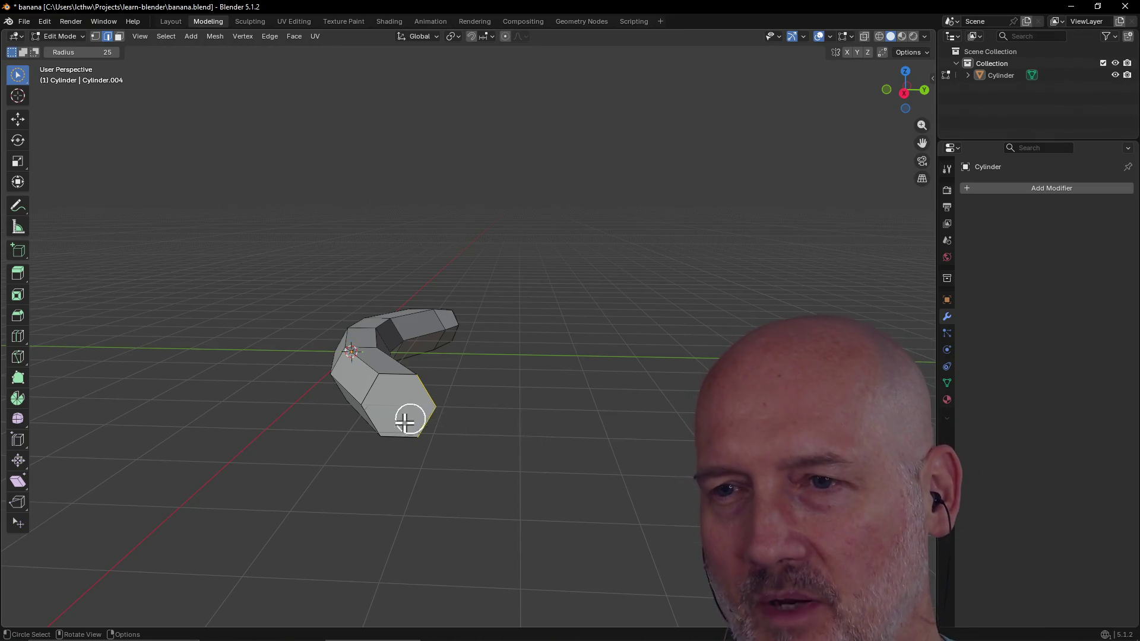
middle_drag(412, 415, 392, 436)
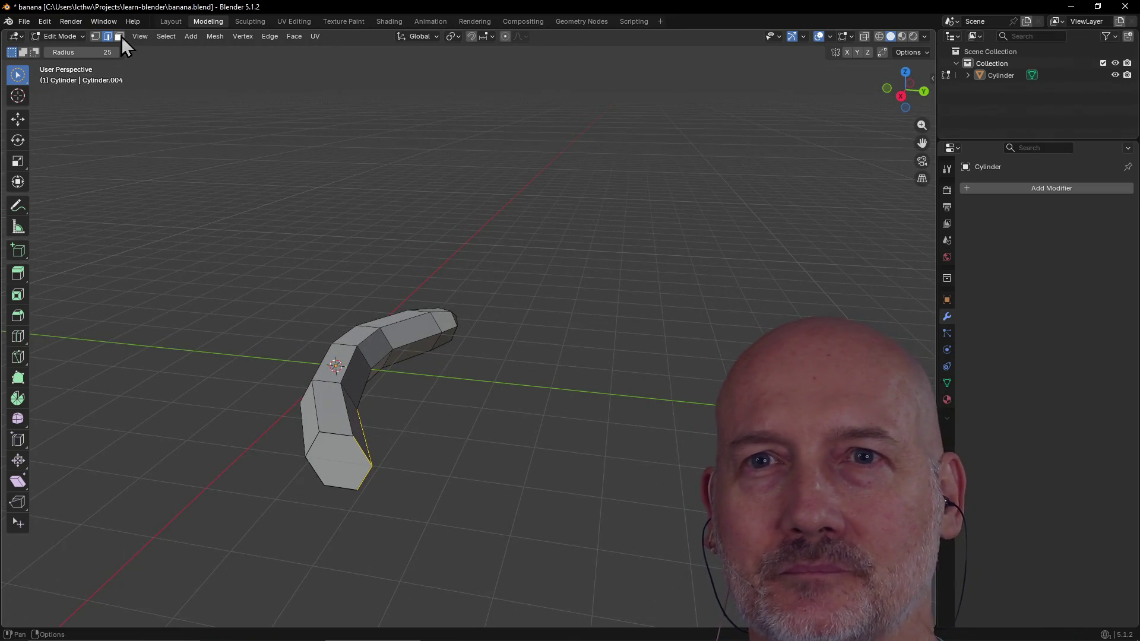
Step: Select the near end face and frame the view on it so the end faces the viewer
click(346, 473)
scroll(357, 446, up, 3)
mouse_move(359, 441)
middle_down()
mouse_move(366, 431)
mouse_move(321, 439)
mouse_move(356, 448)
middle_up()
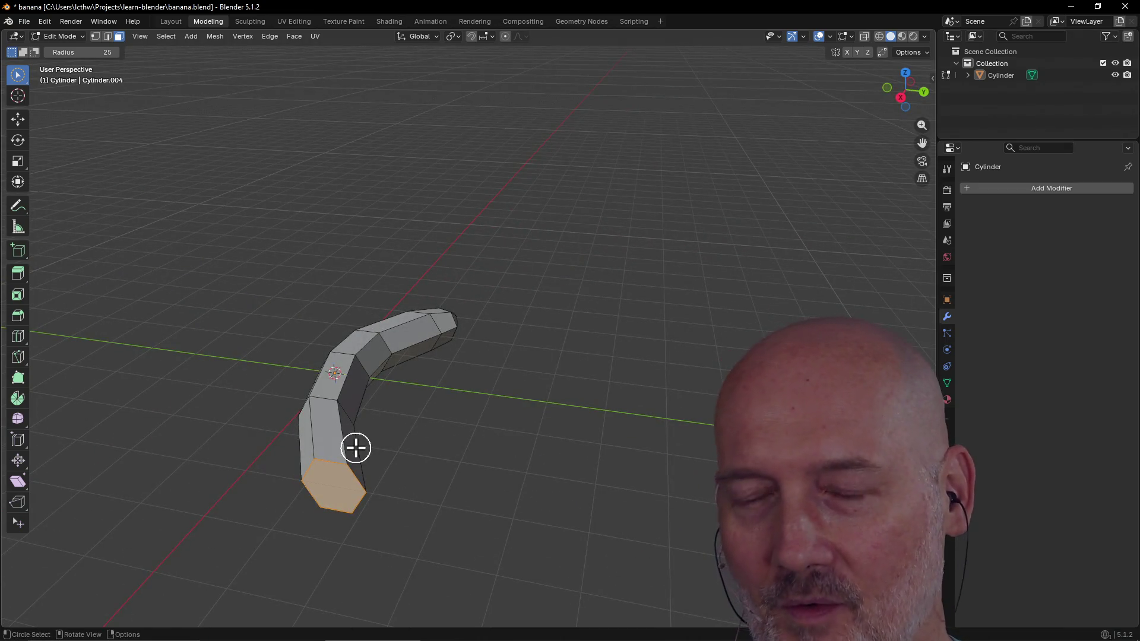
mouse_move(369, 485)
middle_down()
mouse_move(270, 416)
mouse_move(237, 459)
mouse_move(285, 451)
middle_up()
key(grave)
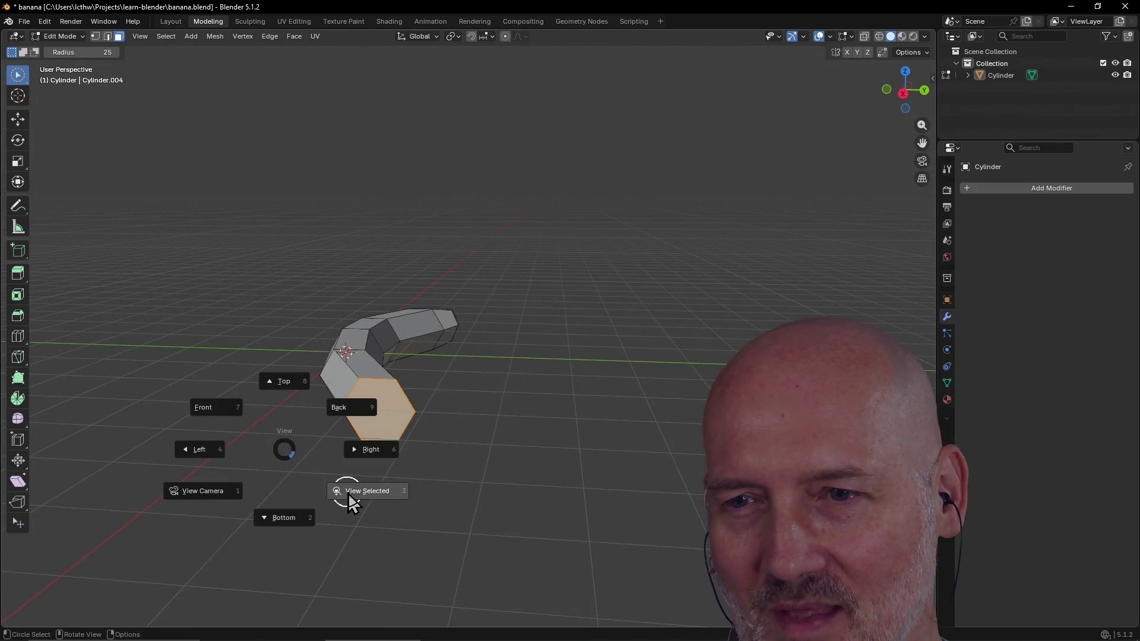
click(348, 498)
mouse_move(371, 475)
middle_down()
mouse_move(300, 461)
mouse_move(395, 458)
mouse_move(287, 458)
mouse_move(333, 450)
middle_up()
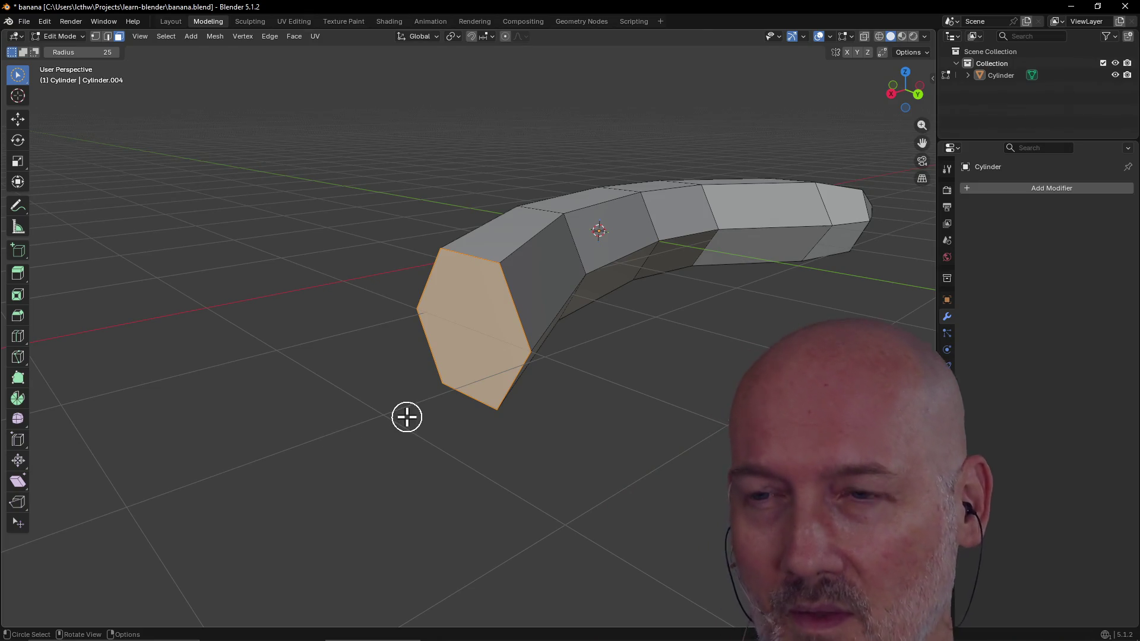
mouse_move(512, 395)
middle_down()
mouse_move(404, 377)
mouse_move(179, 204)
middle_up()
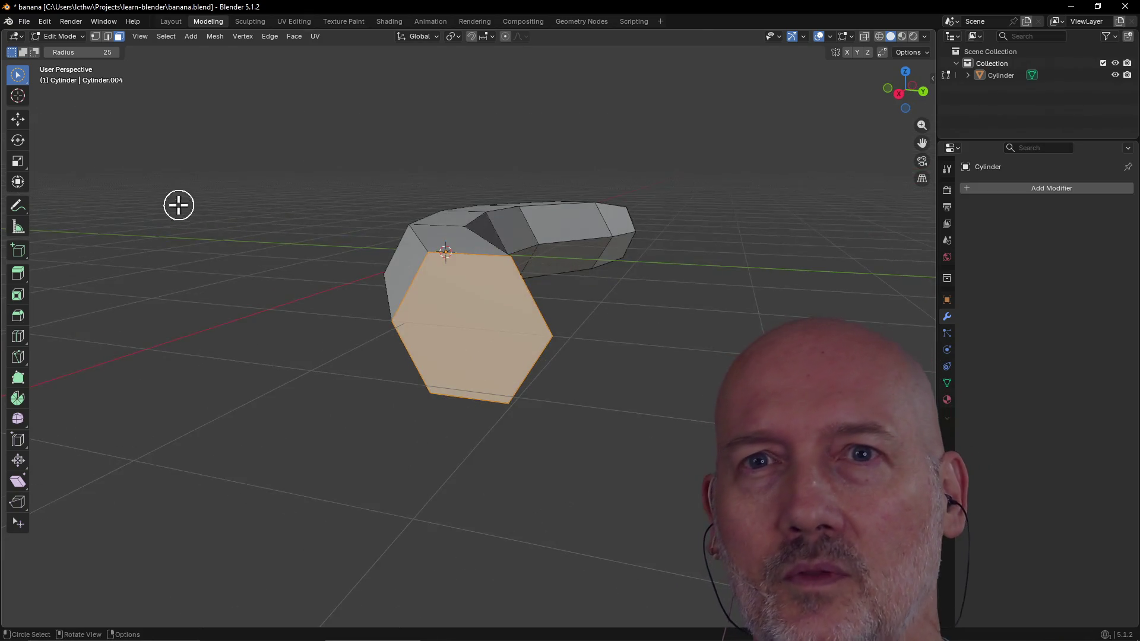
Step: Circle-select a single corner vertex at the near end and nudge it into place
click(96, 35)
key(w)
scroll(517, 275, up, 4)
mouse_move(603, 275)
middle_down()
mouse_move(517, 276)
mouse_move(486, 352)
middle_up()
drag(455, 394, 467, 391)
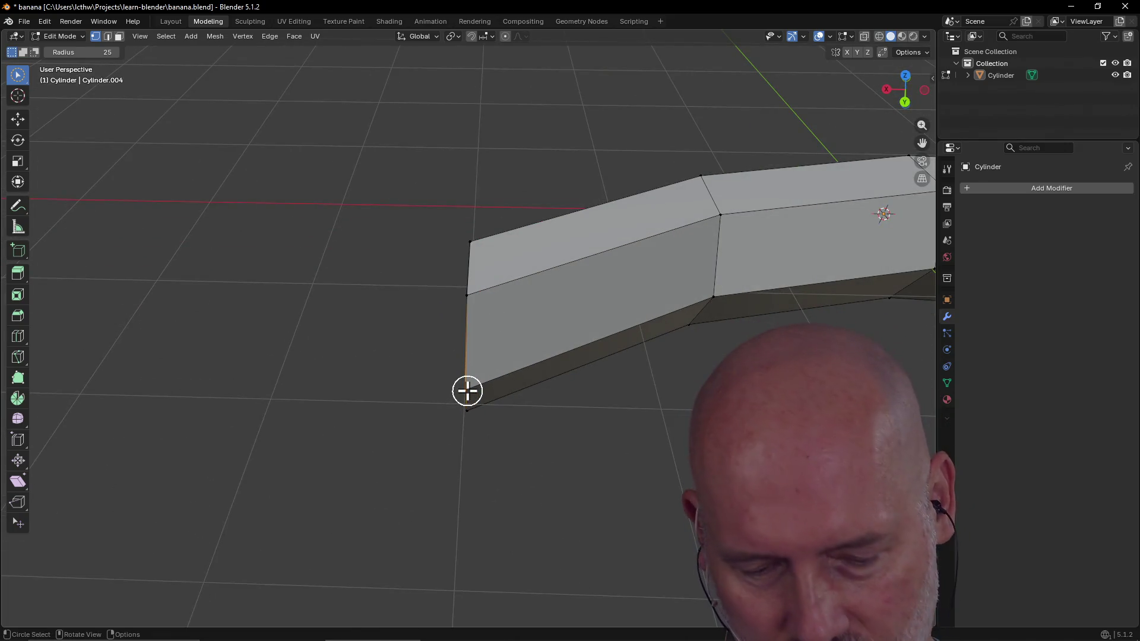
key(g)
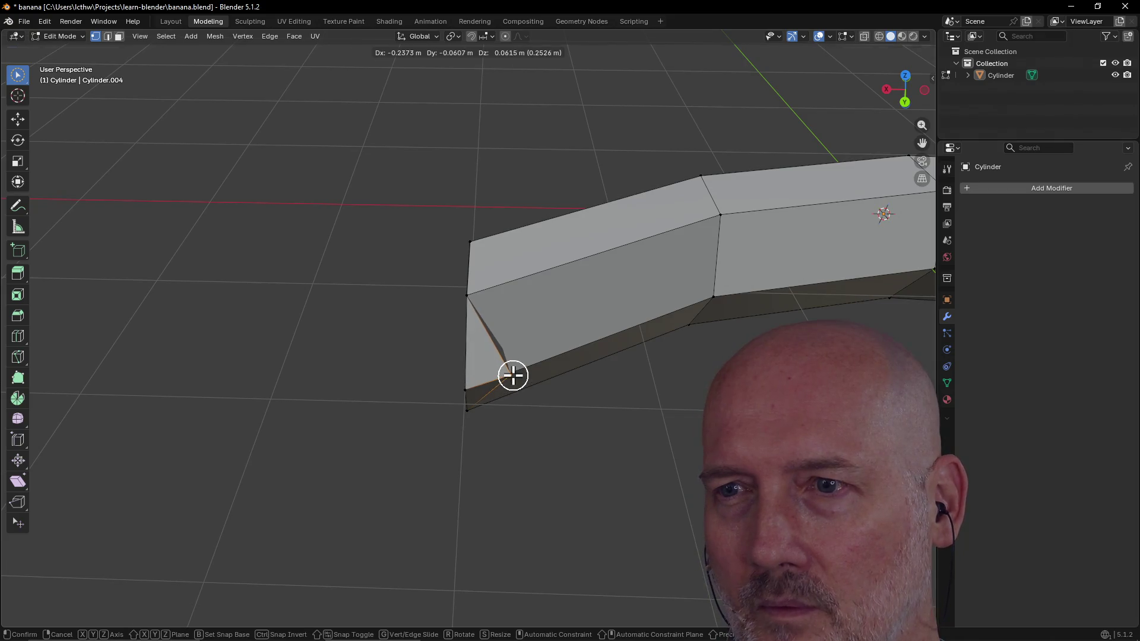
click(513, 375)
scroll(584, 344, down, 3)
scroll(553, 339, up, 3)
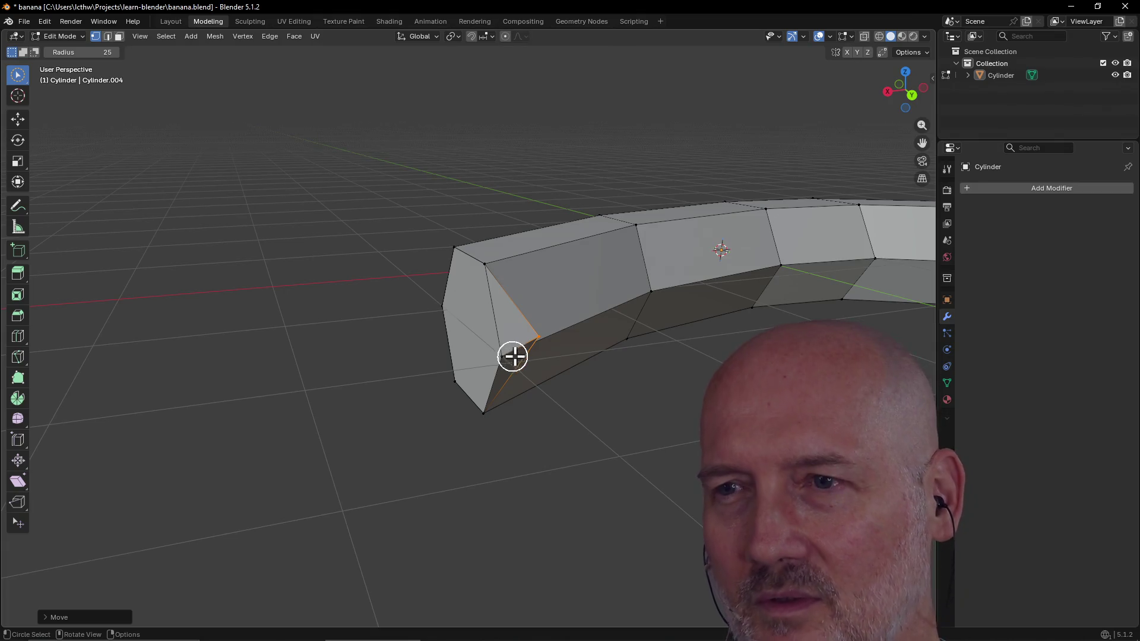
mouse_move(525, 348)
middle_down()
mouse_move(465, 344)
mouse_move(433, 364)
mouse_move(531, 336)
middle_up()
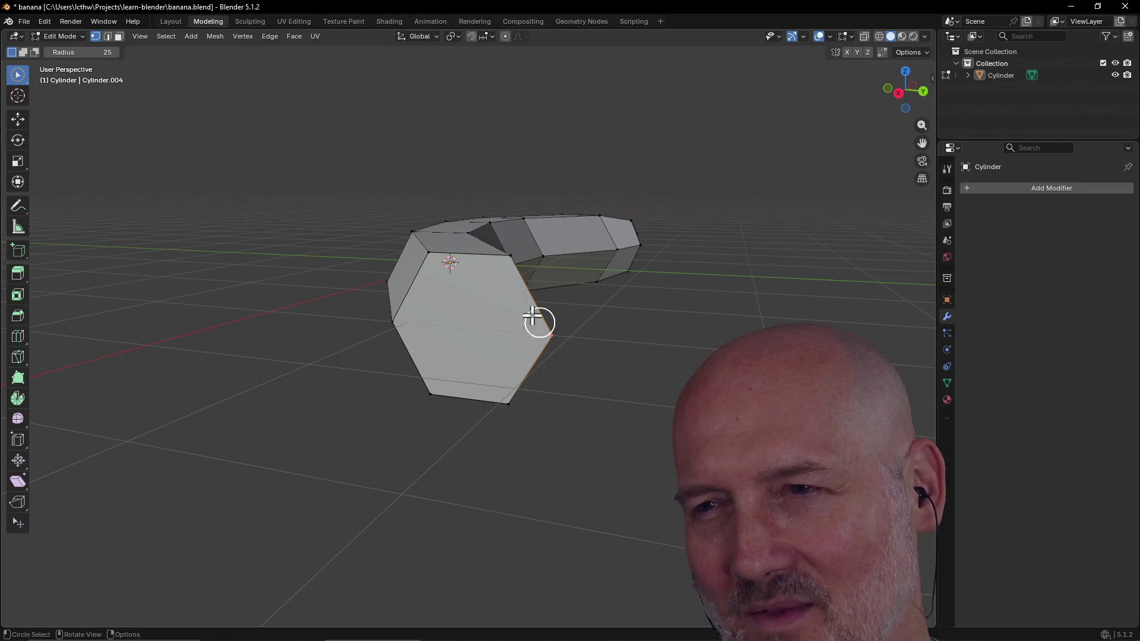
middle_drag(519, 284, 482, 309)
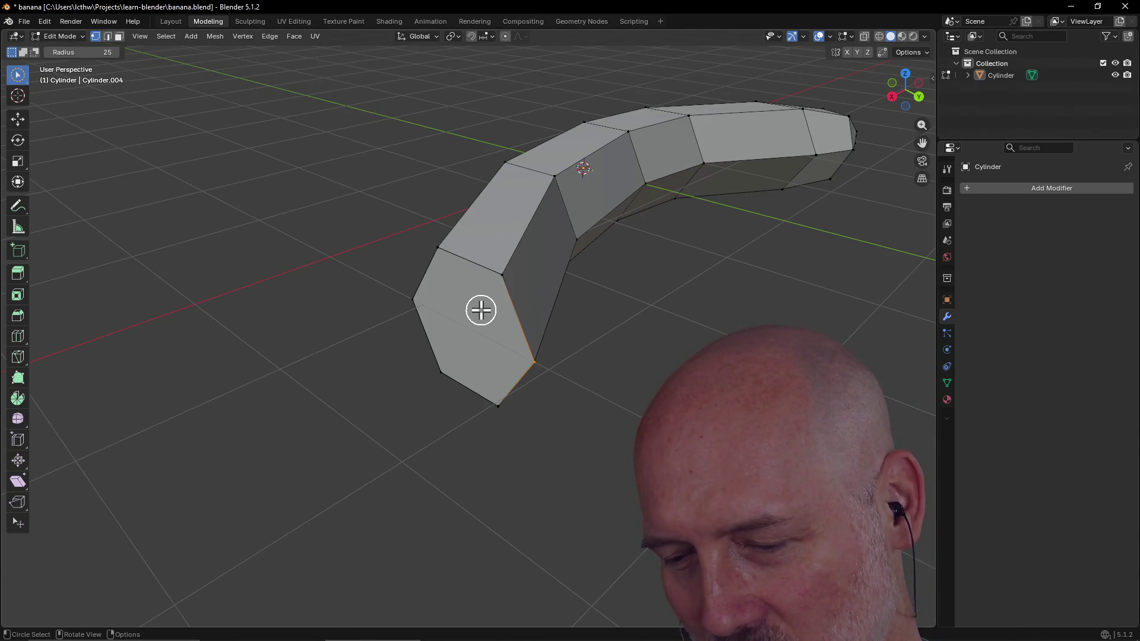
scroll(481, 308, down, 1)
middle_drag(481, 310, 407, 282)
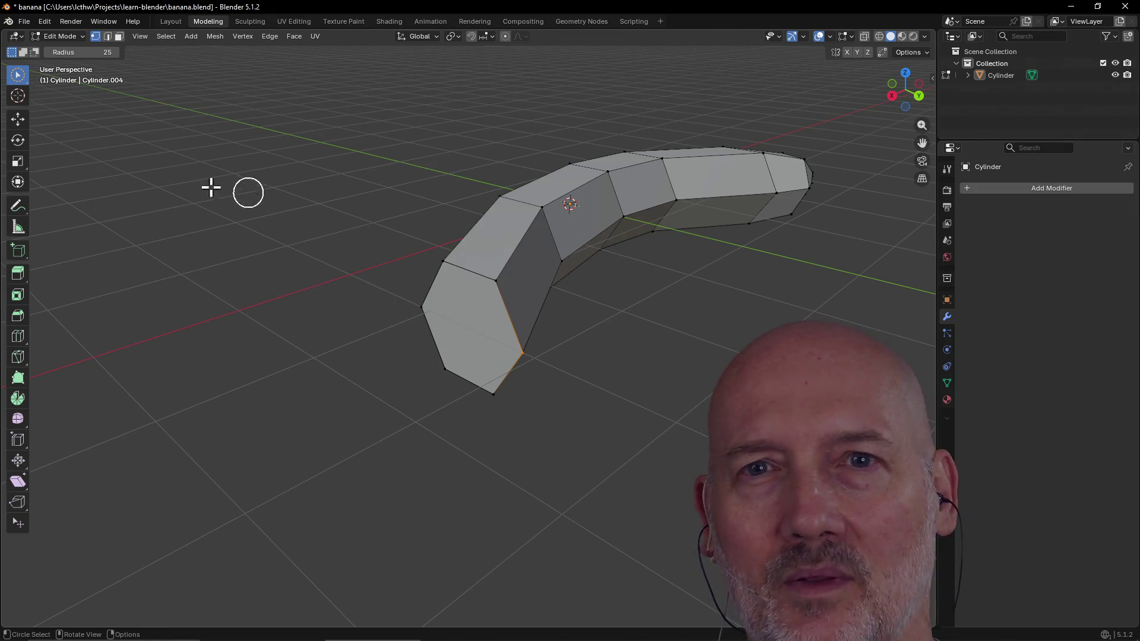
Step: Select the near end's hexagonal face as a whole
click(119, 36)
click(458, 329)
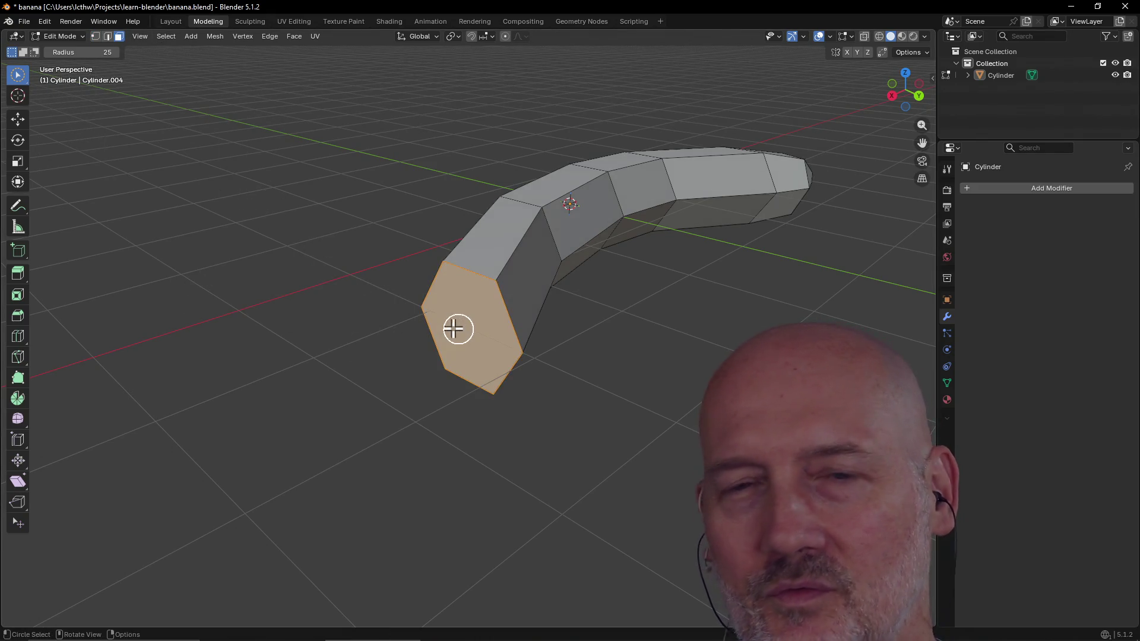
click(18, 317)
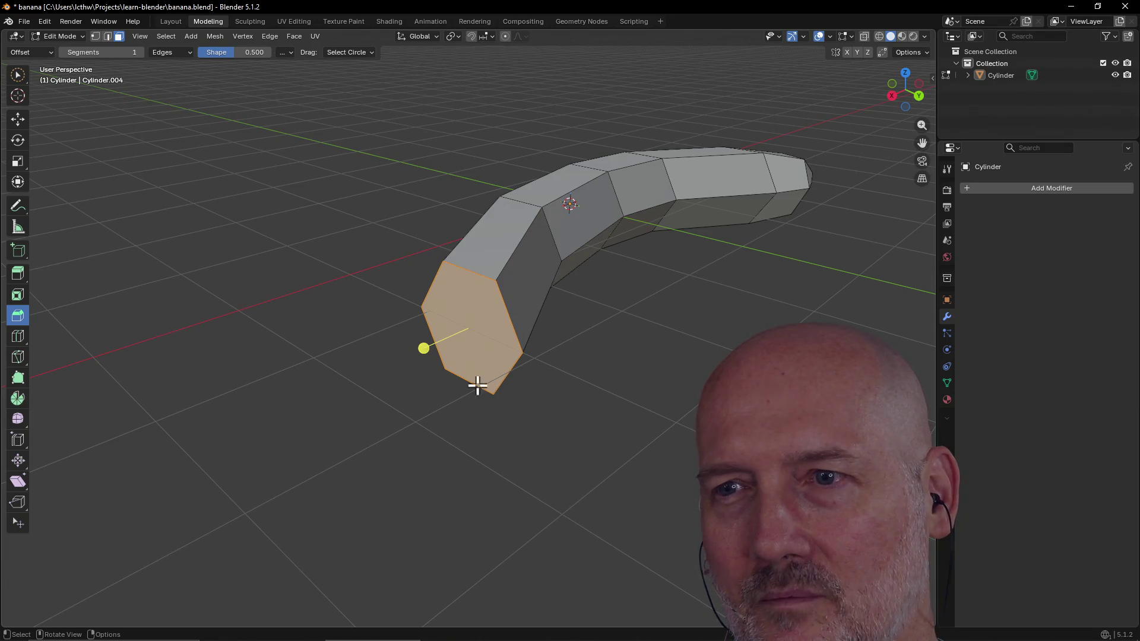
shift+click(520, 360)
drag(455, 322, 454, 279)
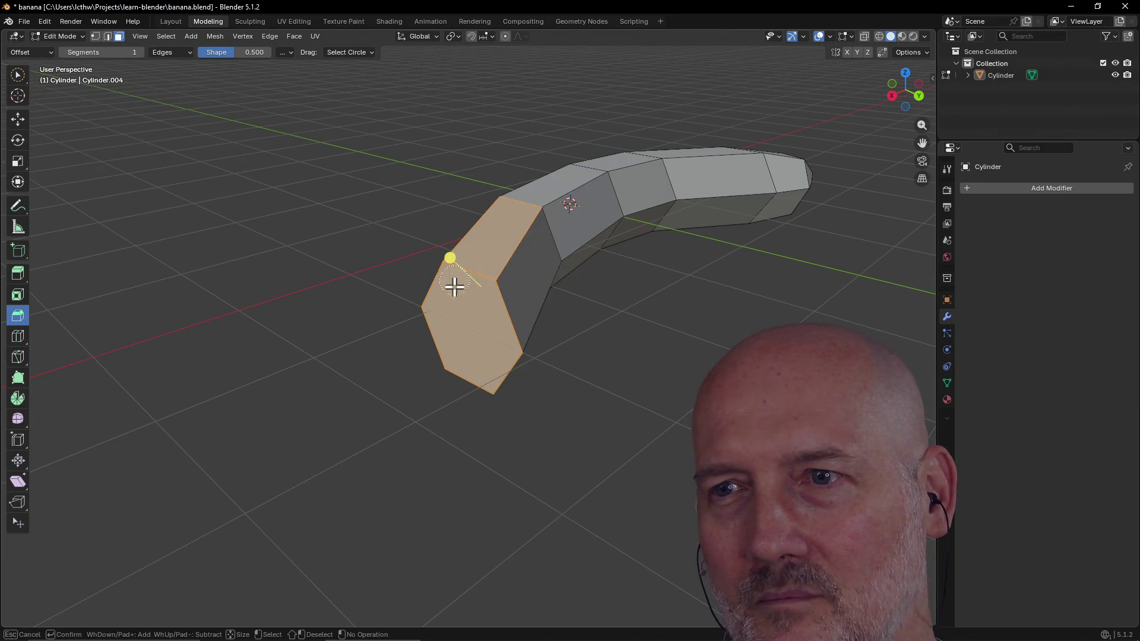
key(Escape)
middle_drag(471, 398, 254, 332)
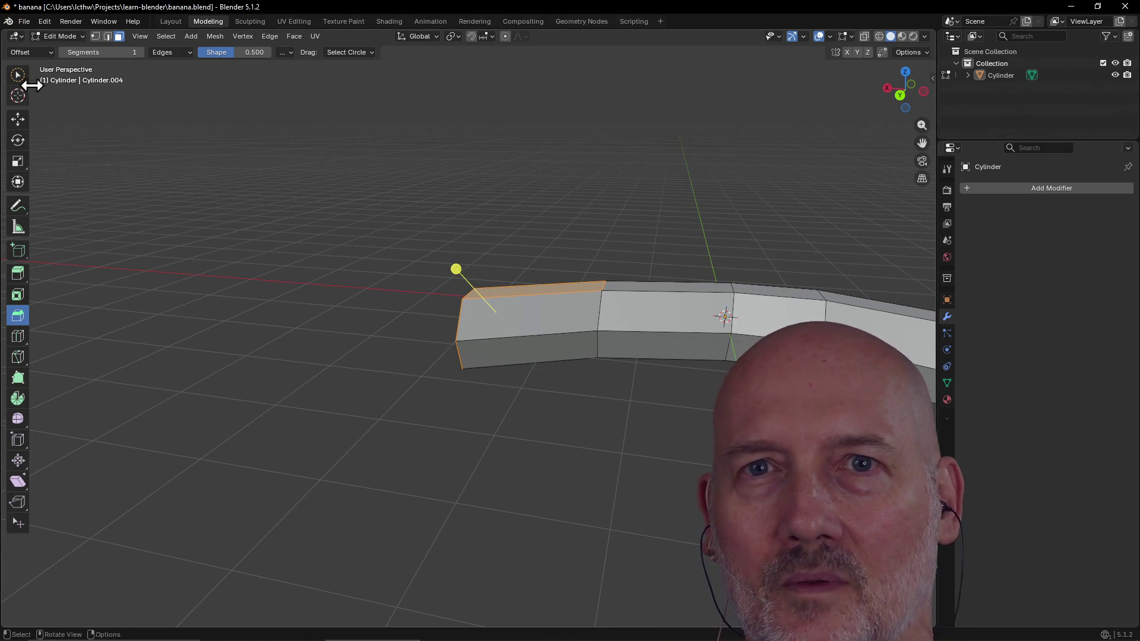
click(19, 76)
middle_drag(380, 304, 502, 333)
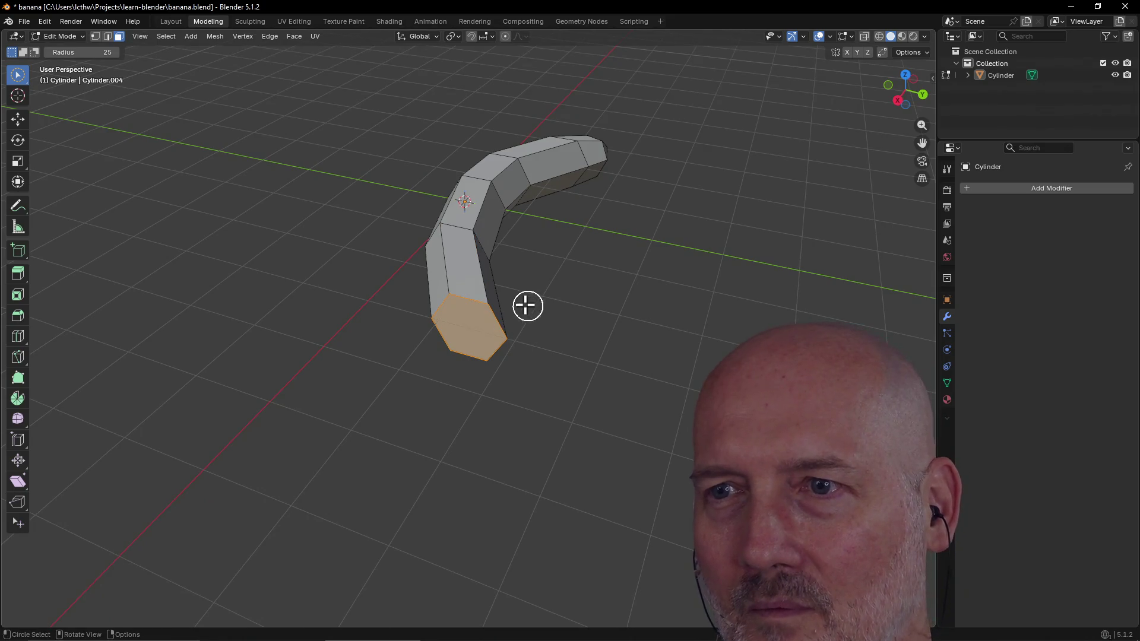
scroll(518, 303, up, 2)
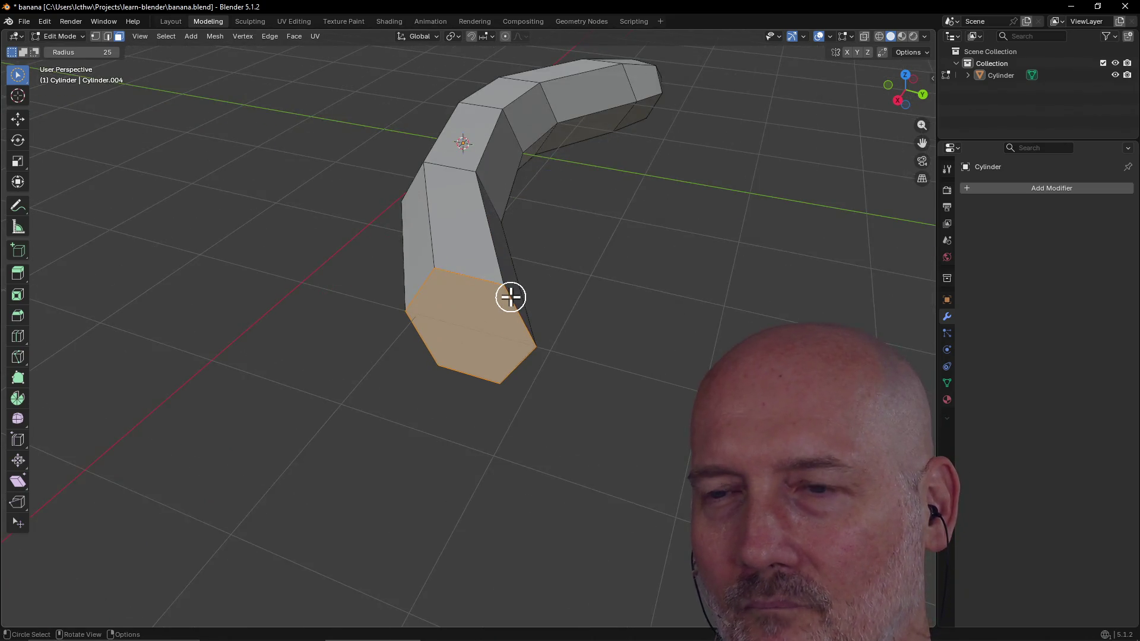
Step: Review the undo history and switch to edge selection
click(44, 20)
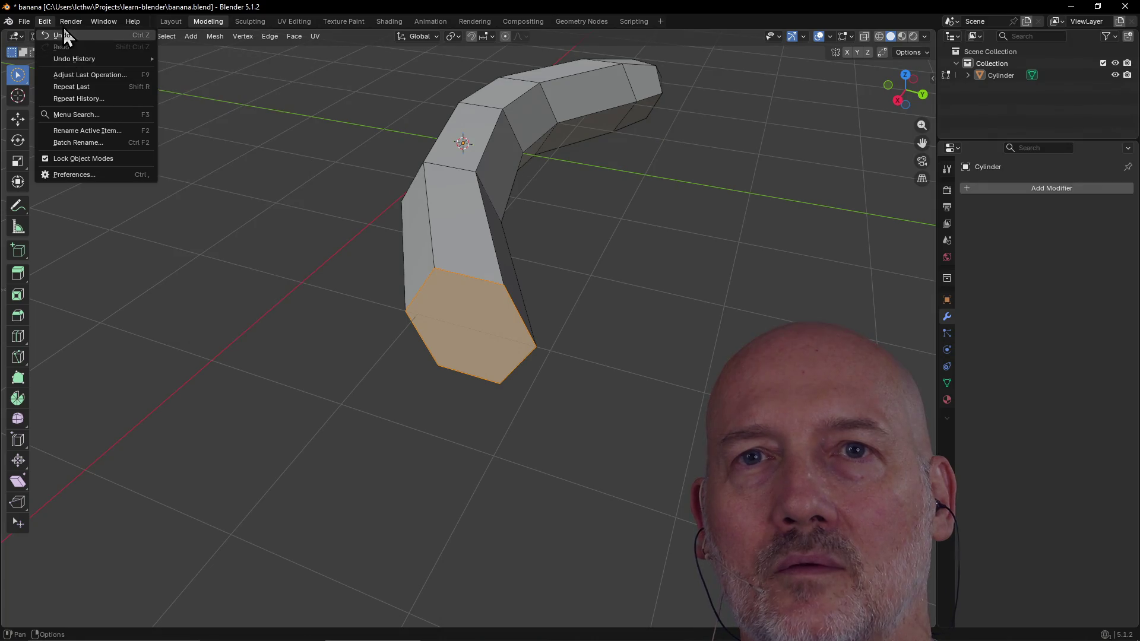
click(43, 19)
middle_drag(491, 306, 449, 316)
click(107, 36)
Step: Circle-select the edges around the end face's corners, then bring up the TourBox Console
drag(491, 346, 497, 325)
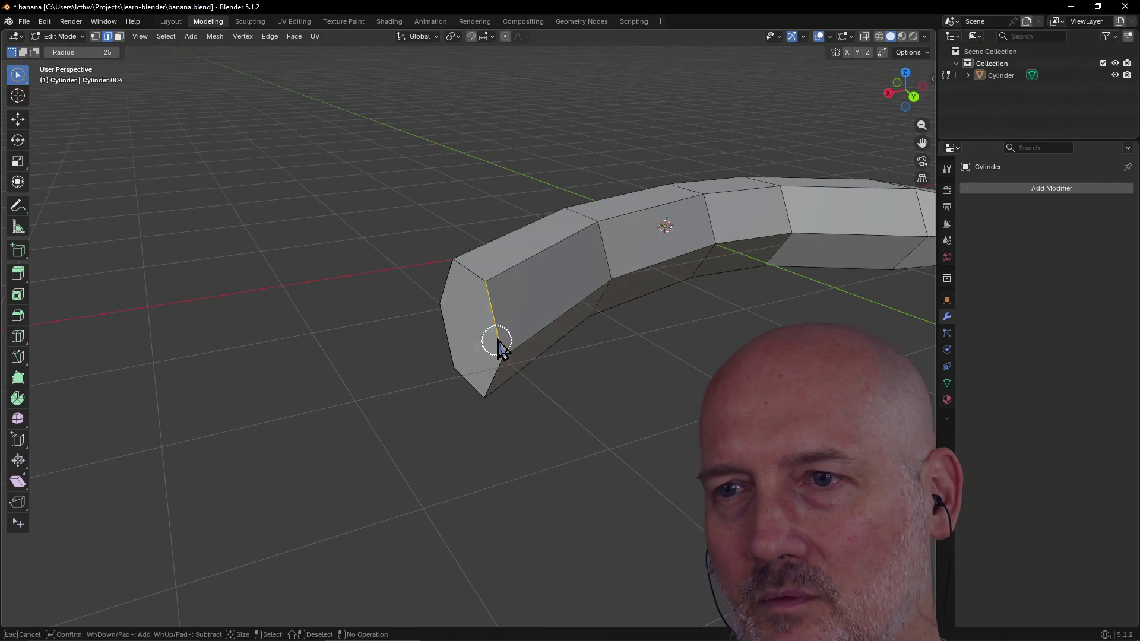
drag(463, 398, 501, 389)
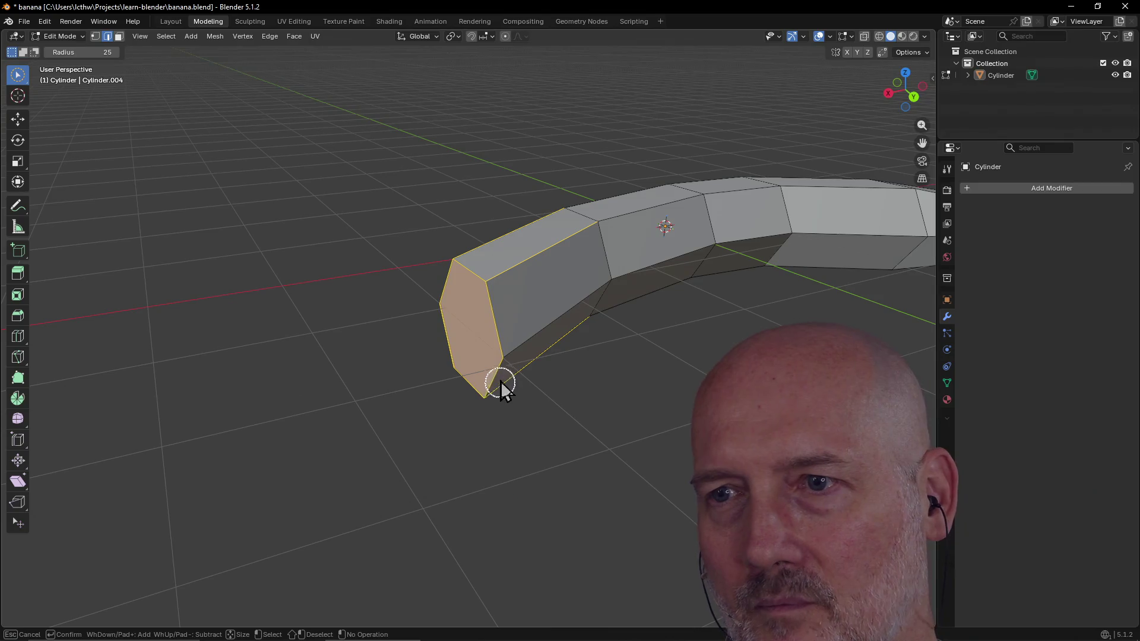
right_click(498, 352)
mouse_move(499, 352)
middle_down()
mouse_move(489, 334)
mouse_move(523, 343)
middle_up()
key(alt+Tab)
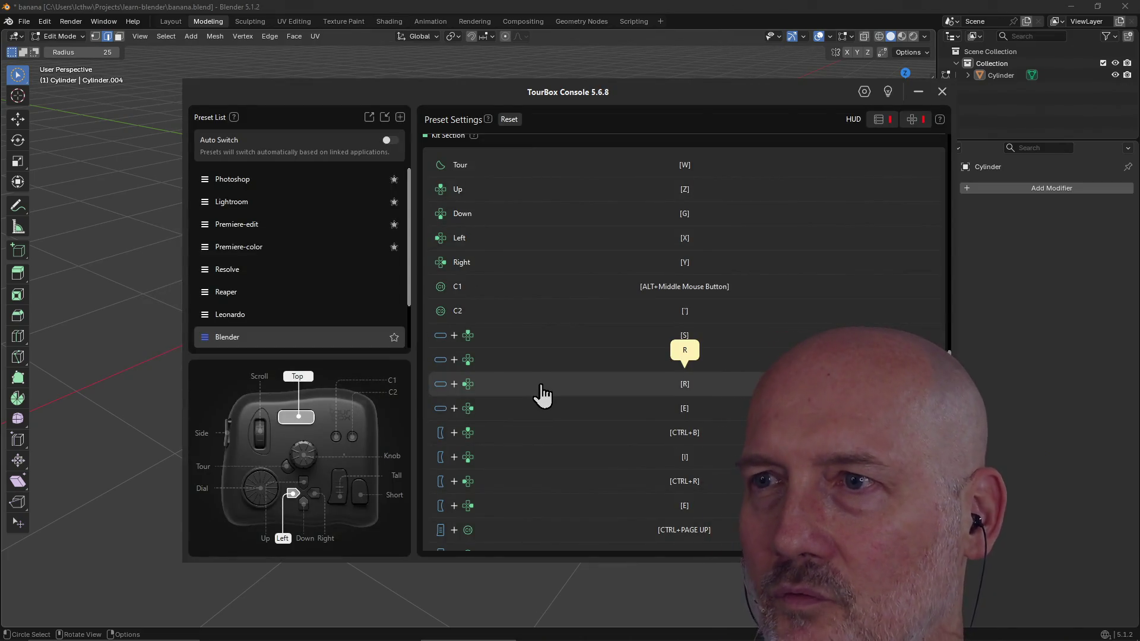
scroll(542, 388, up, 1)
scroll(541, 386, down, 2)
scroll(542, 386, down, 1)
scroll(541, 387, up, 1)
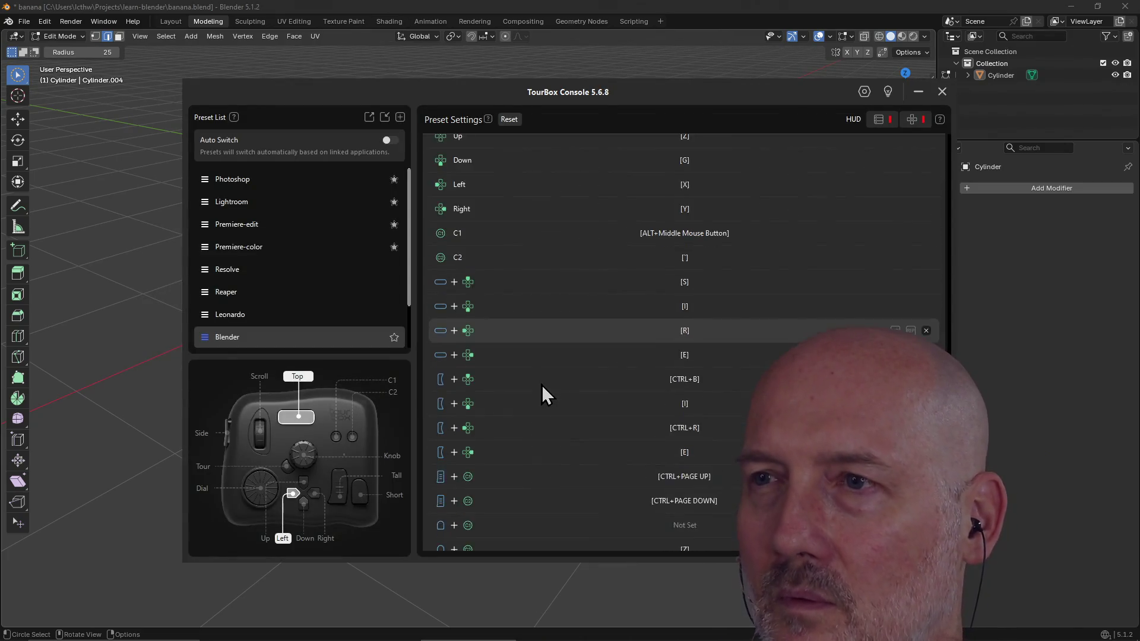
scroll(542, 387, up, 2)
scroll(543, 385, down, 3)
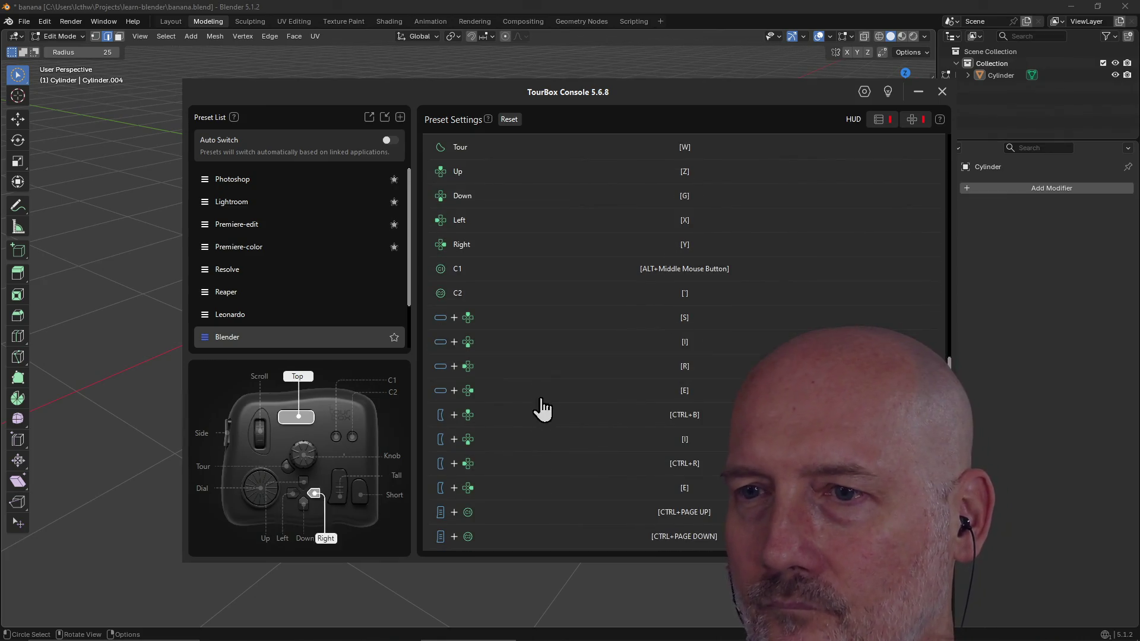
click(585, 5)
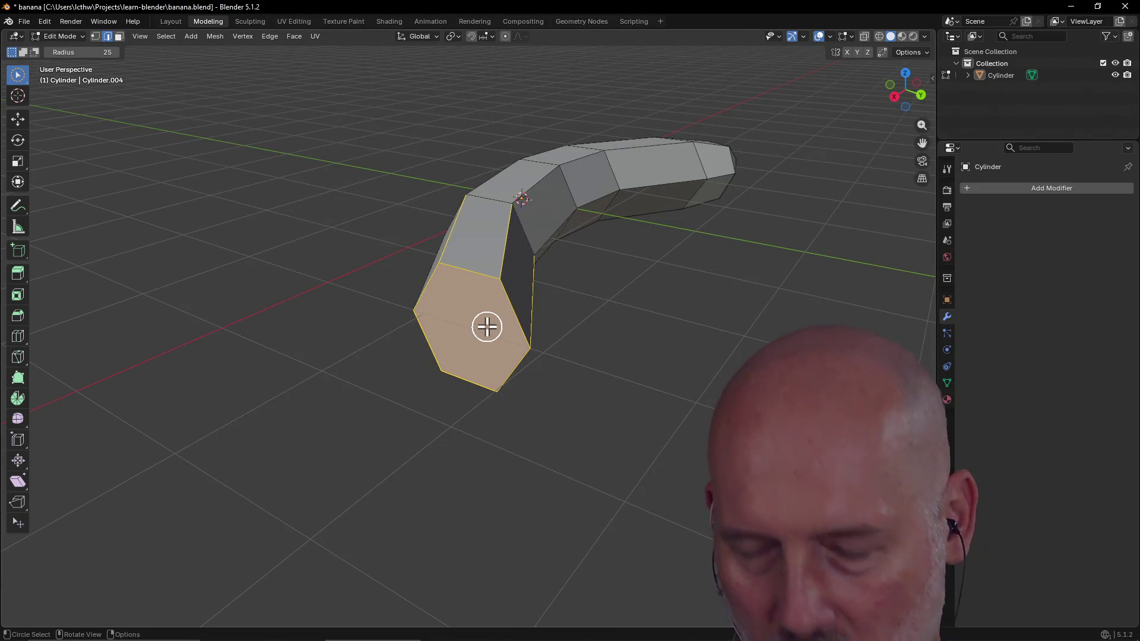
key(alt+Tab)
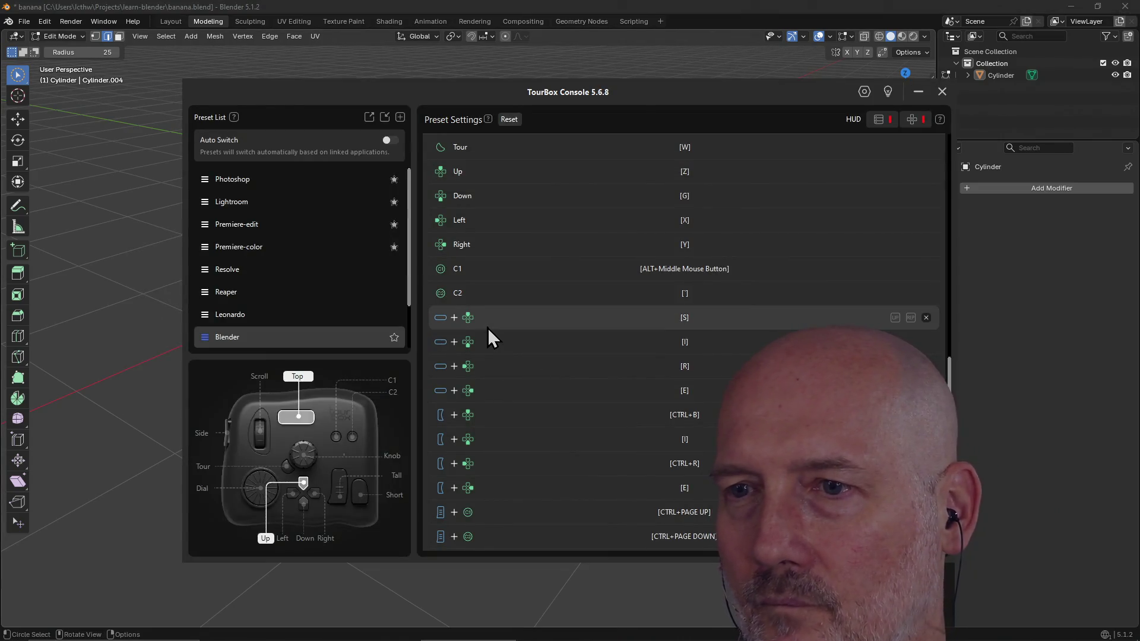
key(alt+Tab)
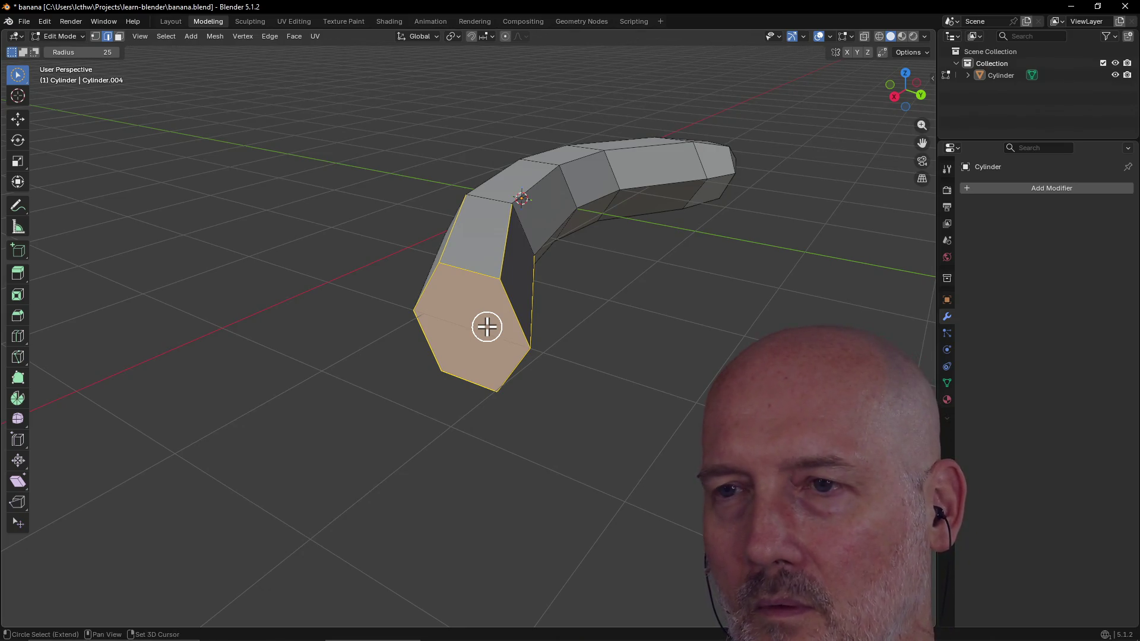
key(ctrl+b)
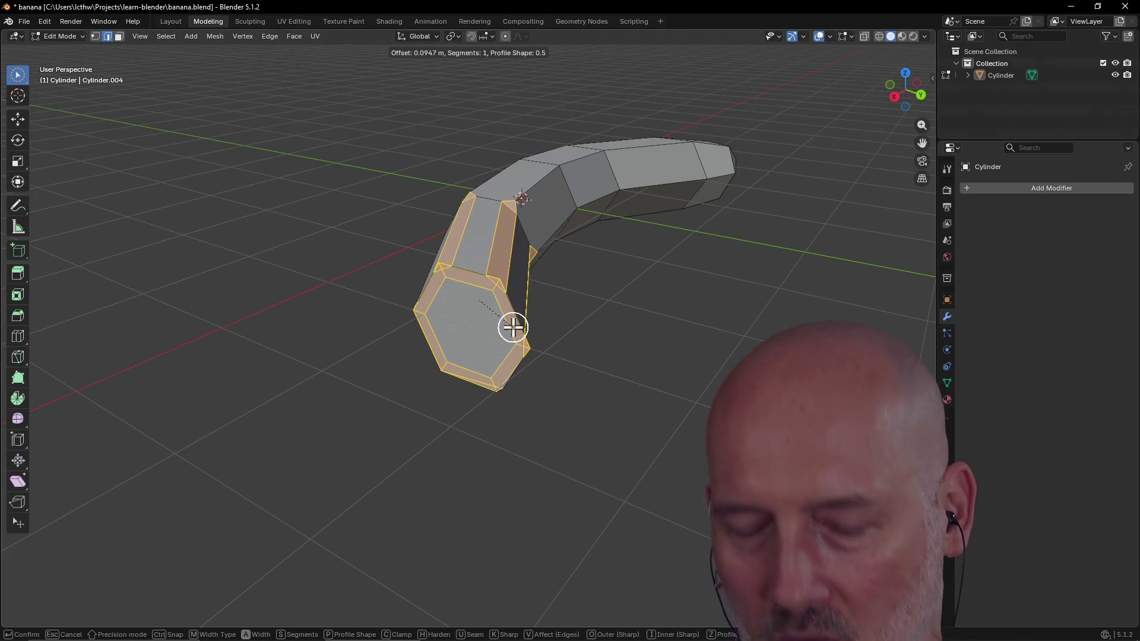
Step: Cancel the pending bevel, select the end face and bevel it with Ctrl+B
key(Escape)
mouse_move(510, 326)
middle_down()
mouse_move(451, 318)
mouse_move(471, 318)
middle_up()
key(alt+a)
click(119, 36)
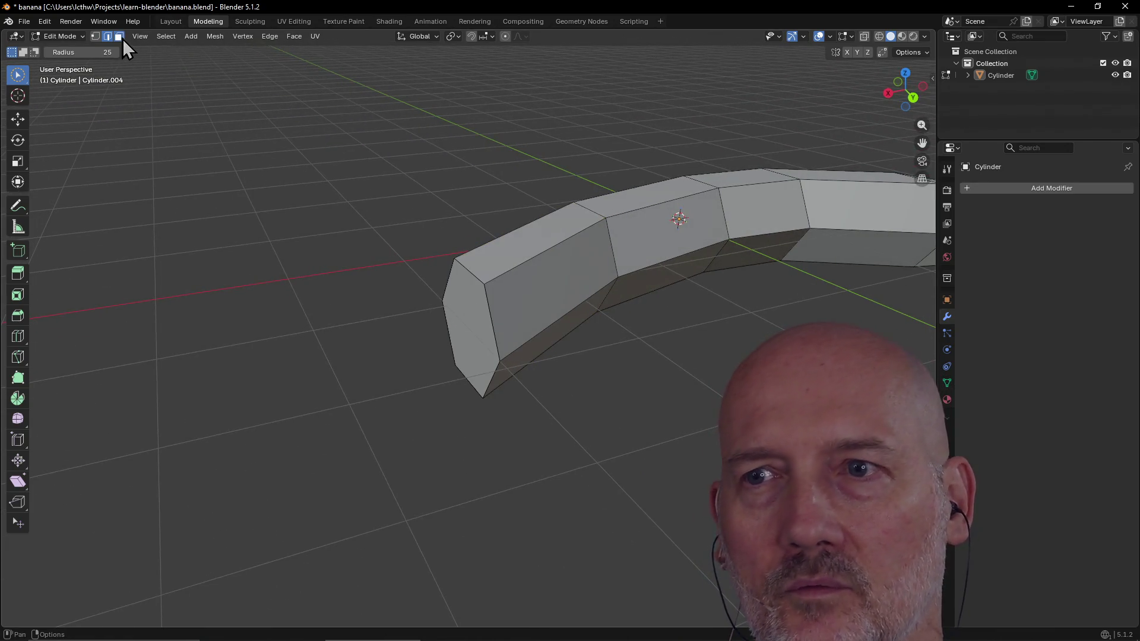
click(482, 352)
middle_drag(483, 351, 510, 337)
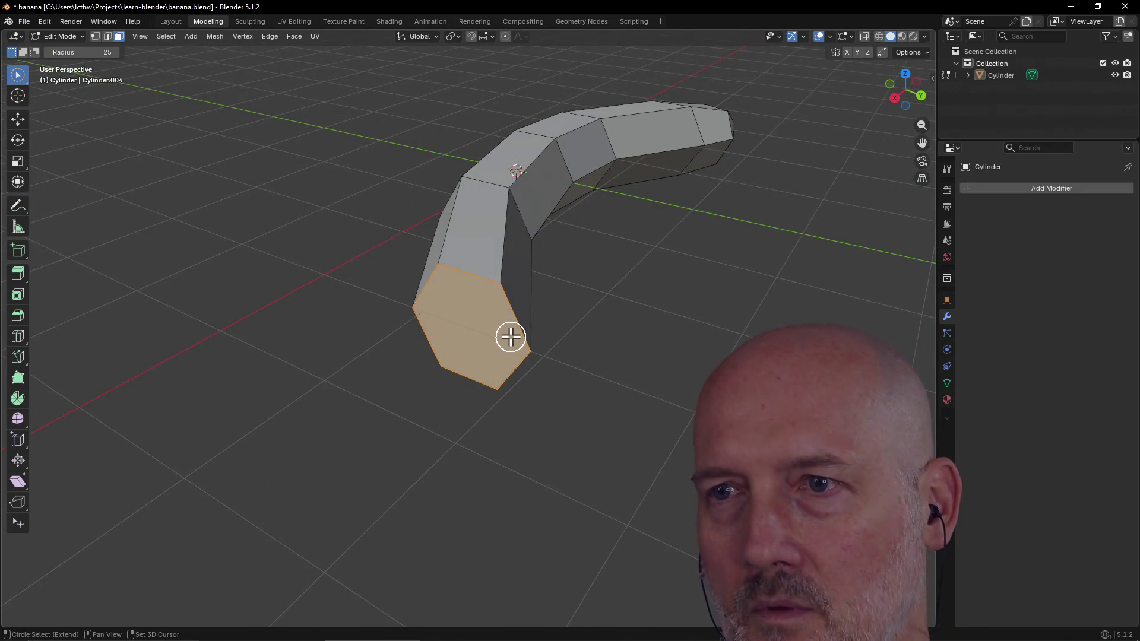
key(ctrl+b)
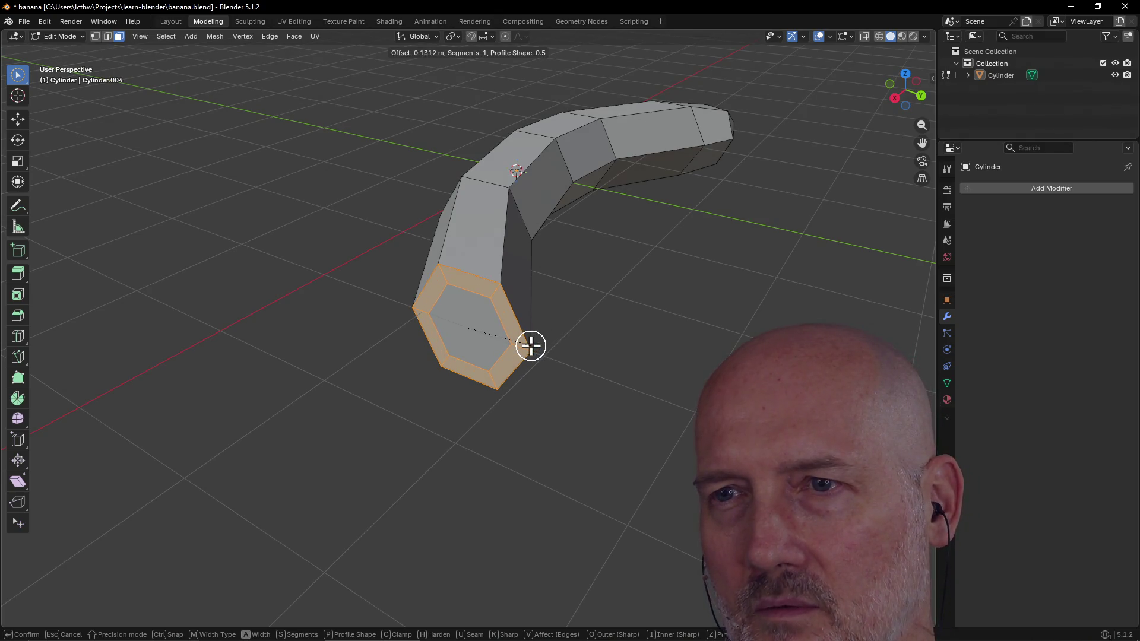
click(532, 345)
mouse_move(531, 347)
middle_down()
mouse_move(596, 328)
mouse_move(472, 339)
mouse_move(484, 337)
middle_up()
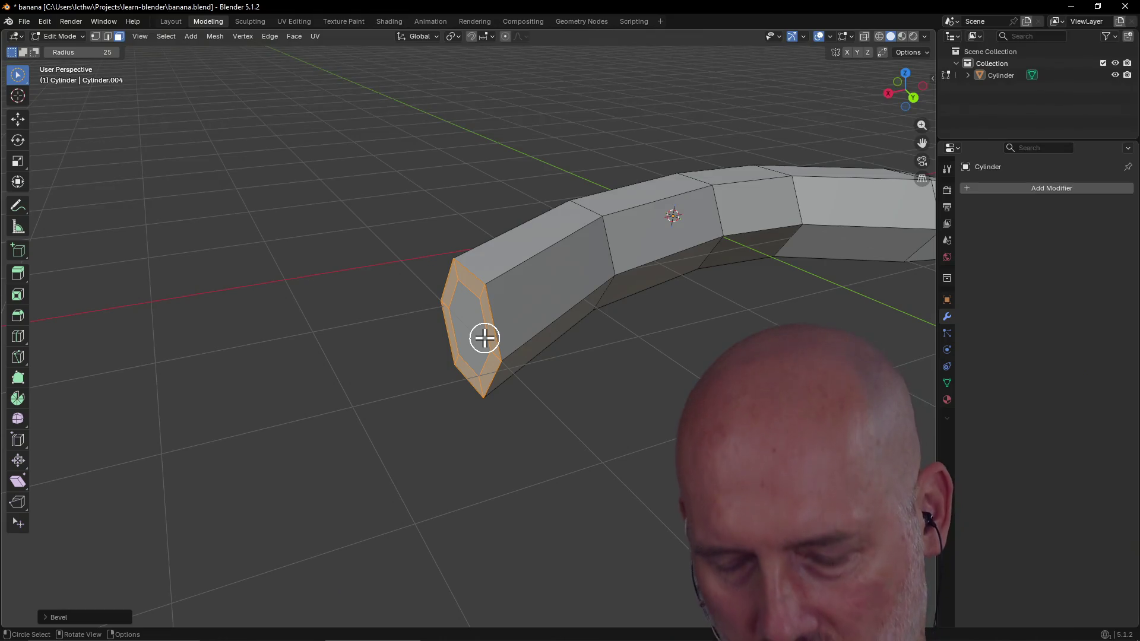
Step: Circle-select the whole end cap's vertices and bevel it again, adding a ring of faces around the cap
click(484, 337)
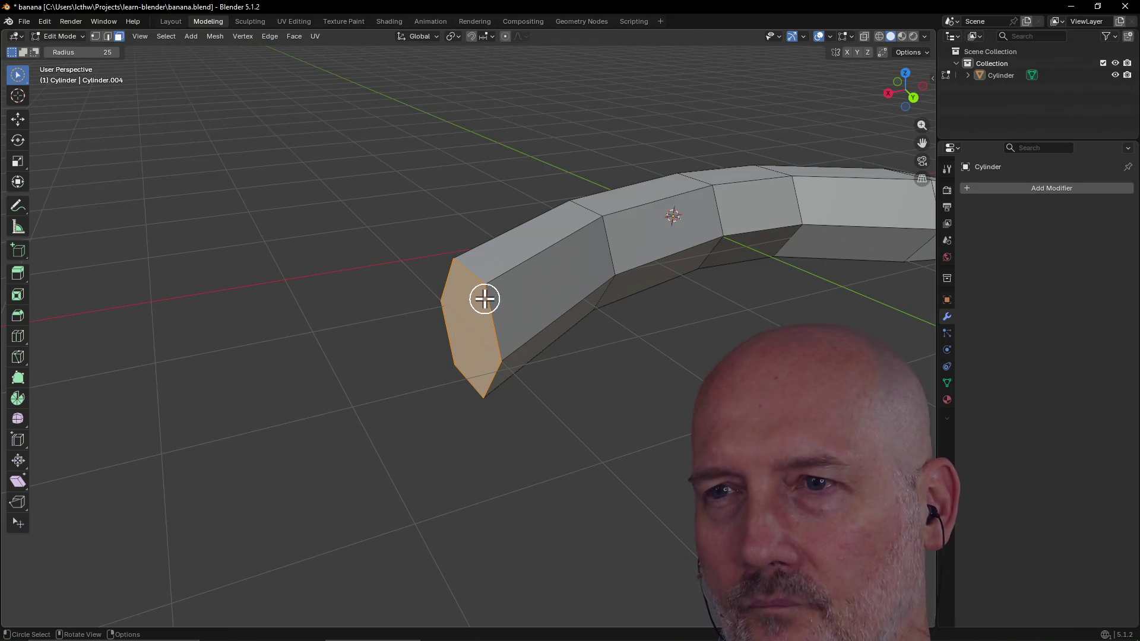
click(95, 36)
drag(490, 288, 504, 382)
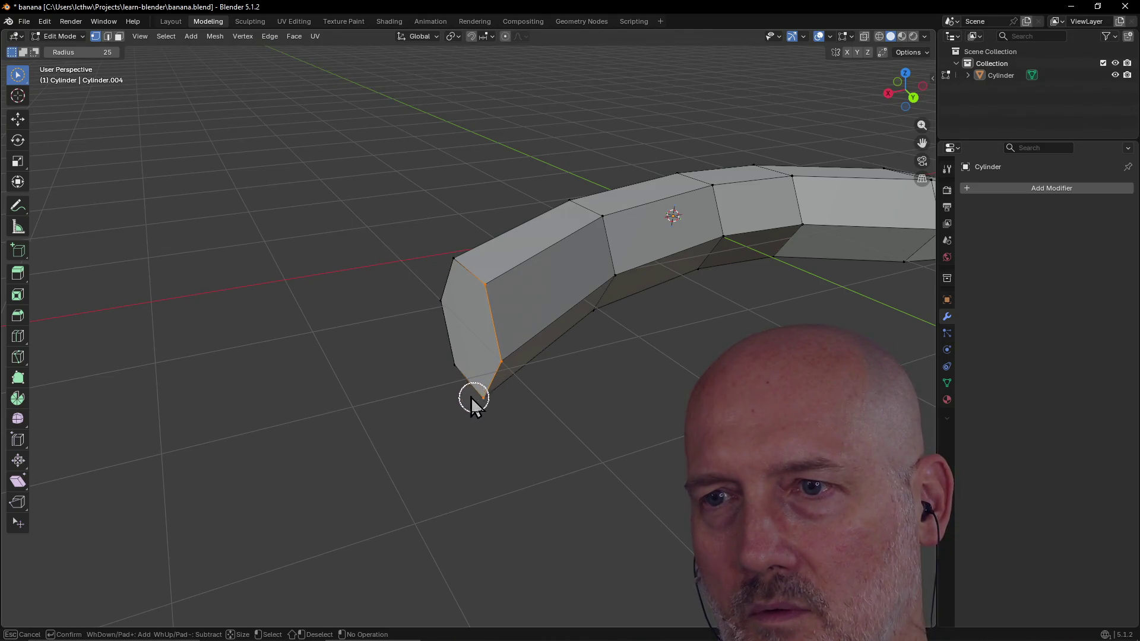
drag(452, 357, 443, 350)
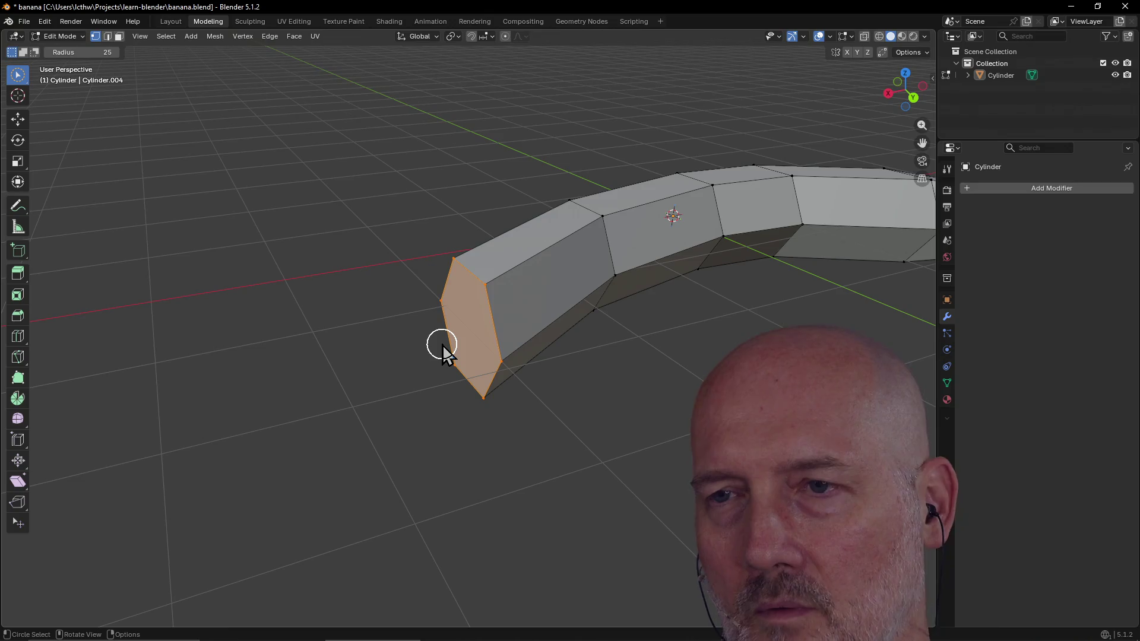
key(ctrl+b)
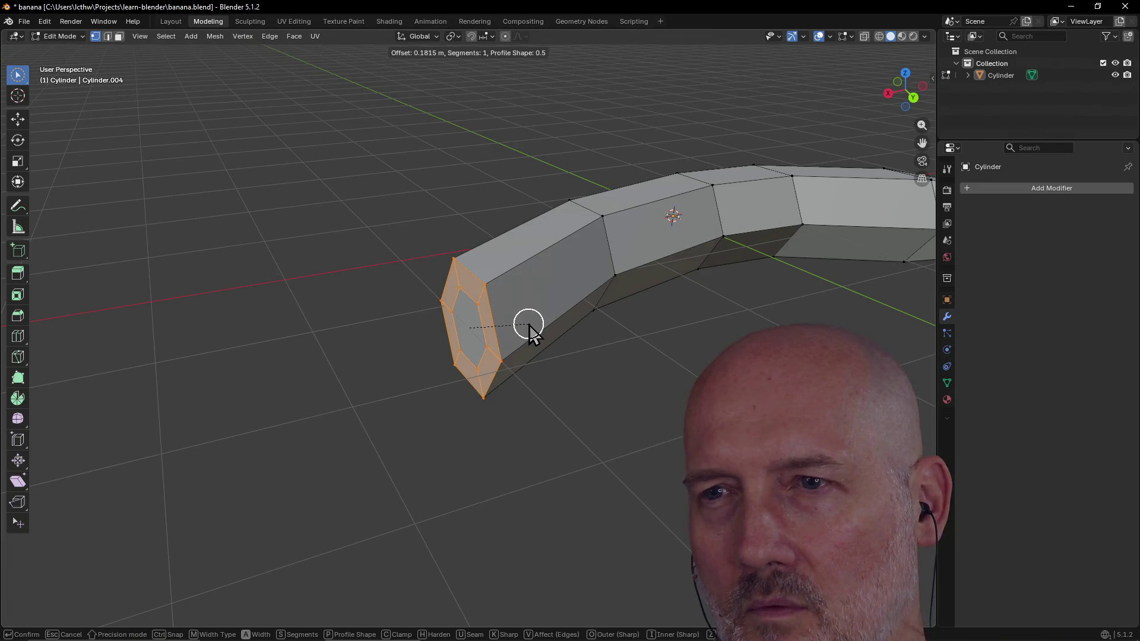
click(528, 329)
middle_drag(527, 327, 573, 422)
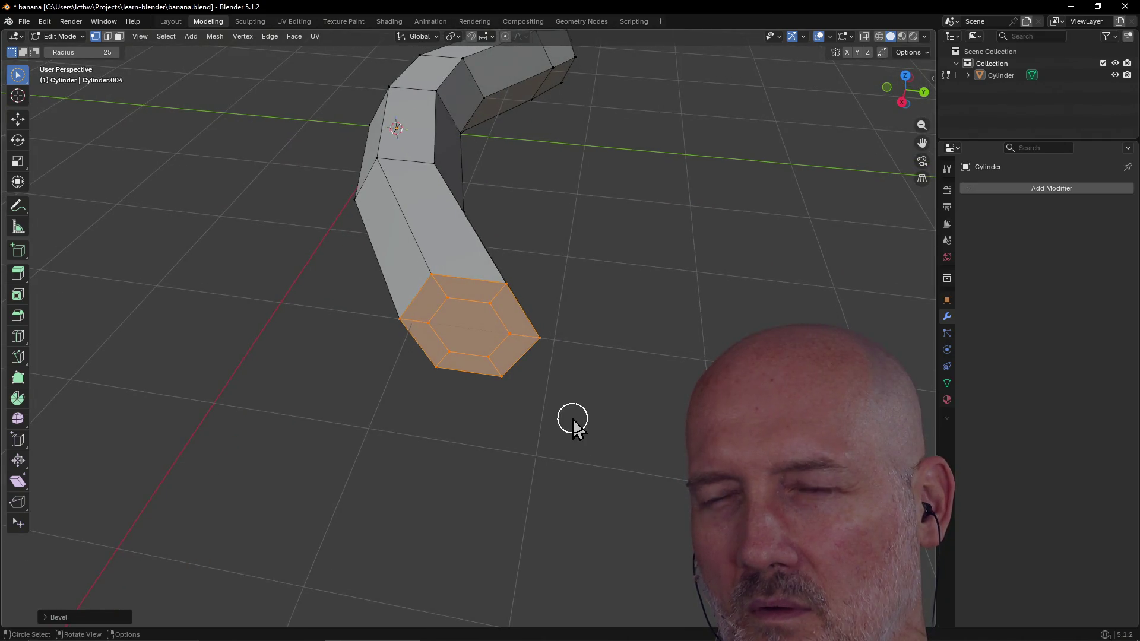
mouse_move(638, 318)
middle_down()
mouse_move(502, 306)
mouse_move(578, 290)
mouse_move(558, 318)
mouse_move(538, 280)
mouse_move(540, 330)
middle_up()
key(alt+a)
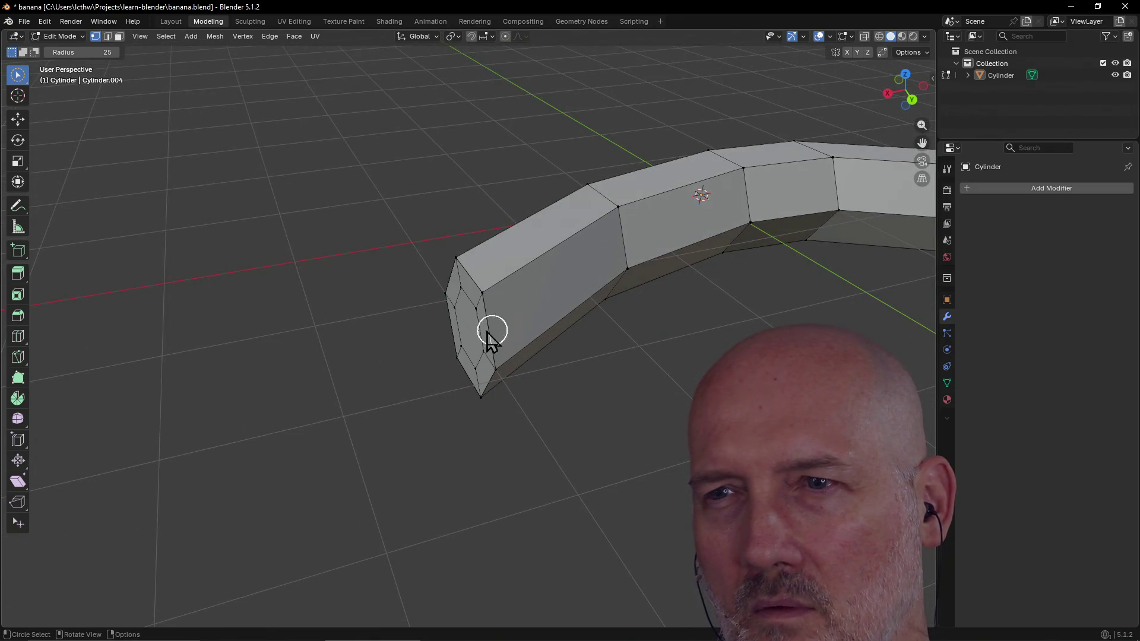
Step: Undo the end-cap bevel back to a flat hexagon, then try a quick edge bevel in edge mode
click(501, 330)
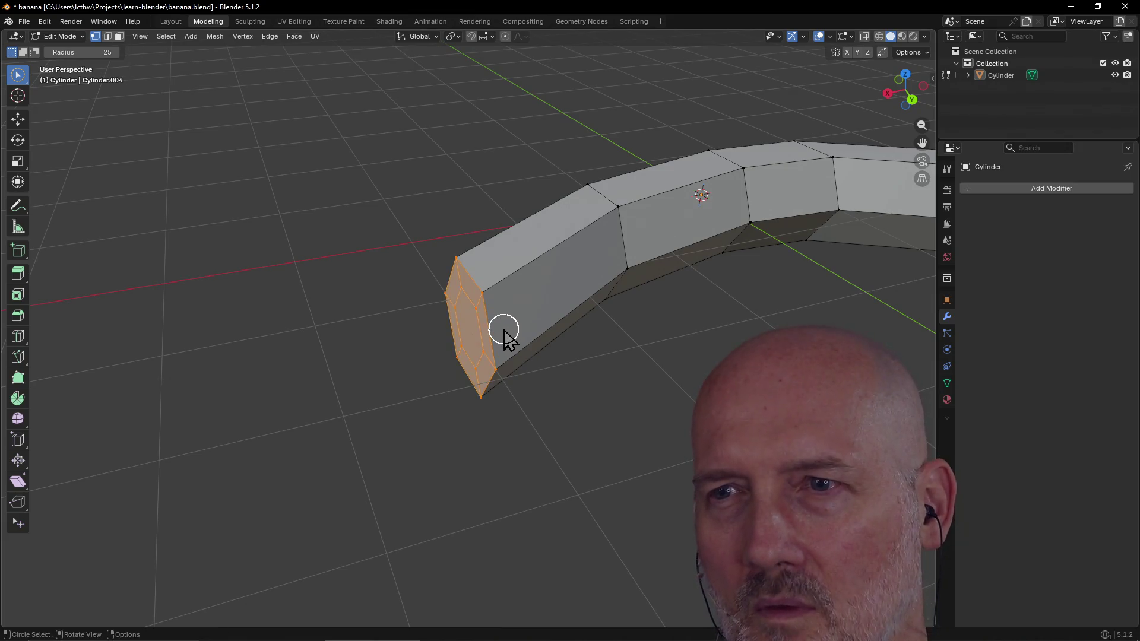
key(ctrl+x)
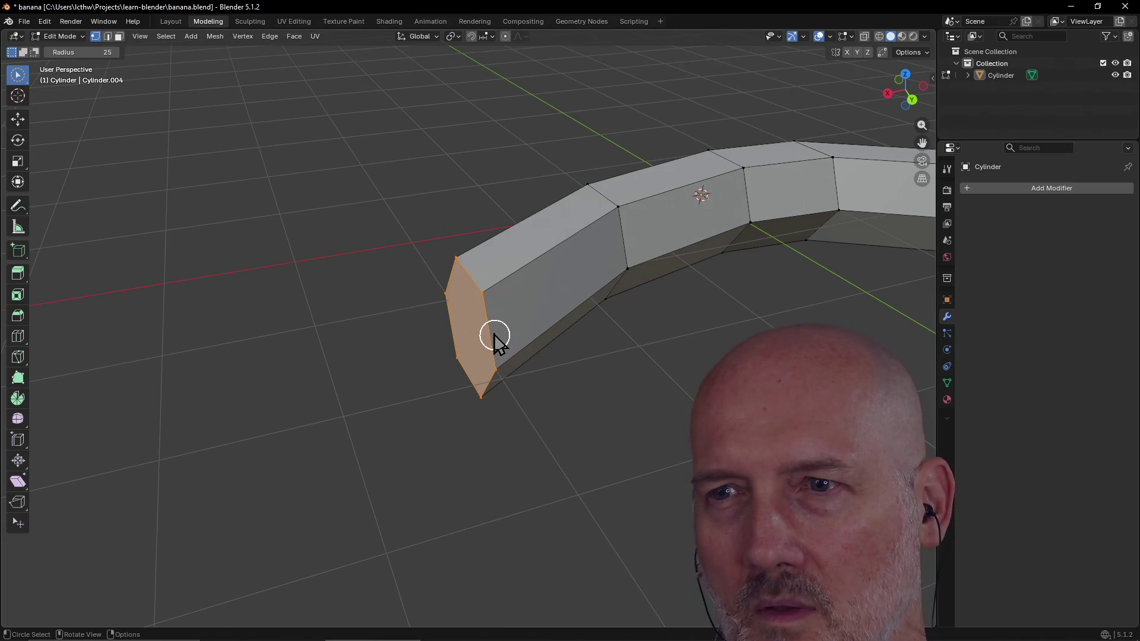
key(alt+a)
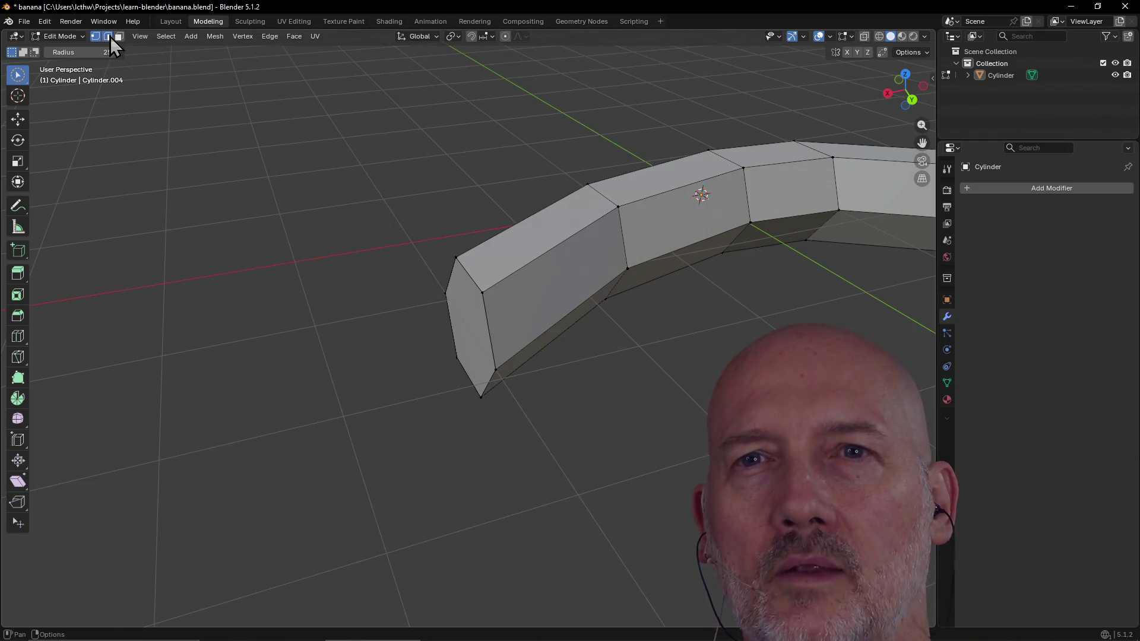
click(108, 37)
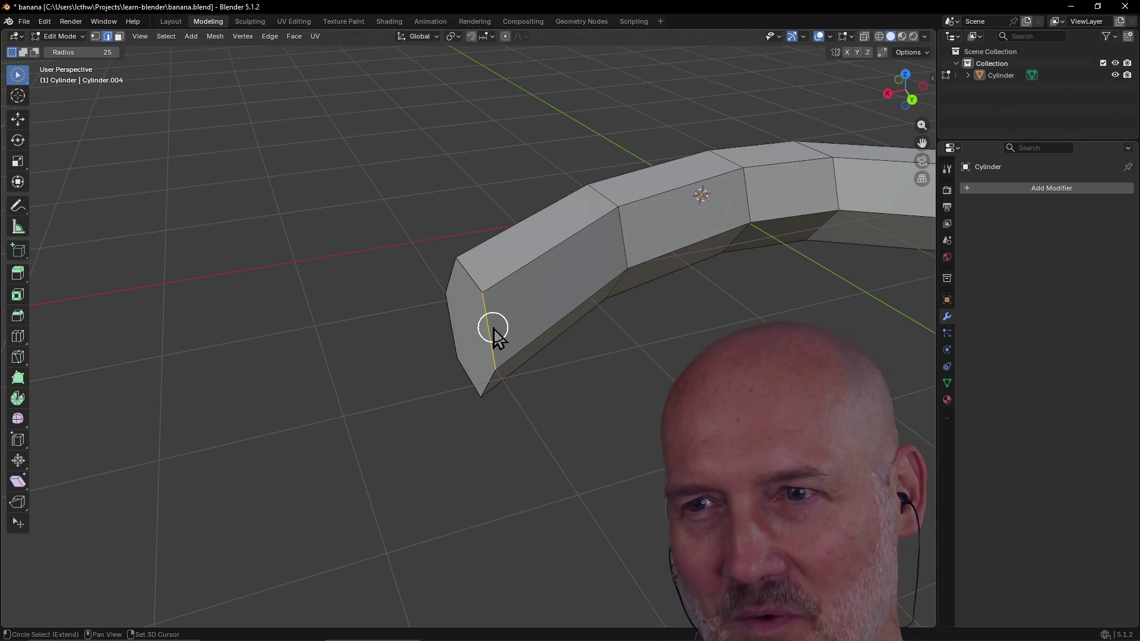
key(ctrl+b)
click(521, 325)
mouse_move(522, 326)
middle_down()
mouse_move(564, 301)
mouse_move(521, 328)
middle_up()
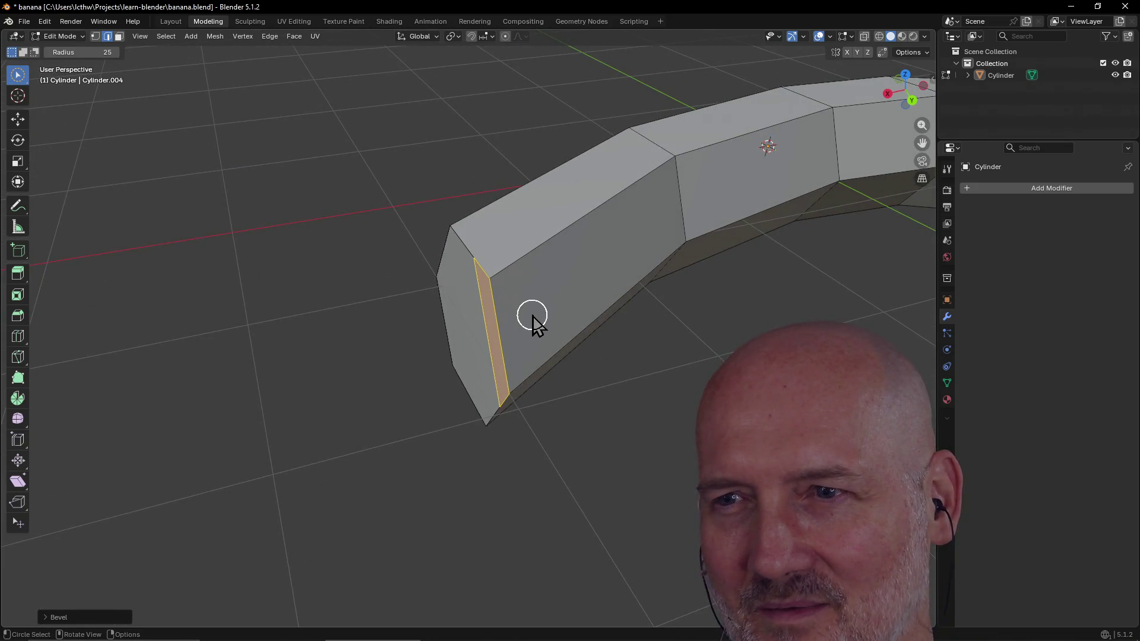
Step: Select the top front and front vertical edges of the end segment and start beveling them
click(532, 314)
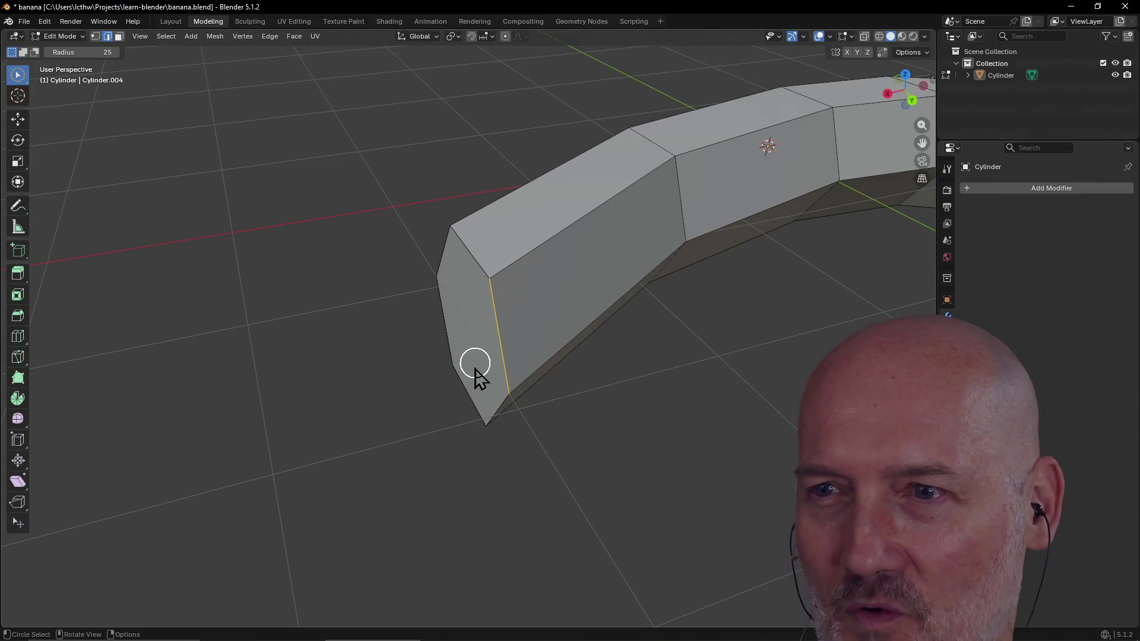
mouse_move(571, 300)
middle_down()
mouse_move(560, 282)
mouse_move(484, 288)
middle_up()
mouse_move(530, 387)
middle_down()
mouse_move(529, 376)
mouse_move(616, 389)
mouse_move(547, 357)
mouse_move(611, 369)
mouse_move(543, 366)
middle_up()
click(525, 366)
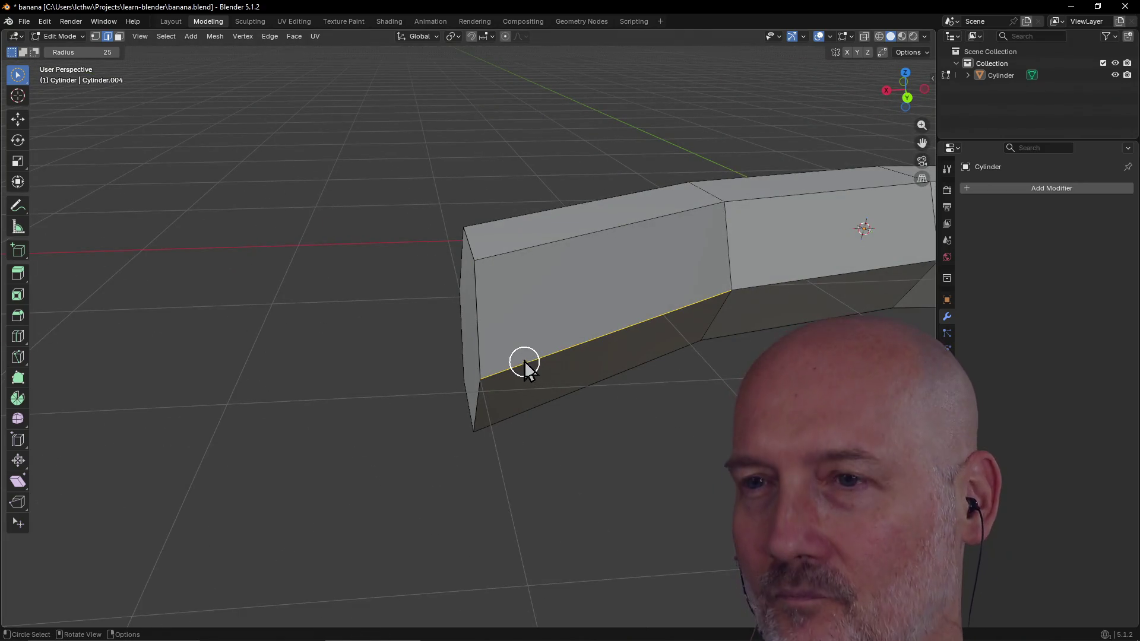
click(514, 256)
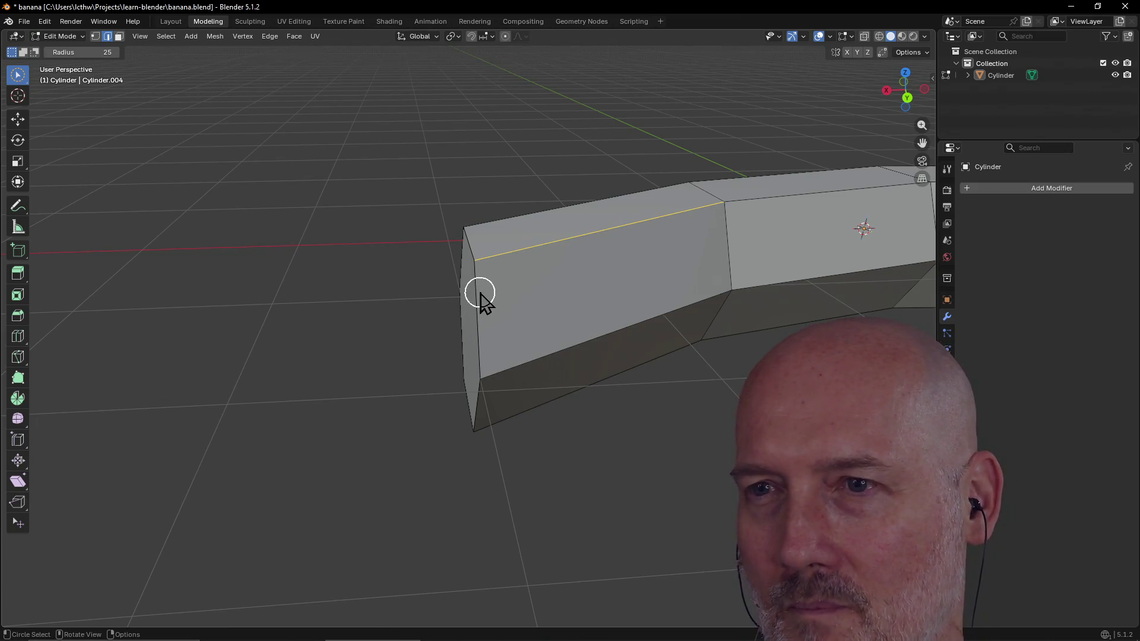
shift+click(478, 312)
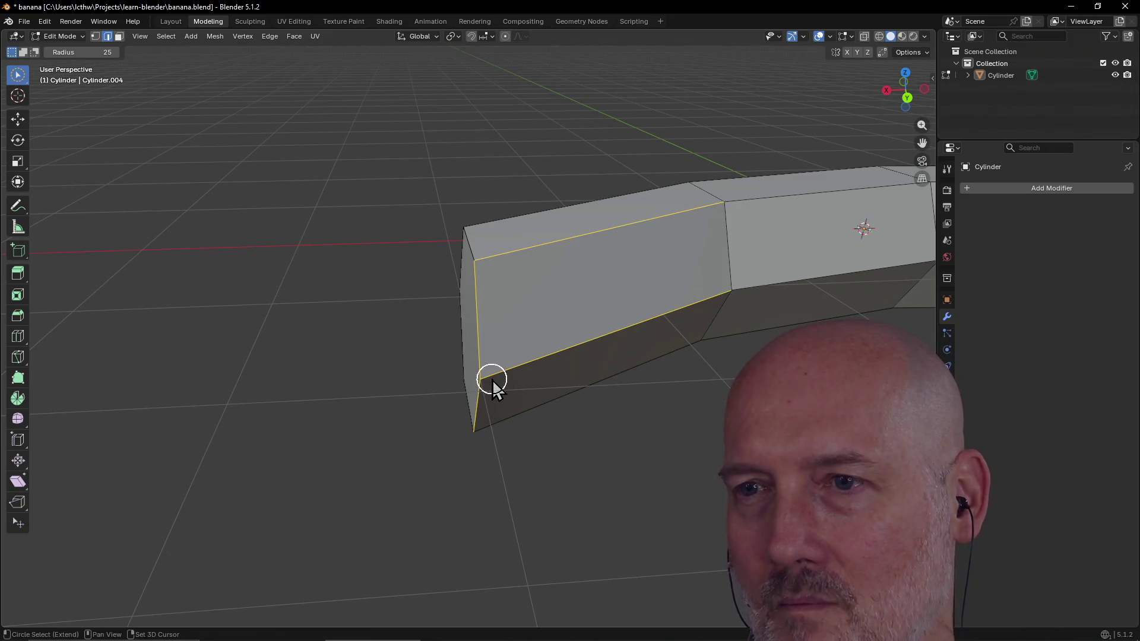
key(ctrl+b)
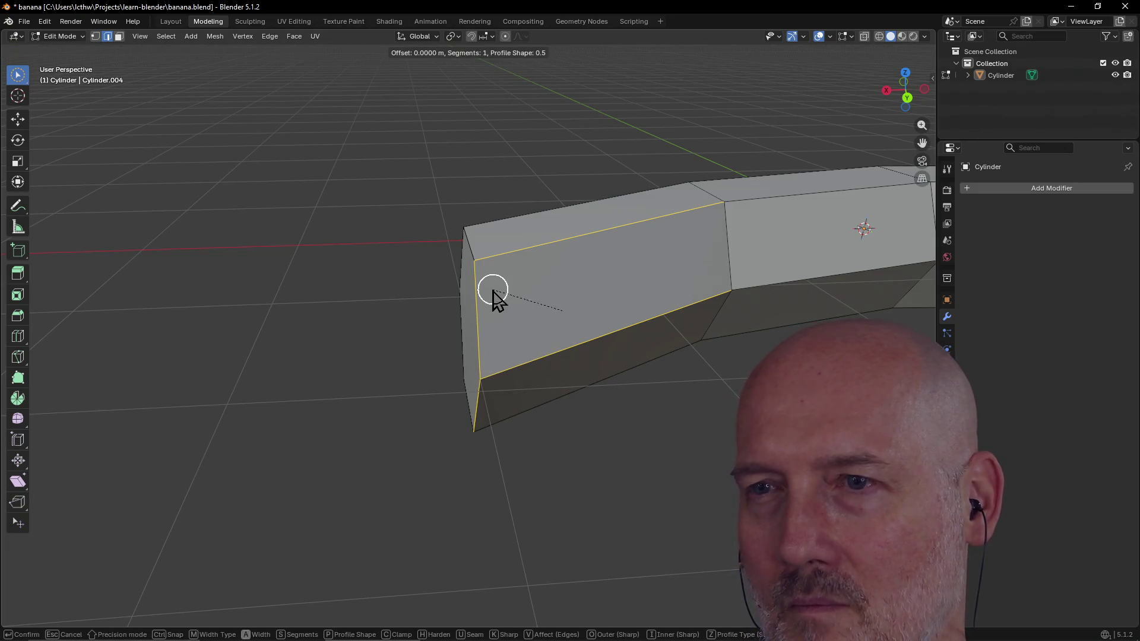
click(416, 332)
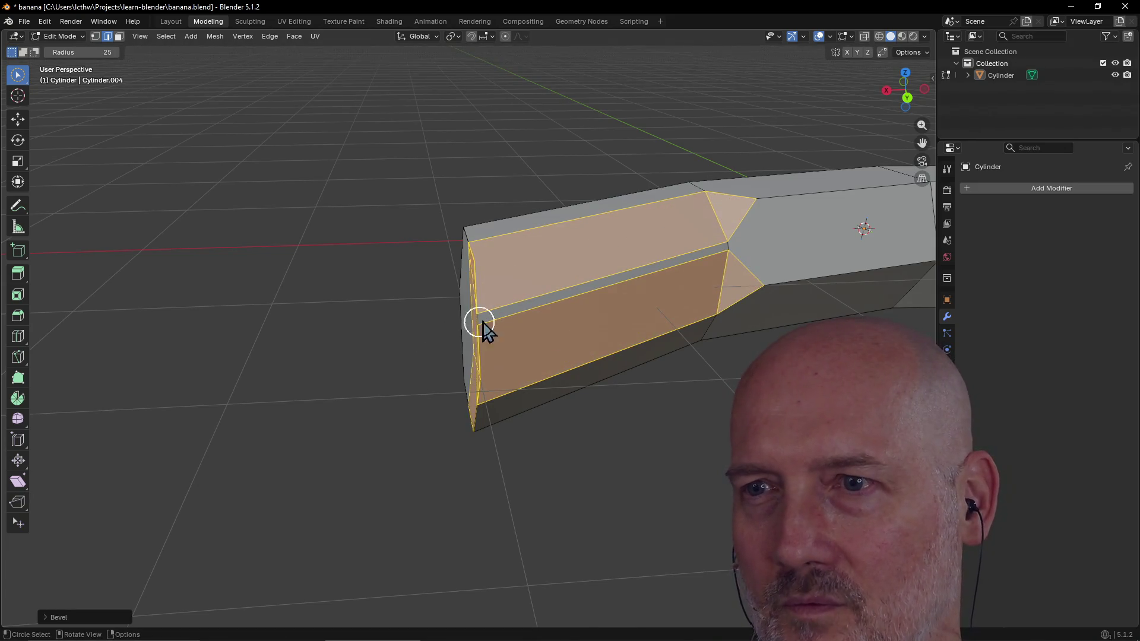
middle_drag(375, 337, 434, 330)
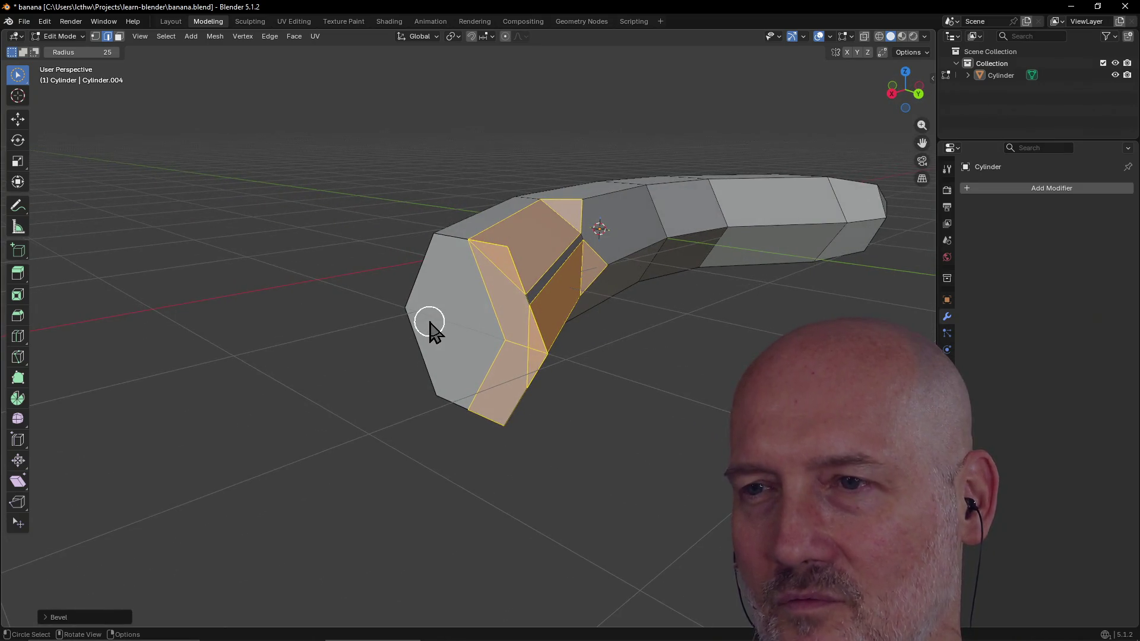
click(573, 330)
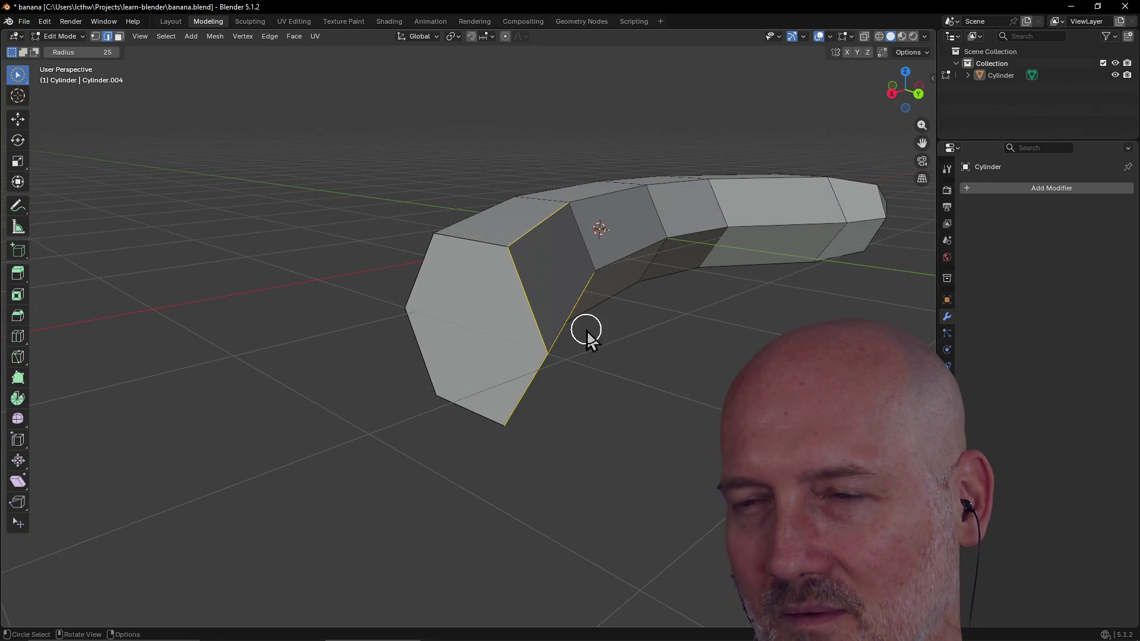
scroll(602, 382, up, 3)
middle_drag(572, 386, 546, 383)
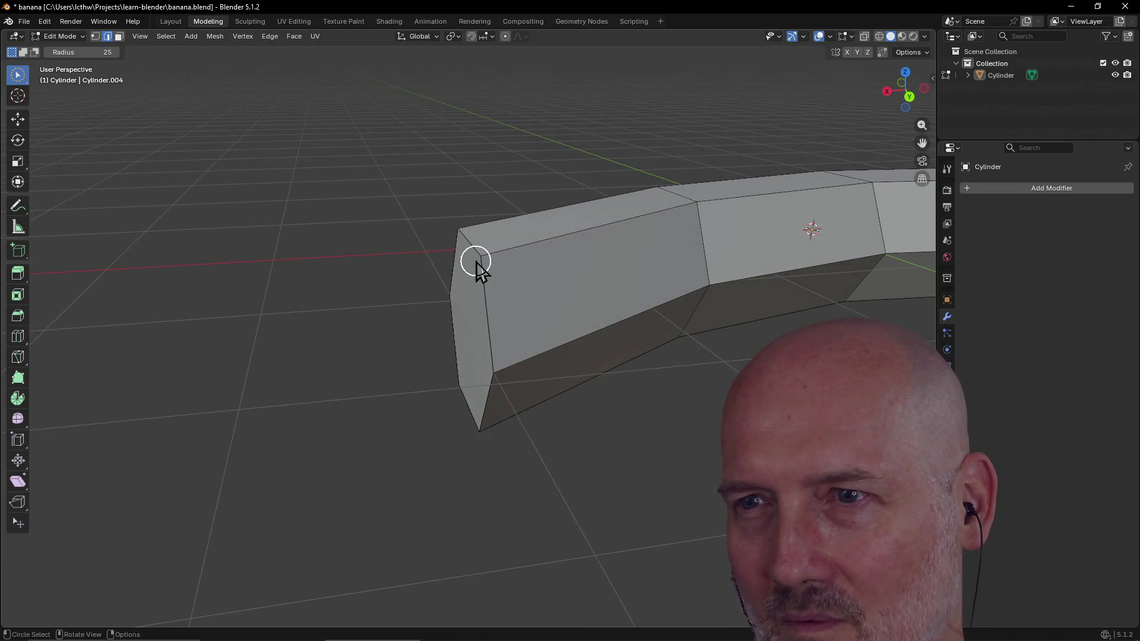
drag(477, 255, 479, 432)
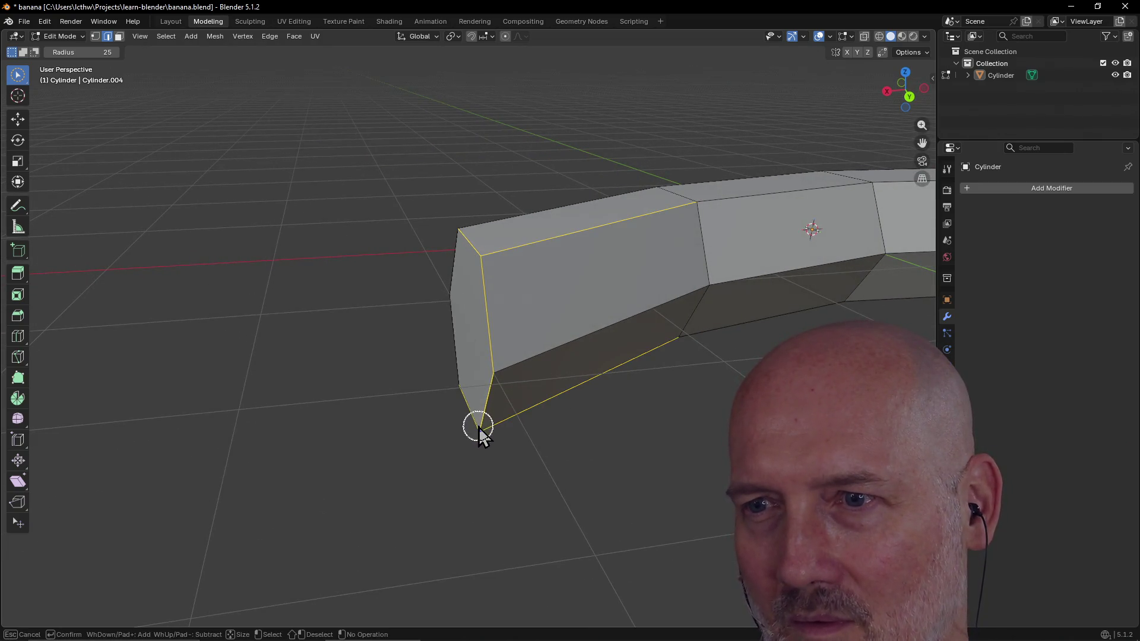
drag(469, 306, 465, 276)
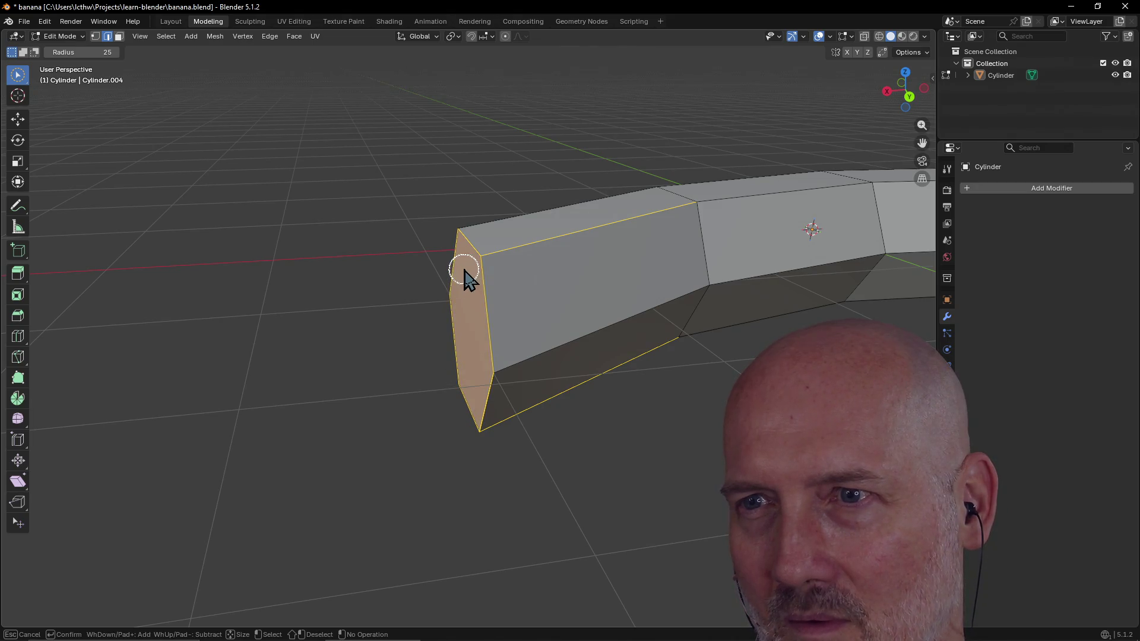
mouse_move(504, 269)
middle_down()
mouse_move(555, 311)
mouse_move(436, 328)
middle_up()
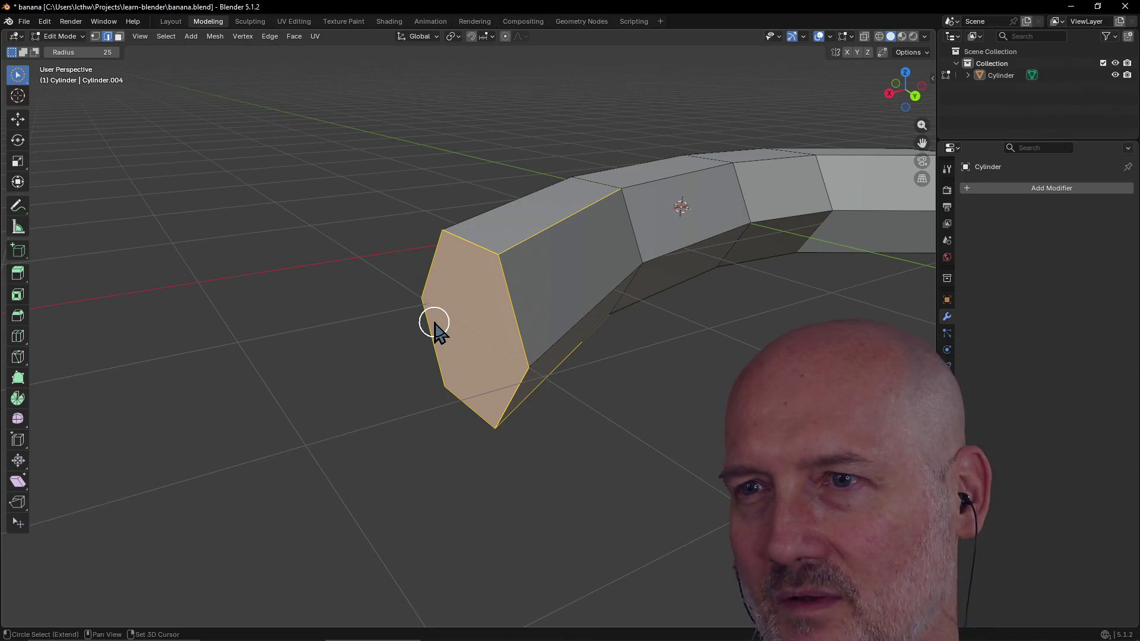
key(ctrl+b)
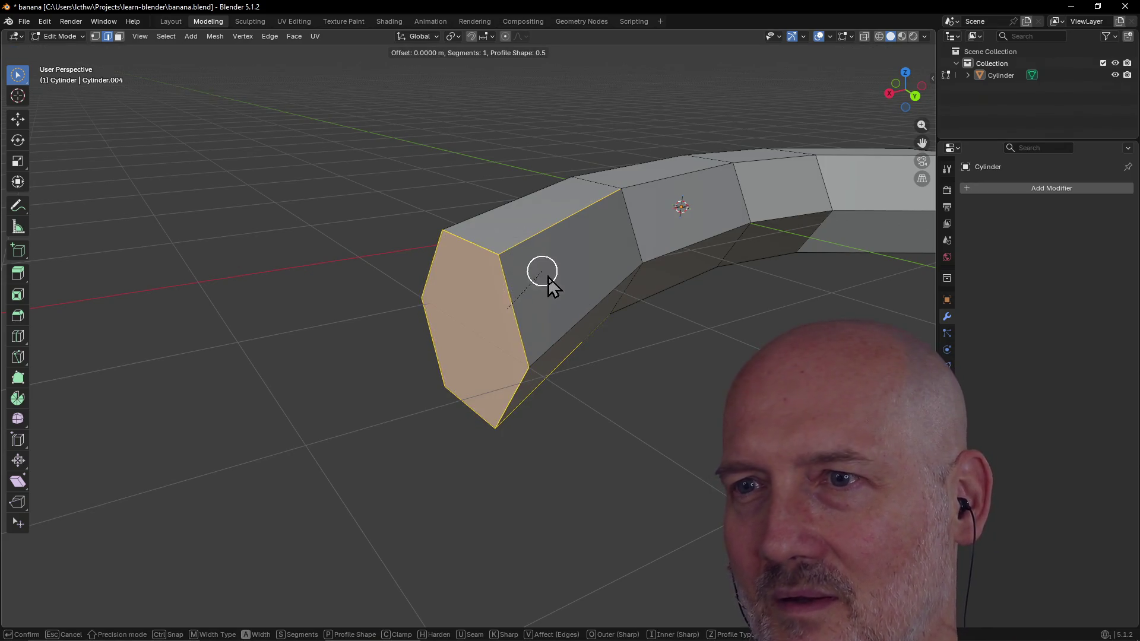
click(618, 338)
mouse_move(616, 335)
middle_down()
mouse_move(621, 234)
mouse_move(547, 199)
mouse_move(655, 364)
mouse_move(626, 379)
middle_up()
key(ctrl+z)
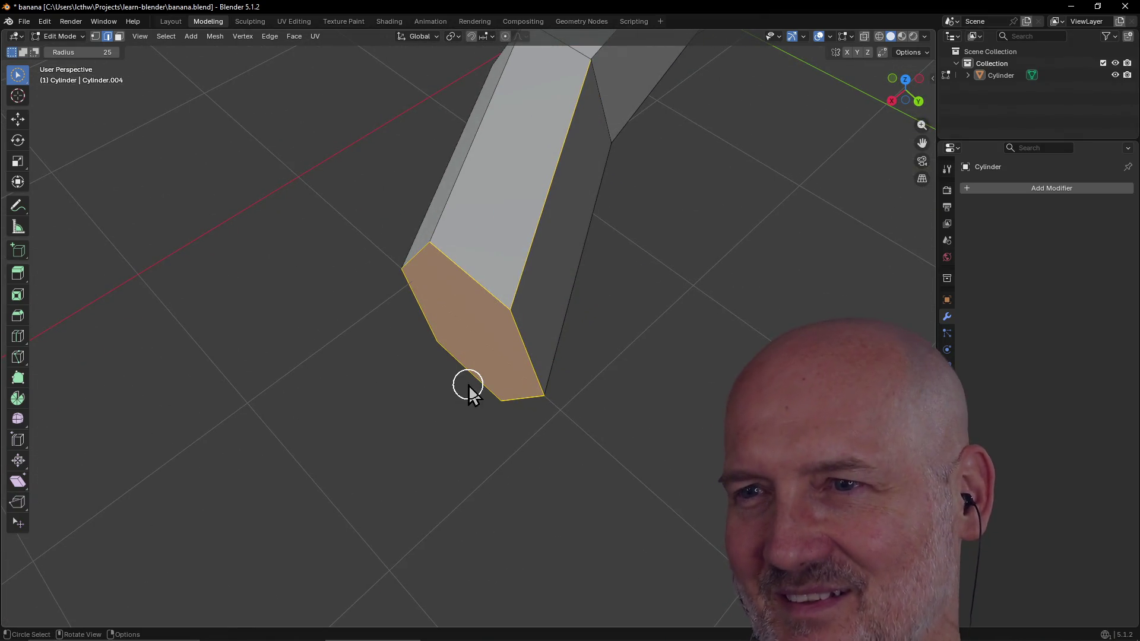
key(alt+a)
scroll(529, 377, down, 5)
mouse_move(532, 381)
middle_down()
mouse_move(611, 326)
mouse_move(547, 338)
middle_up()
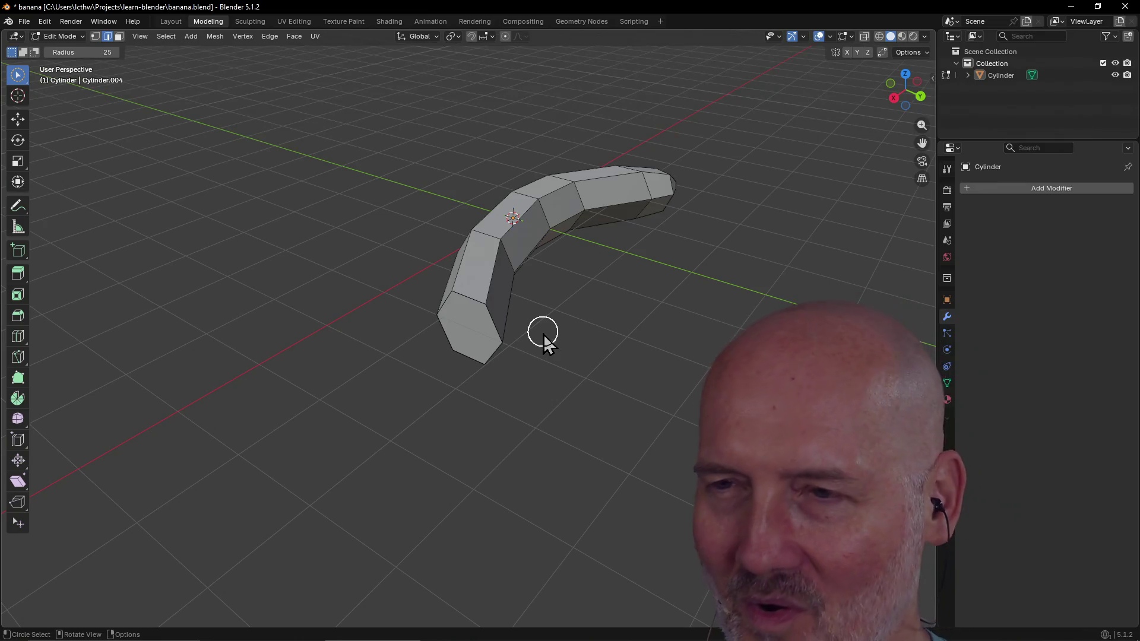
scroll(490, 343, up, 3)
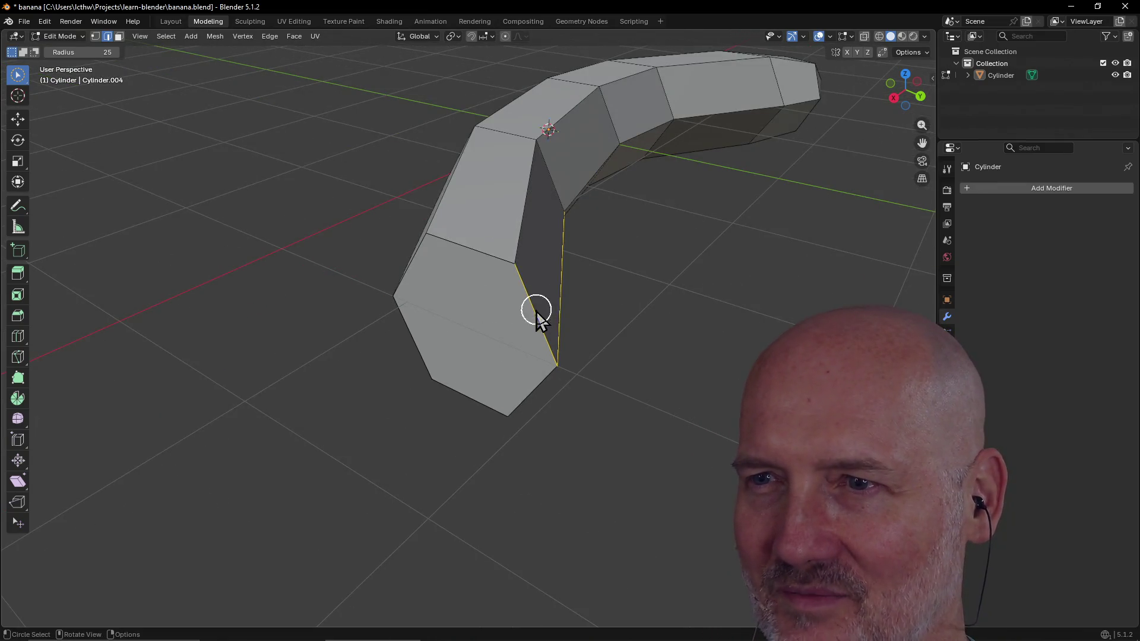